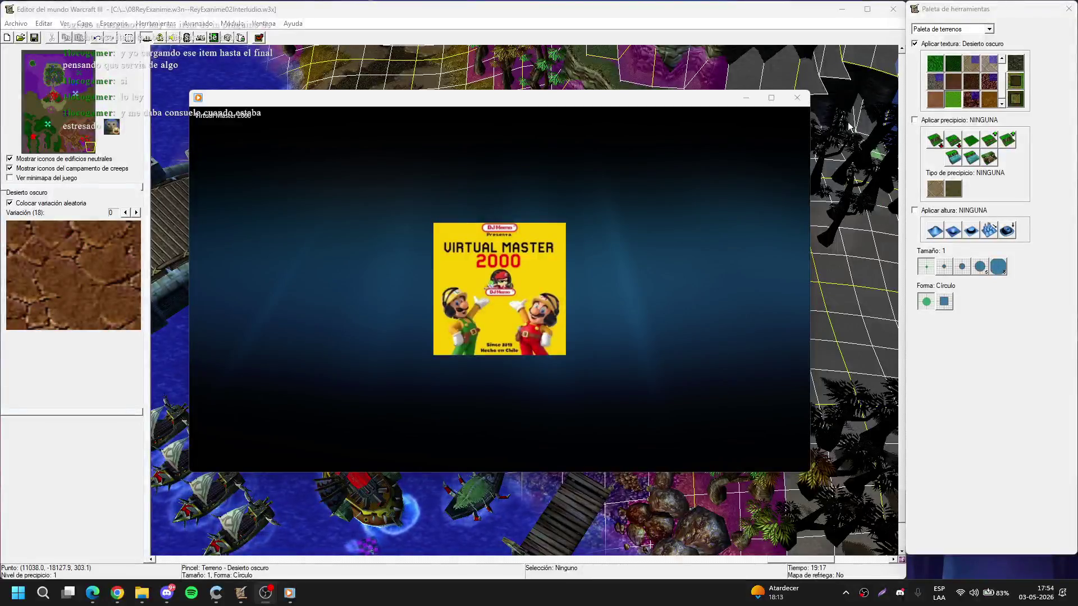
- Hide the media player and load Azote08.w3x through the Open dialog
click(745, 98)
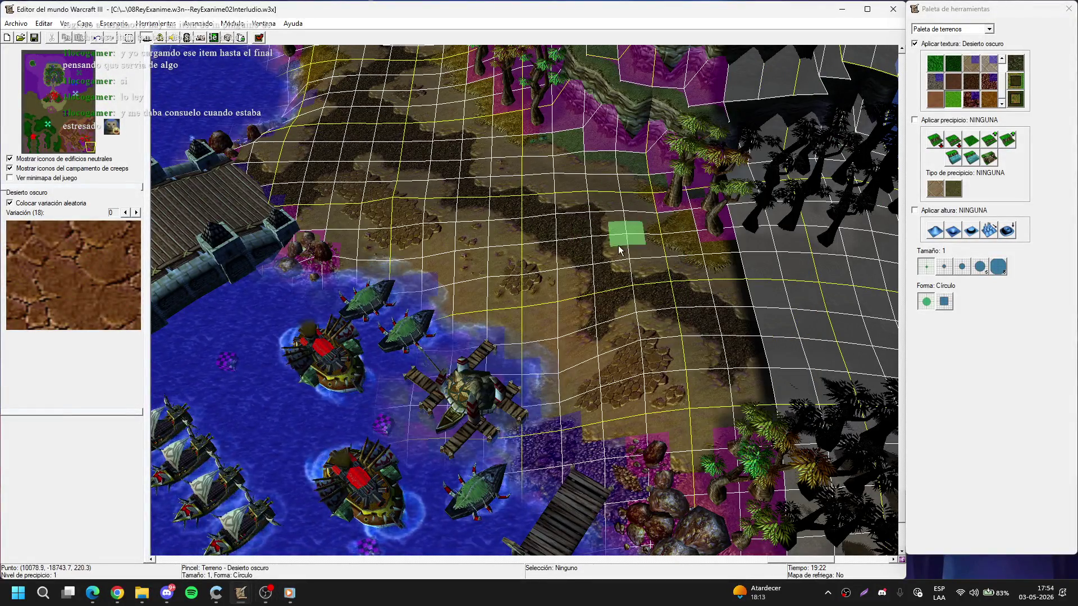
click(216, 593)
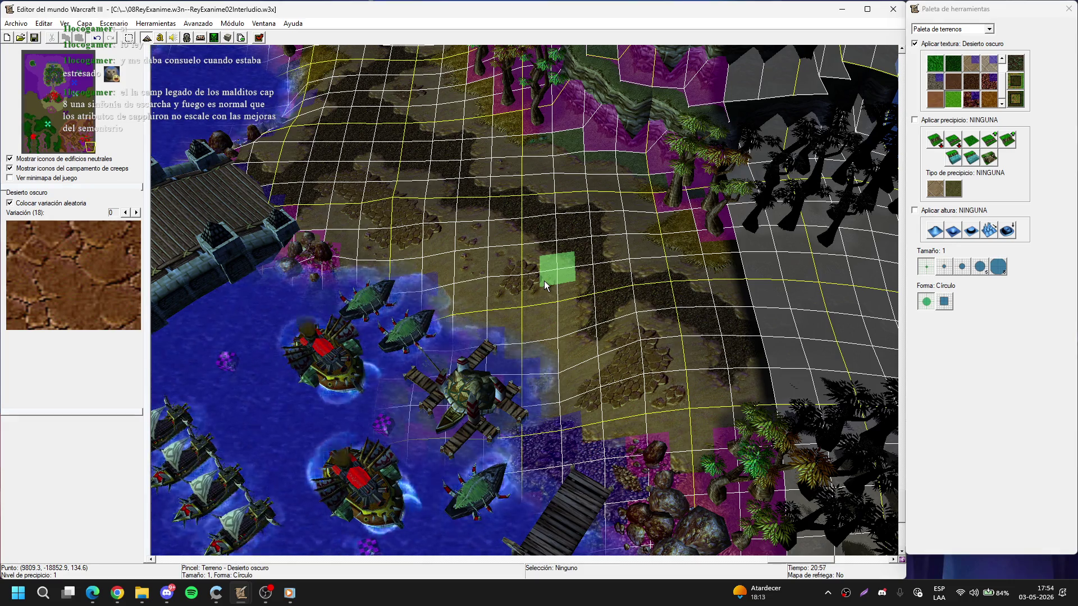
scroll(up, 3)
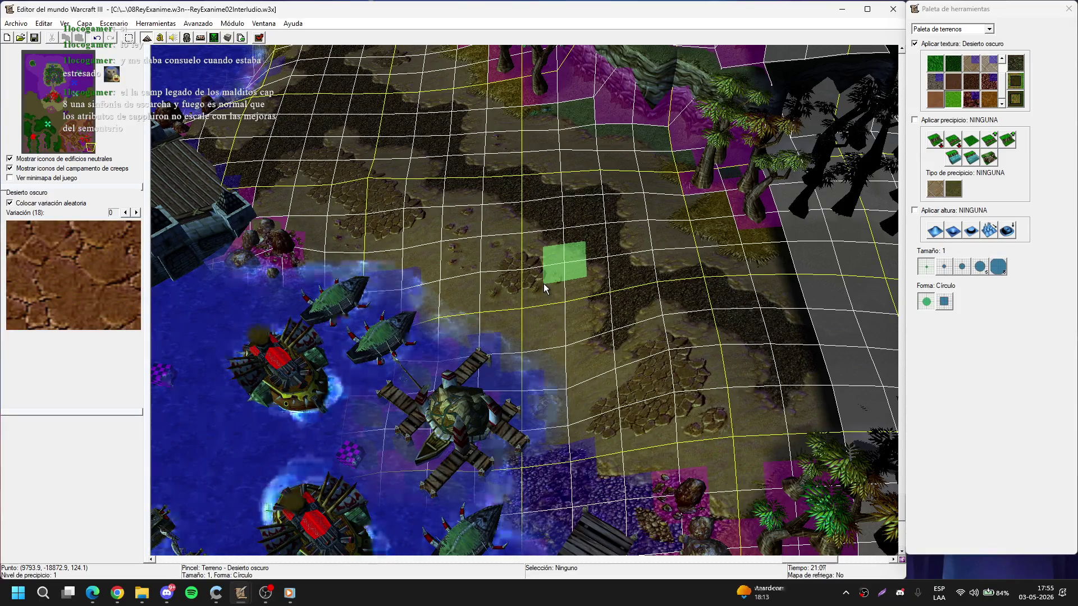
scroll(up, 3)
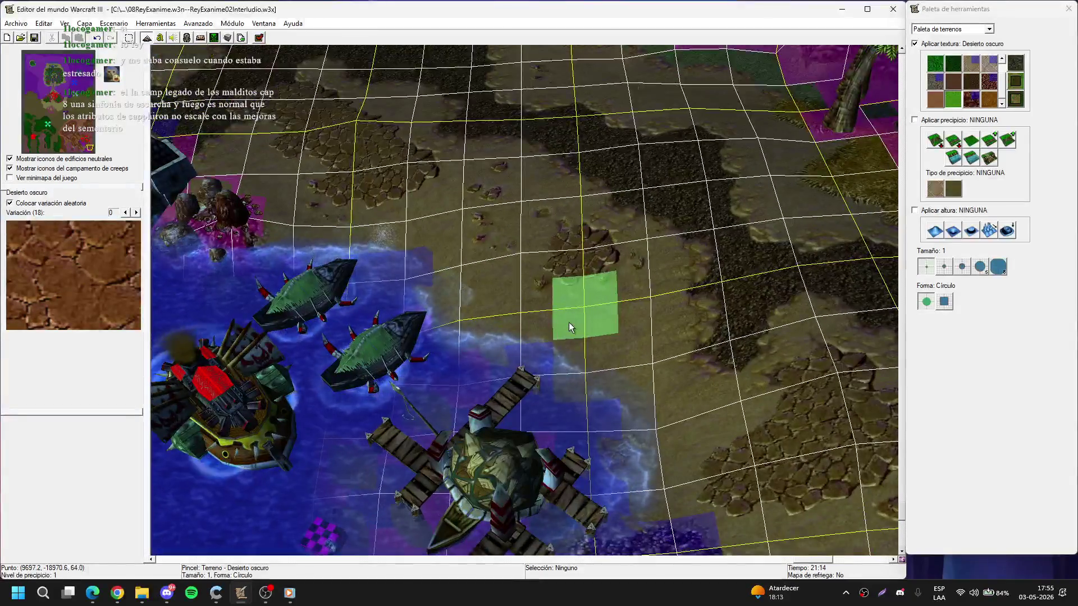
scroll(down, 3)
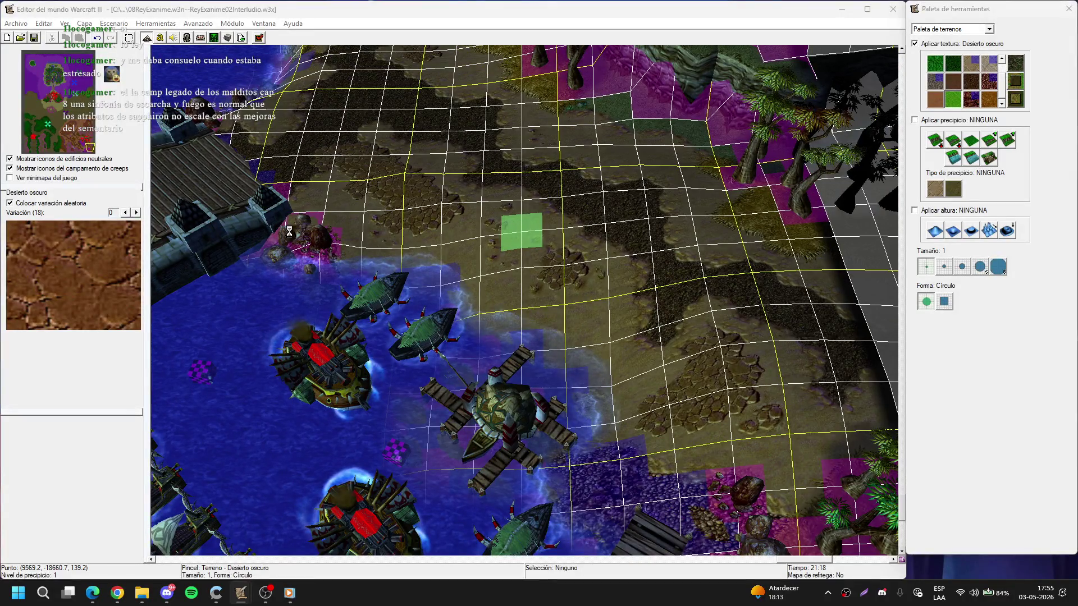
key(ctrl+o)
double_click(185, 340)
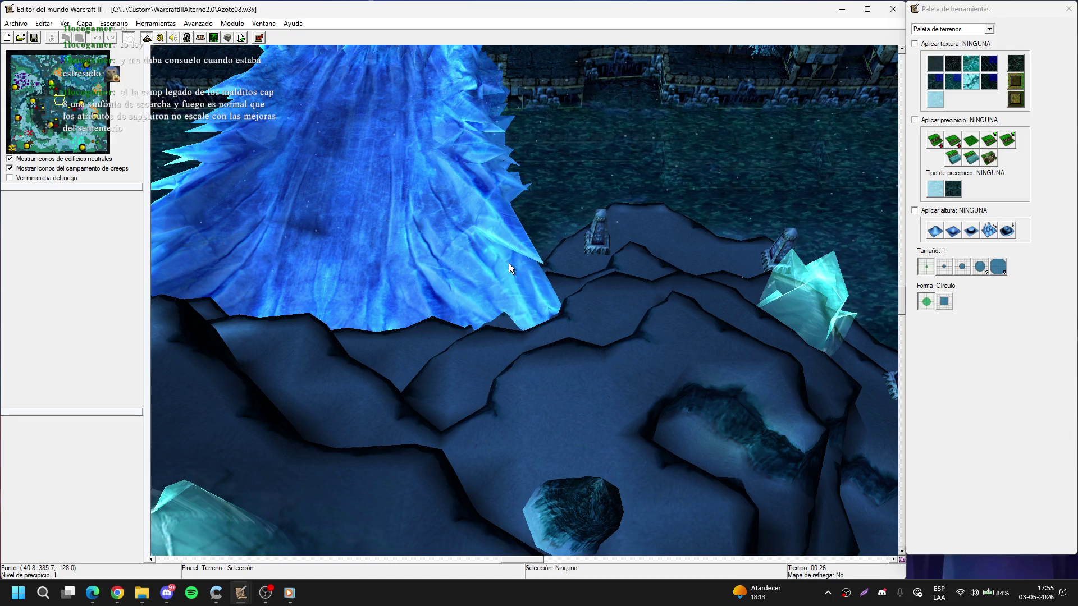
- Inspect Upgrade01's research event in the Undead Upgrade folder, then jump to the castle town
key(F4)
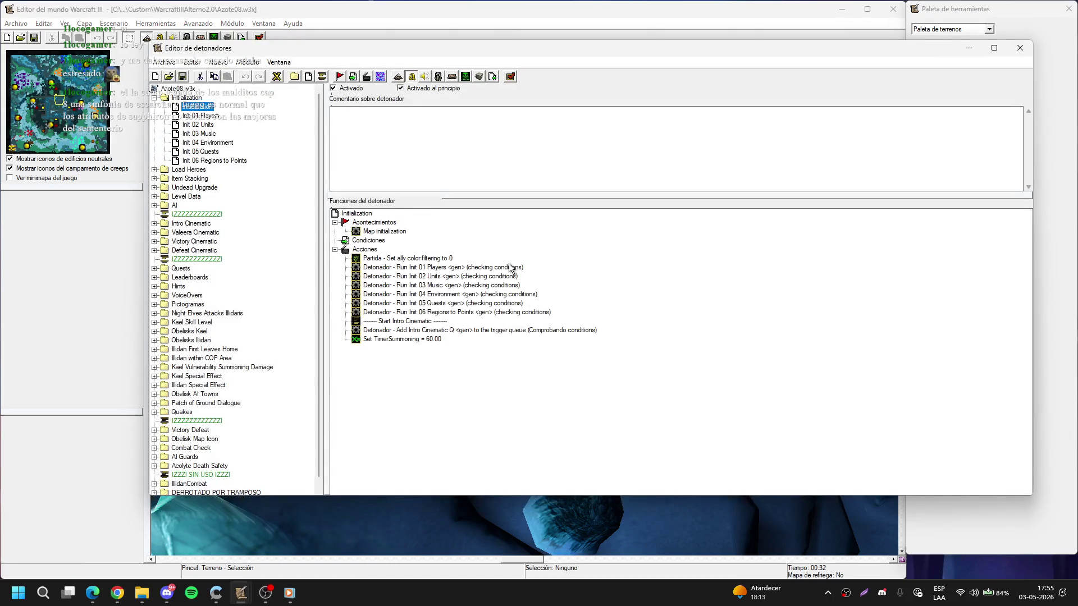
scroll(down, 3)
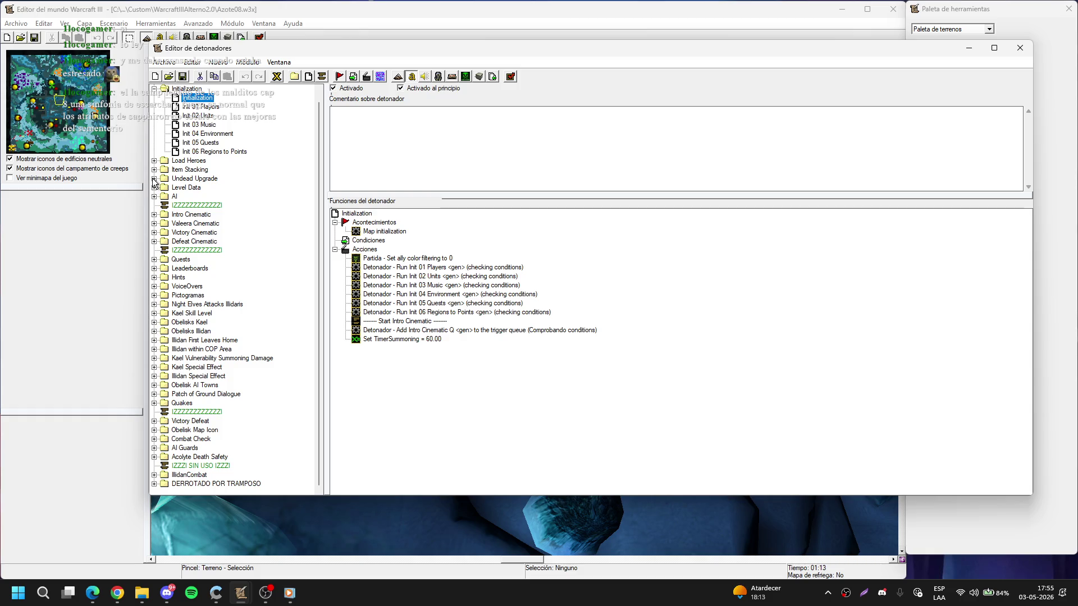
click(154, 179)
click(206, 188)
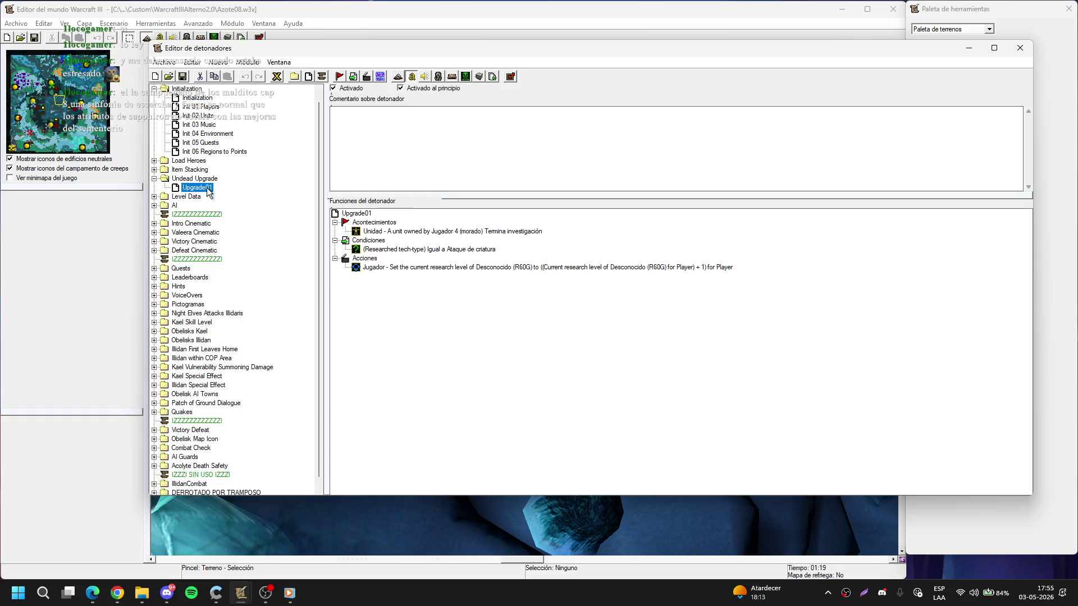
click(513, 242)
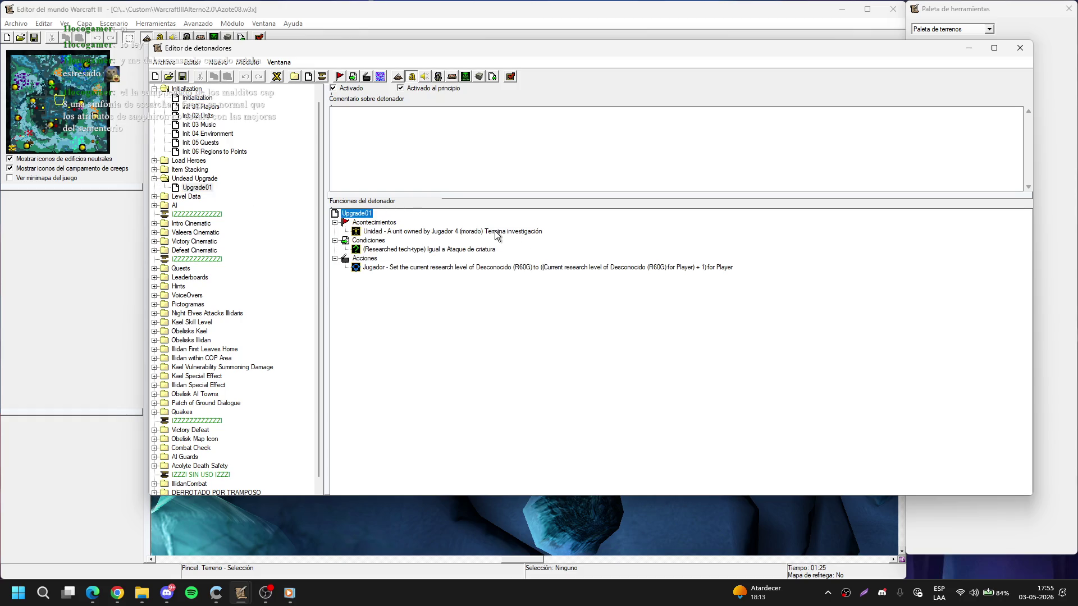
click(465, 231)
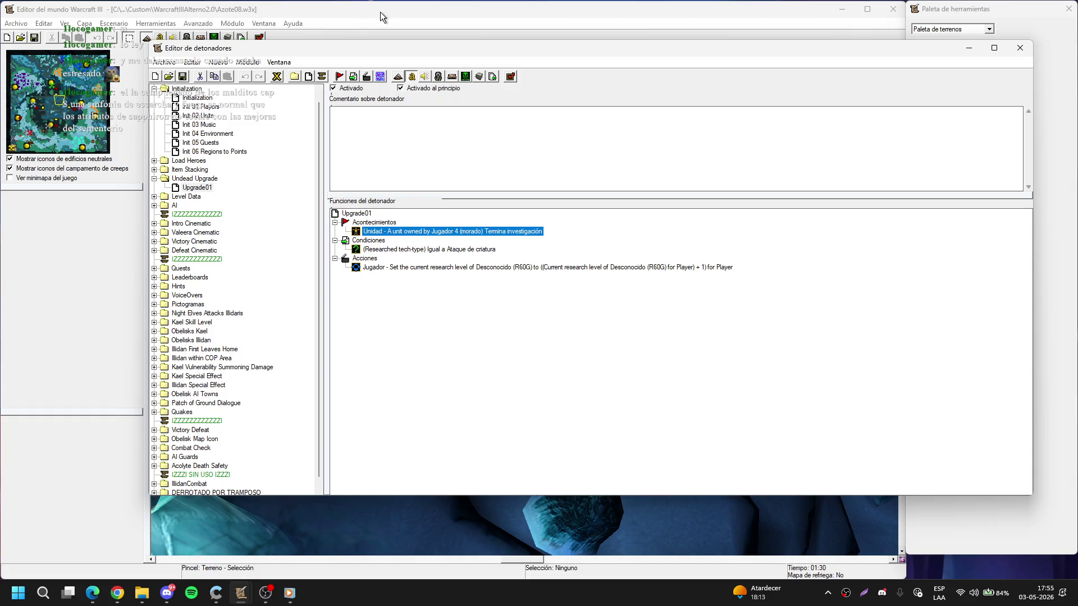
click(20, 92)
click(19, 92)
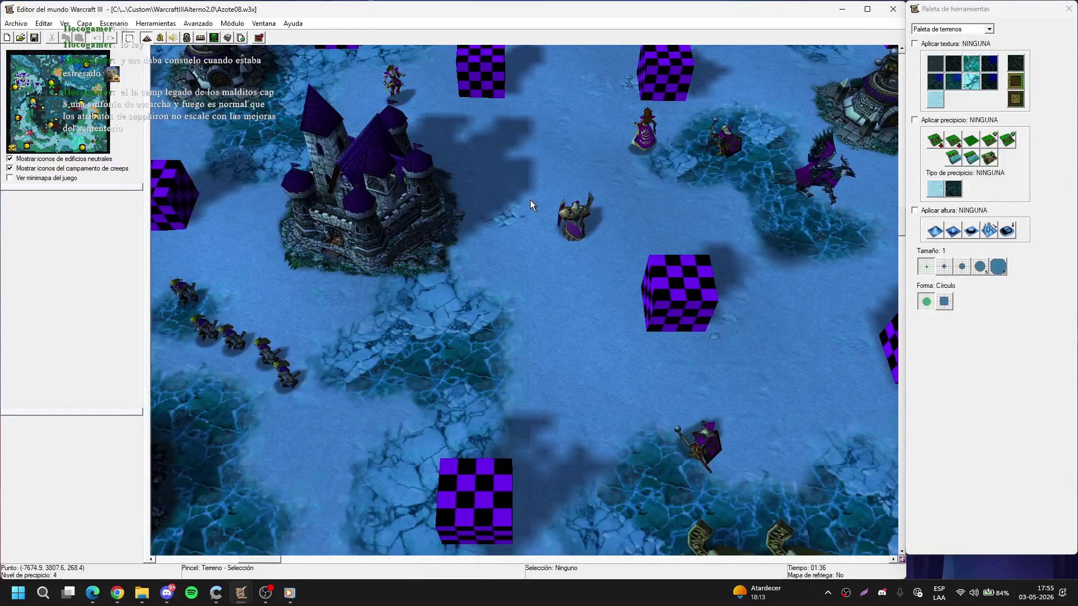
- Zoom into the lower-left snow near the spiders and dragon, pan around, then reopen the triggers
scroll(down, 3)
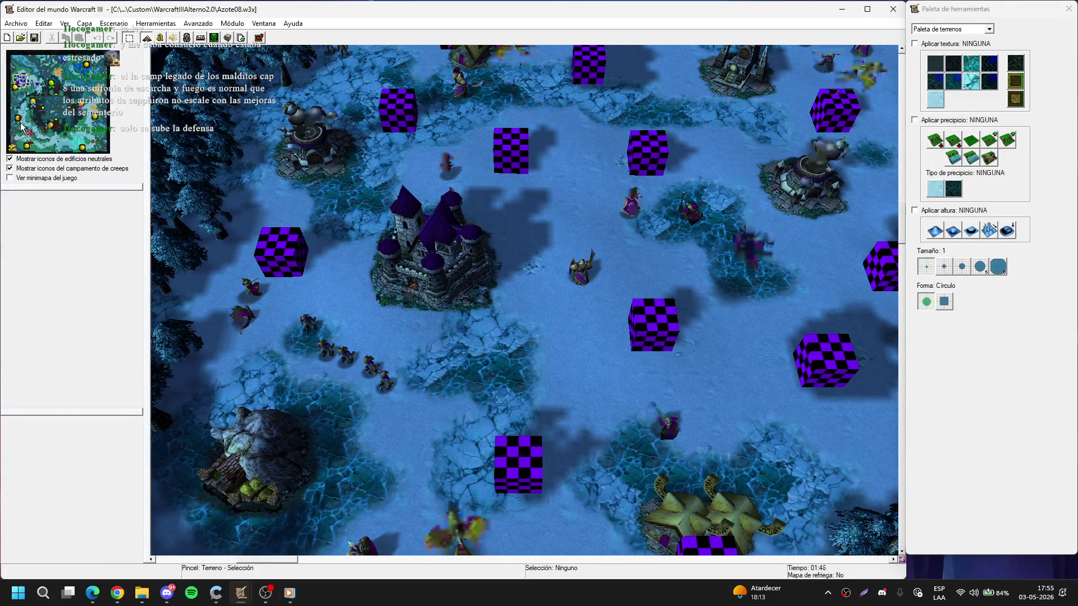
click(14, 139)
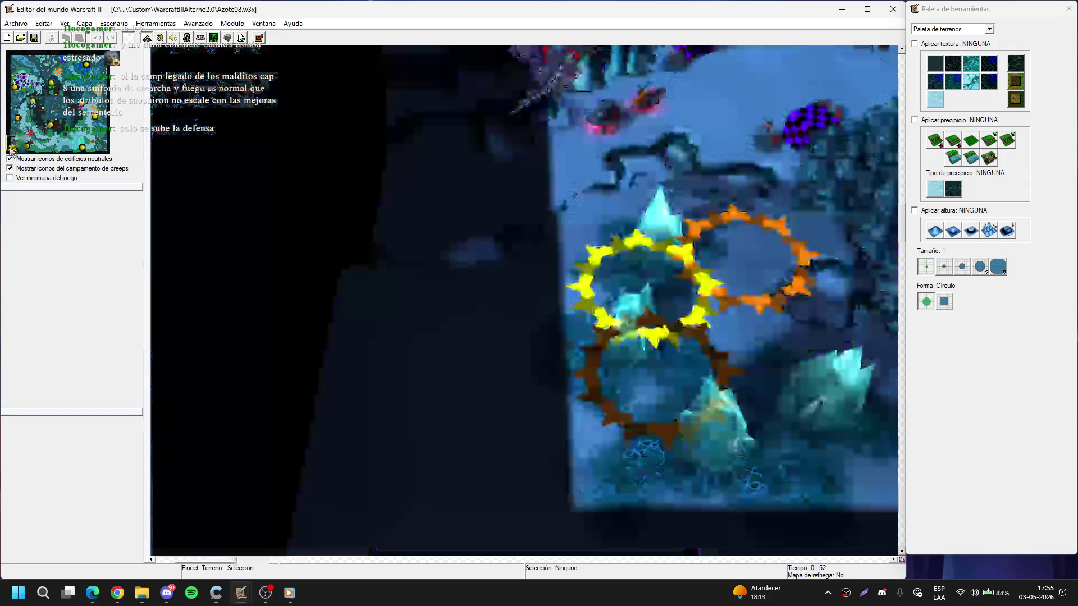
scroll(up, 3)
click(591, 283)
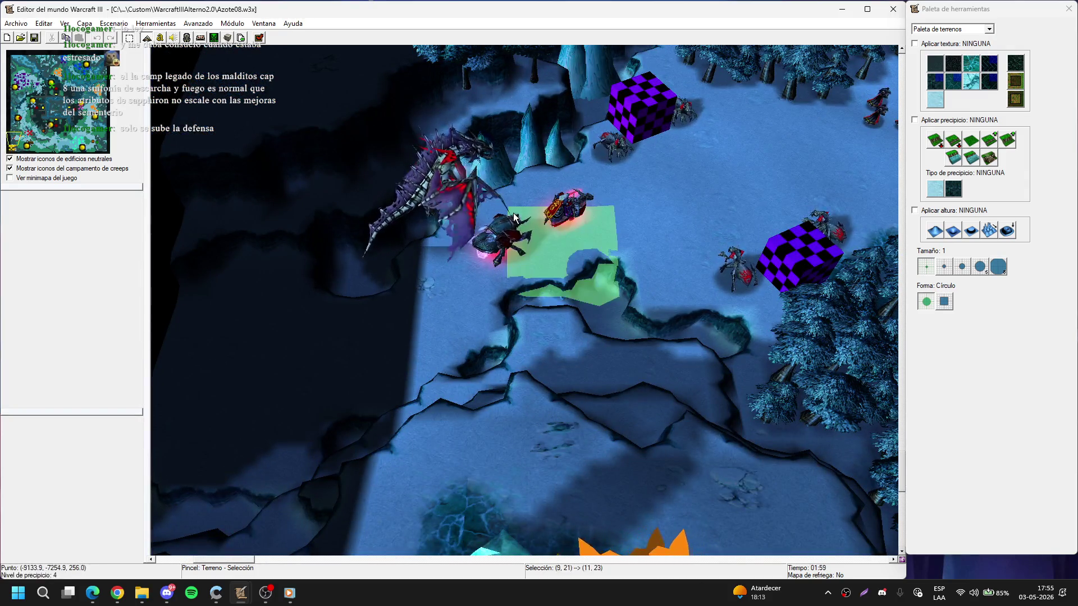
scroll(up, 3)
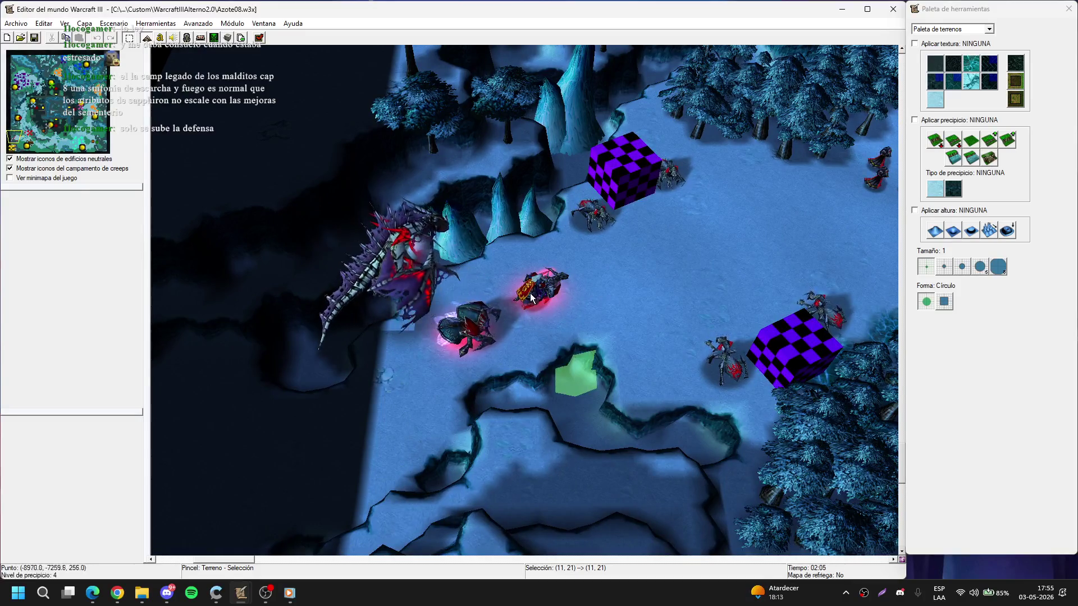
key(Escape)
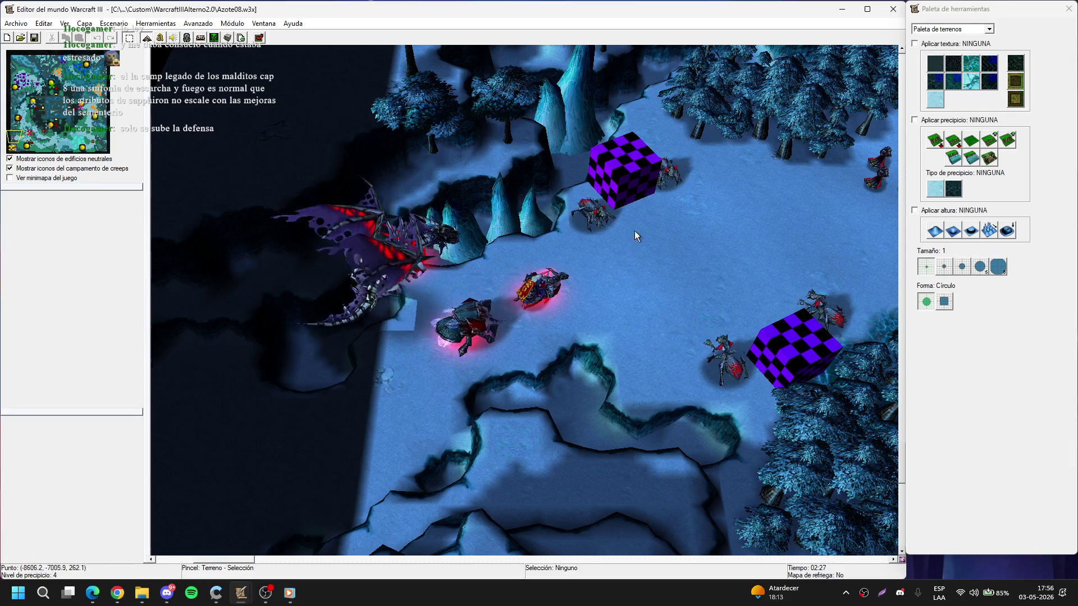
key(Right)
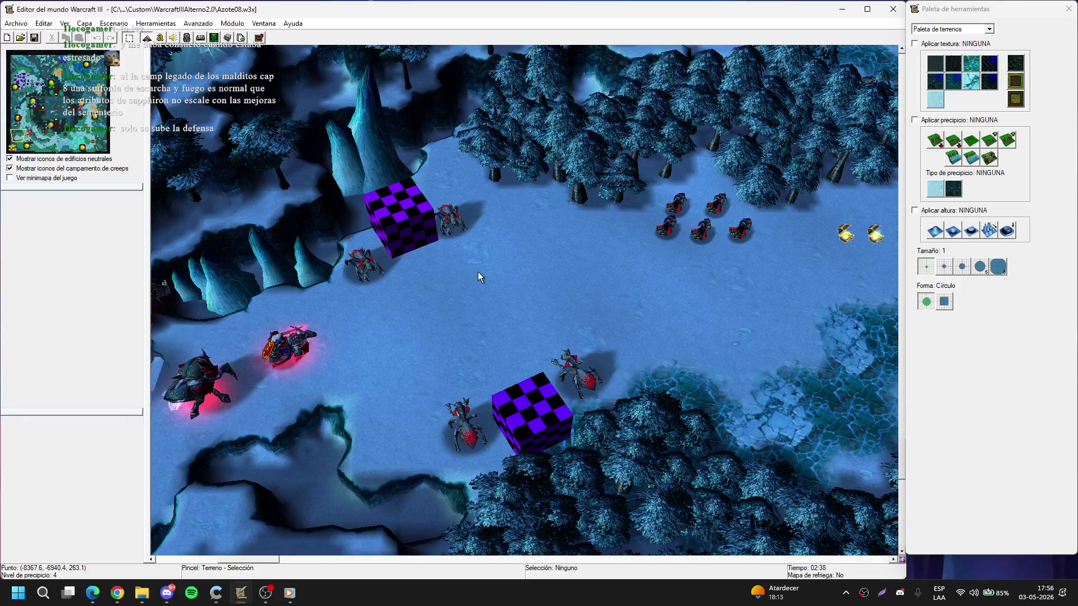
key(Left)
key(Down)
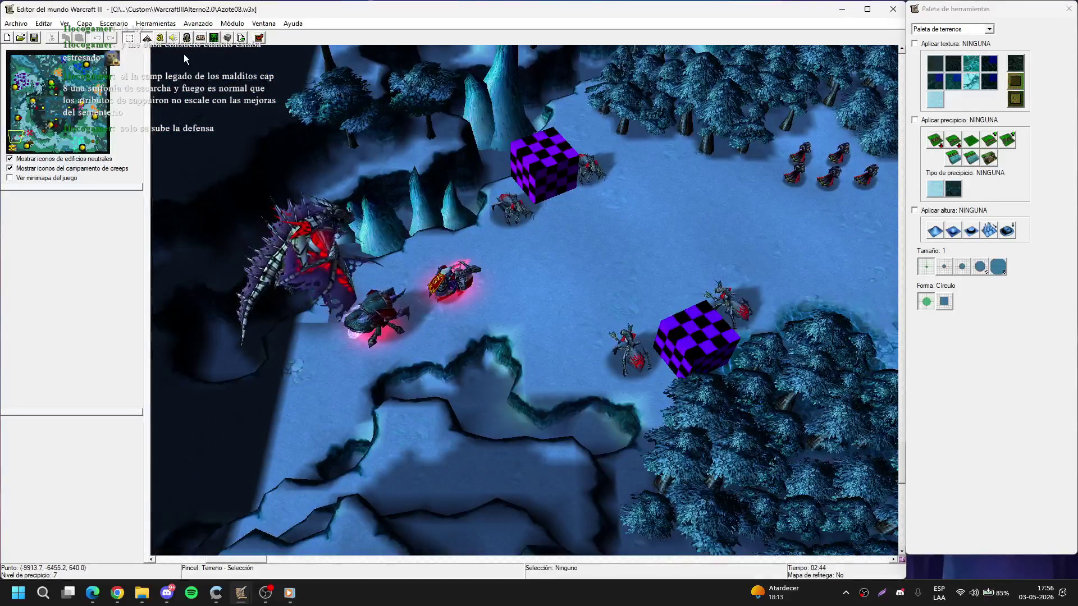
click(161, 38)
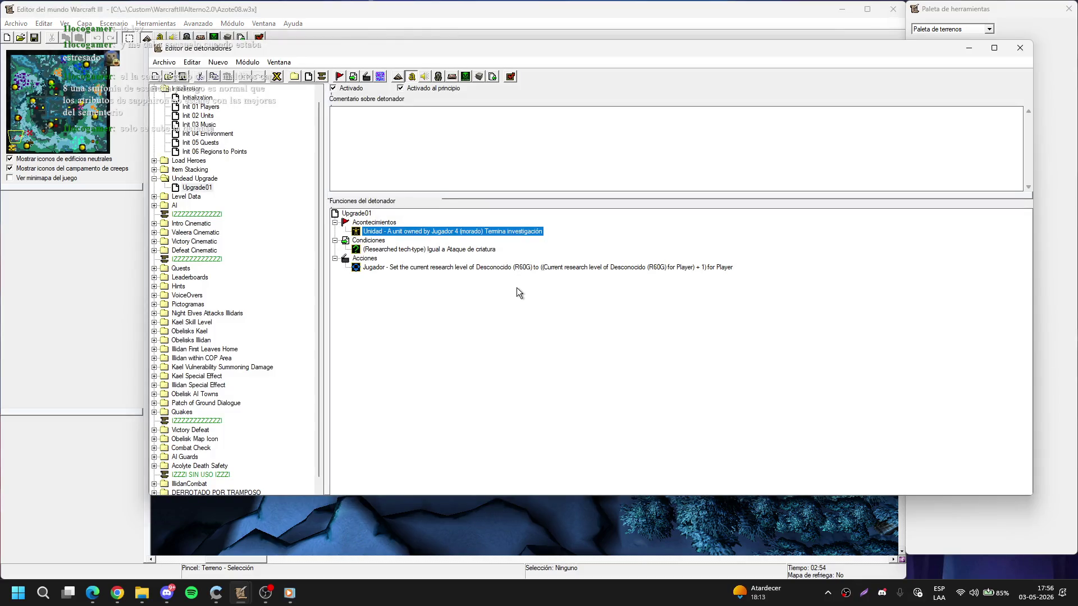
- Peek into the Night Elves Attacks Illidaris, Quests, Patch of Ground Dialogue and Illidan folders
click(285, 251)
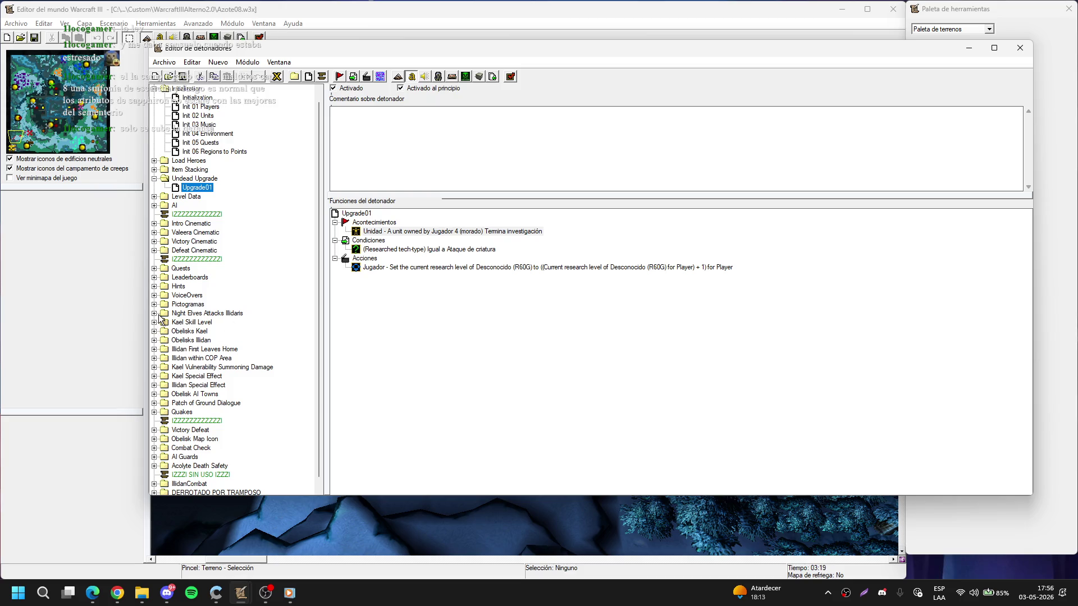
click(157, 313)
click(157, 314)
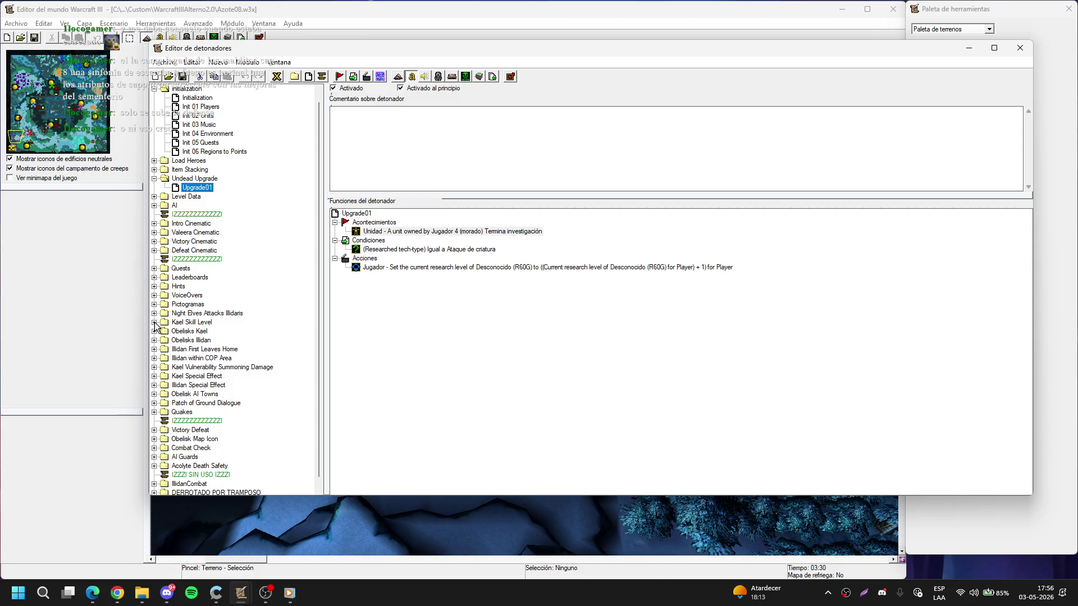
click(154, 269)
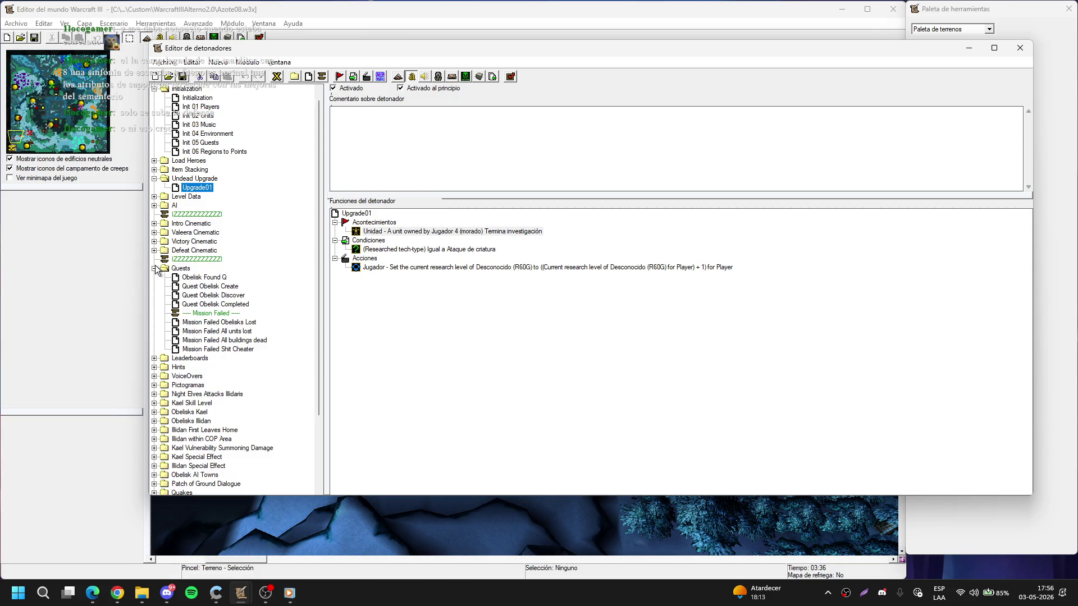
click(155, 269)
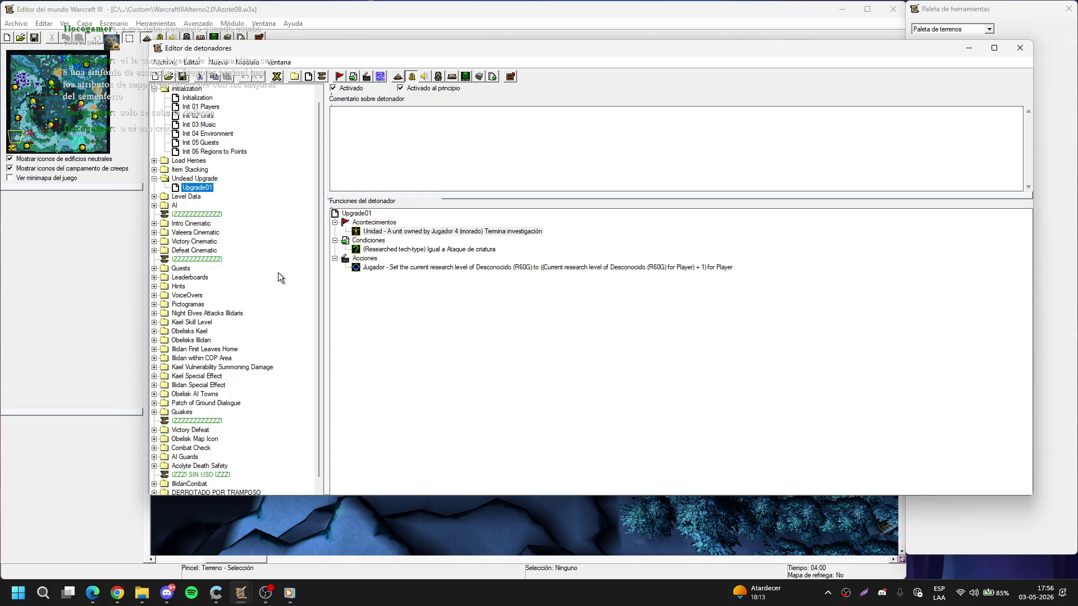
scroll(down, 3)
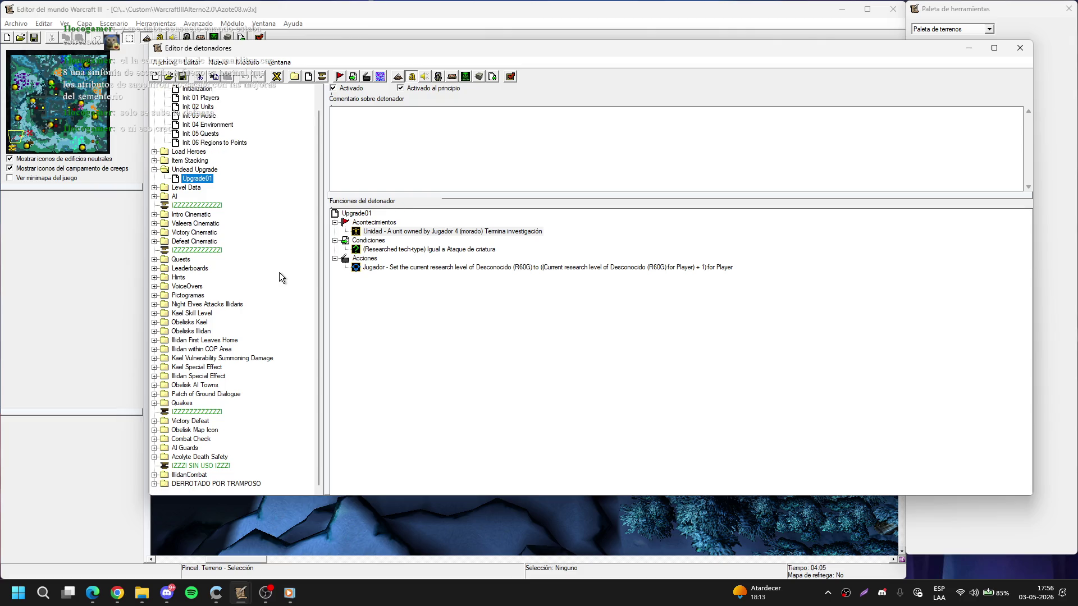
click(160, 395)
click(159, 395)
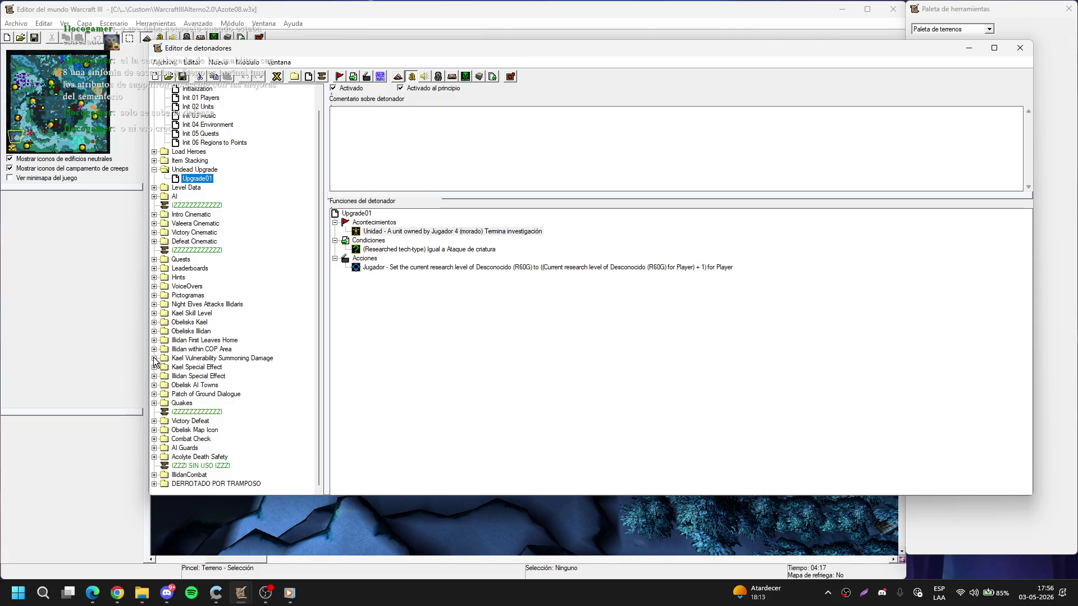
click(155, 349)
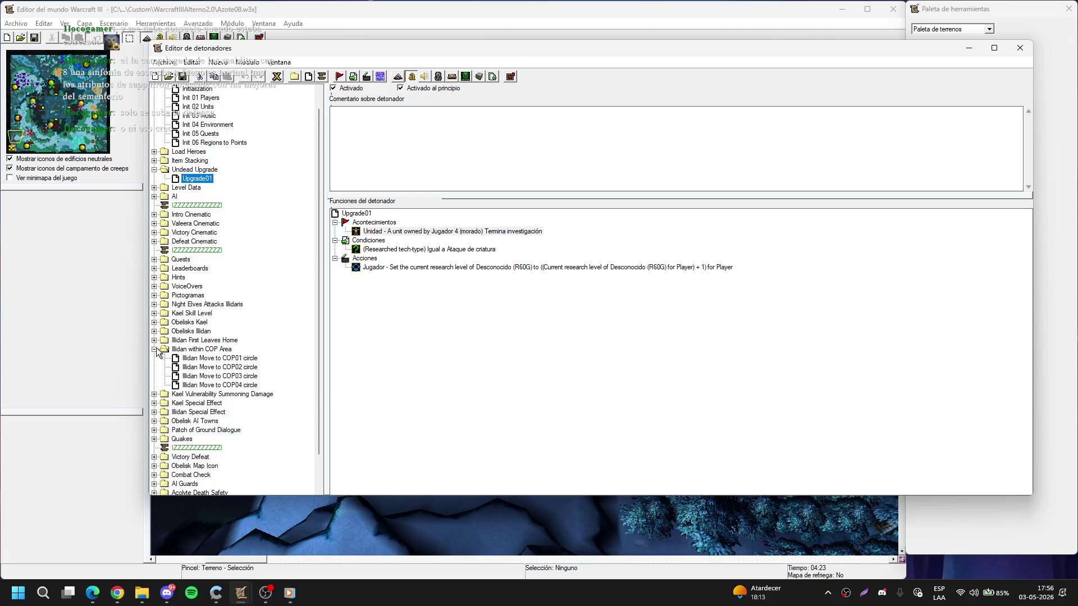
click(155, 350)
click(155, 340)
click(154, 340)
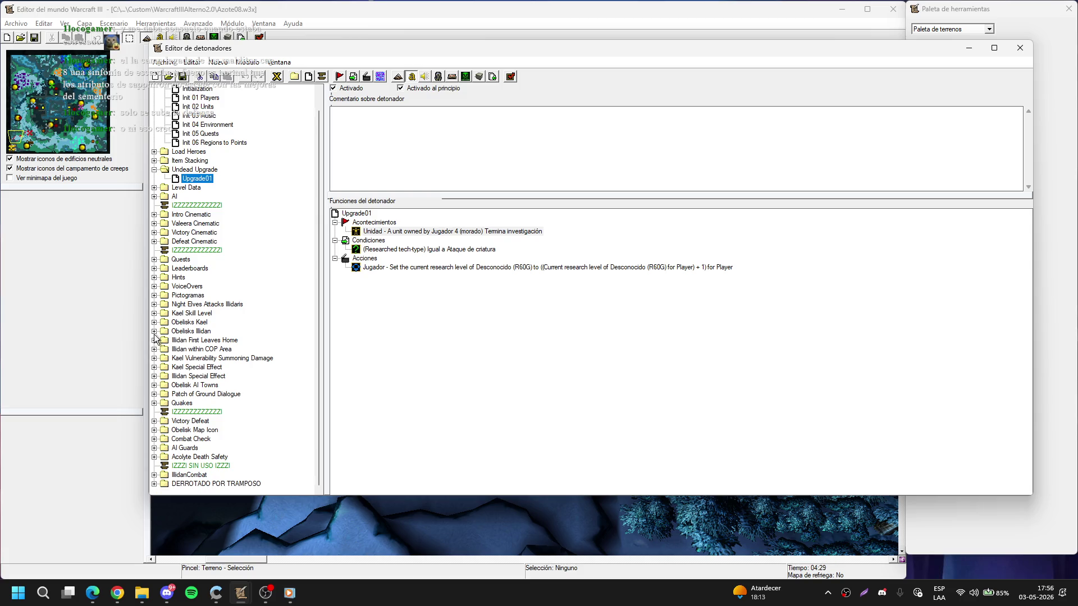
- Check the Kael Skill Level, Pictogramas, VoiceOvers and Hints folders, then hide the Trigger Editor
click(154, 314)
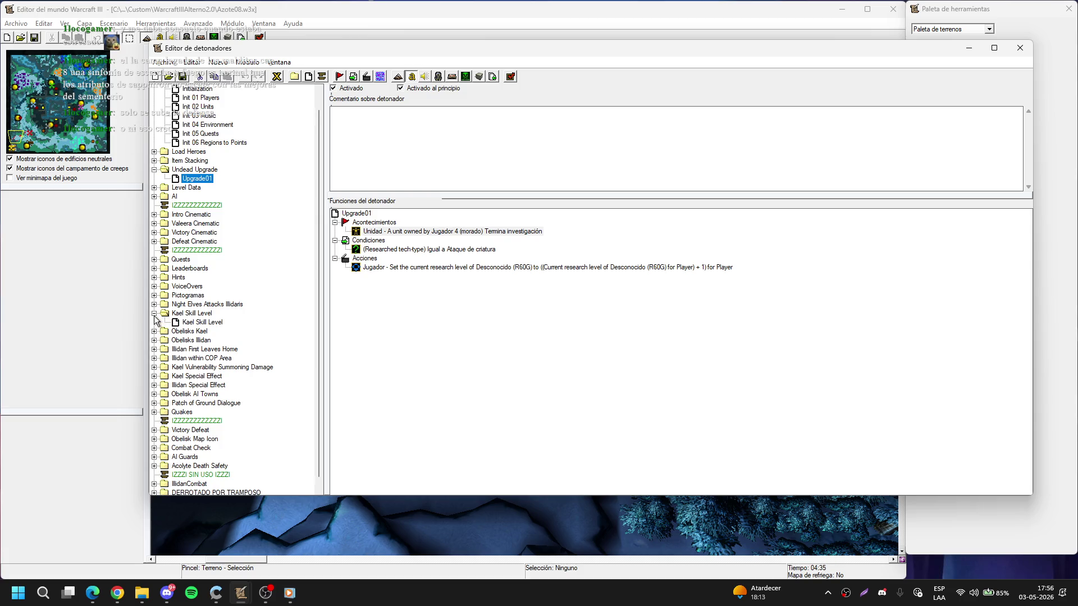
click(155, 314)
click(155, 304)
click(155, 304)
click(154, 295)
click(155, 295)
click(155, 286)
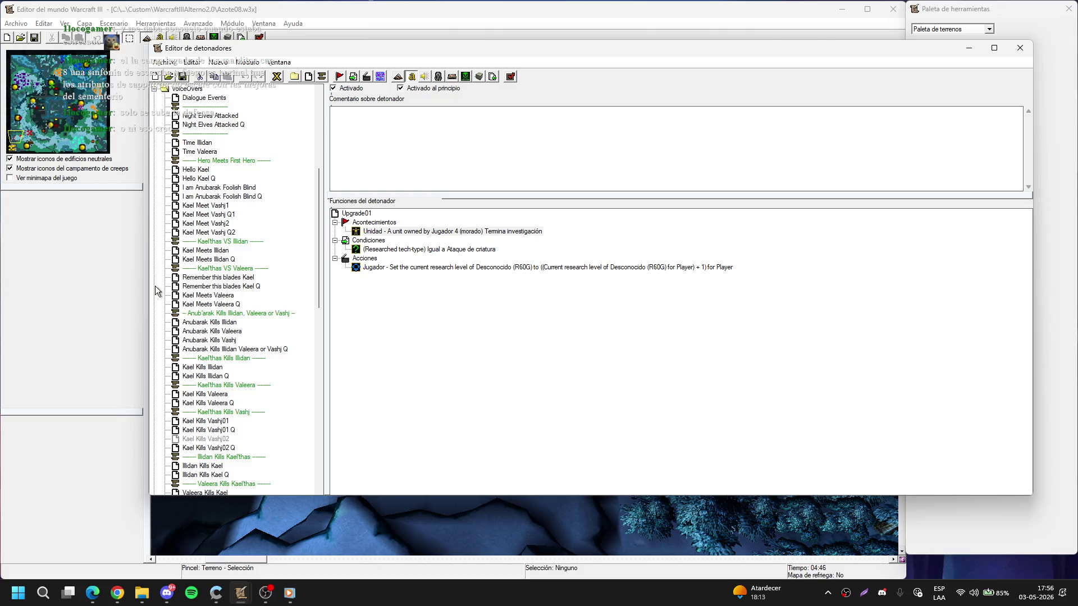
scroll(down, 3)
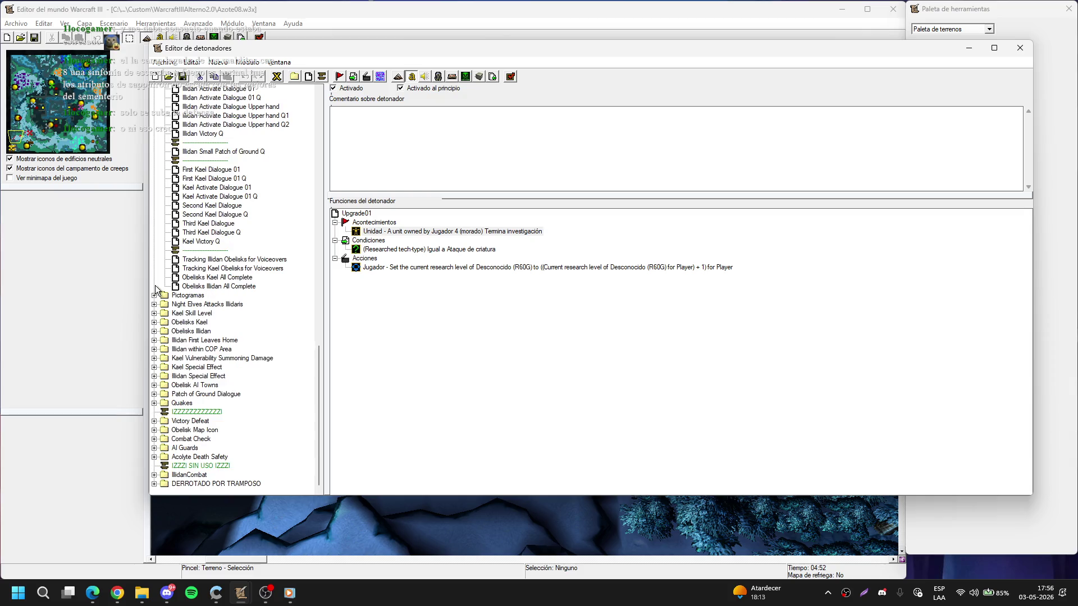
scroll(up, 3)
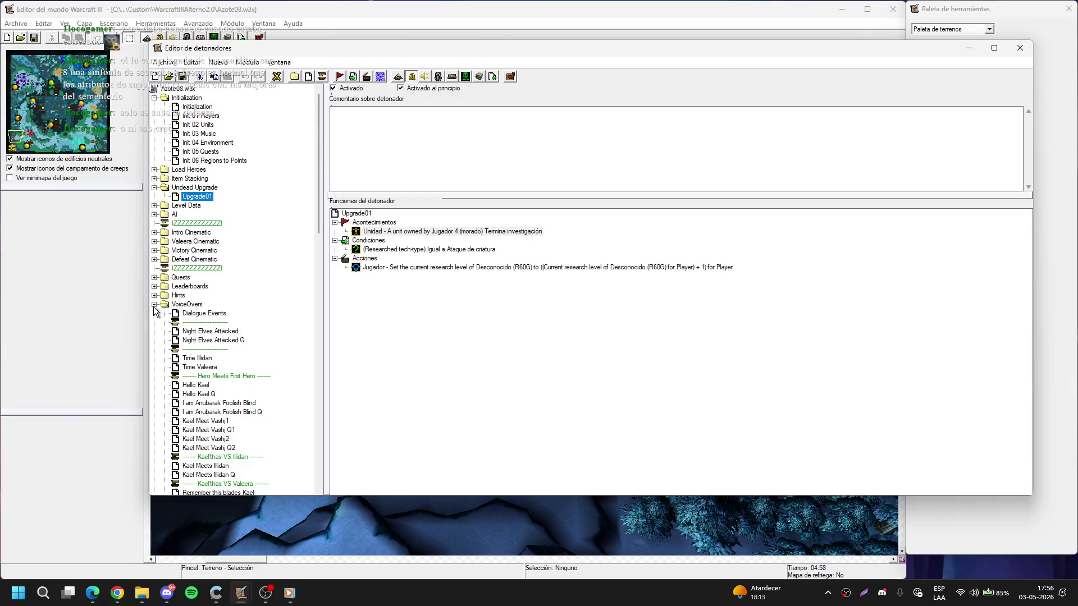
click(154, 304)
click(155, 295)
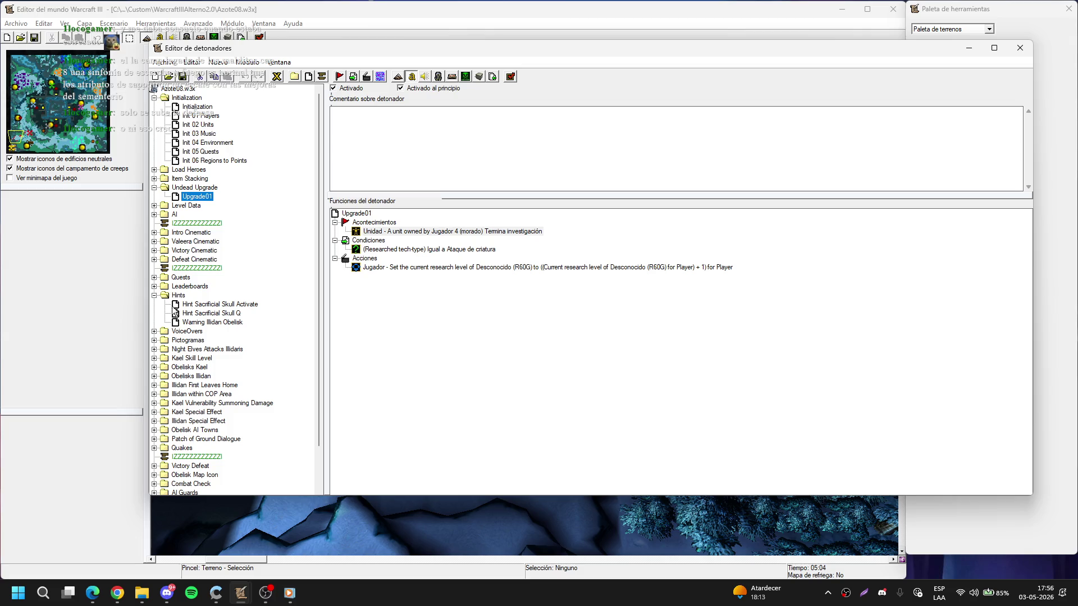
click(154, 296)
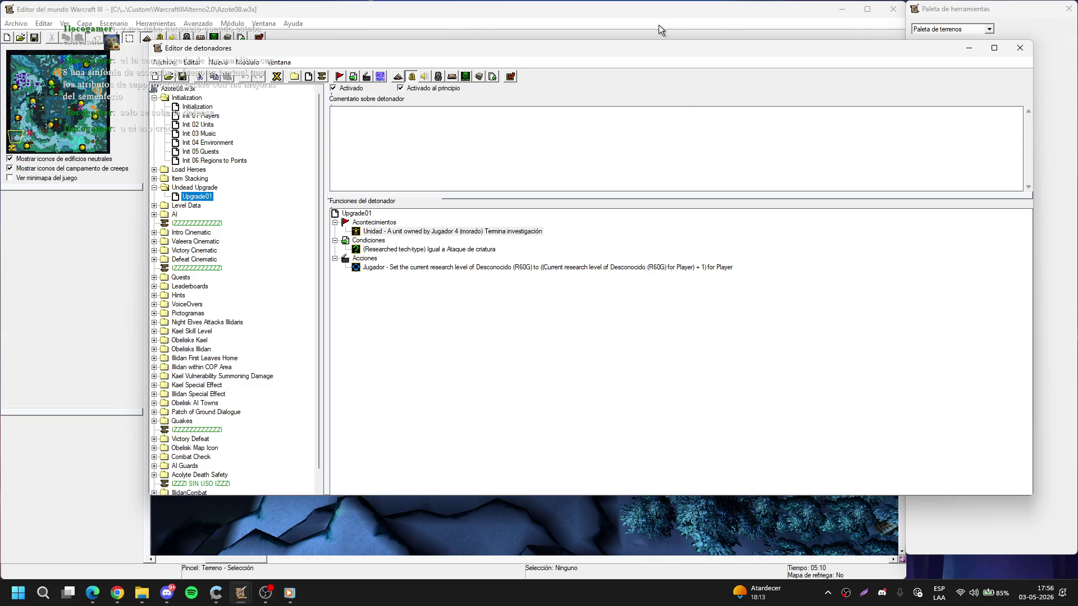
click(974, 53)
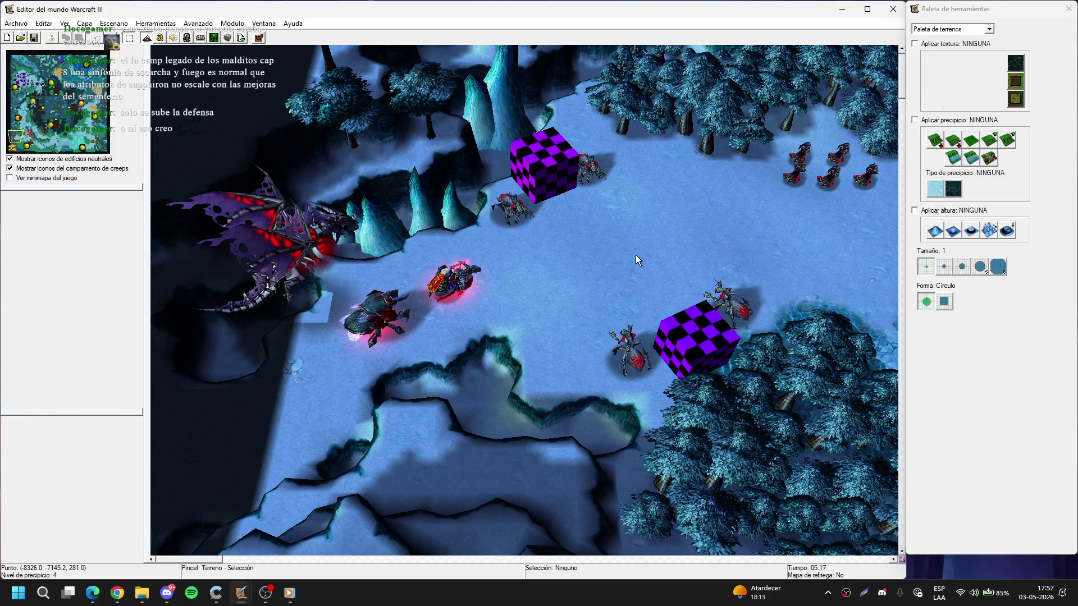
- Switch to the Units palette and place an orc Torre de vigilancia beside the stone bridge
key(Up)
key(Up)
key(Up)
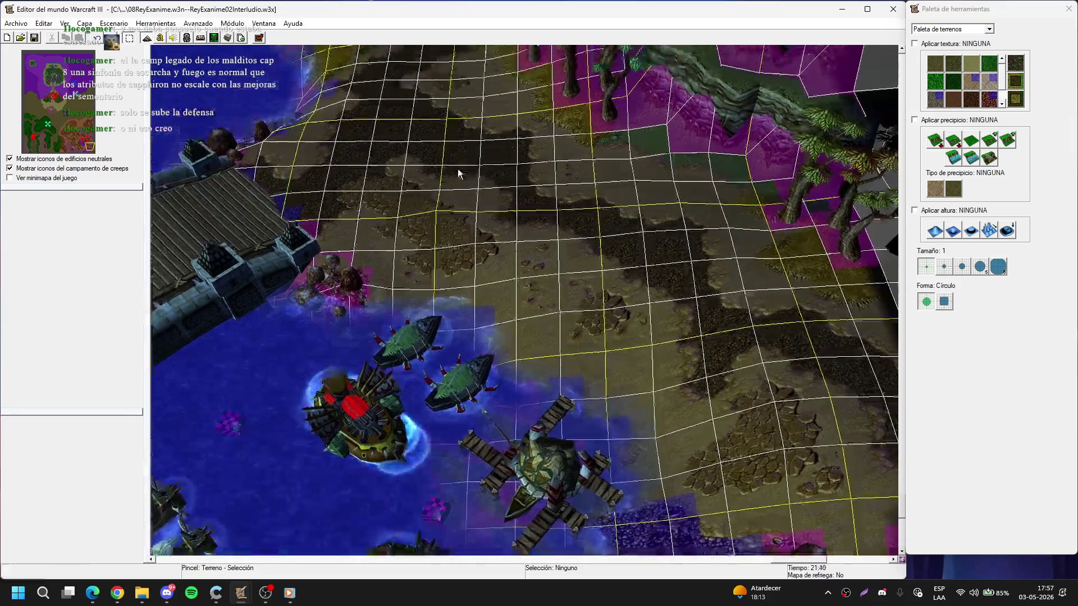
key(Up)
key(Left)
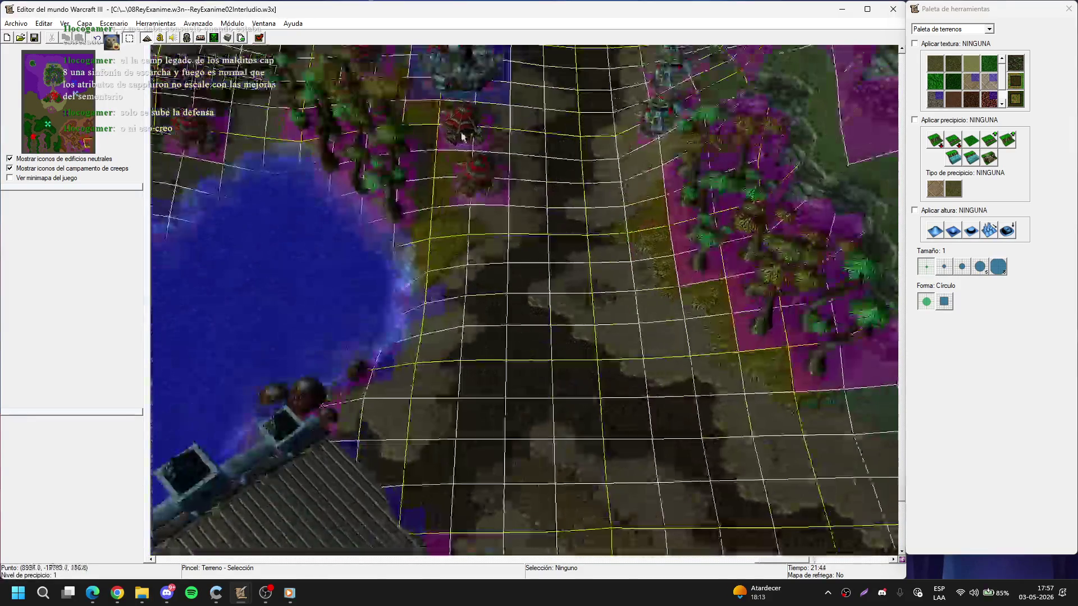
key(Down)
key(Left)
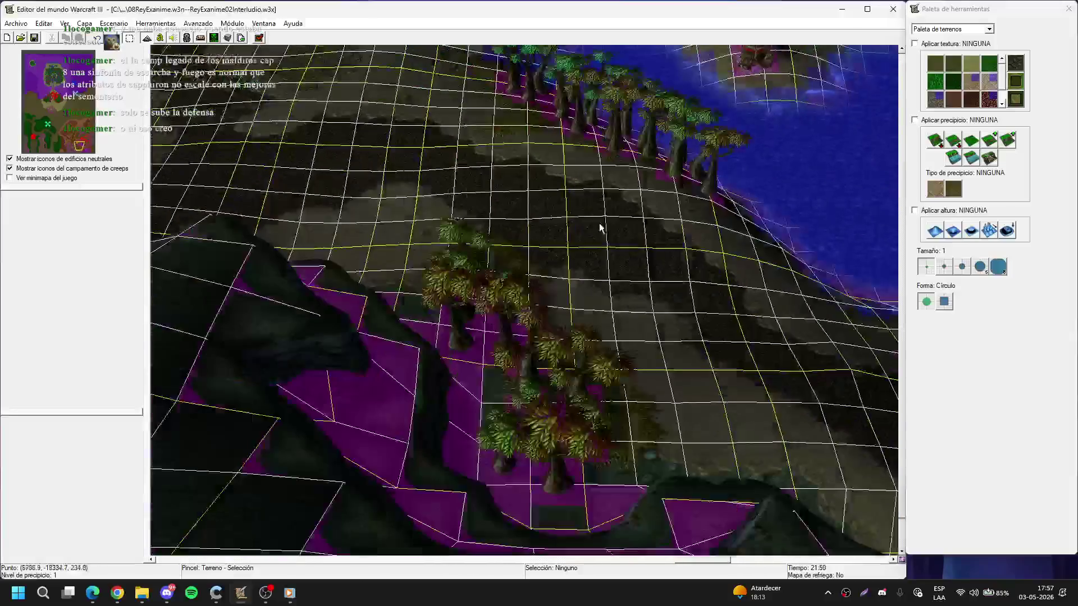
key(d)
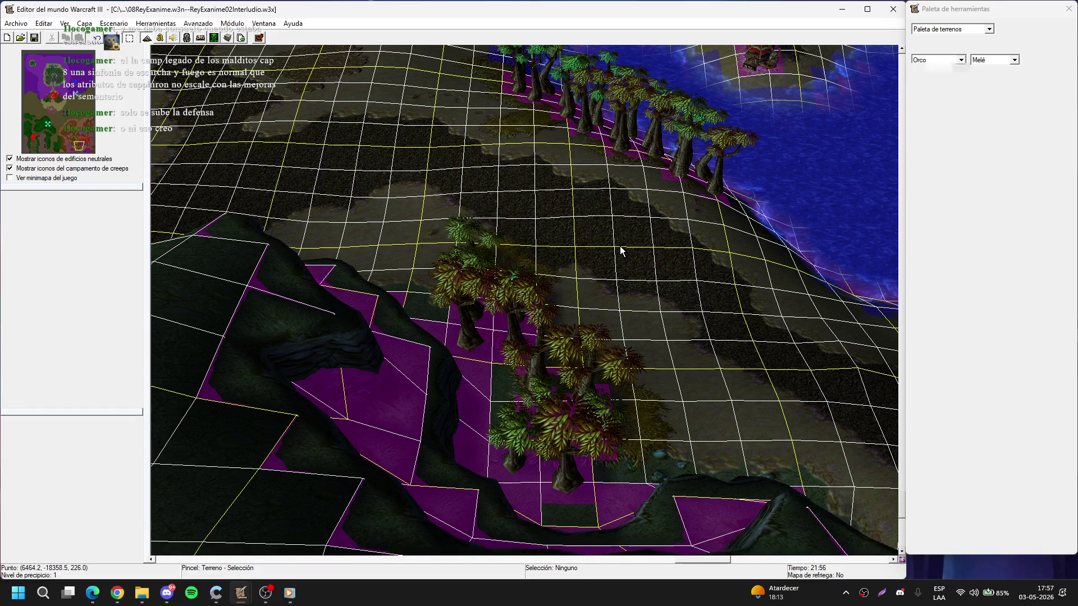
key(Right)
key(Down)
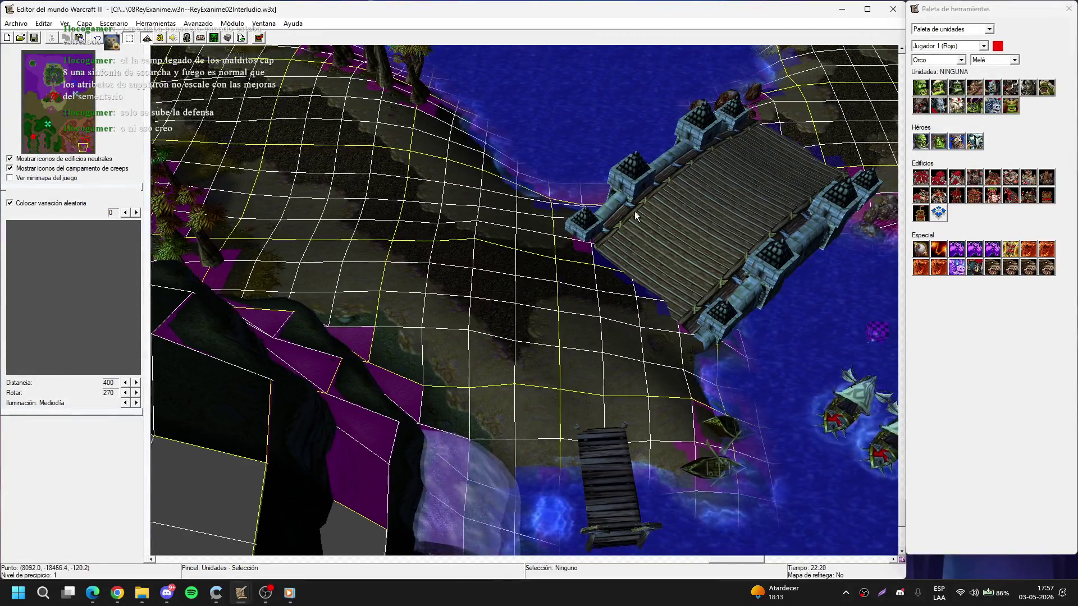
click(967, 197)
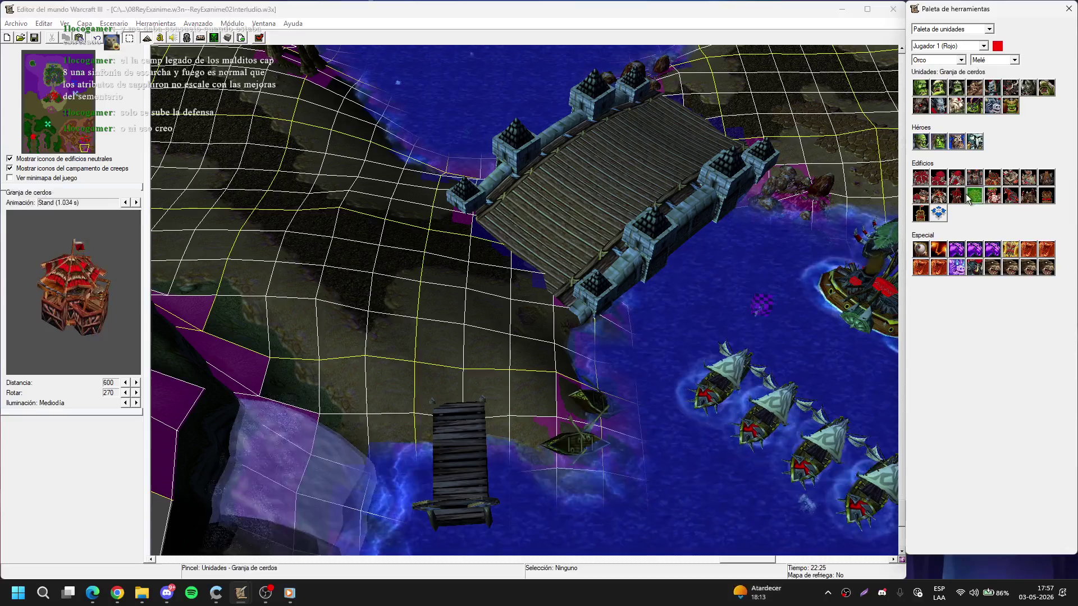
click(956, 195)
click(443, 344)
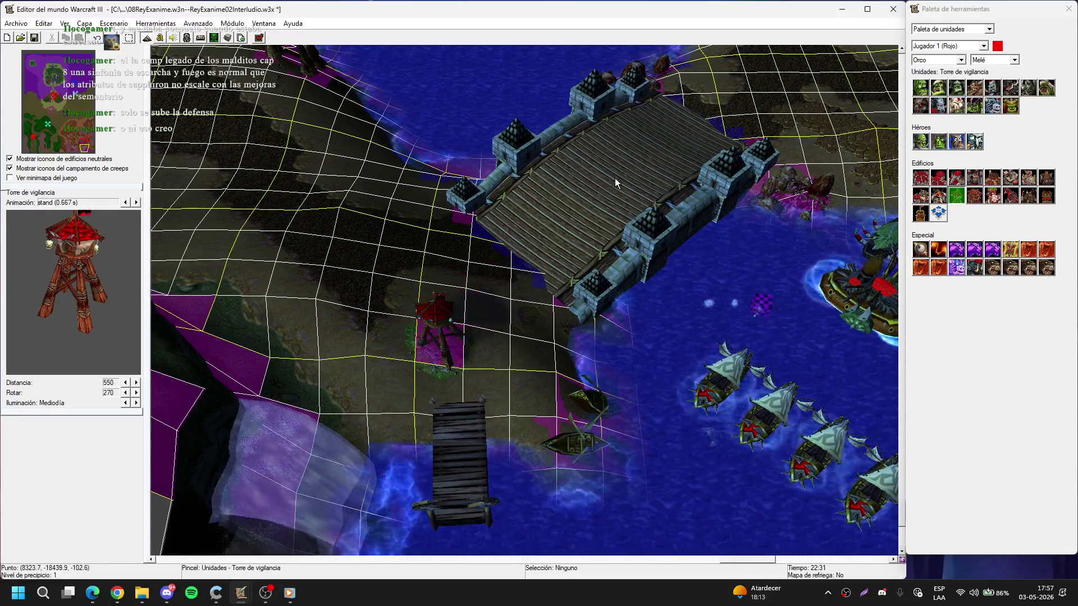
- Pan along the shore and select the Orco espacial unit
key(Up)
key(Right)
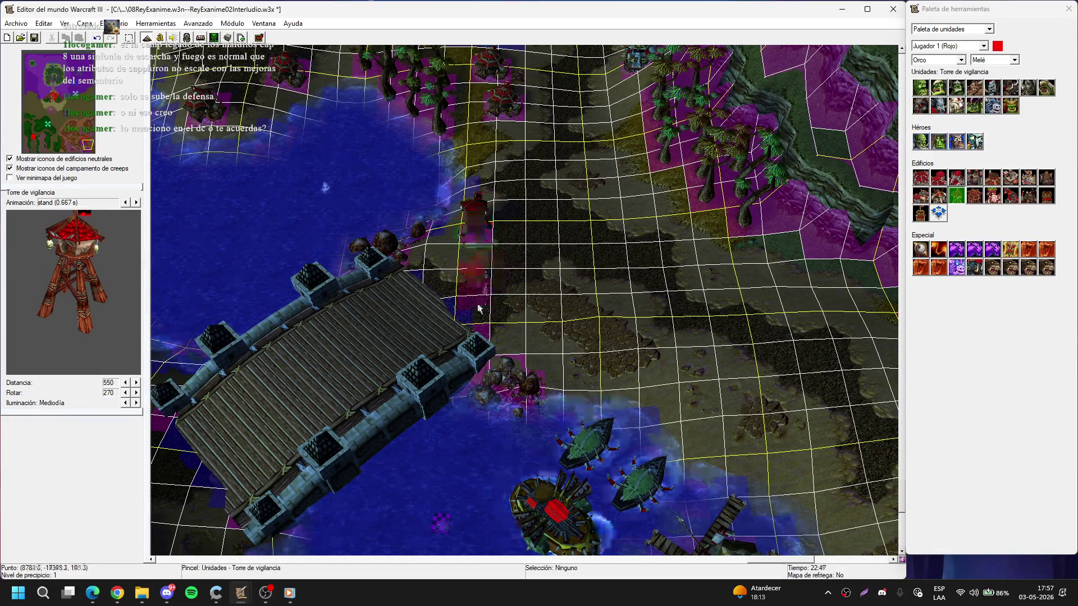
key(Left)
key(Down)
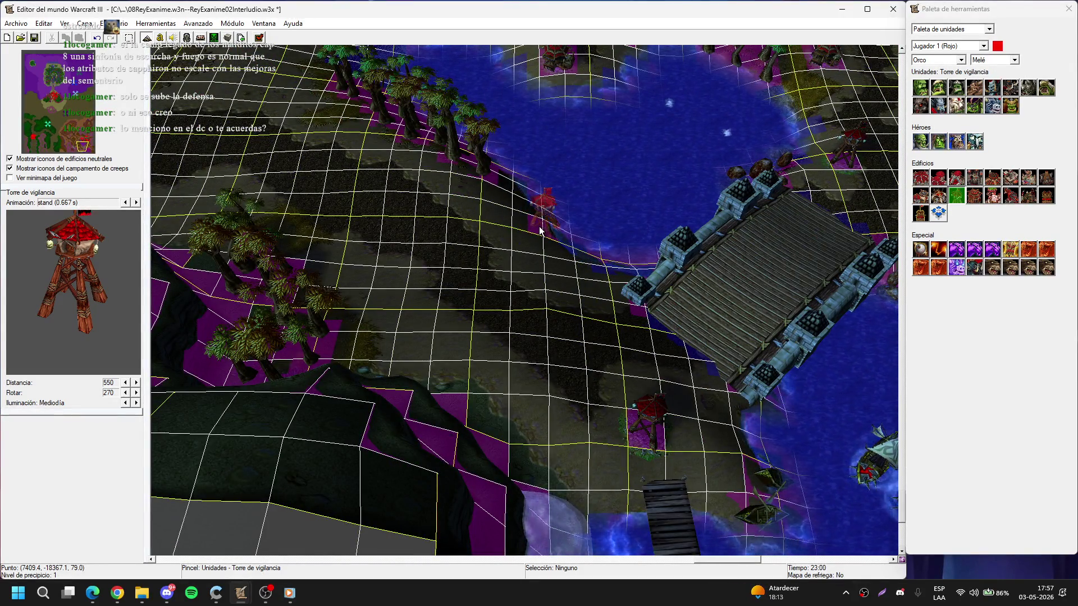
key(Up)
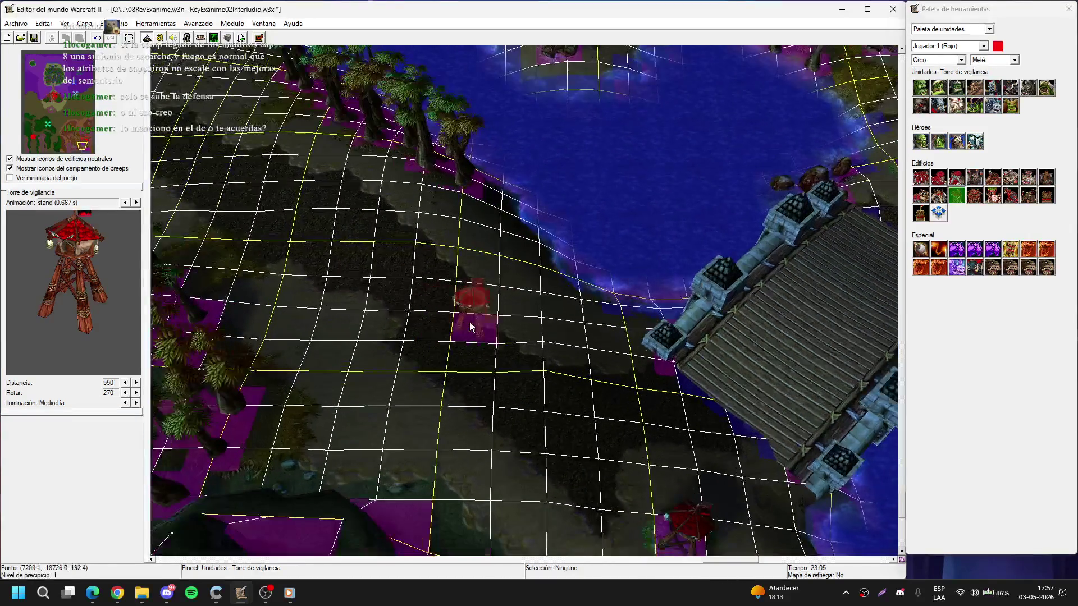
key(Up)
key(Left)
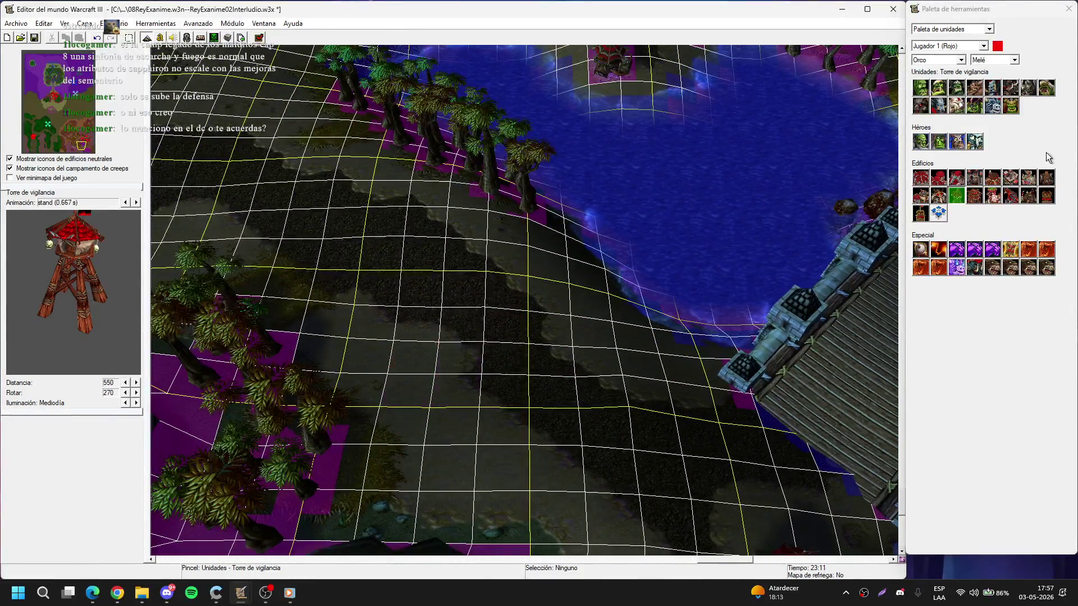
click(1010, 106)
- Place an Orco espacial and move it to the watch tower's right side
key(Down)
key(Right)
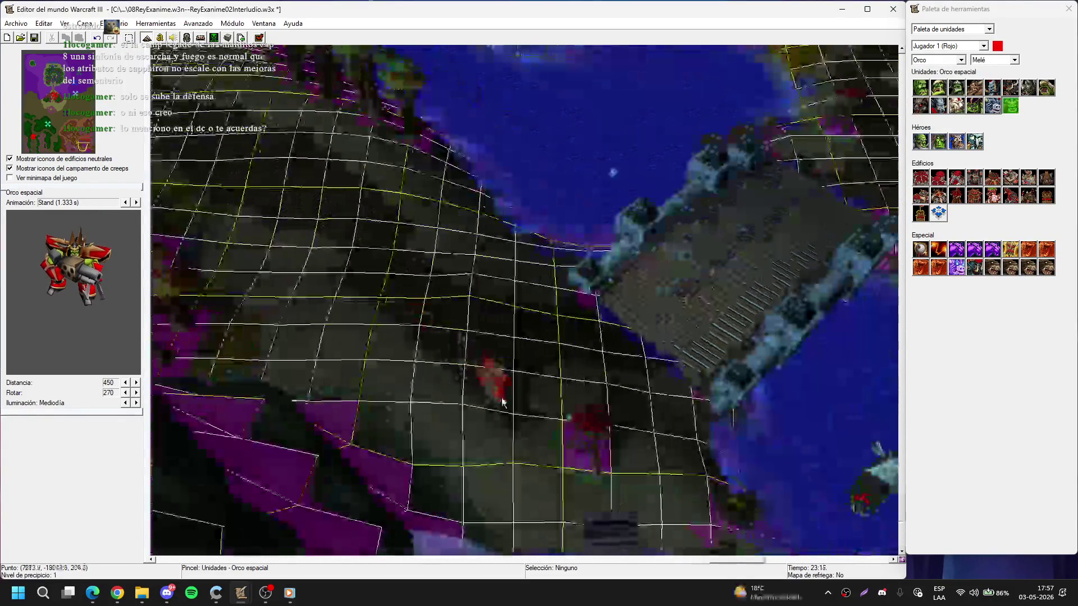
click(525, 426)
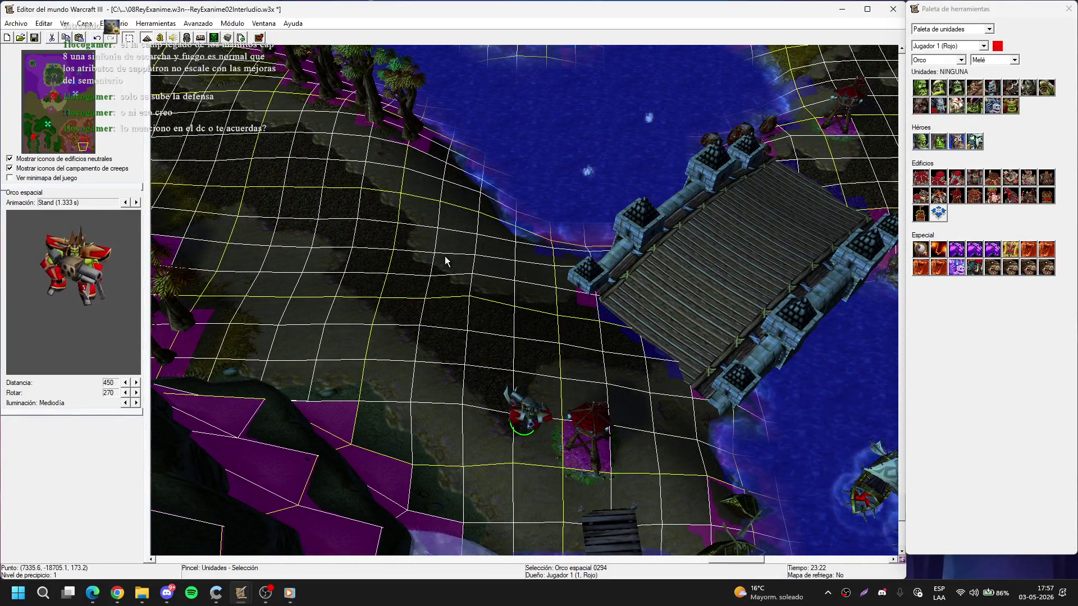
scroll(up, 3)
drag(499, 365, 688, 348)
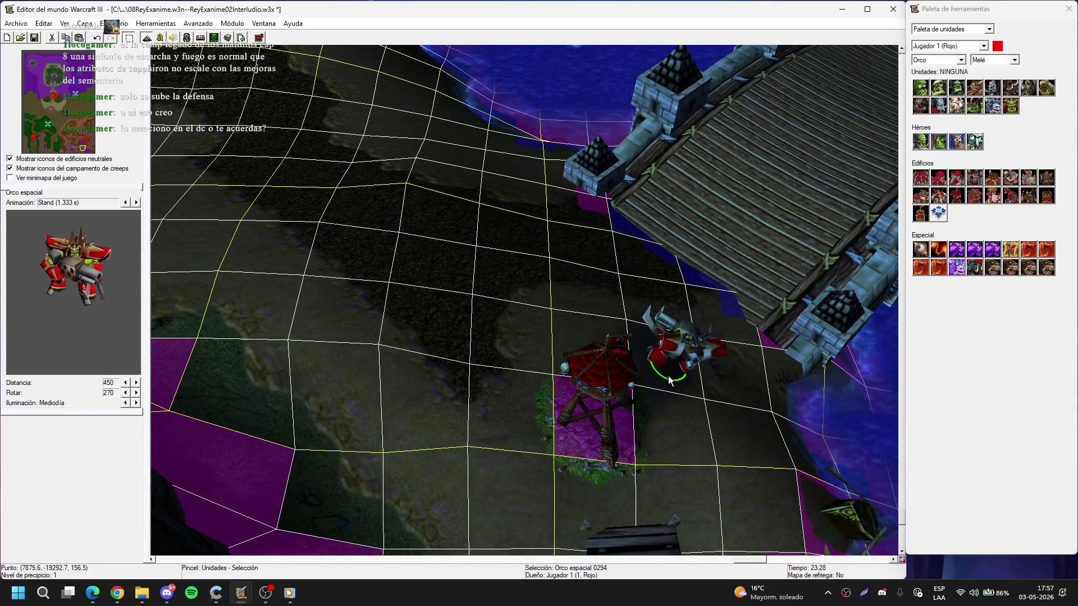
key(Right)
key(Down)
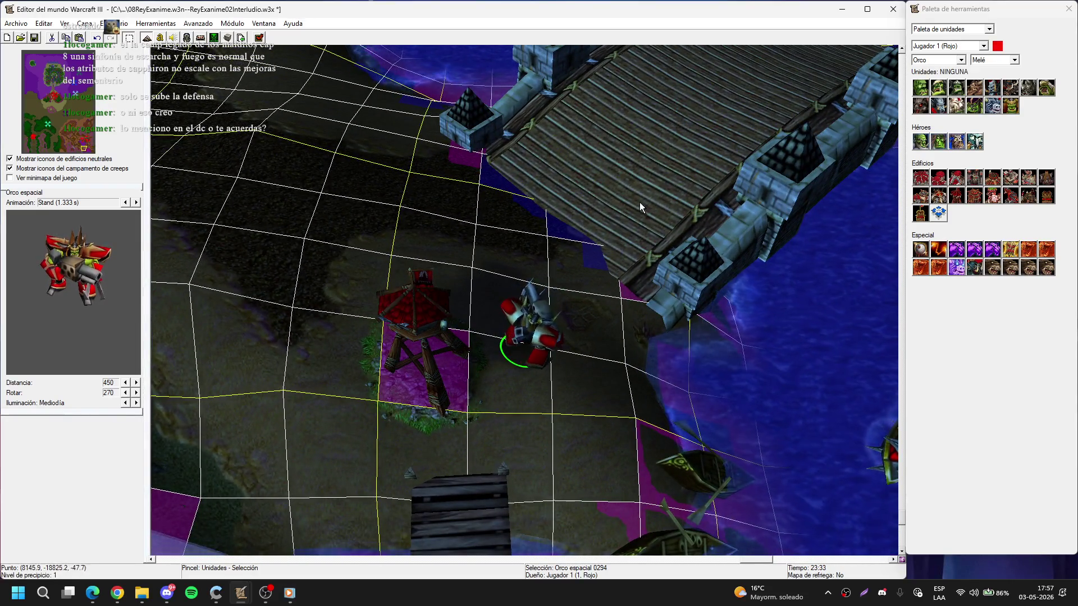
- Place a second Orco espacial and drag it up beside the tower, then deselect it
click(1010, 105)
key(Left)
key(Down)
click(435, 296)
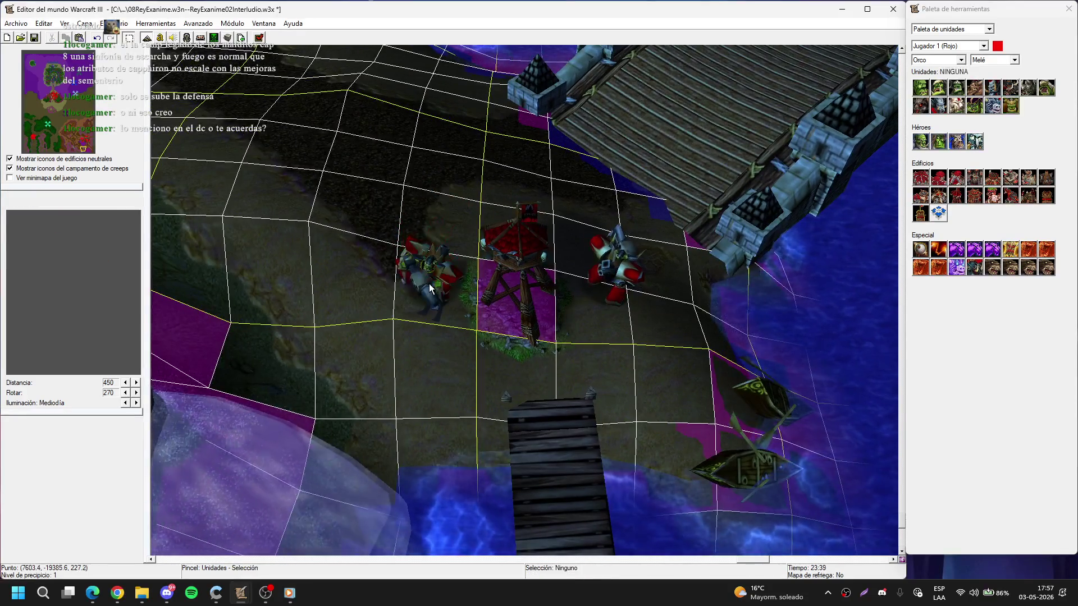
right_click(434, 277)
drag(433, 276, 308, 105)
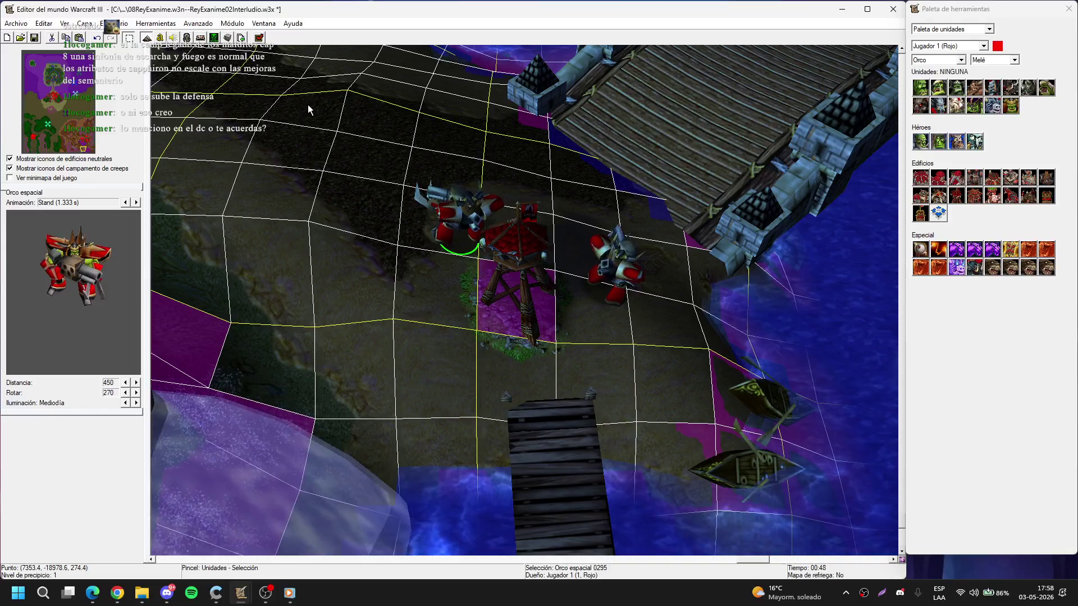
click(330, 155)
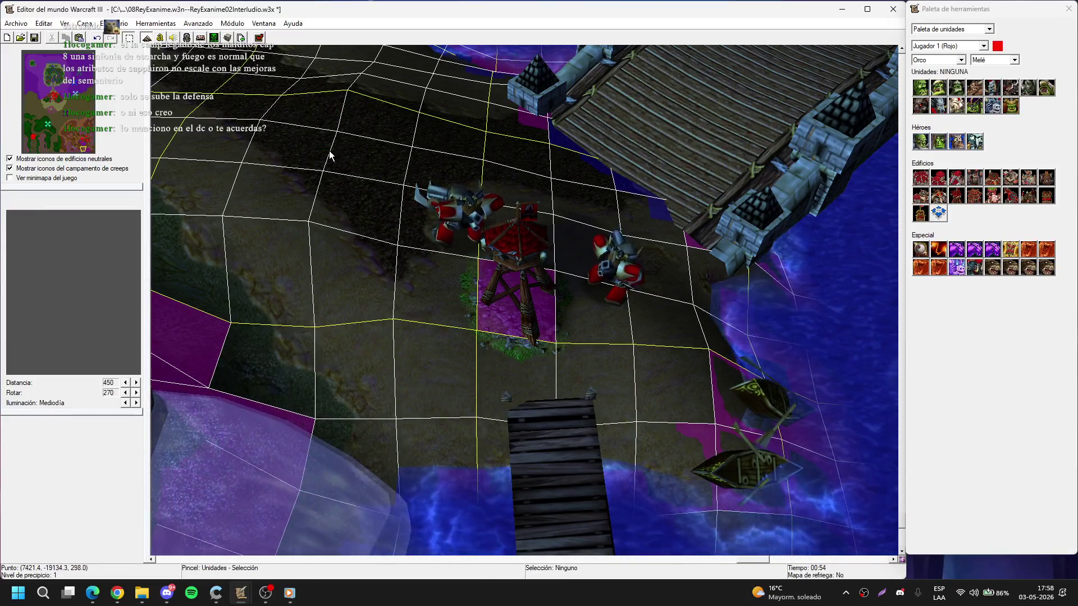
scroll(down, 3)
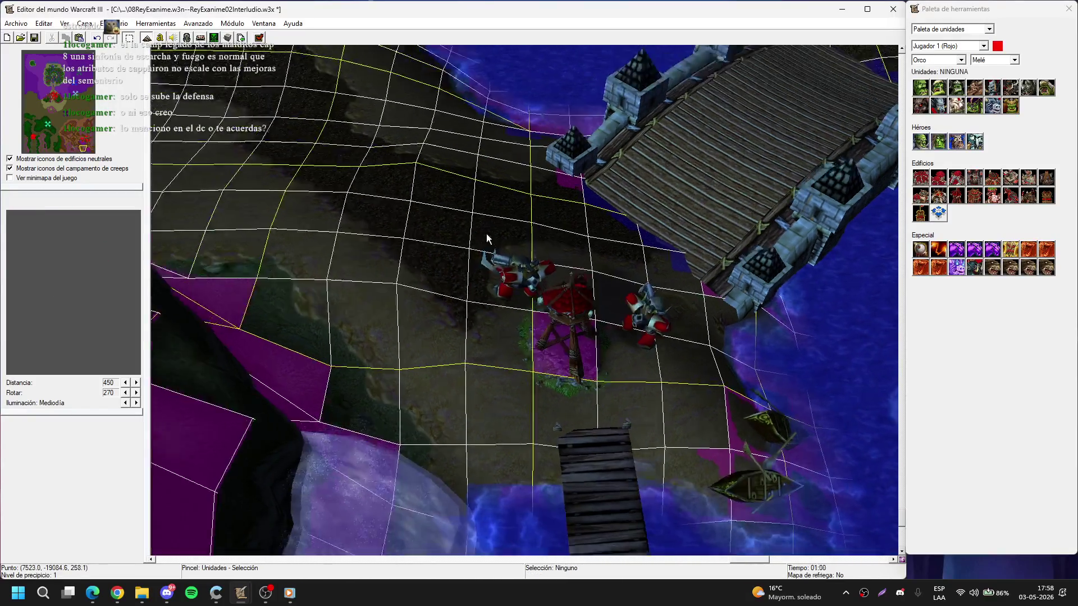
click(1011, 105)
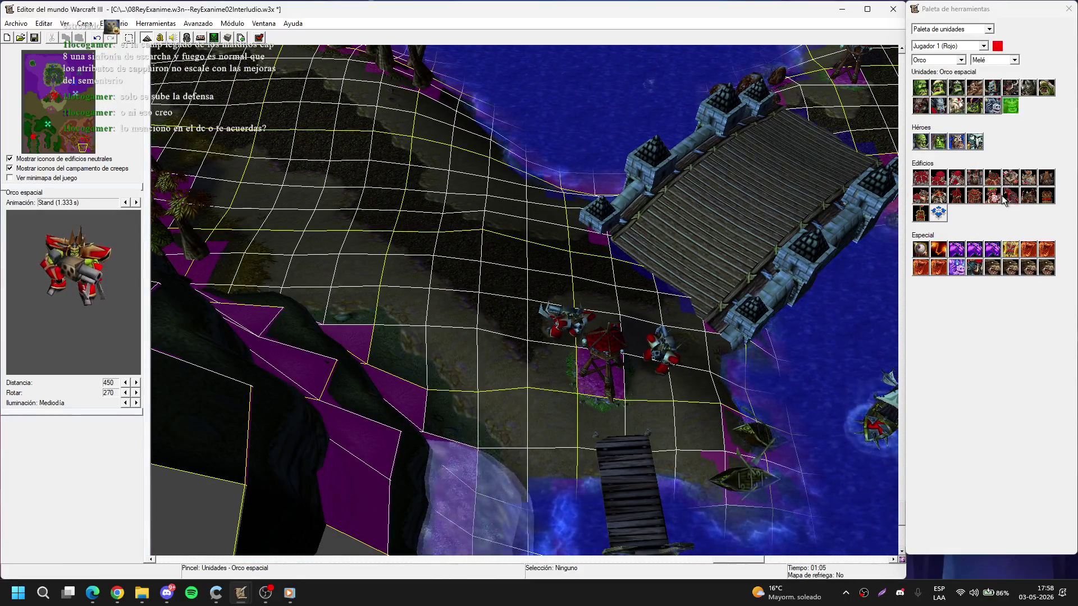
right_click(691, 271)
scroll(up, 3)
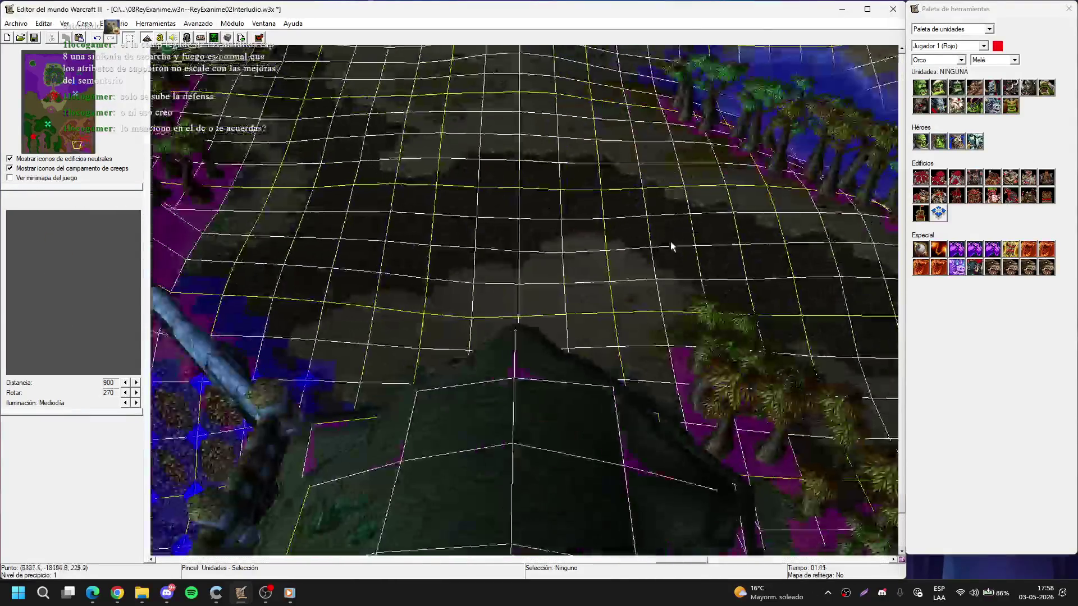
scroll(down, 3)
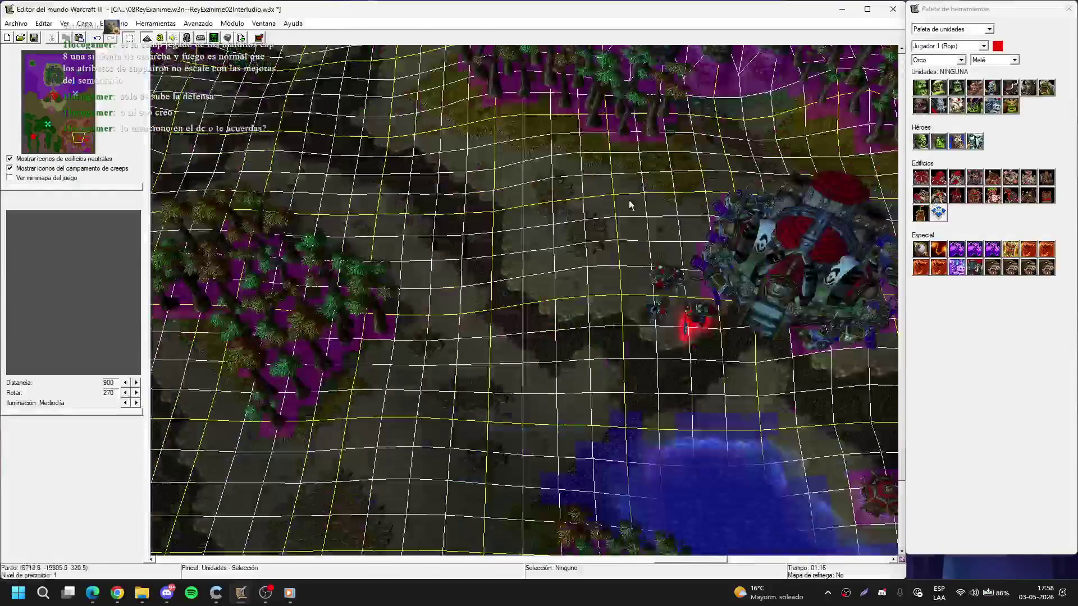
click(993, 195)
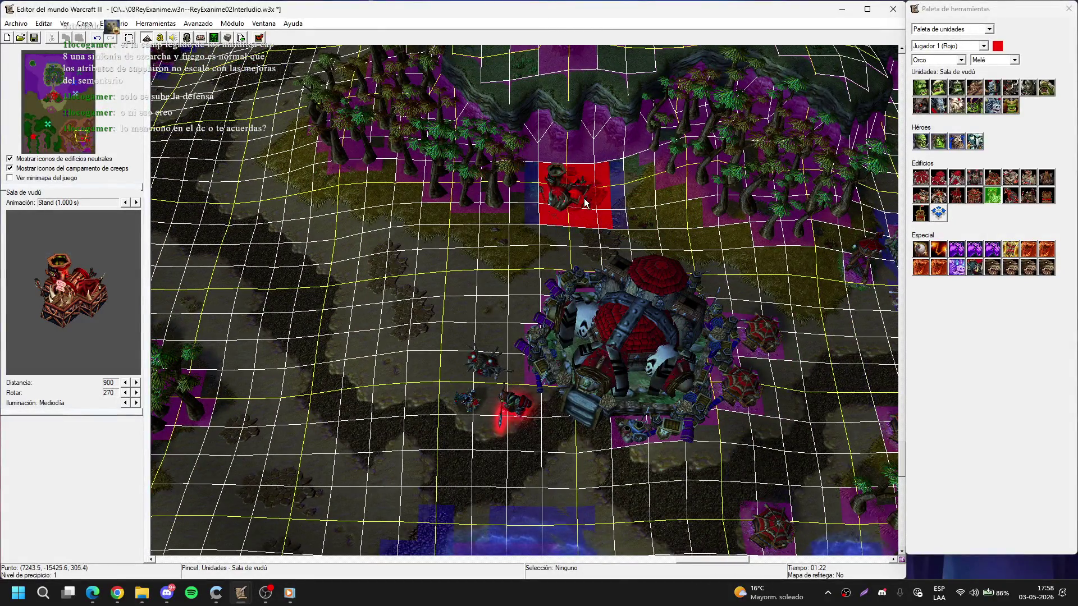
right_click(585, 203)
scroll(up, 3)
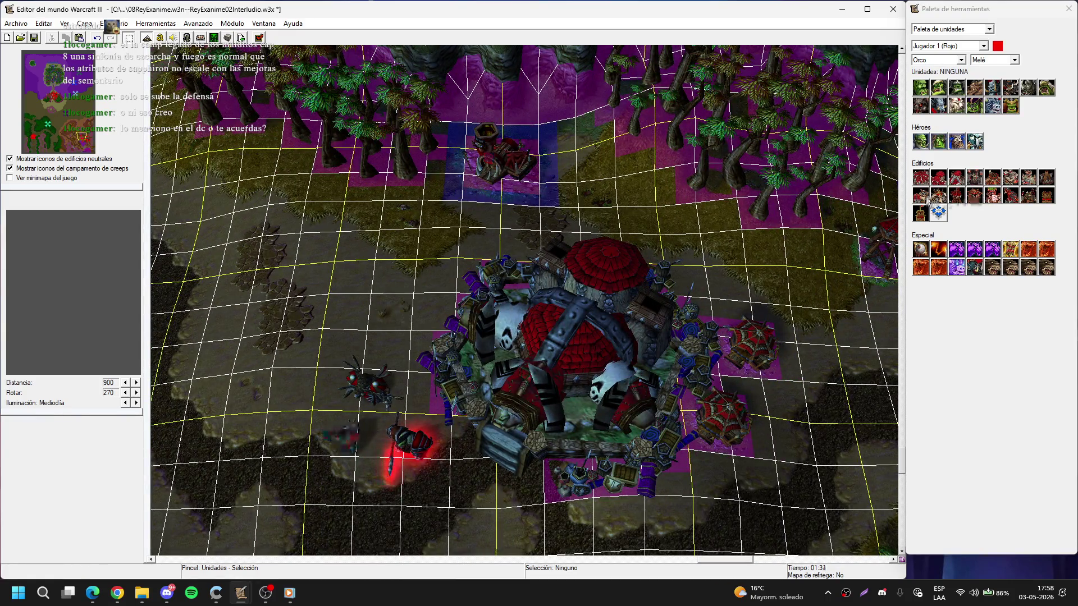
click(937, 196)
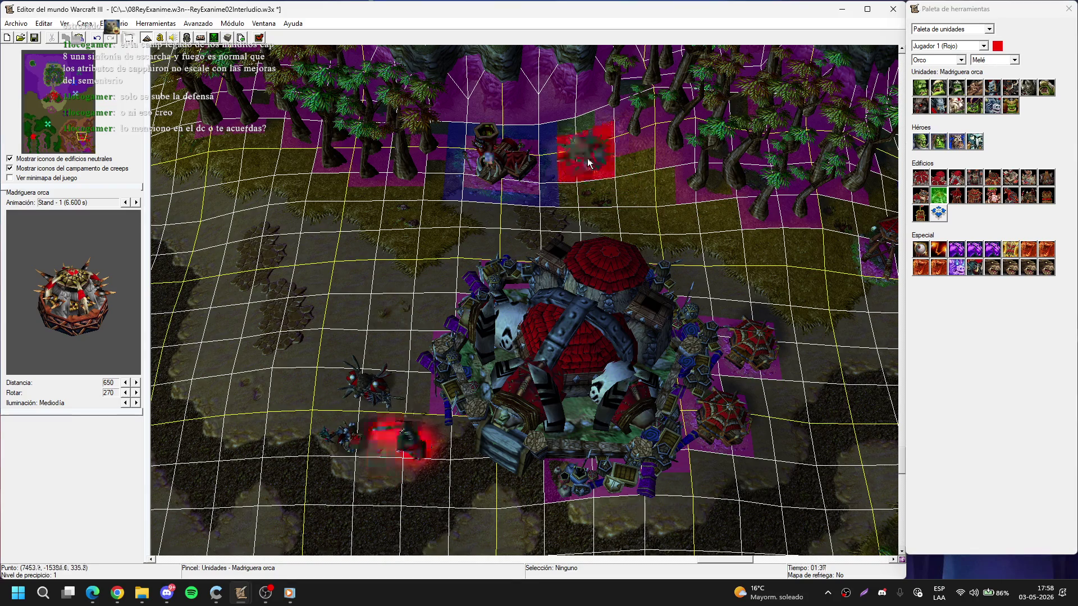
right_click(546, 203)
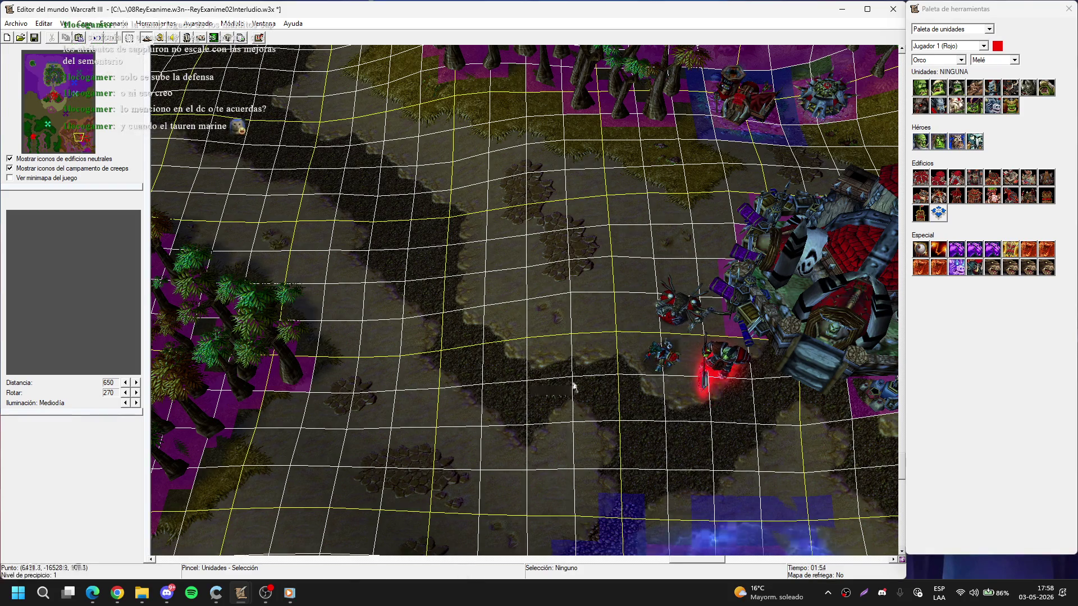
drag(573, 386, 494, 234)
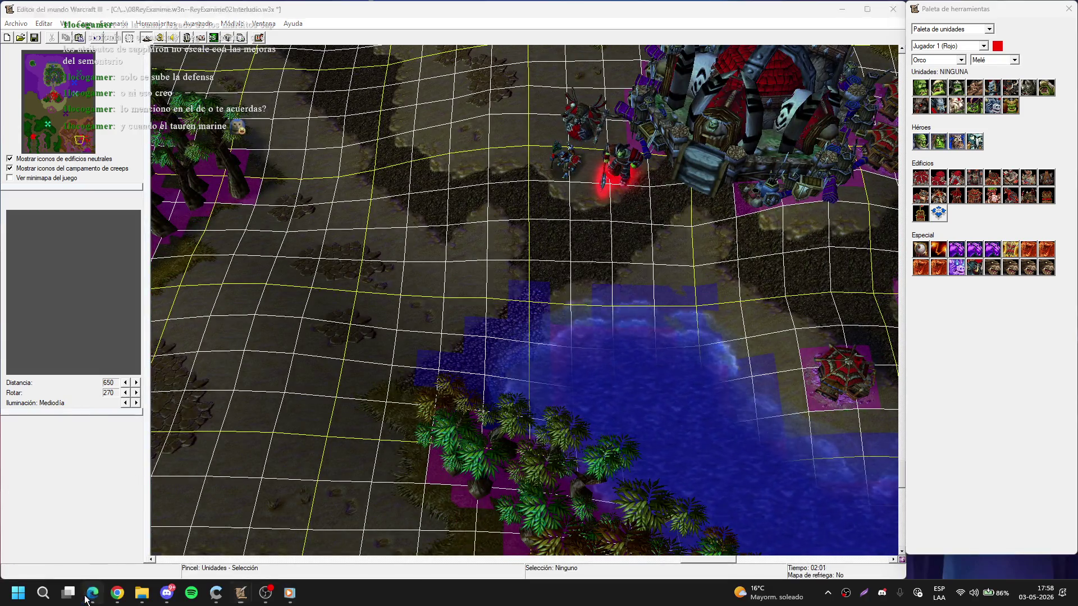
click(87, 597)
- Open Hive Workshop in a new browser tab
key(ctrl+t)
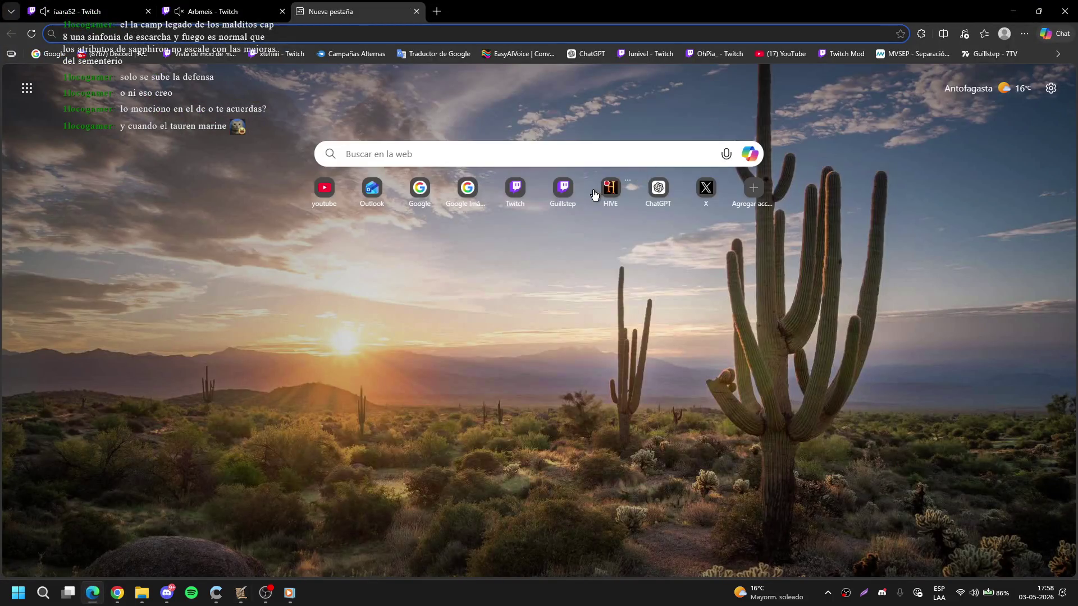
click(611, 190)
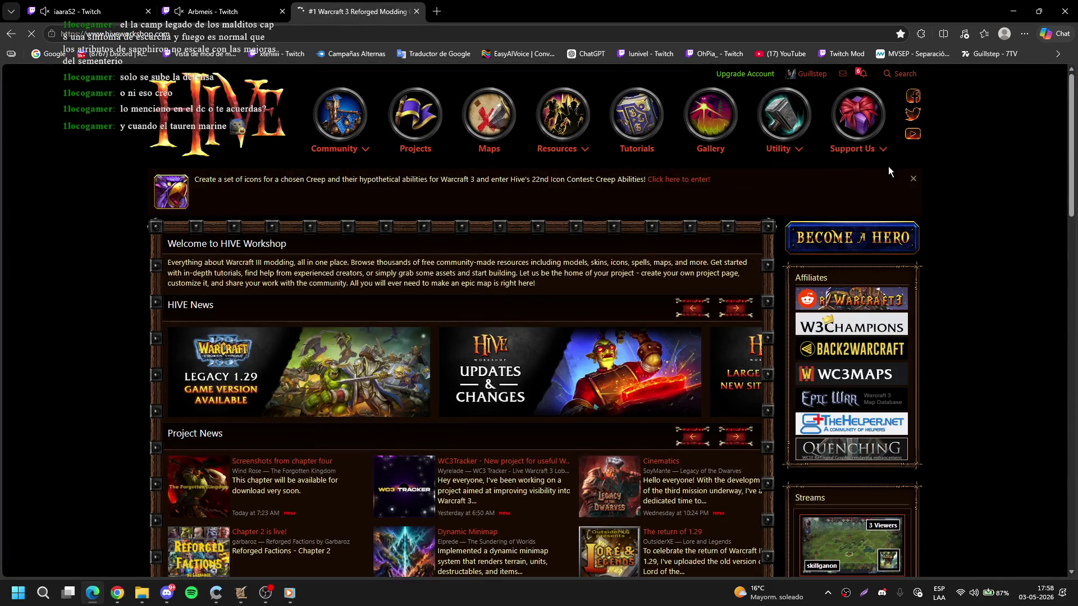
click(862, 75)
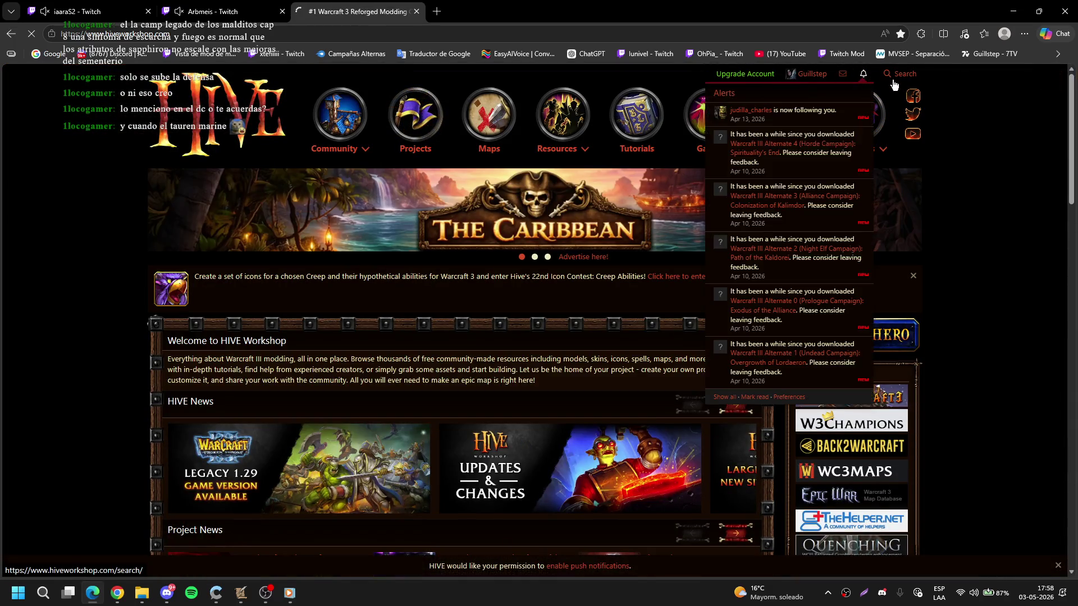
- Search the site for 'tauren ter' and scroll through the results
click(900, 80)
click(815, 121)
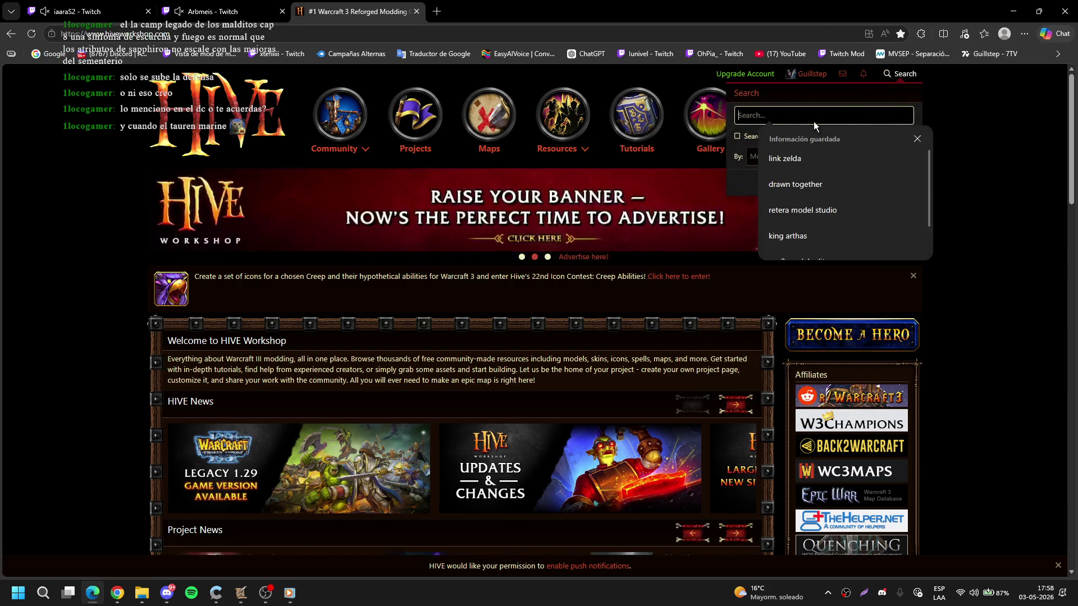
text(tauren ter)
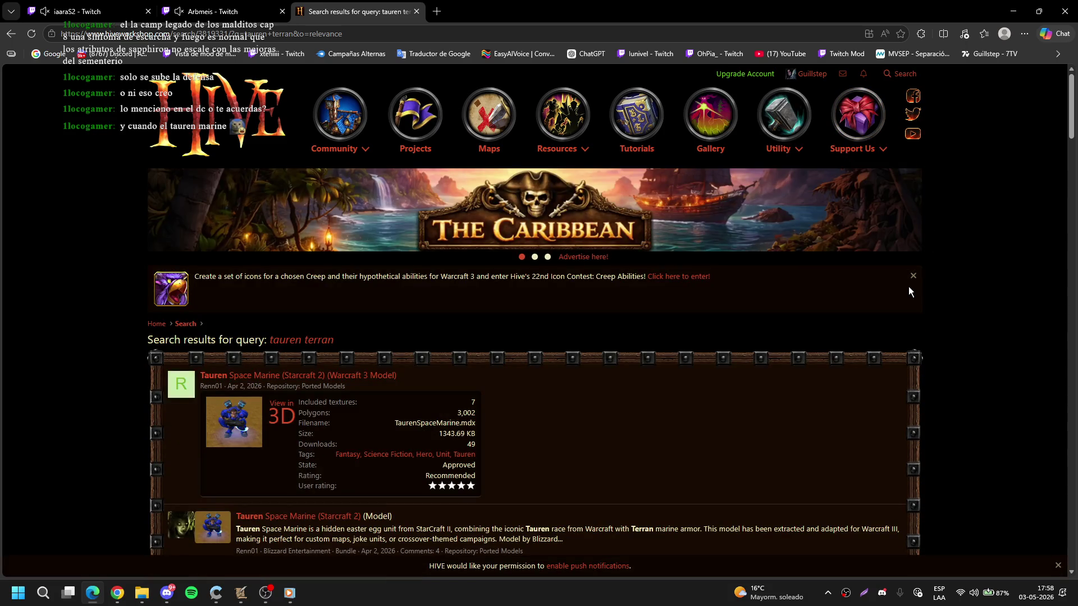
scroll(down, 3)
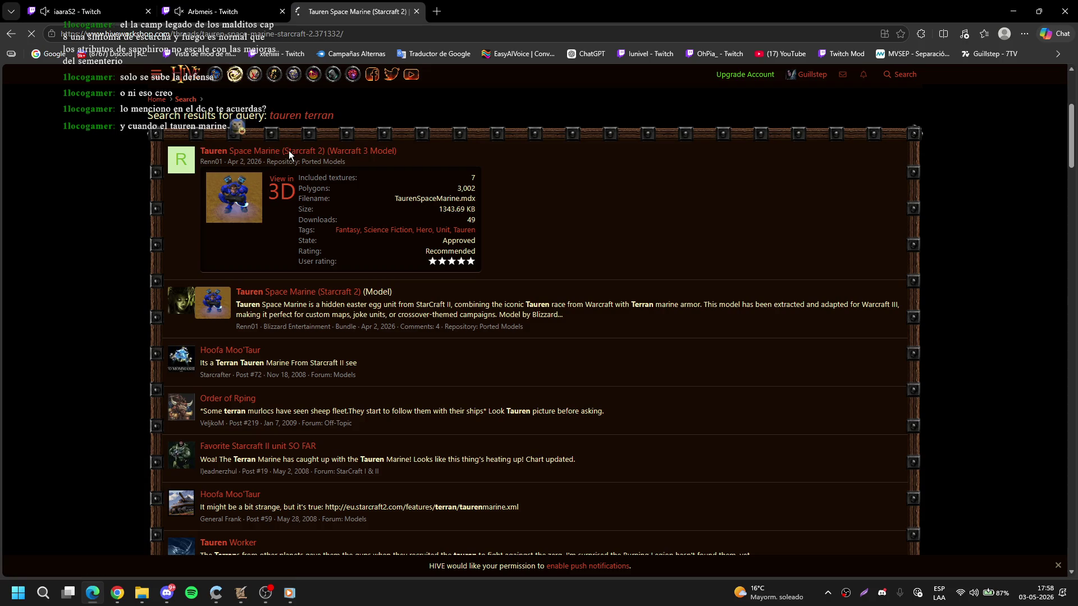
scroll(down, 3)
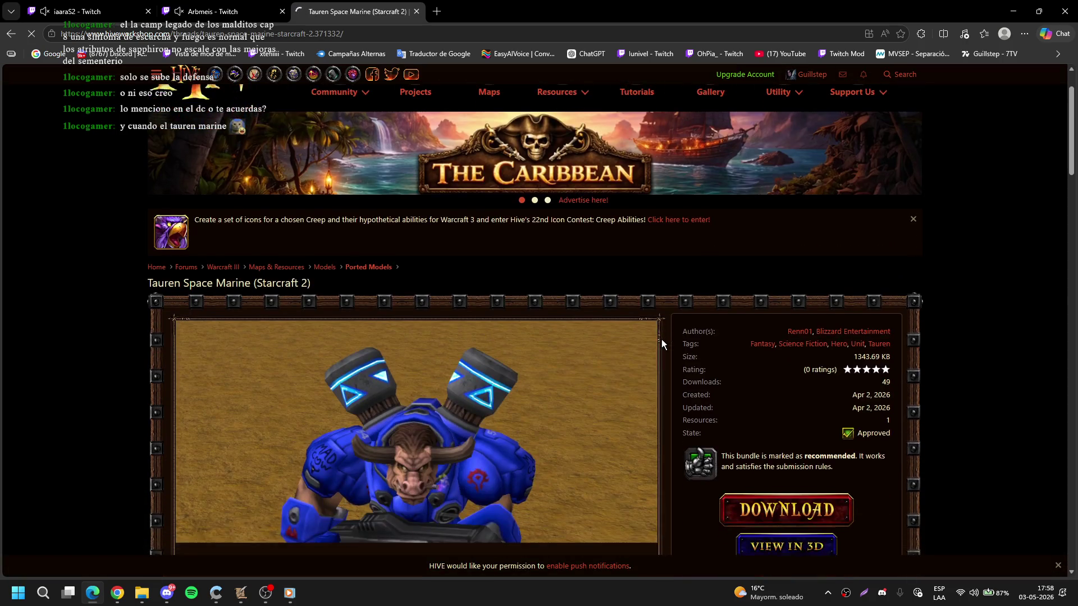
scroll(down, 3)
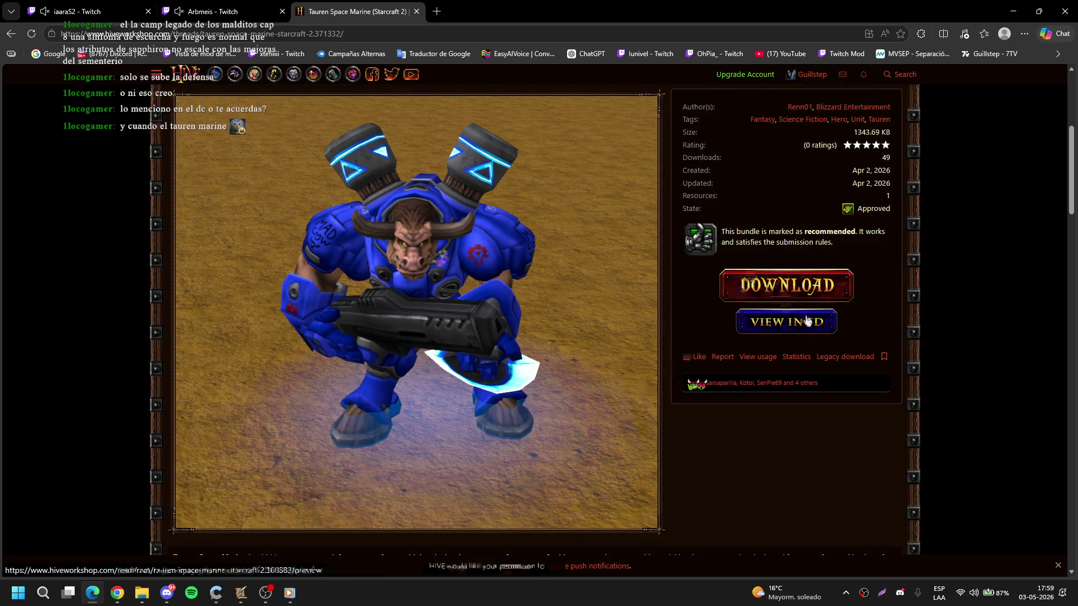
- Open the 3D preview, rotate the model, and play Stand - 2, Stand - 3 and Stand Ready
click(657, 403)
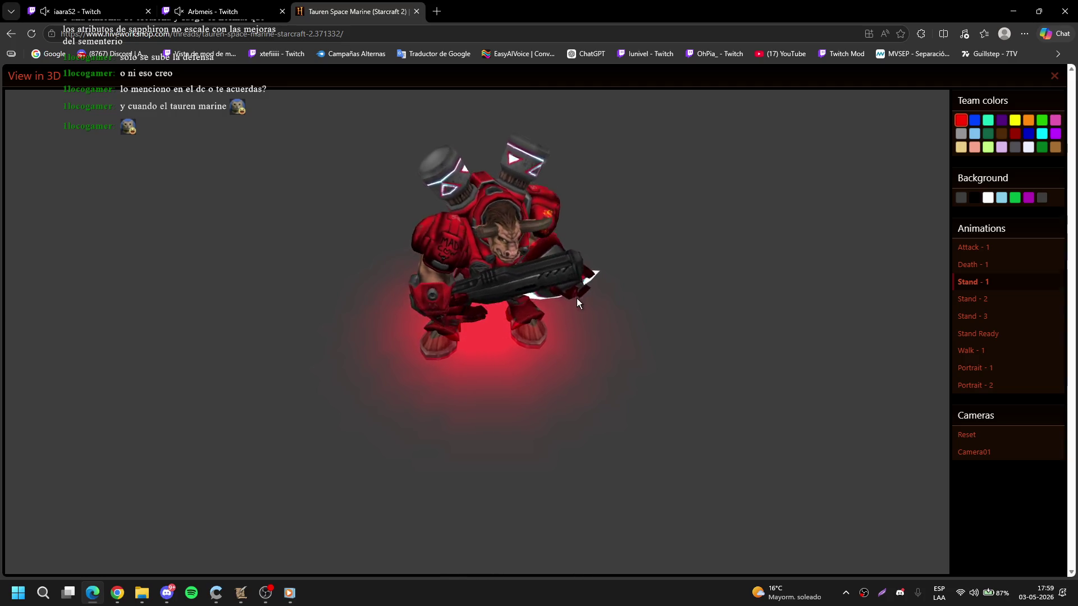
drag(554, 316, 609, 315)
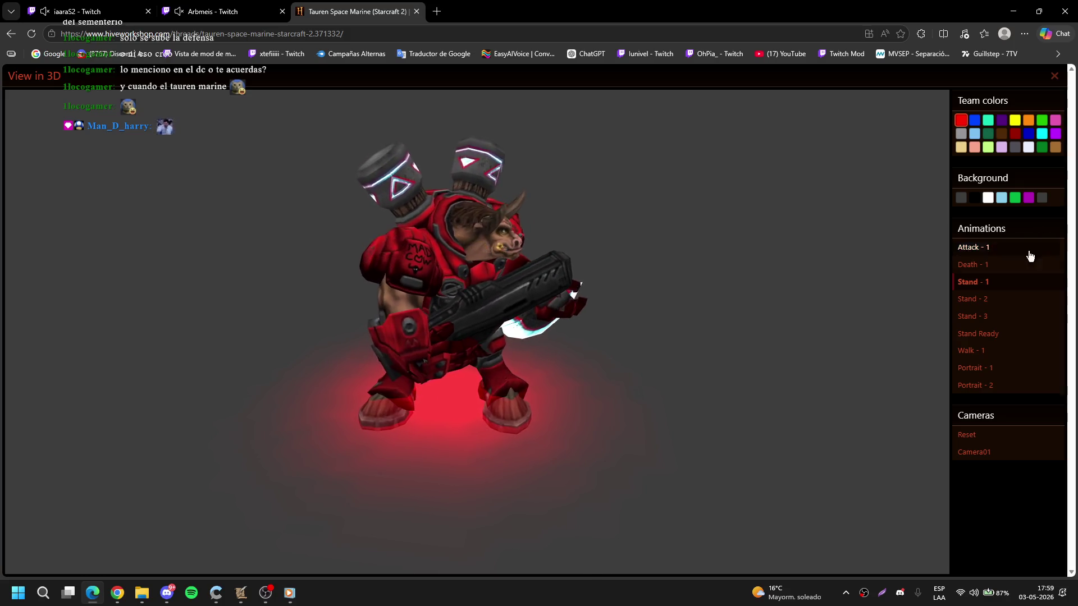
click(987, 300)
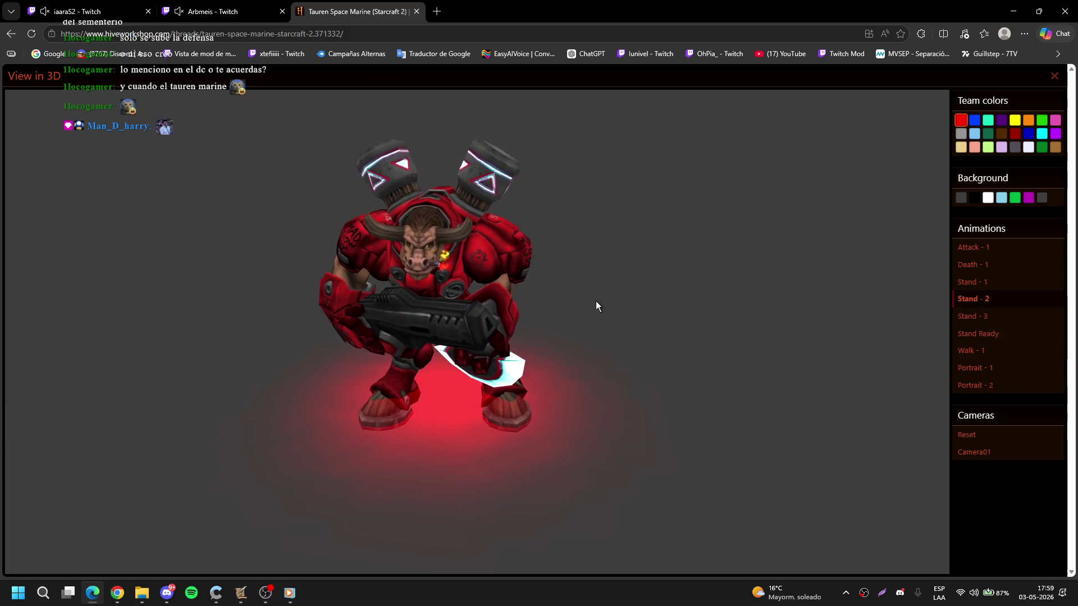
click(1003, 317)
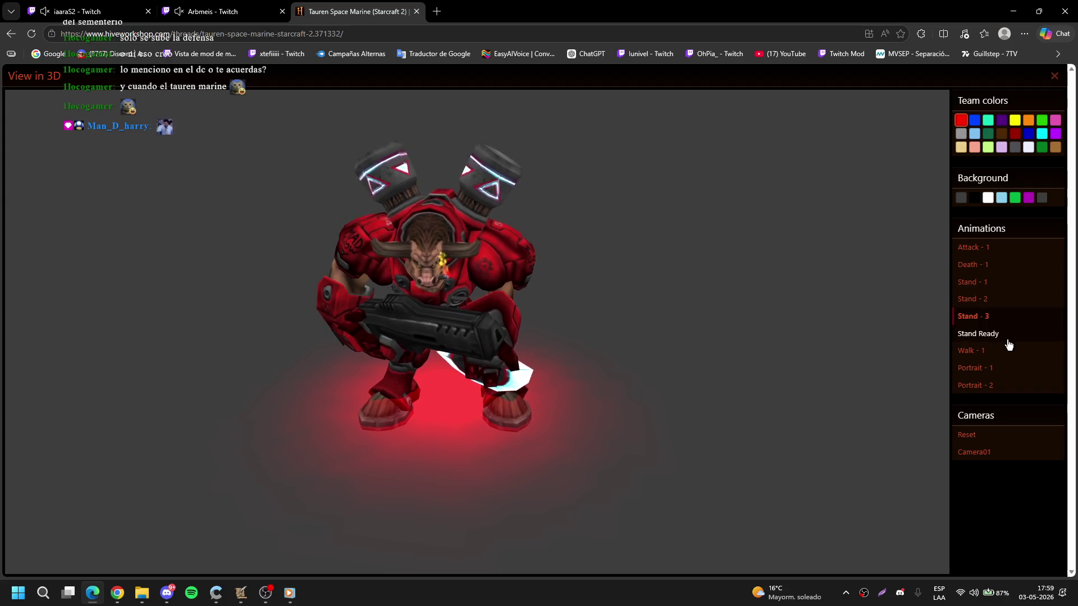
click(1009, 335)
- Play the Walk - 1, Portrait - 1, Portrait - 2 and Attack - 1 animations
click(1006, 352)
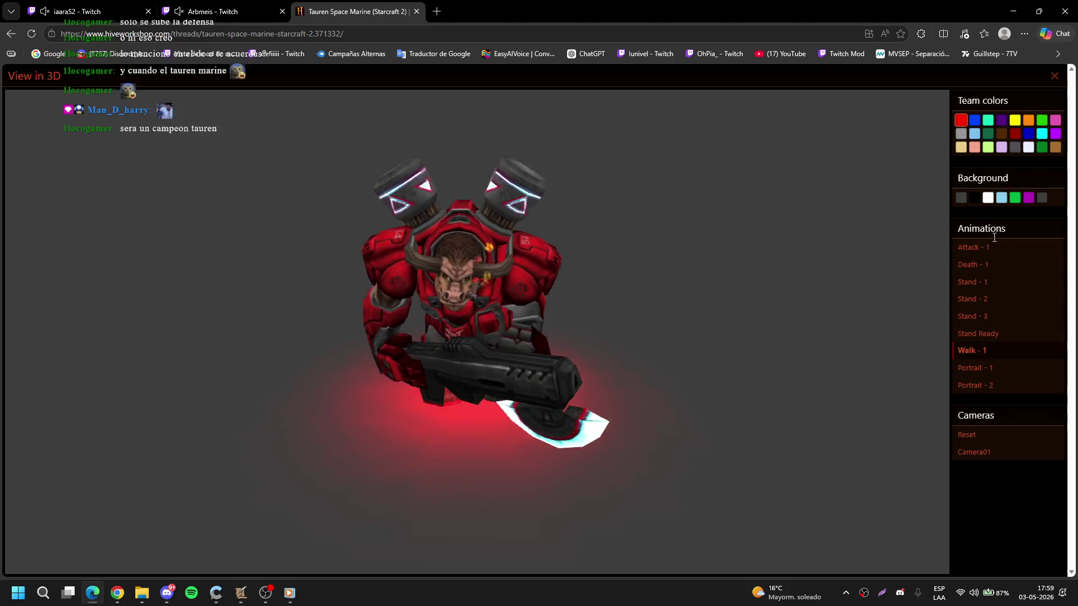
click(1012, 370)
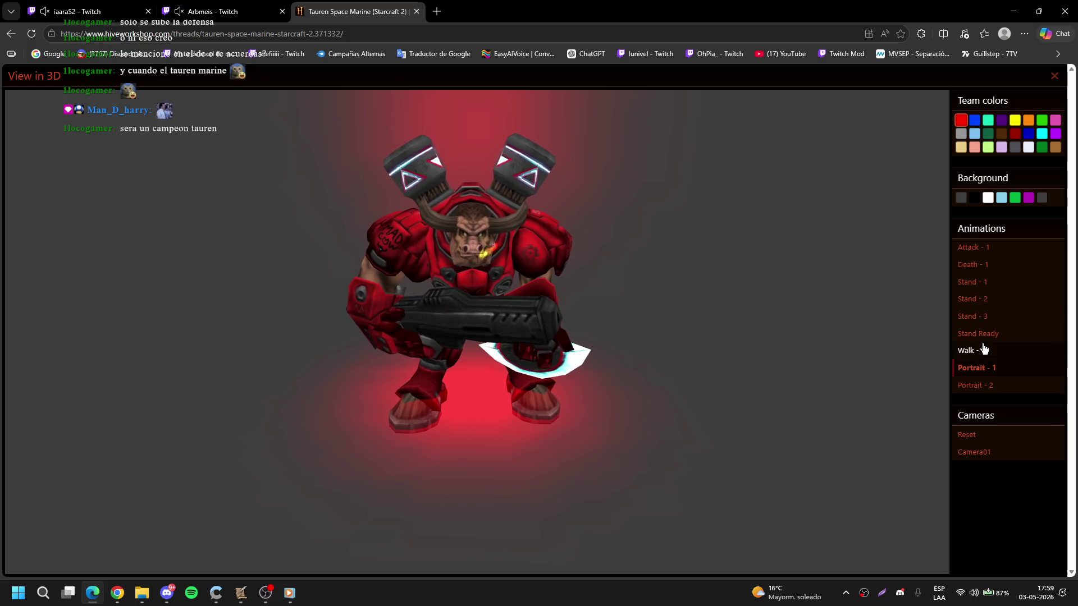
click(1002, 385)
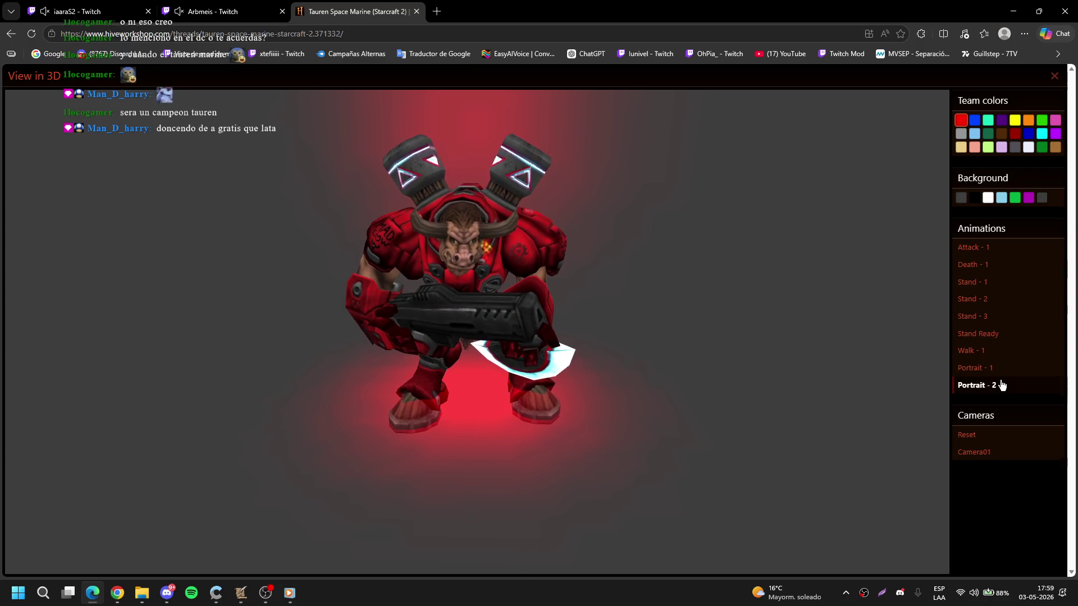
click(1003, 249)
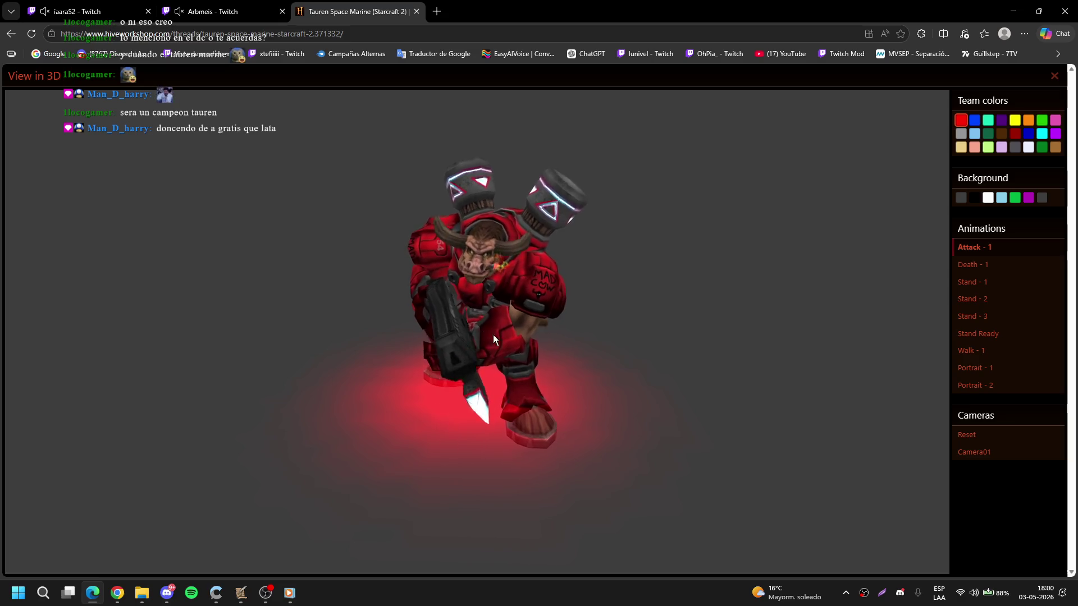
- Play the Death - 1 animation twice, returning to Stand - 1 idle each time
scroll(down, 3)
click(992, 264)
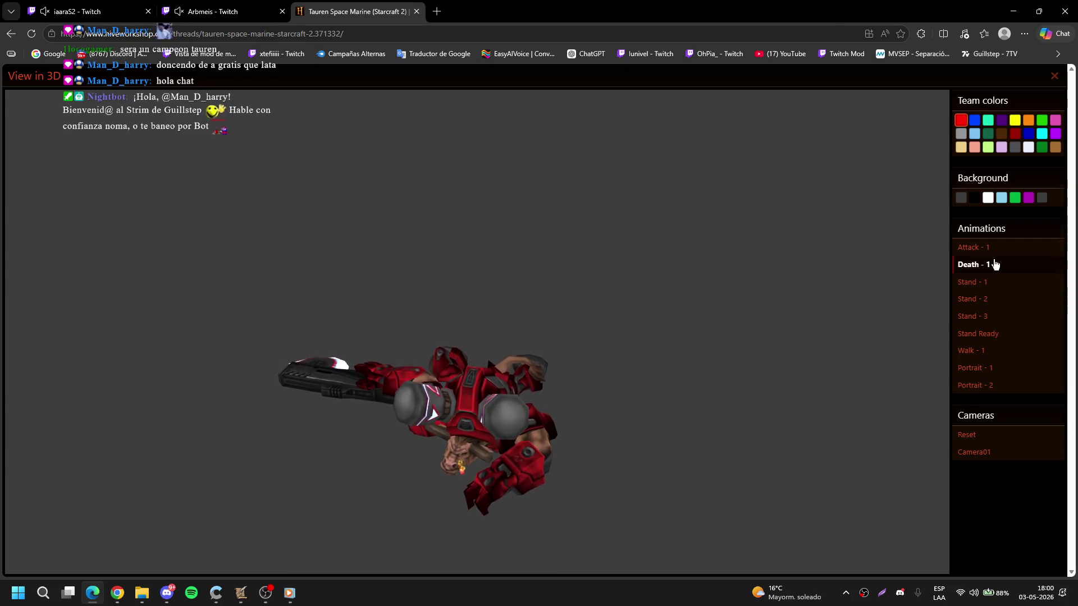
click(1004, 282)
click(1002, 267)
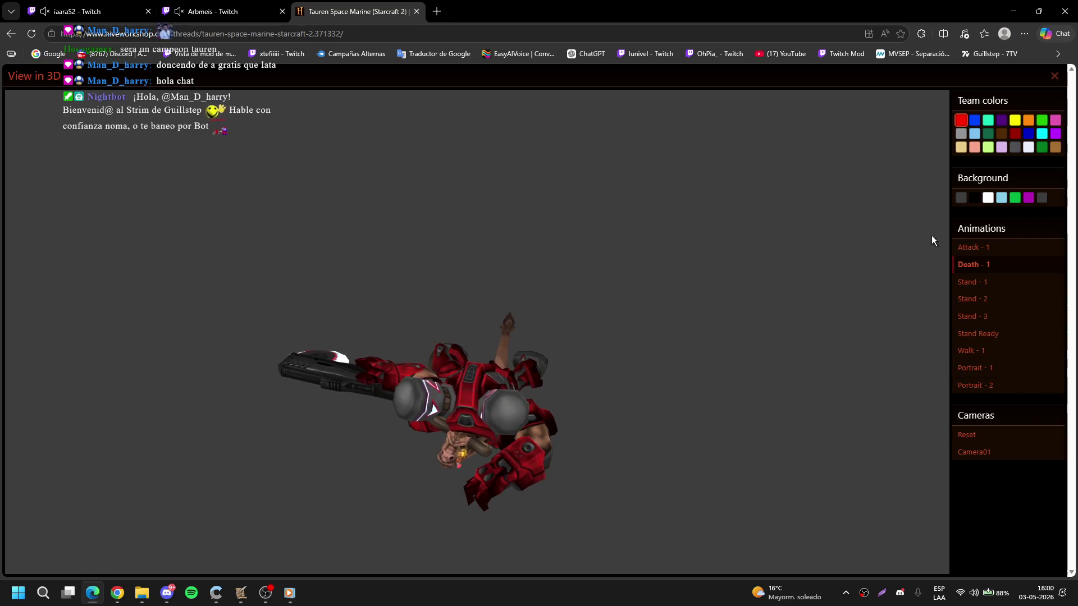
click(986, 284)
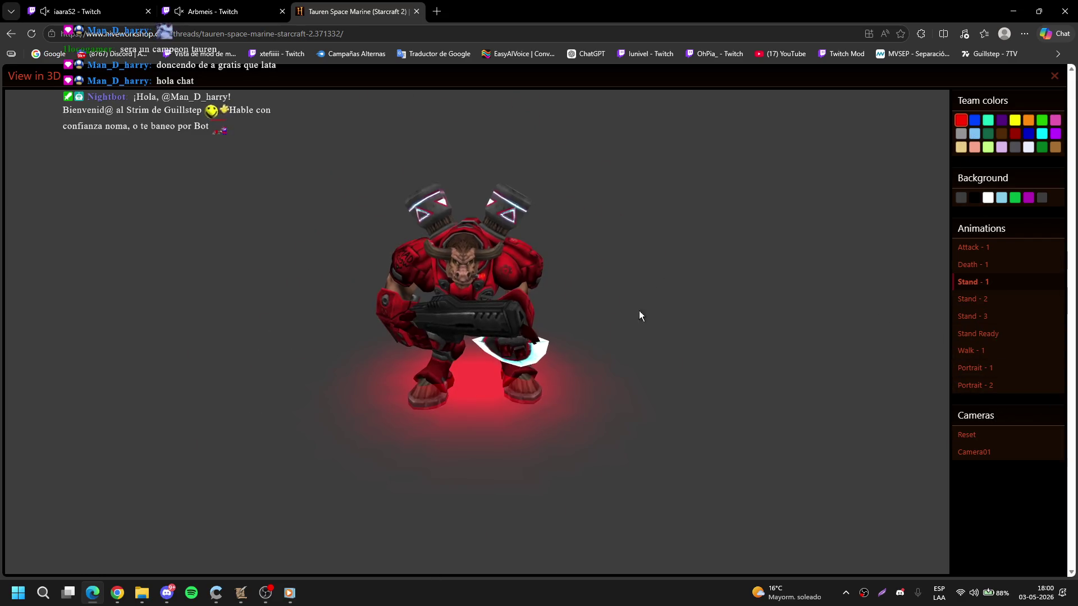
- Cycle the model through team colours from blue and teal to tan, white and green
click(974, 120)
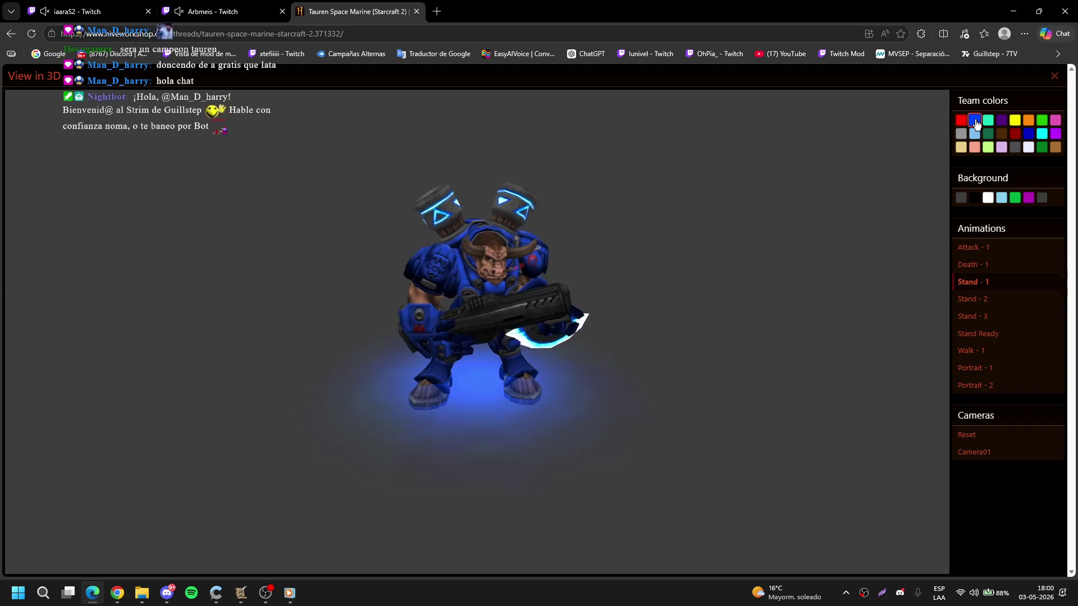
click(989, 123)
click(1001, 123)
click(1015, 123)
click(1028, 124)
click(1042, 124)
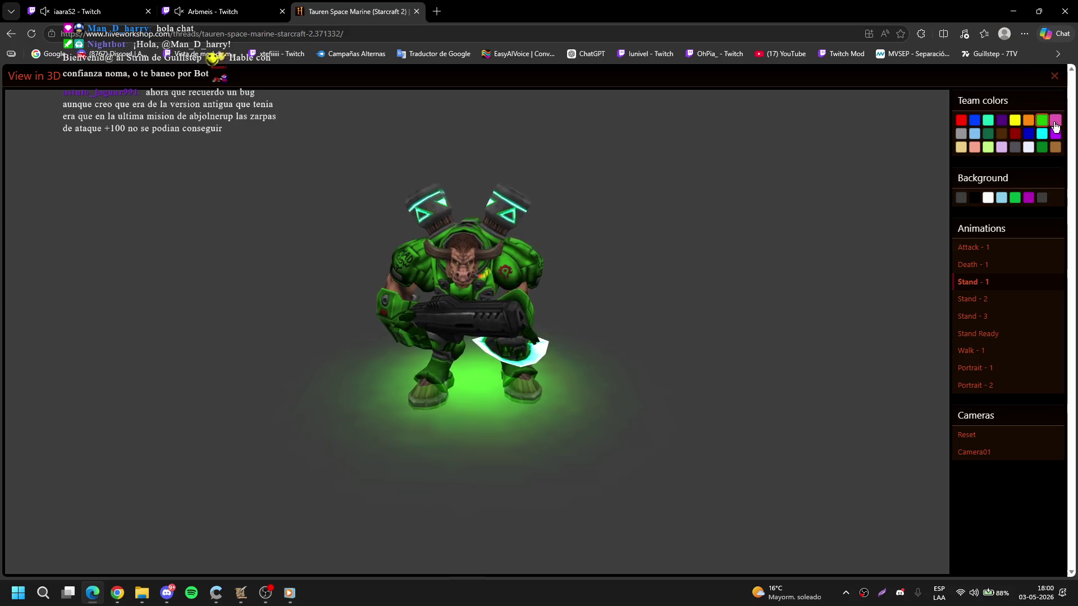
click(1055, 120)
click(965, 135)
click(988, 134)
click(974, 134)
click(988, 135)
click(1001, 135)
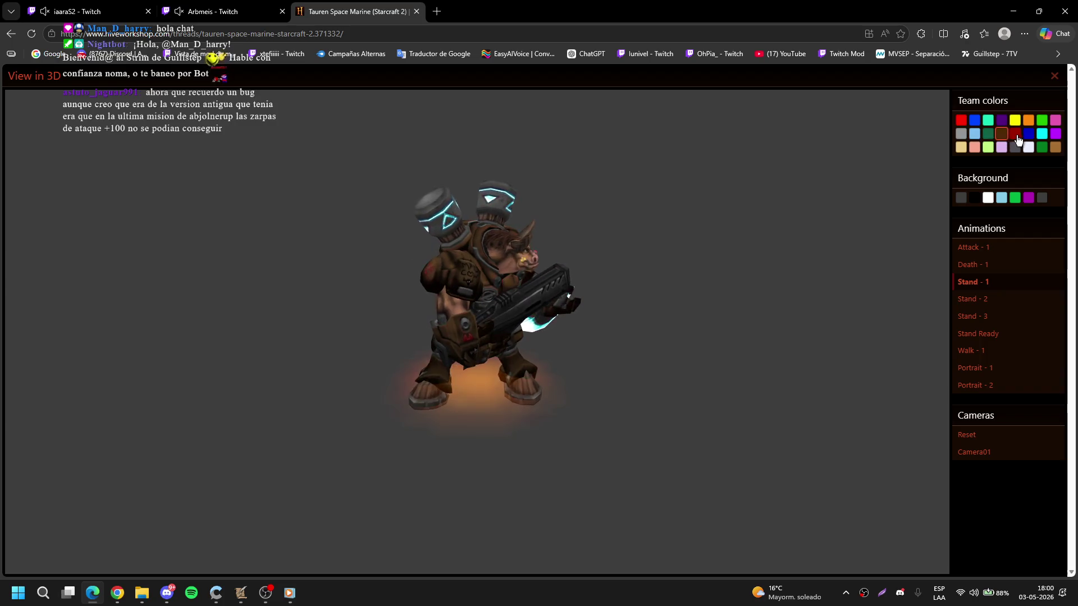
click(1015, 134)
click(1028, 135)
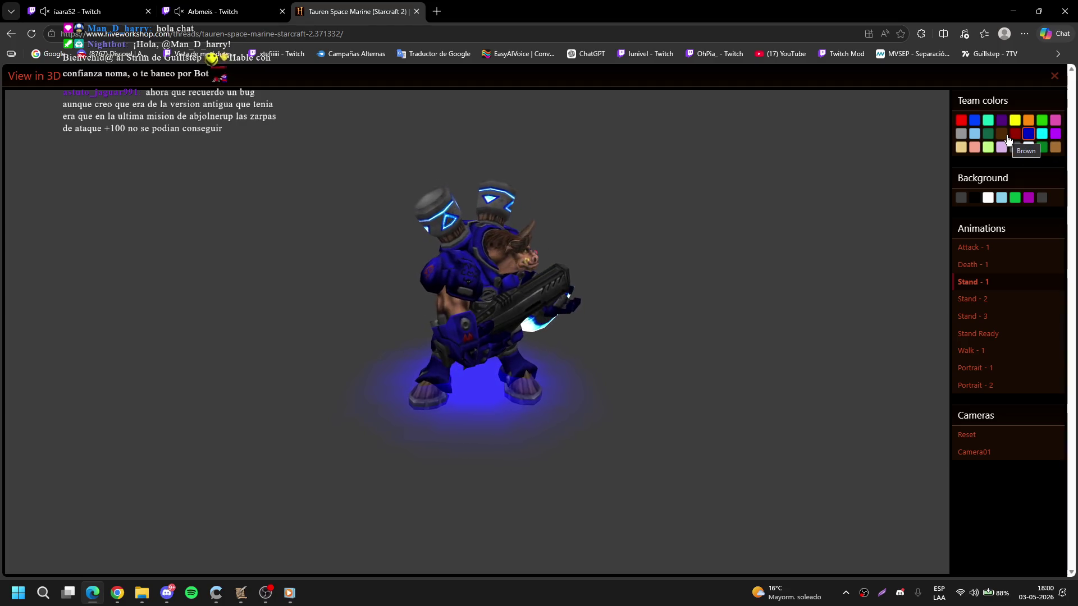
click(1042, 135)
click(1057, 136)
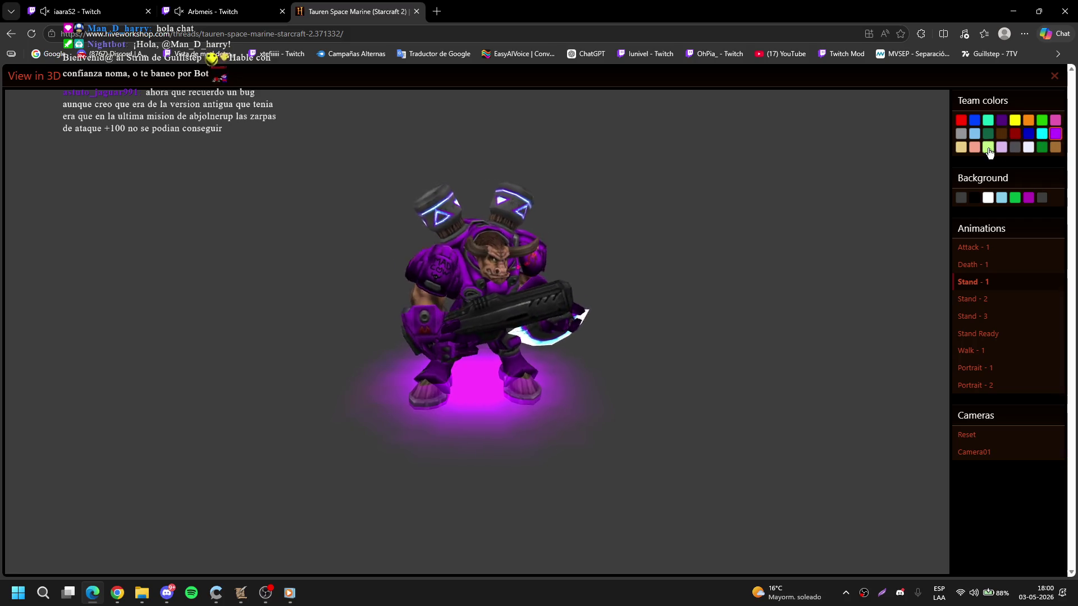
click(961, 149)
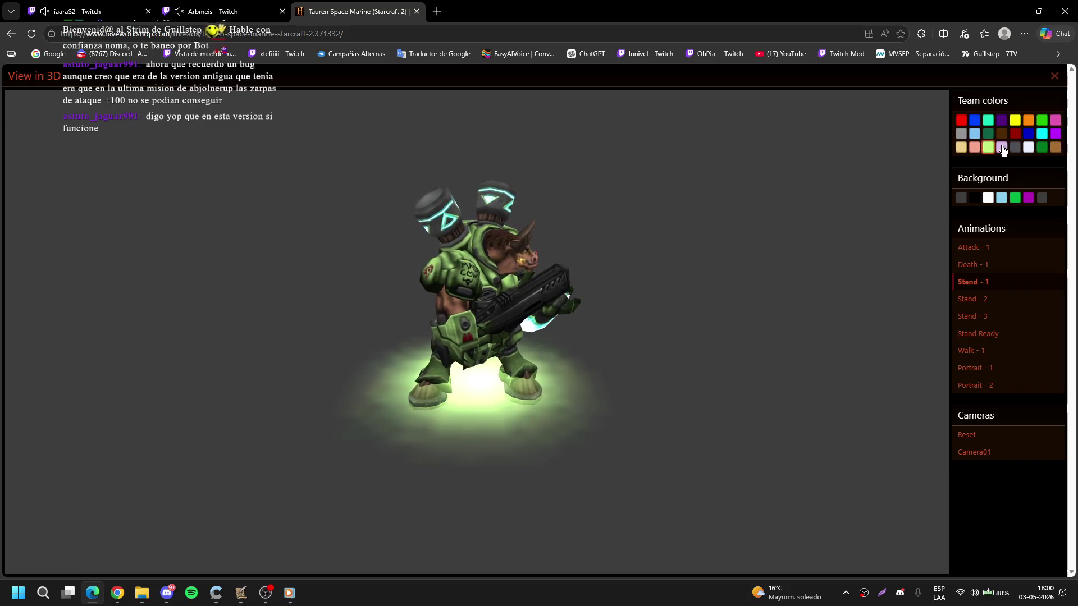
click(1027, 147)
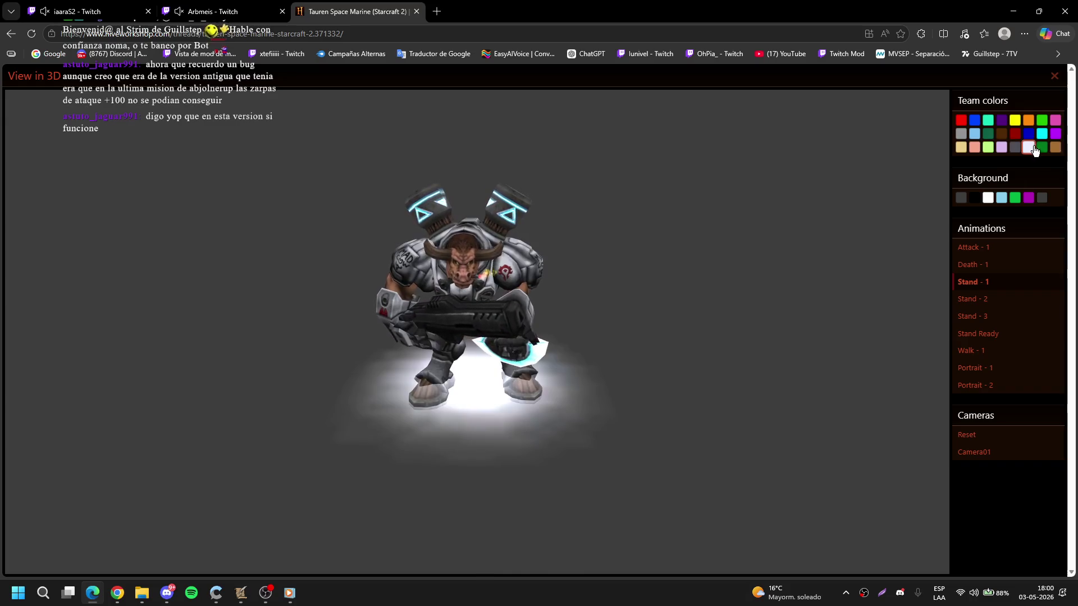
click(1043, 148)
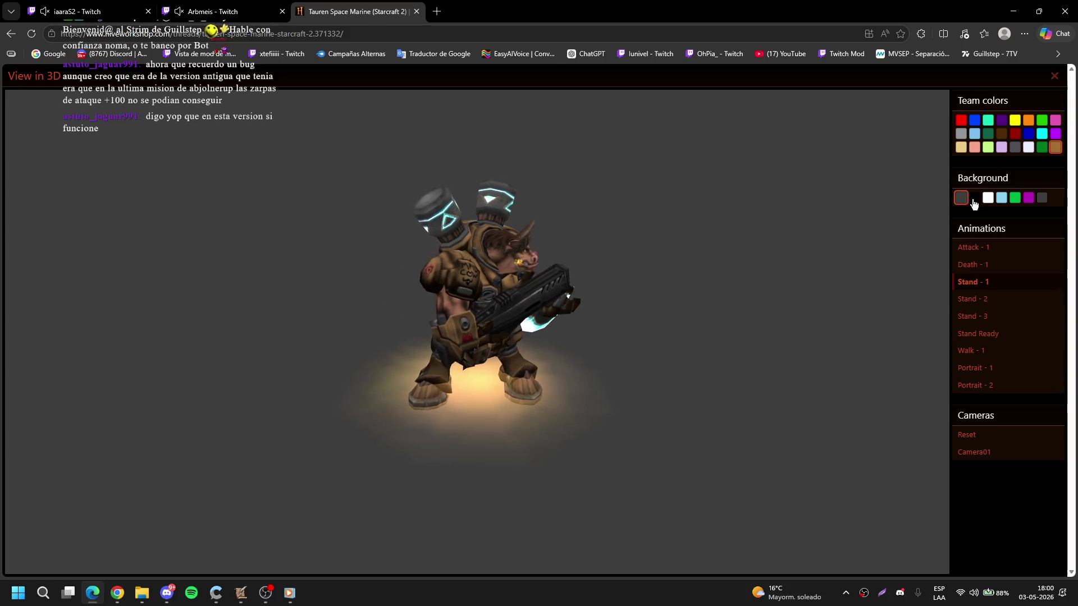
- Switch the viewer background to black and back to grey, then close the 3D preview
click(975, 198)
click(959, 199)
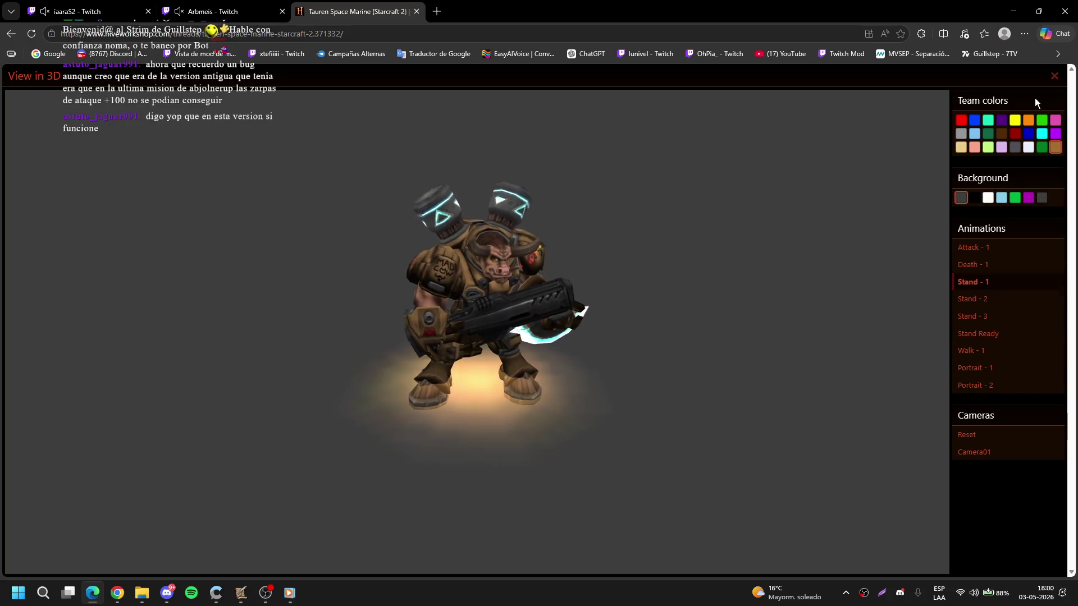
click(1054, 77)
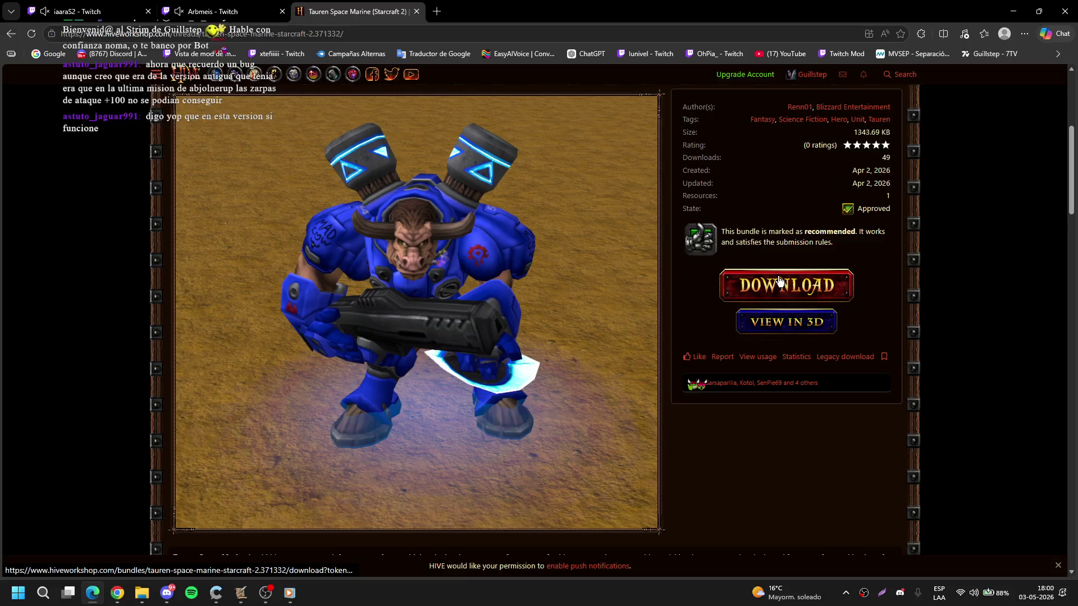
- Download Tauren Space Marine (Starcraft 2).zip and close the finished download page
click(779, 280)
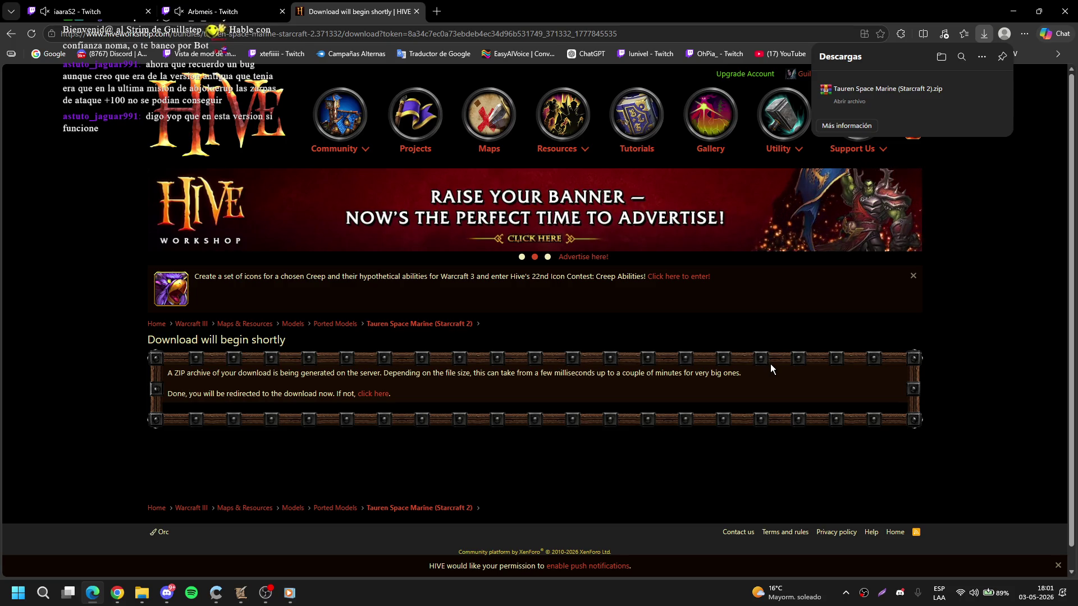
click(418, 12)
- Back in the map editor, place a Serrería de guerra beside the trees
key(alt+Tab)
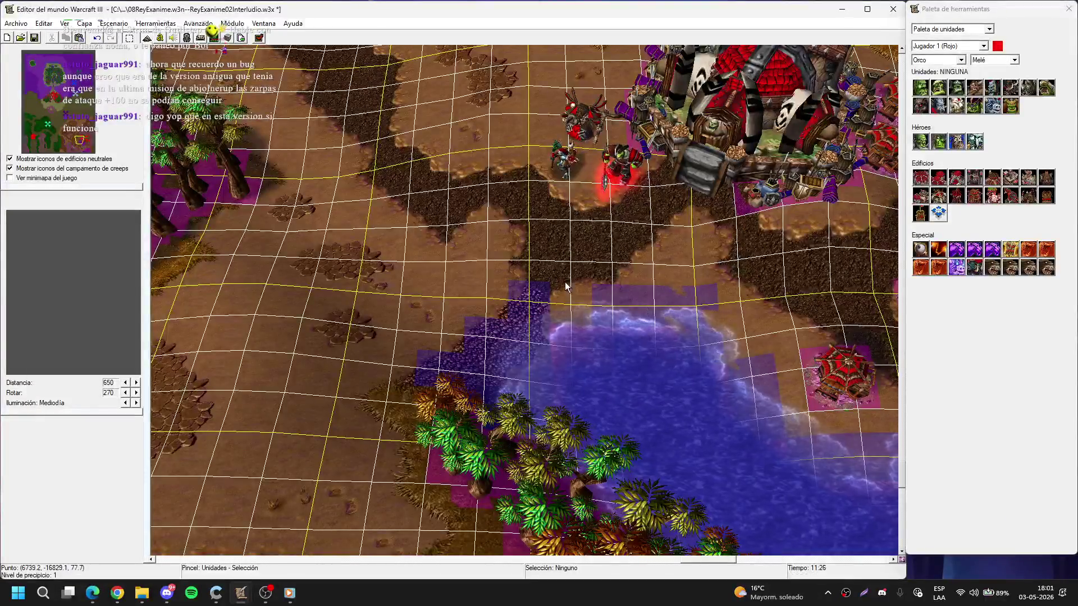
key(Up)
key(Right)
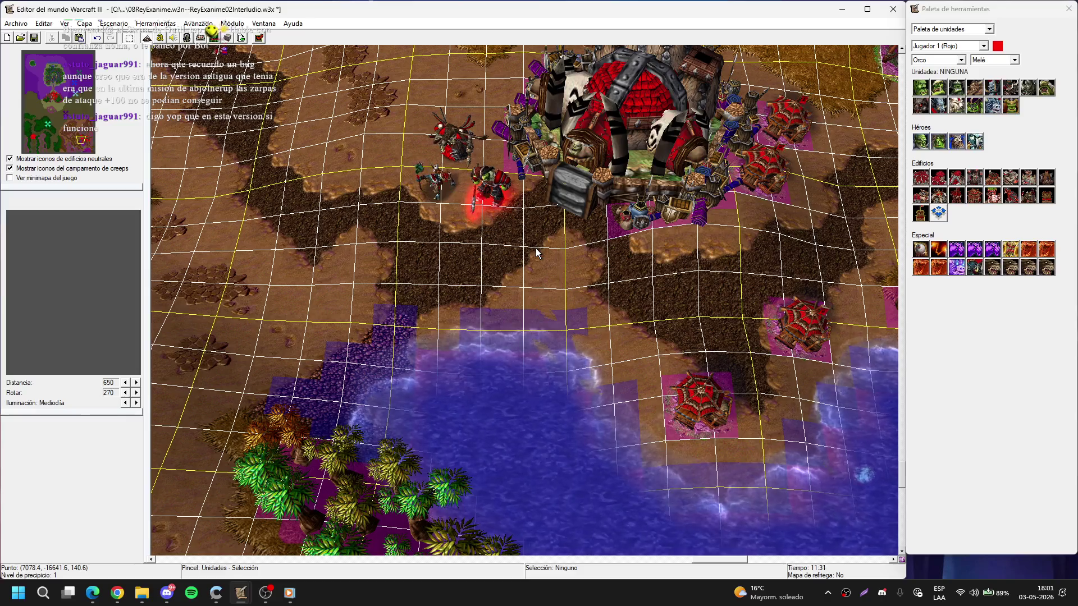
key(Up)
key(Left)
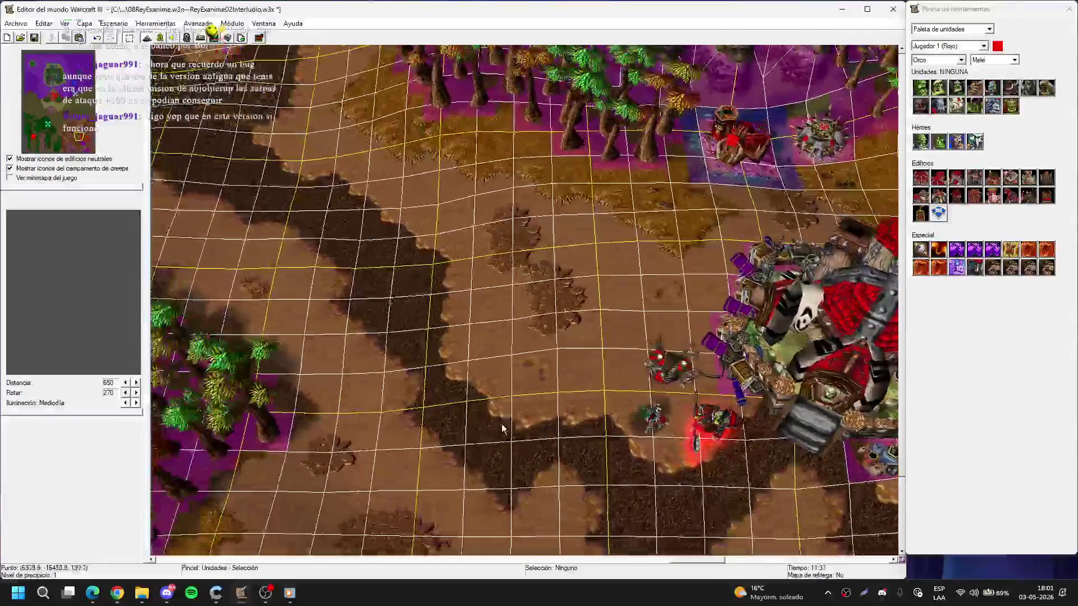
key(Down)
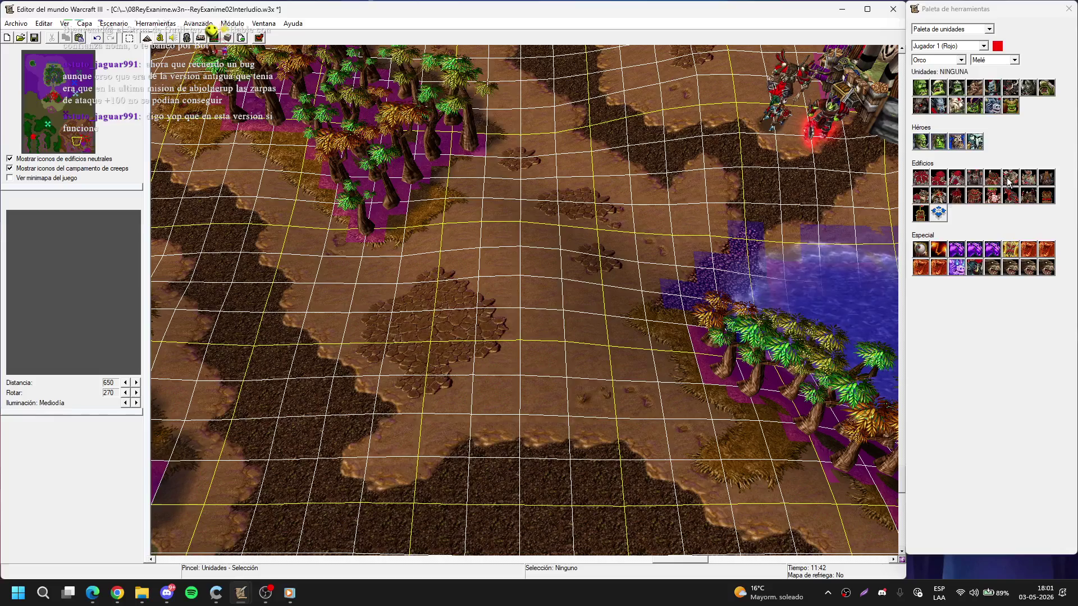
click(1008, 179)
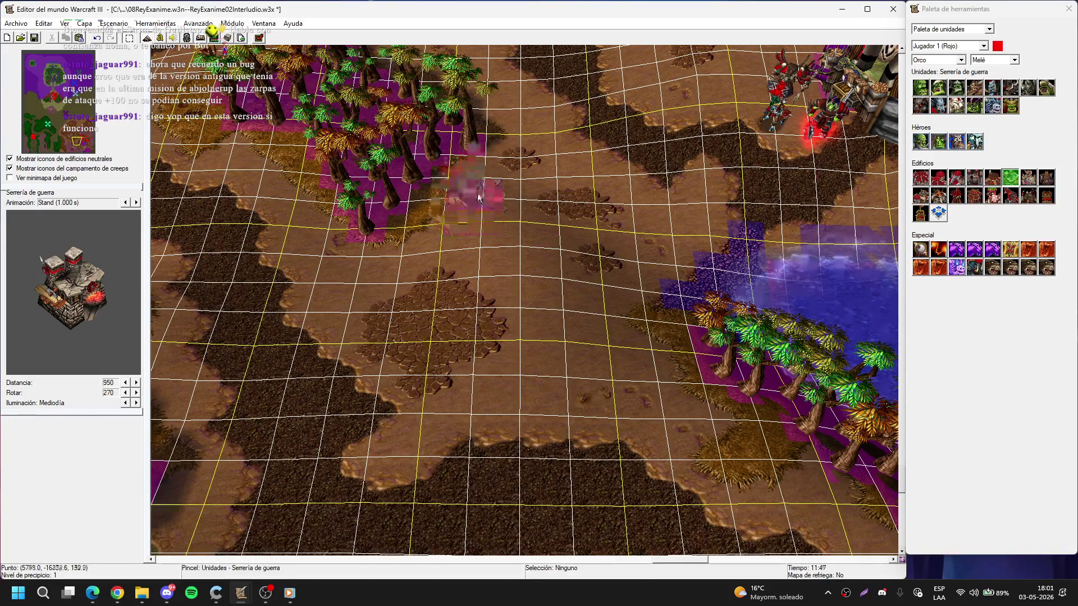
click(474, 182)
- Place an orc Cuartel below the war mill and a Pabellón del espíritu near the lake
click(992, 177)
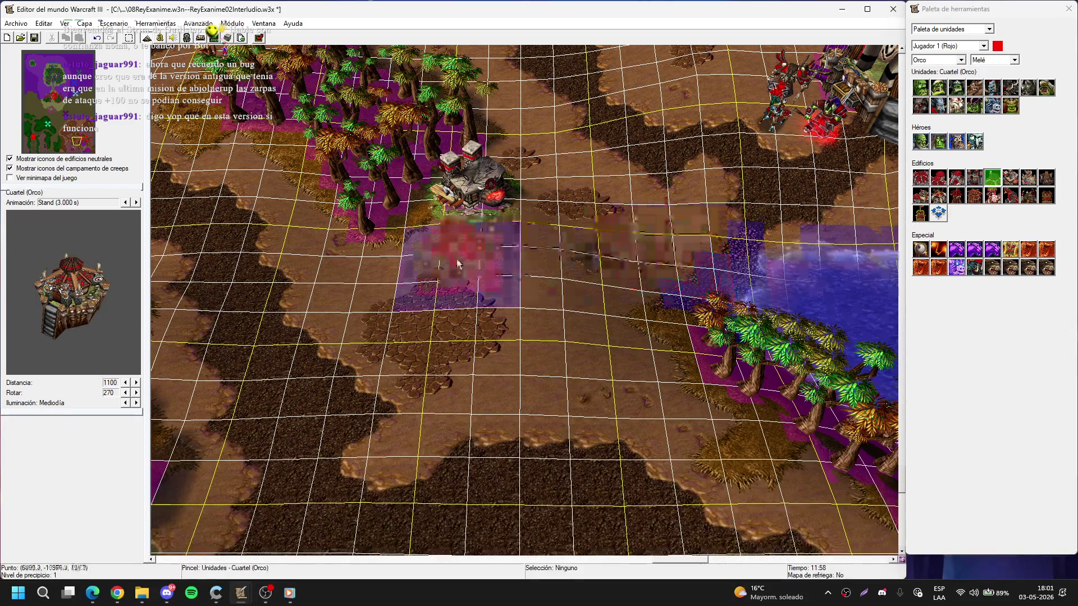
key(Down)
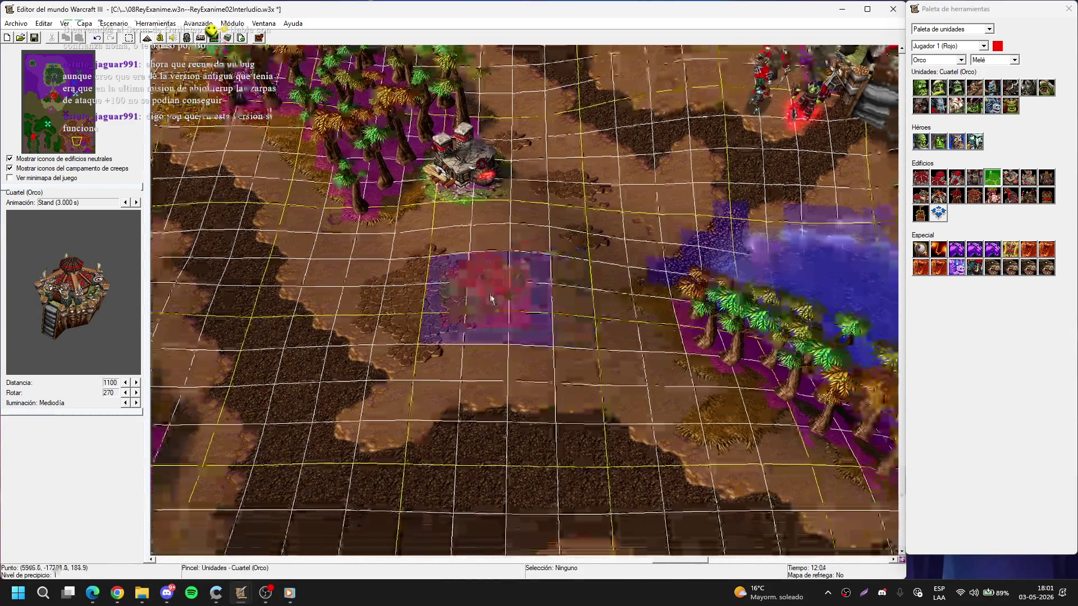
click(466, 306)
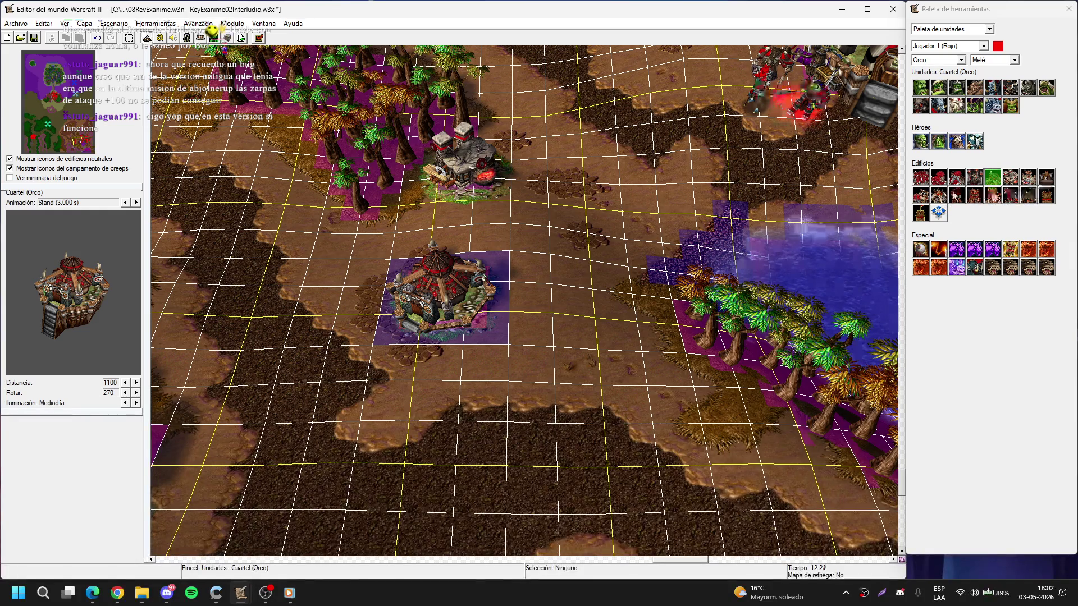
click(1046, 177)
key(Up)
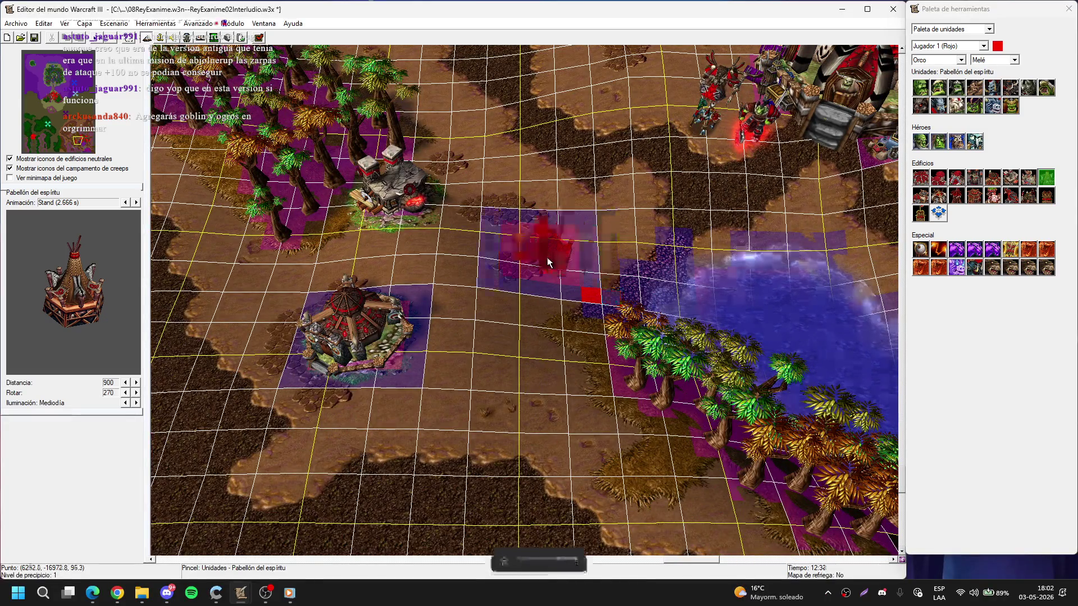
click(553, 247)
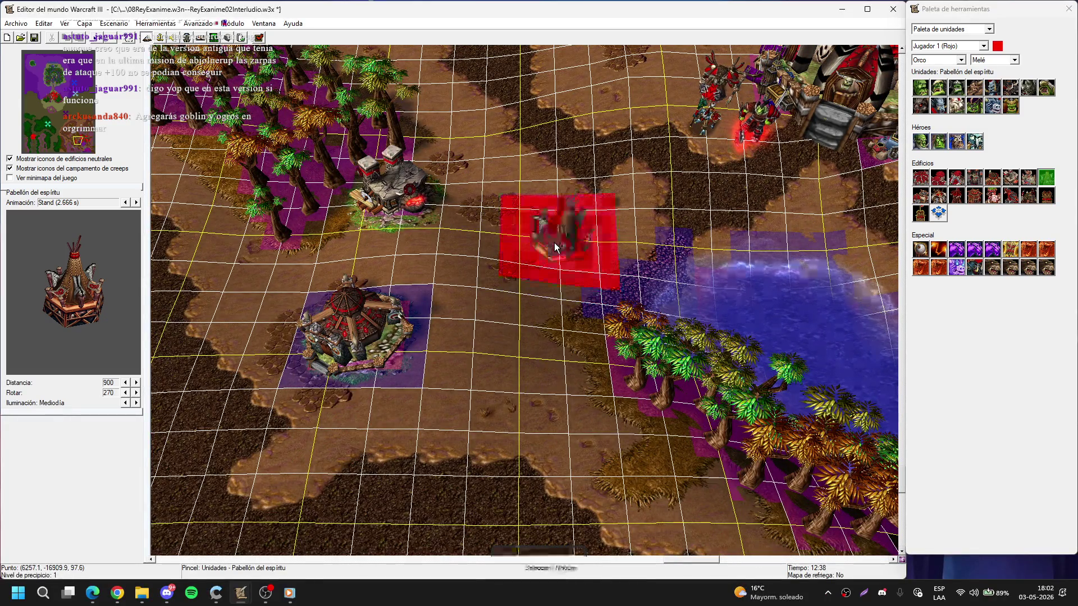
right_click(554, 247)
- Move the Pabellón del espíritu north toward the orc base
scroll(up, 3)
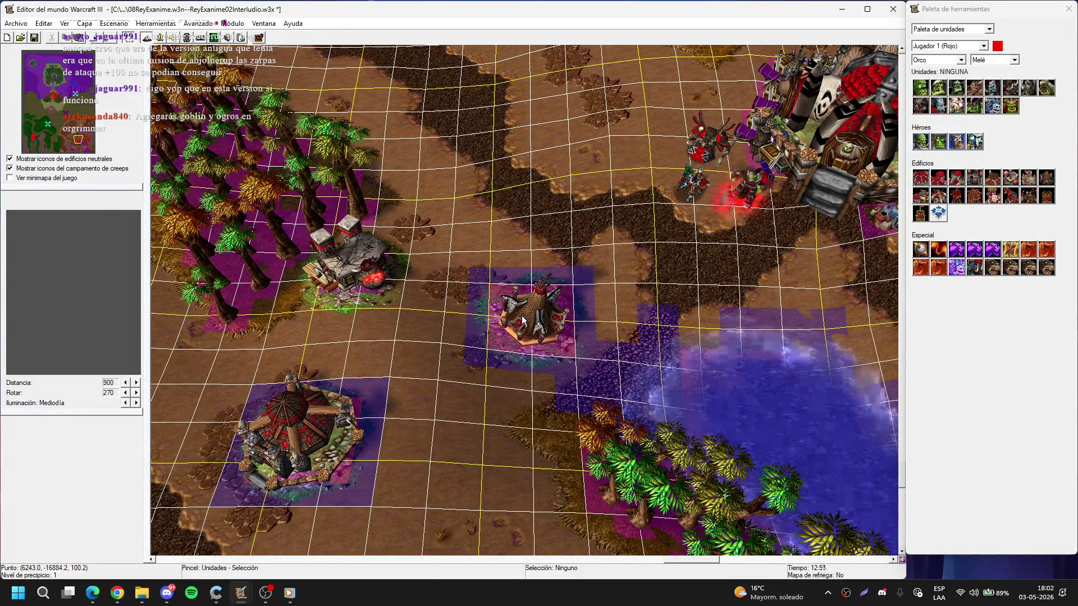
click(522, 321)
scroll(up, 3)
drag(506, 220, 552, 167)
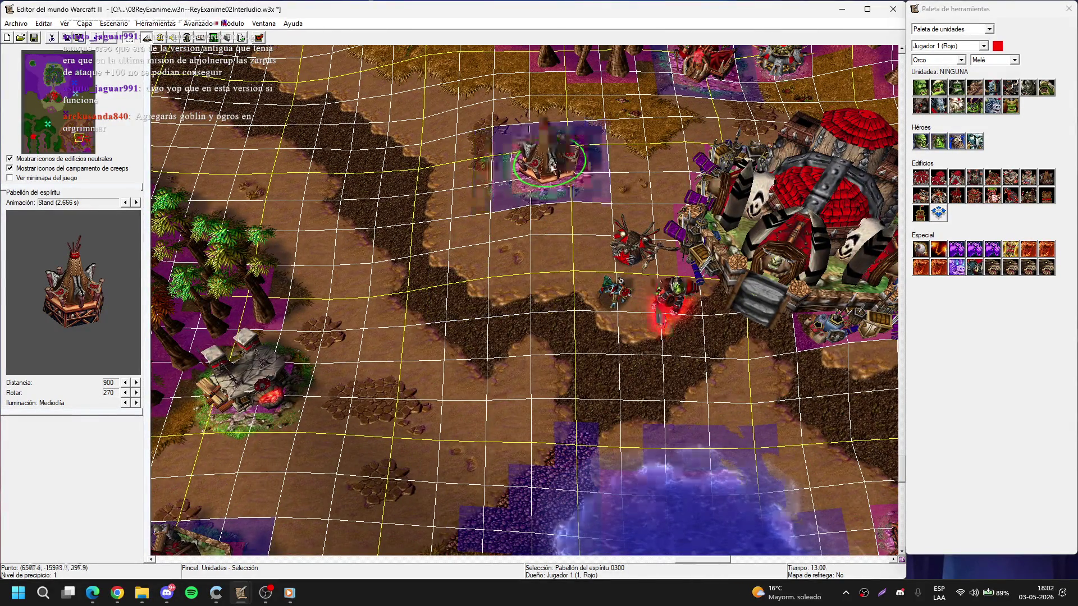
- Move the Cuartel right, beside the palms by the water
key(Down)
key(Left)
drag(326, 345, 462, 385)
scroll(up, 3)
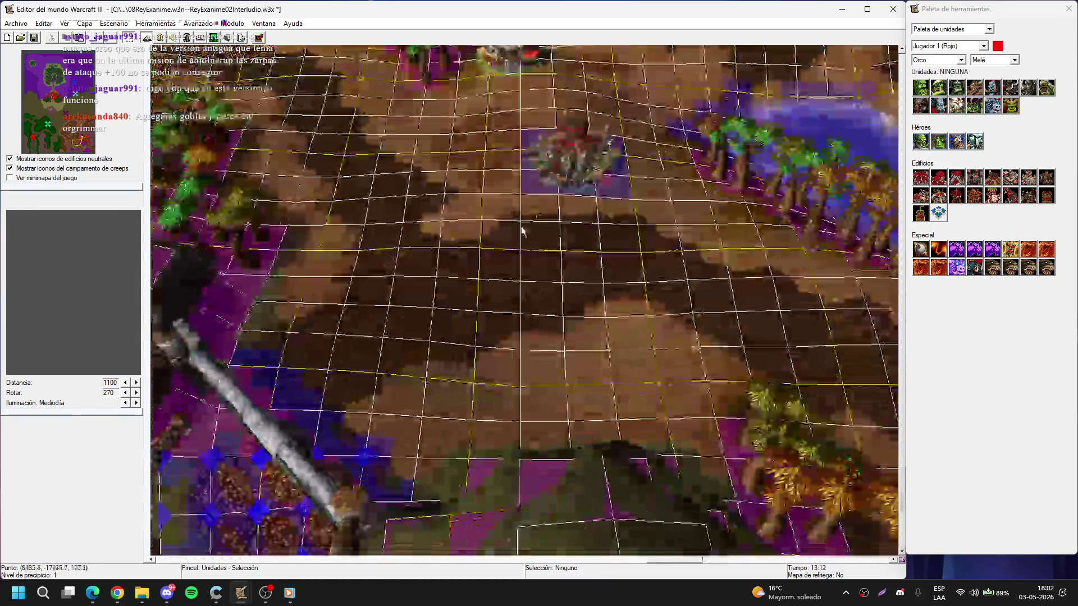
scroll(down, 3)
drag(511, 360, 582, 297)
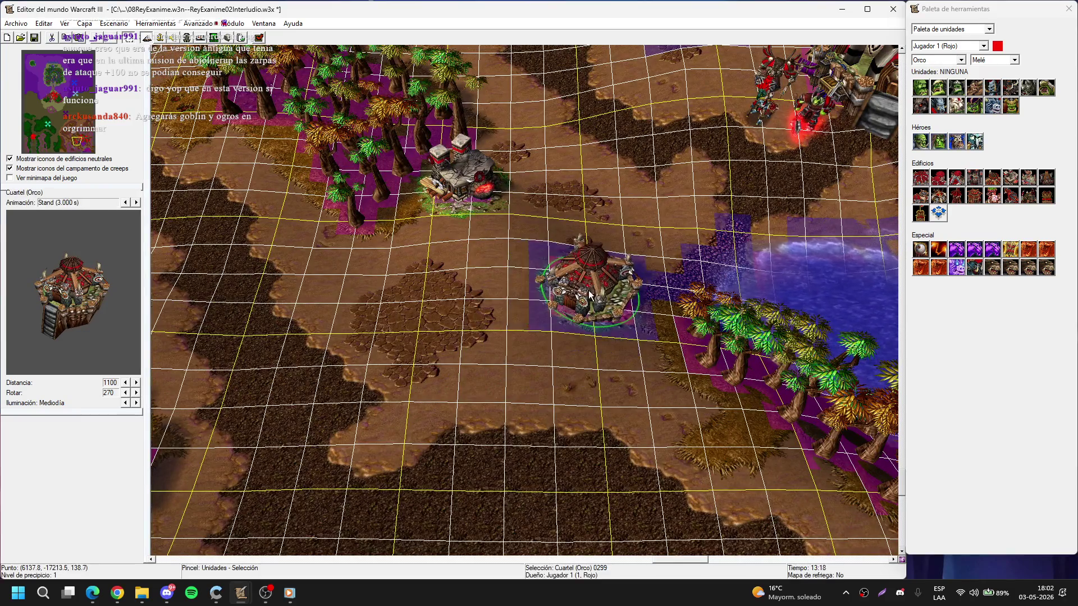
click(547, 258)
- Abandon placing a Granja de cerdos and open the Object Editor
key(Up)
key(Right)
scroll(up, 3)
click(974, 195)
key(Escape)
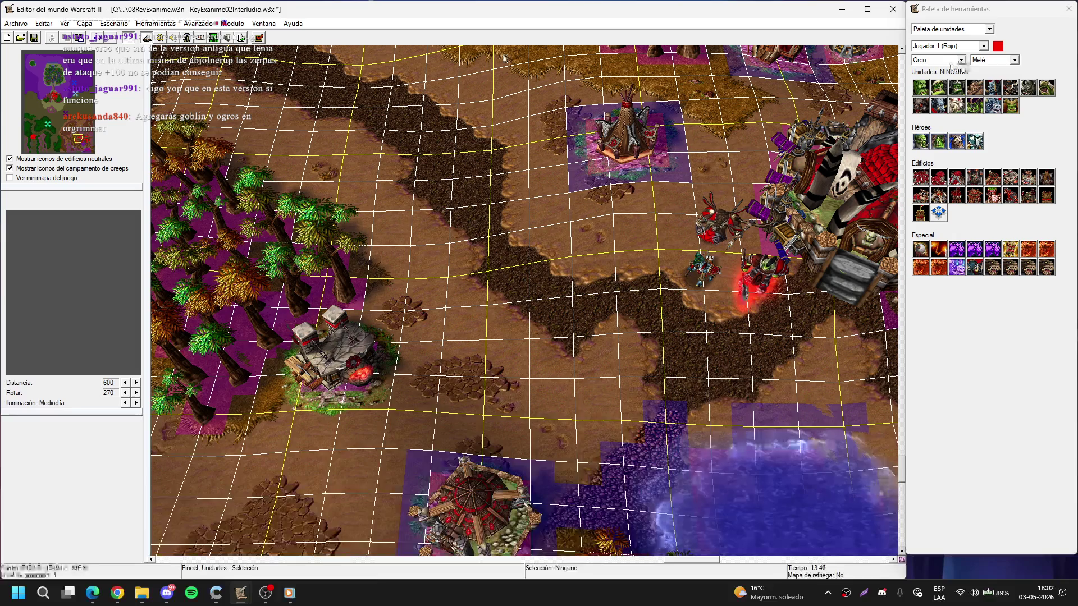
click(187, 37)
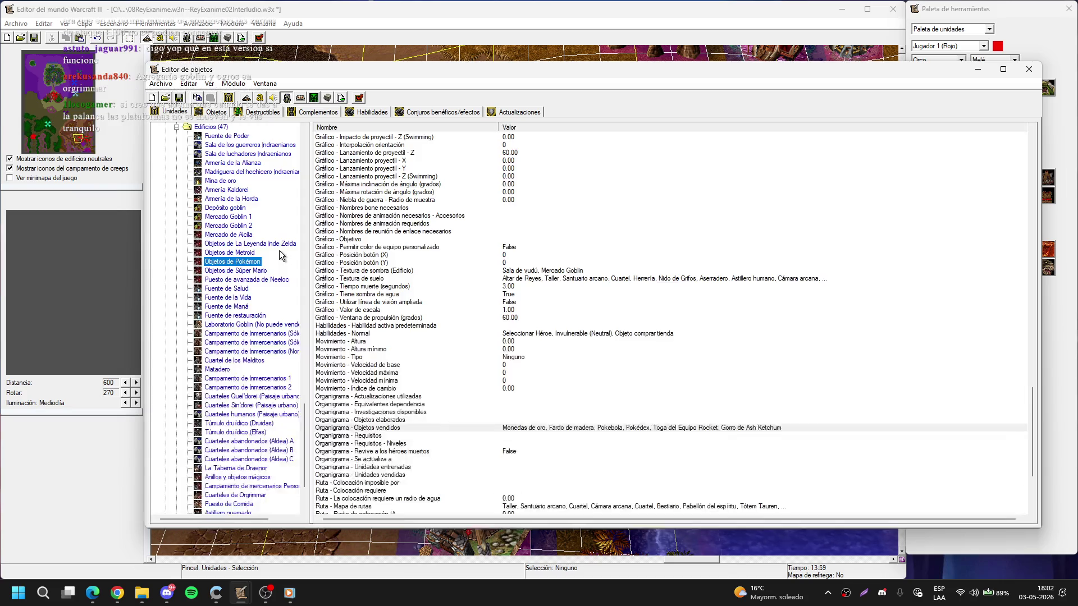
- Collapse the expanded building and Neutral pasivo folders in the unit tree
scroll(up, 3)
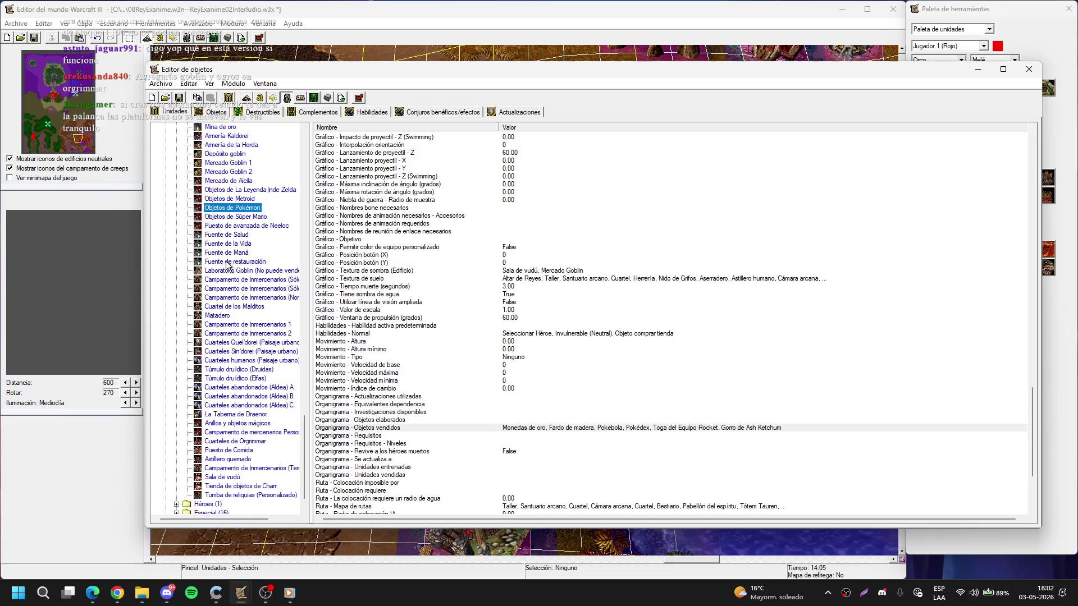
click(176, 208)
click(176, 231)
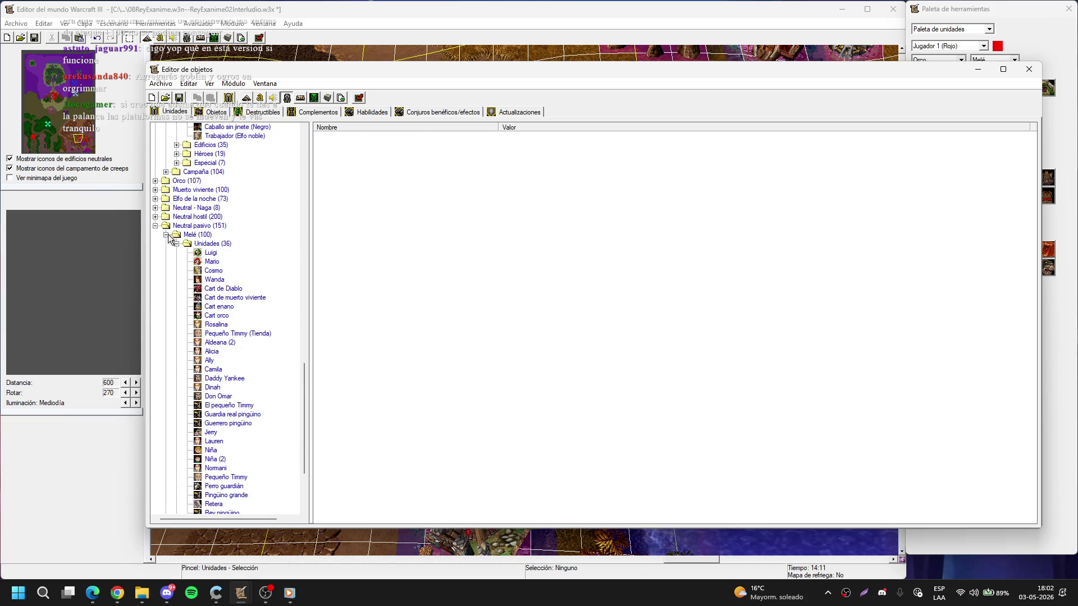
click(157, 227)
scroll(up, 3)
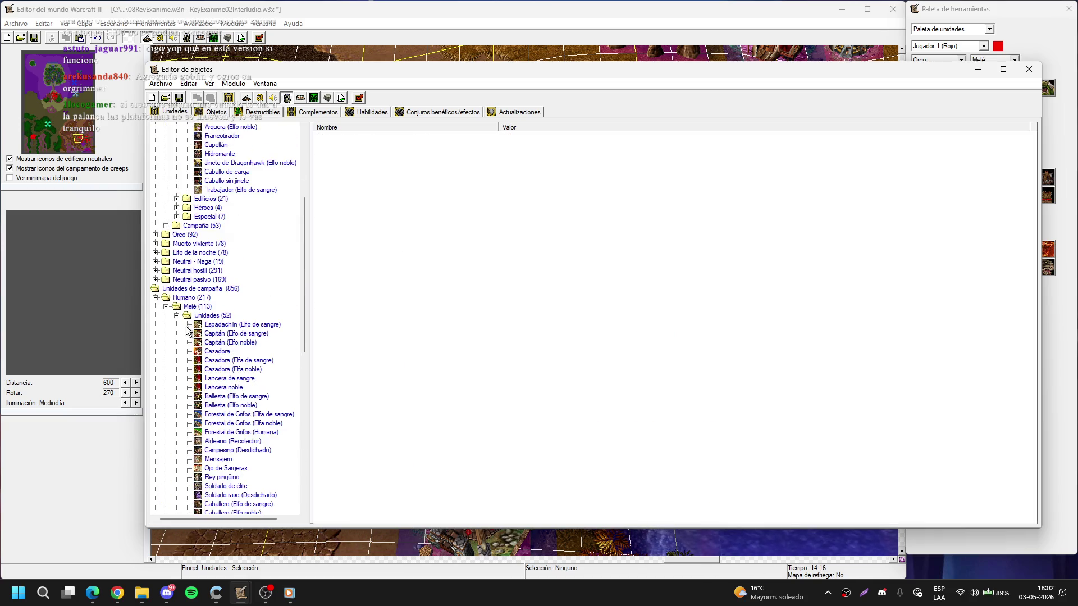
- Expand the neutral hostile Campaña units and show Ogro Stonemaul's data
double_click(168, 279)
scroll(down, 3)
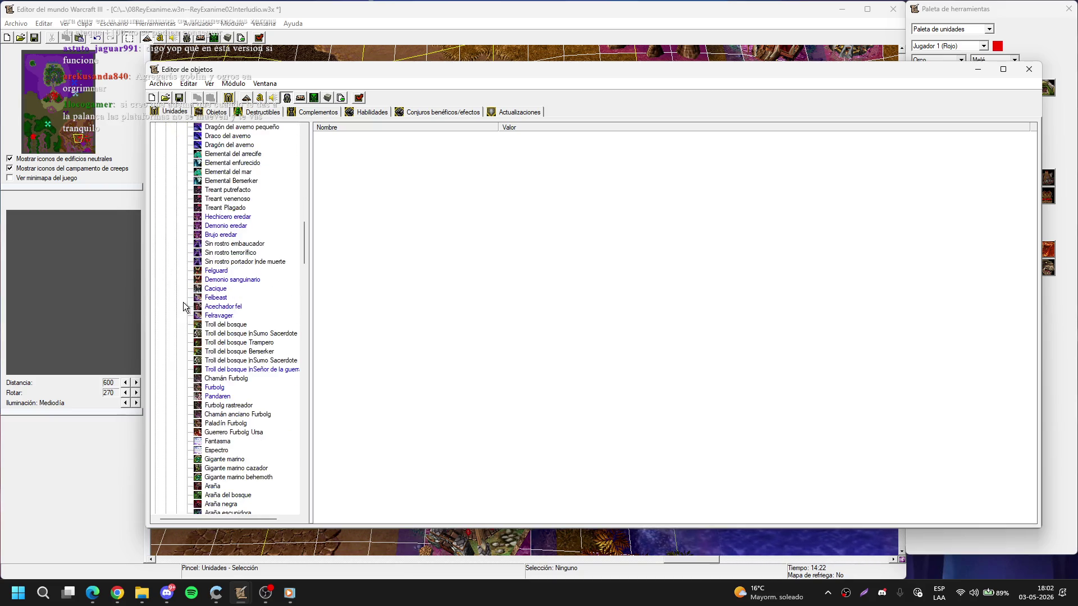
scroll(down, 3)
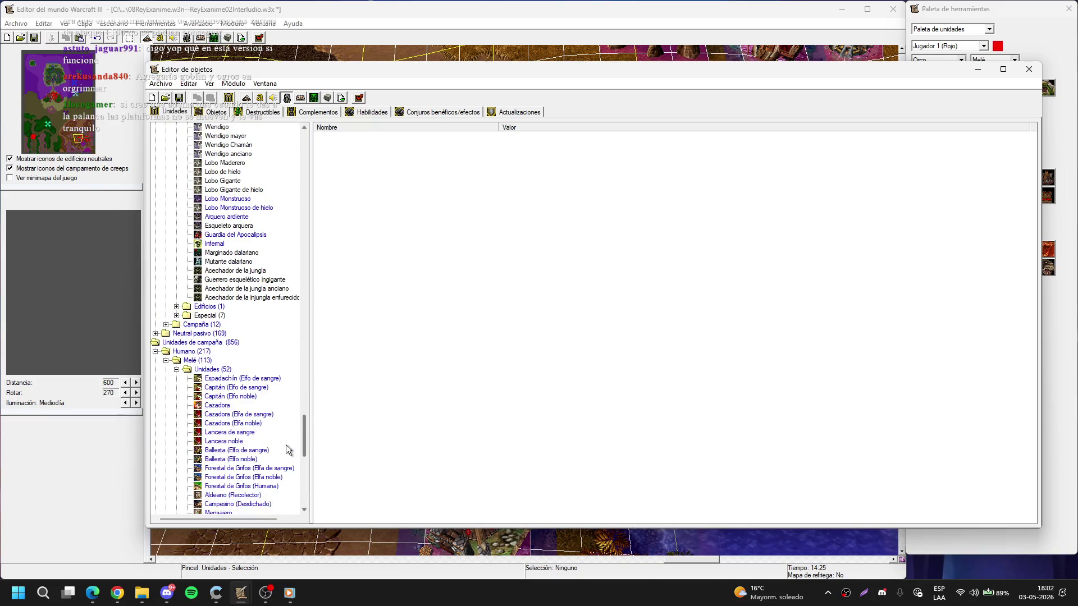
double_click(172, 324)
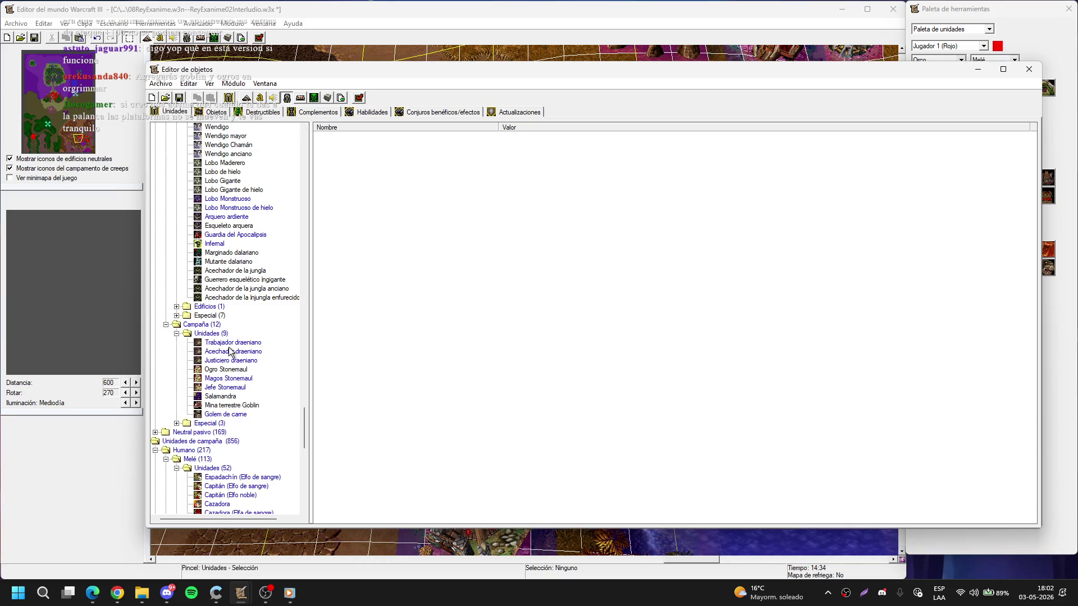
click(230, 352)
click(227, 370)
scroll(down, 3)
scroll(up, 3)
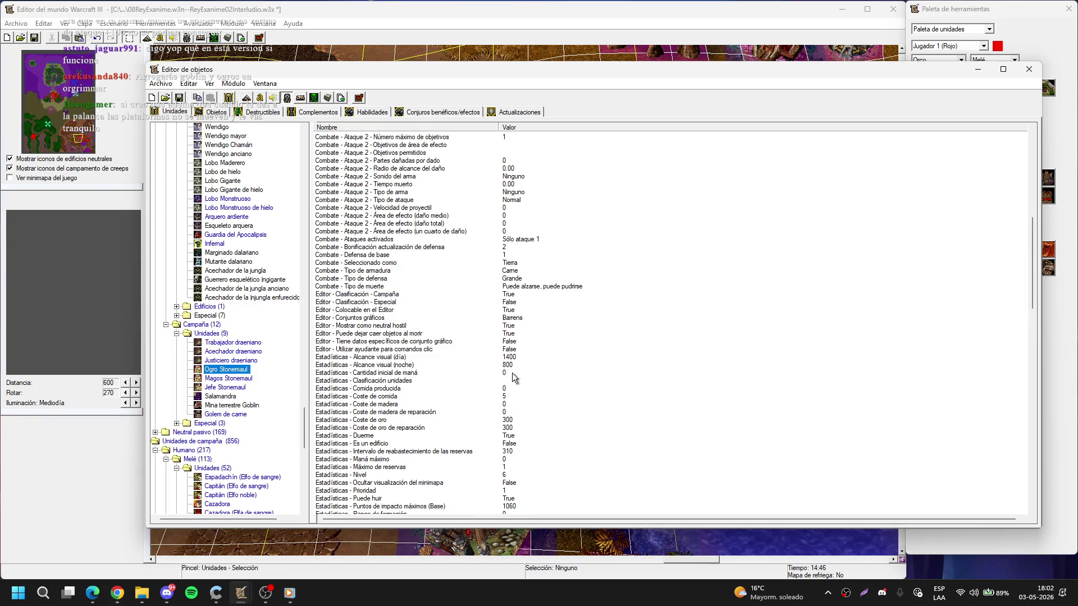
scroll(down, 3)
- Set the race of Ogro, Magos and Jefe Stonemaul to Orco
double_click(525, 453)
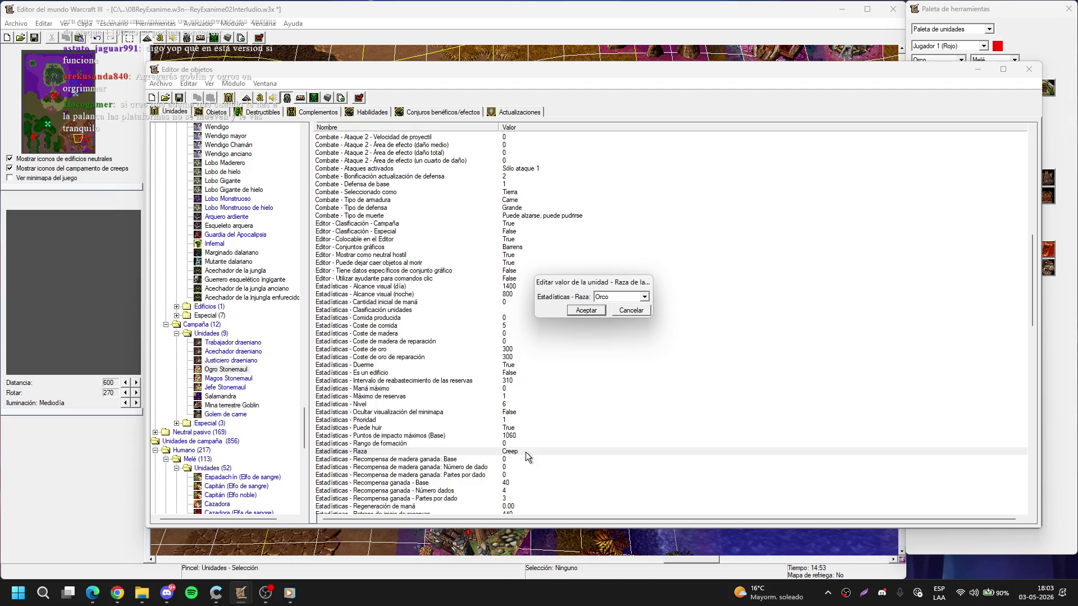
key(Return)
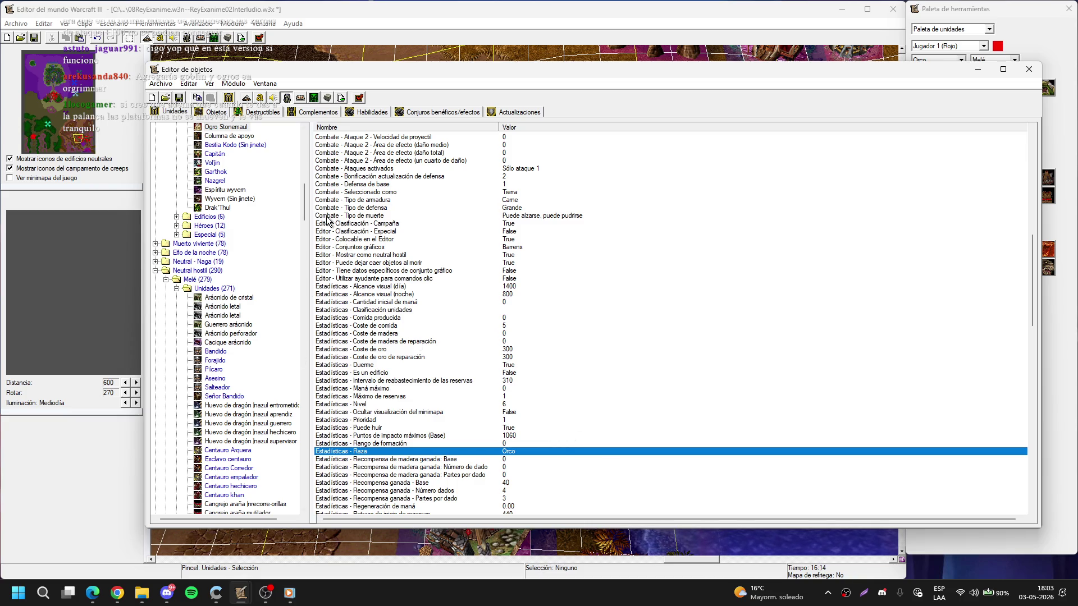
drag(305, 194, 312, 442)
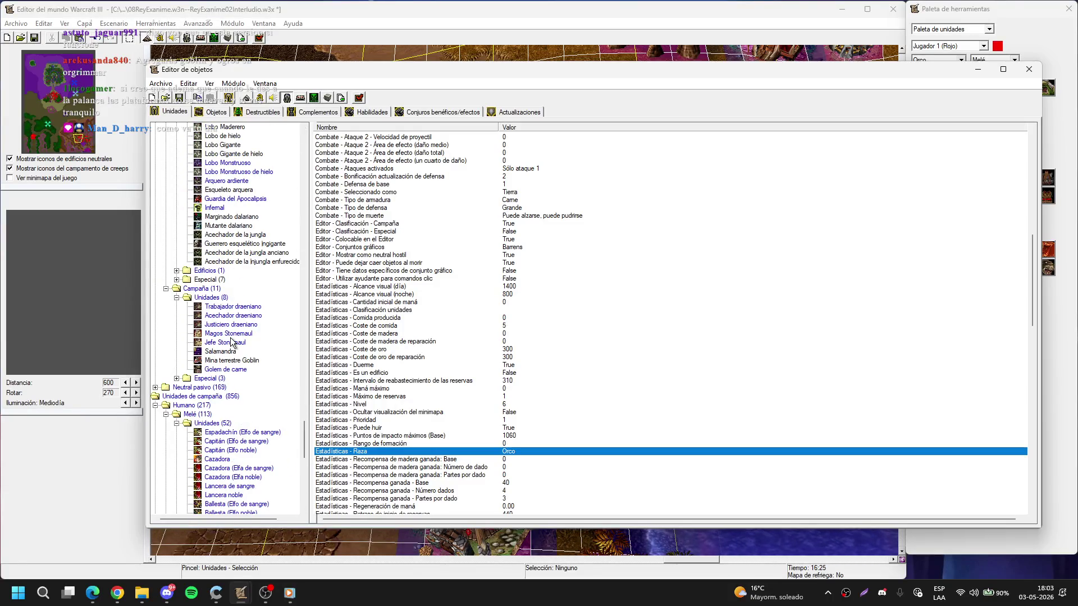
click(228, 334)
double_click(521, 455)
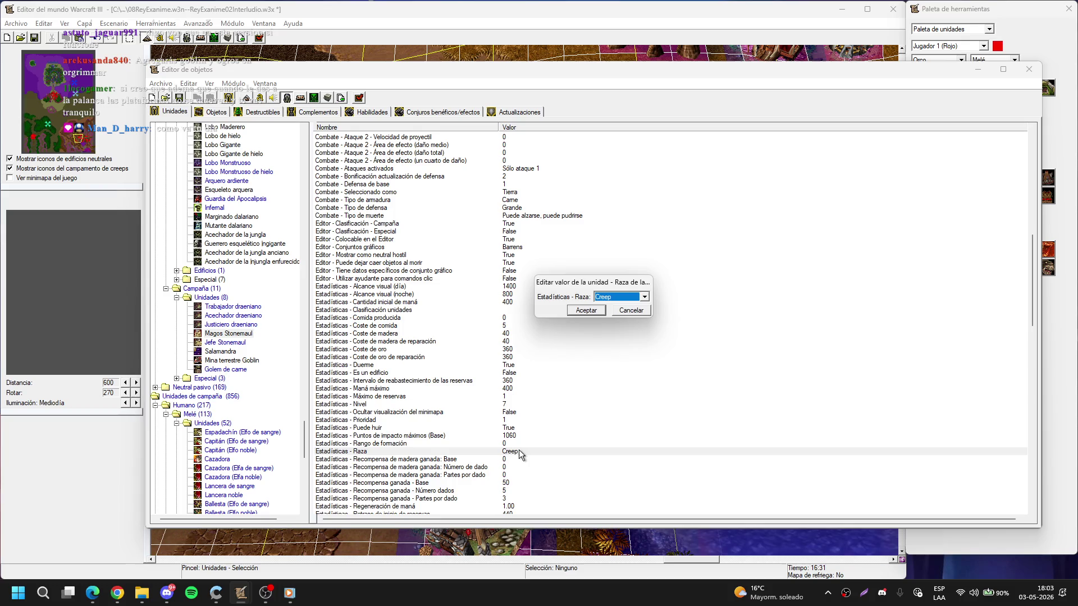
key(Tab)
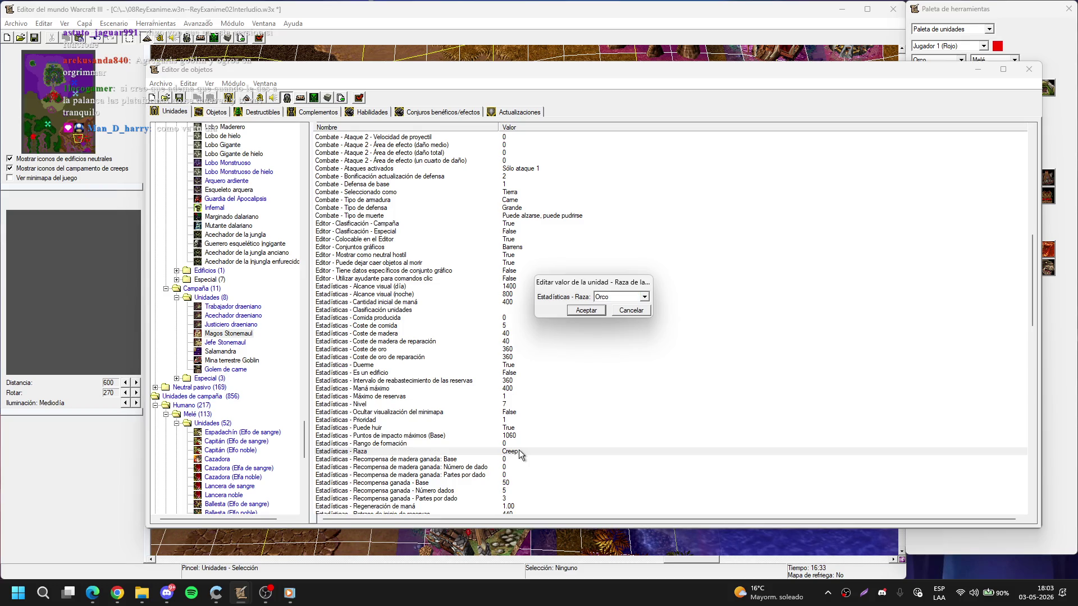
key(Return)
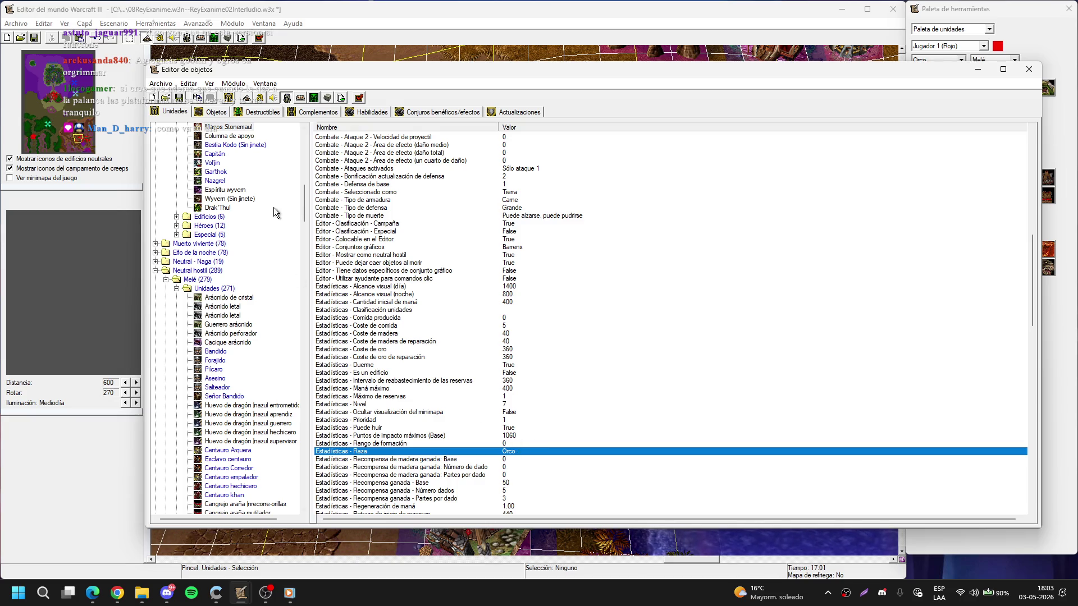
drag(303, 203, 296, 430)
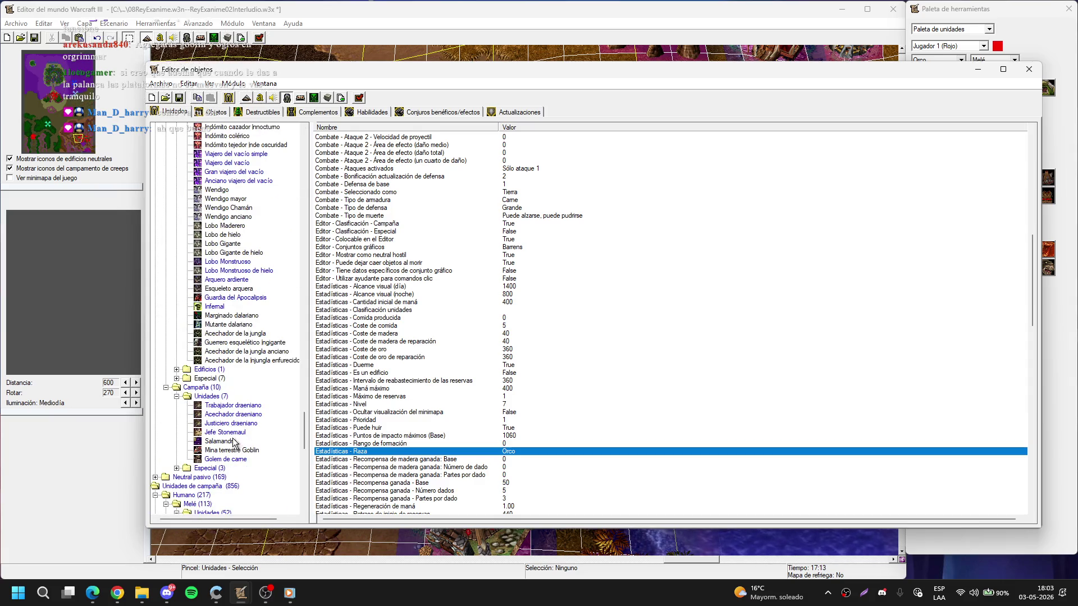
click(229, 434)
double_click(528, 453)
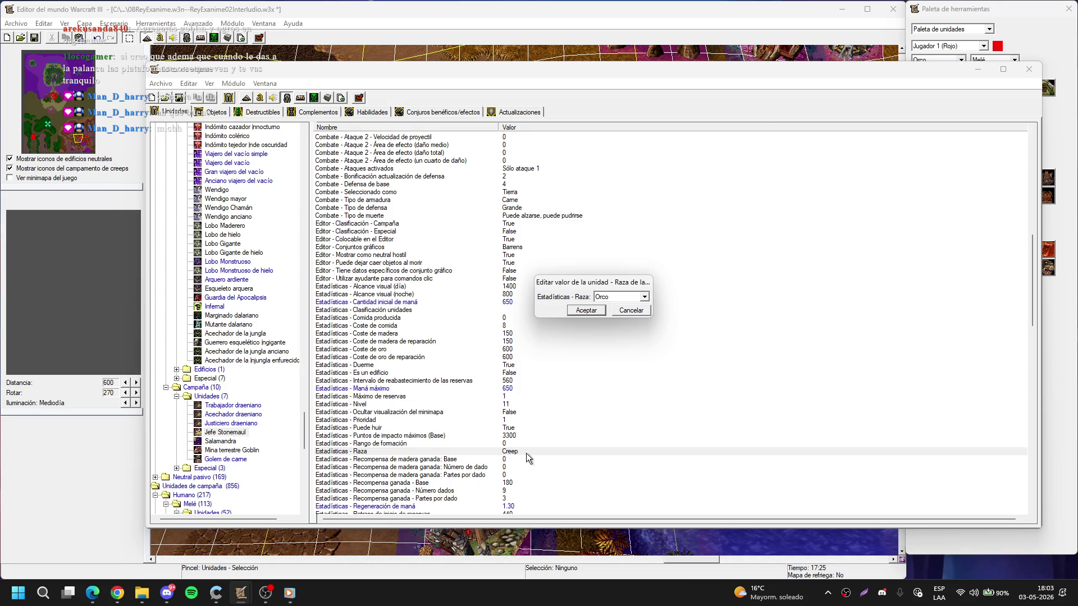
key(Return)
- Open the hostile Campaña units folder and set Guerrero ogro Stonemaul's race to Orco
drag(306, 202, 302, 439)
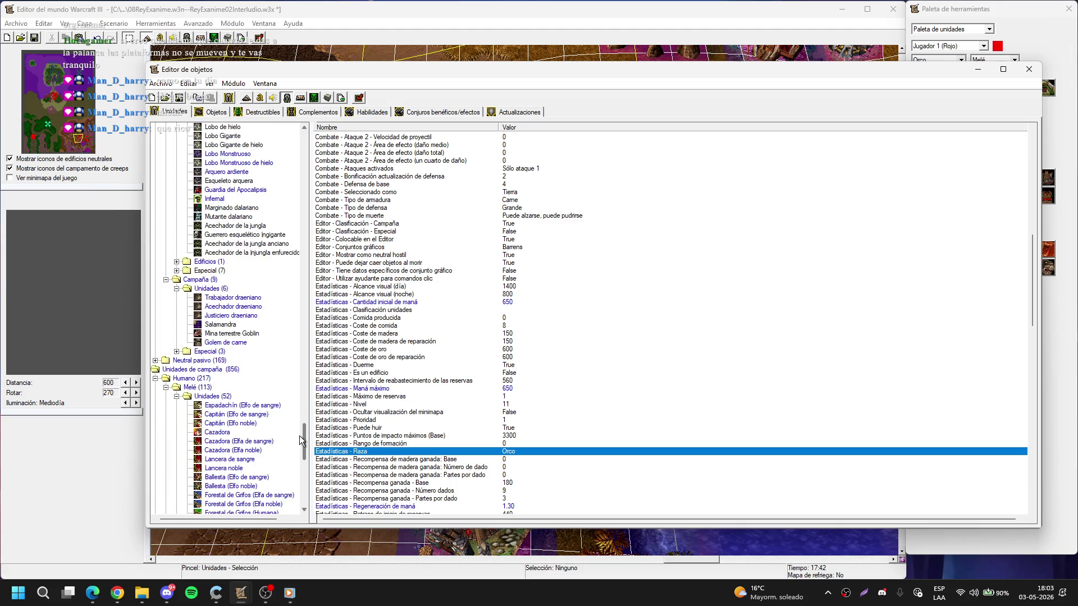
click(166, 280)
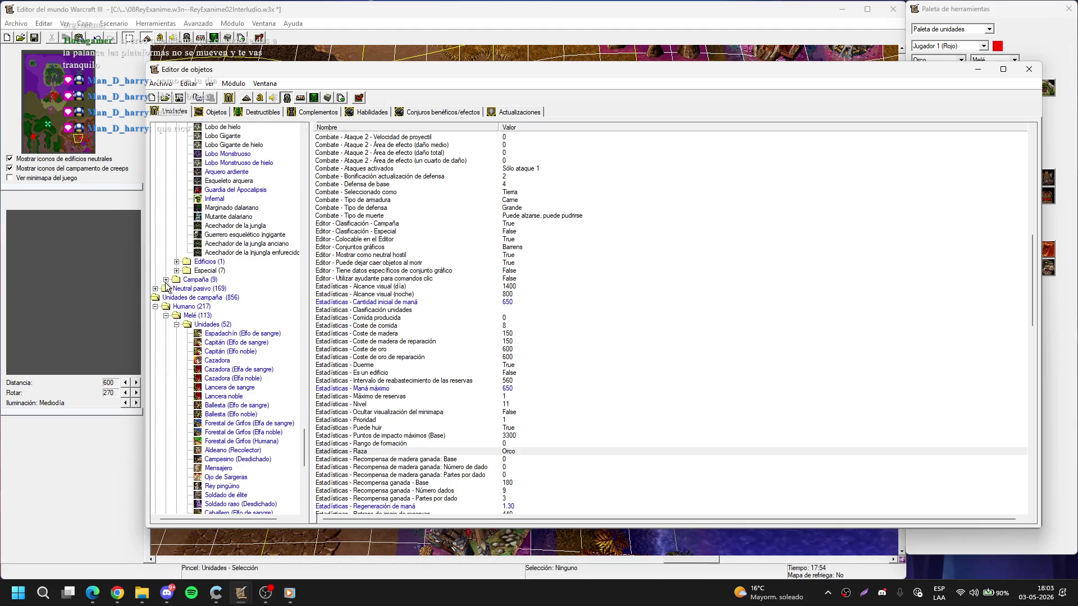
click(155, 306)
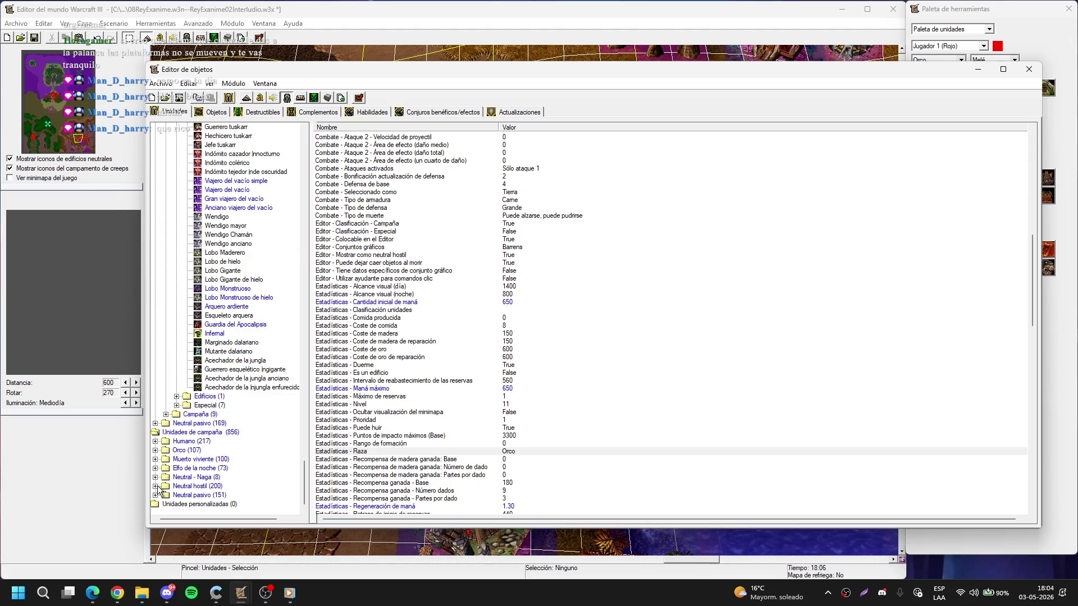
click(155, 486)
drag(303, 391, 304, 504)
click(166, 486)
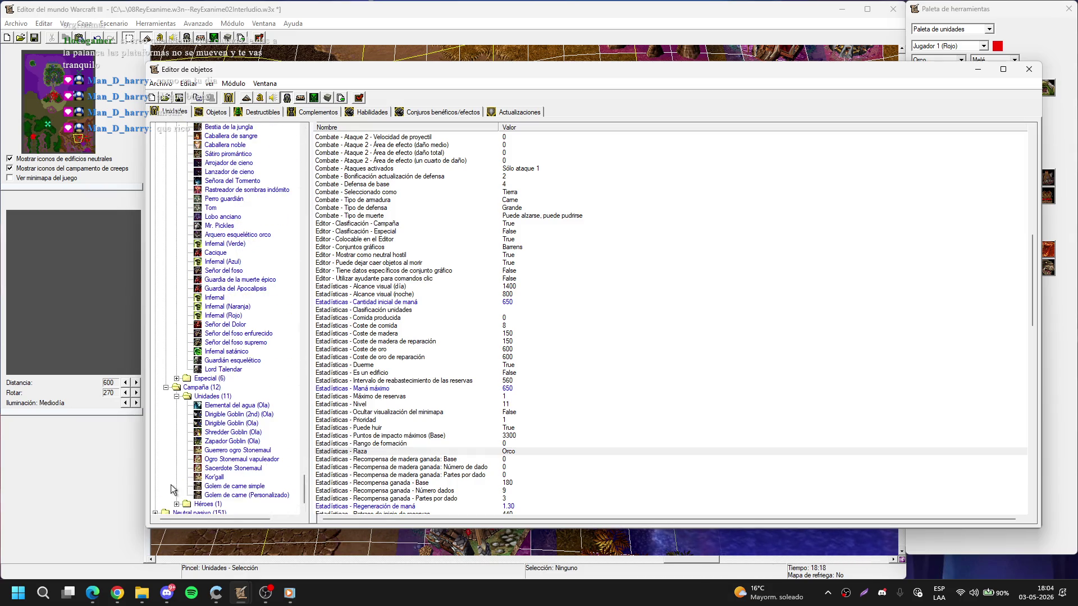
click(240, 450)
double_click(517, 452)
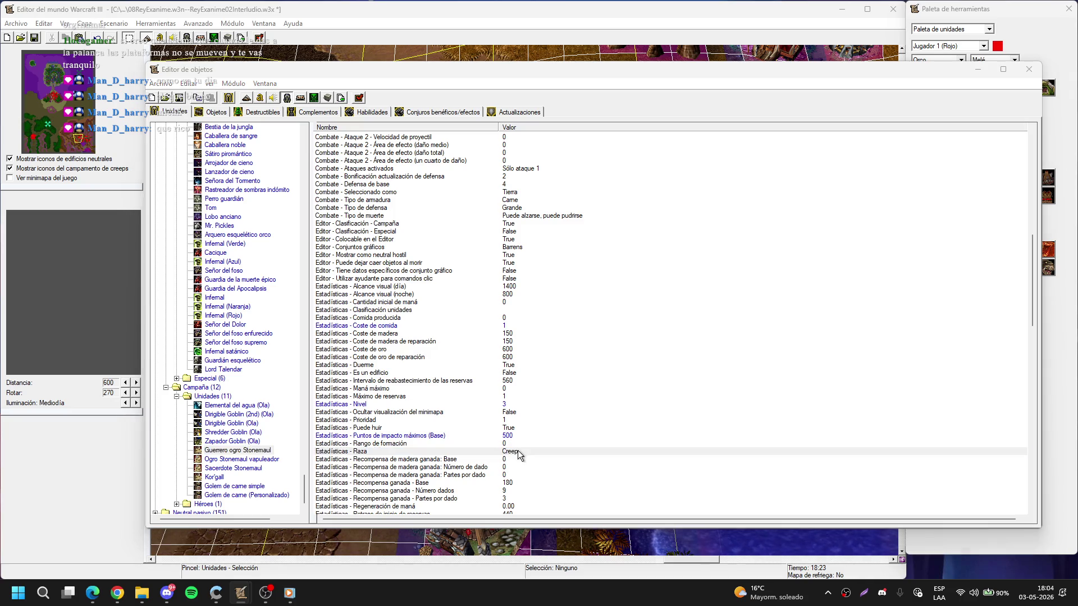
key(Tab)
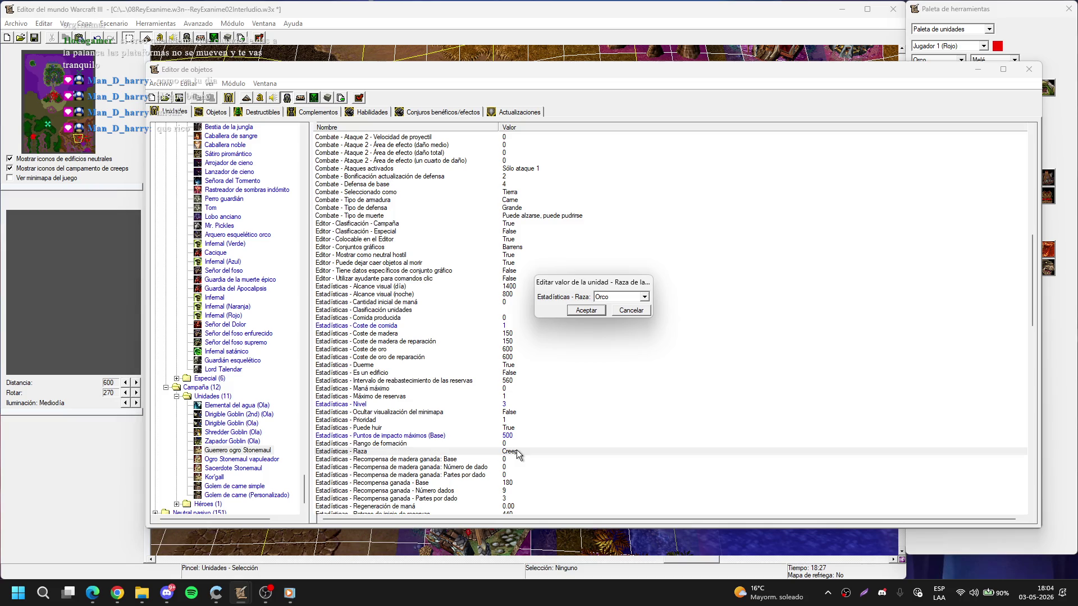
key(Return)
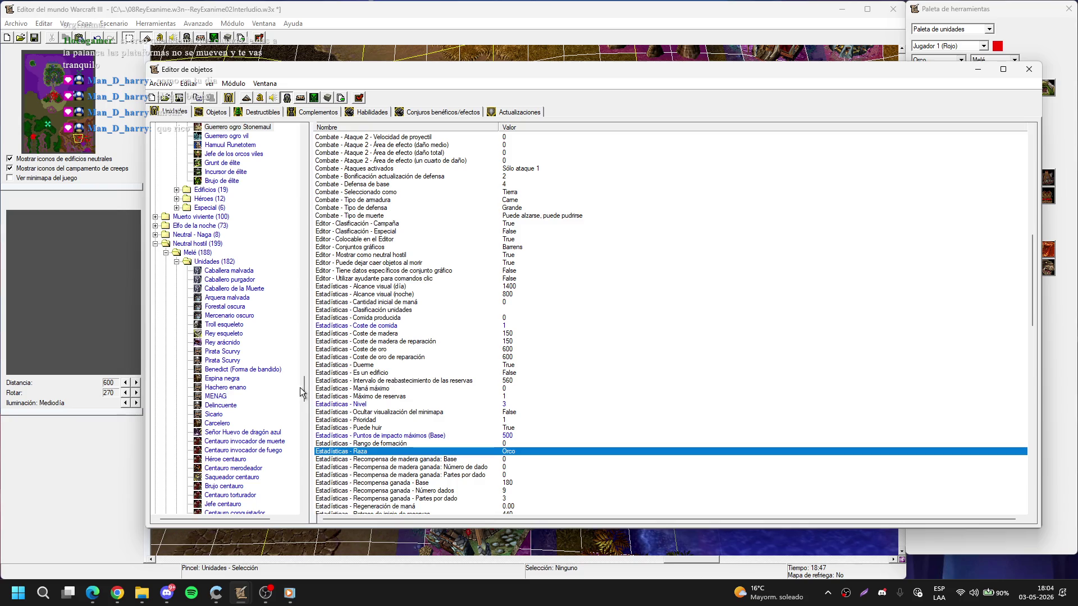
- Set Ogro Stonemaul vapuleador's race to Orco
drag(304, 390, 310, 498)
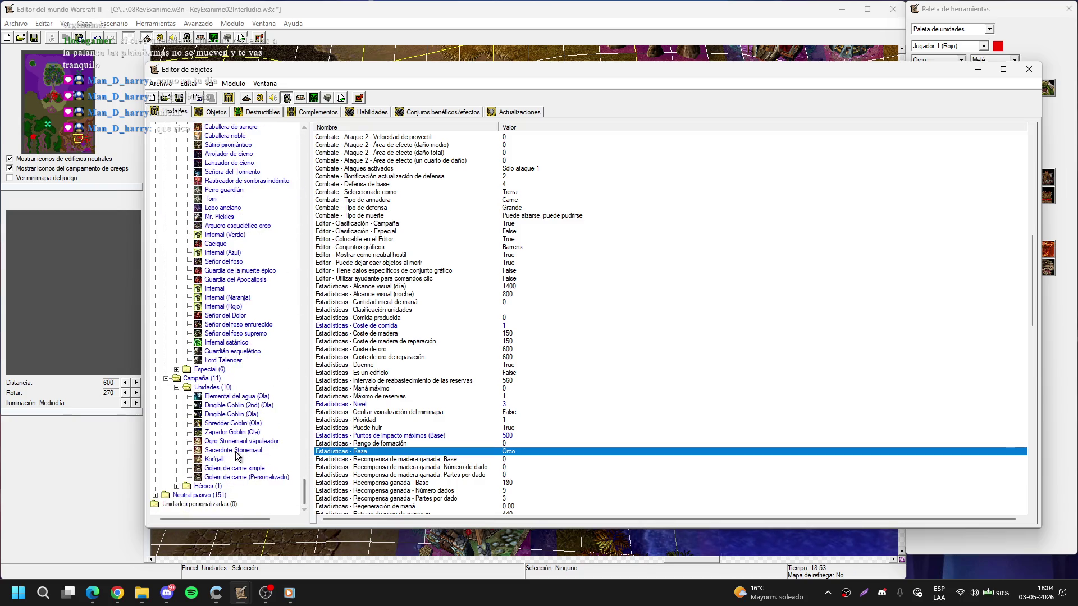
click(240, 441)
double_click(505, 453)
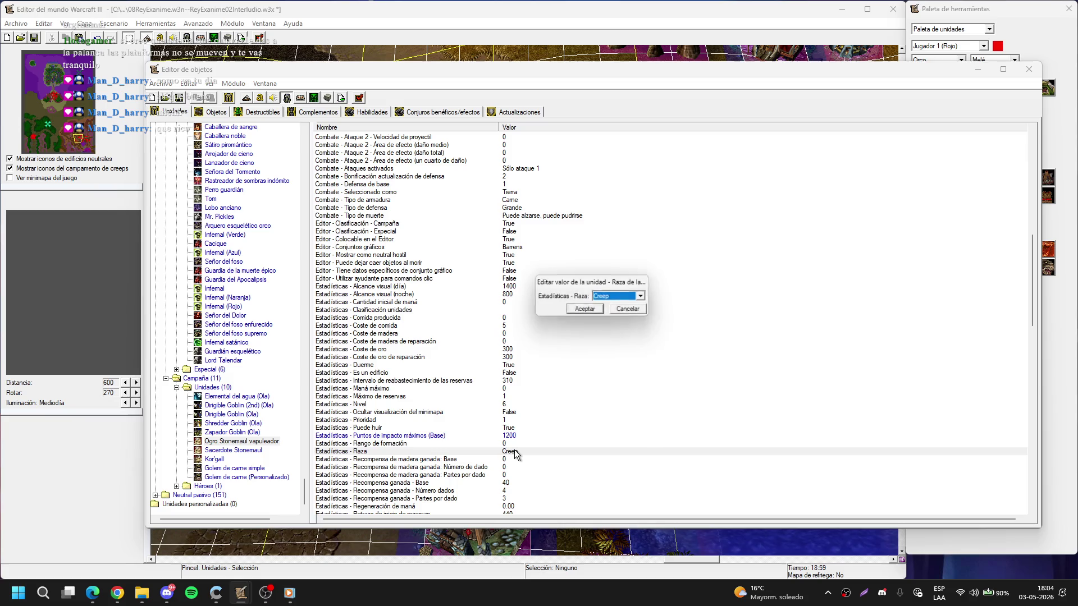
key(Tab)
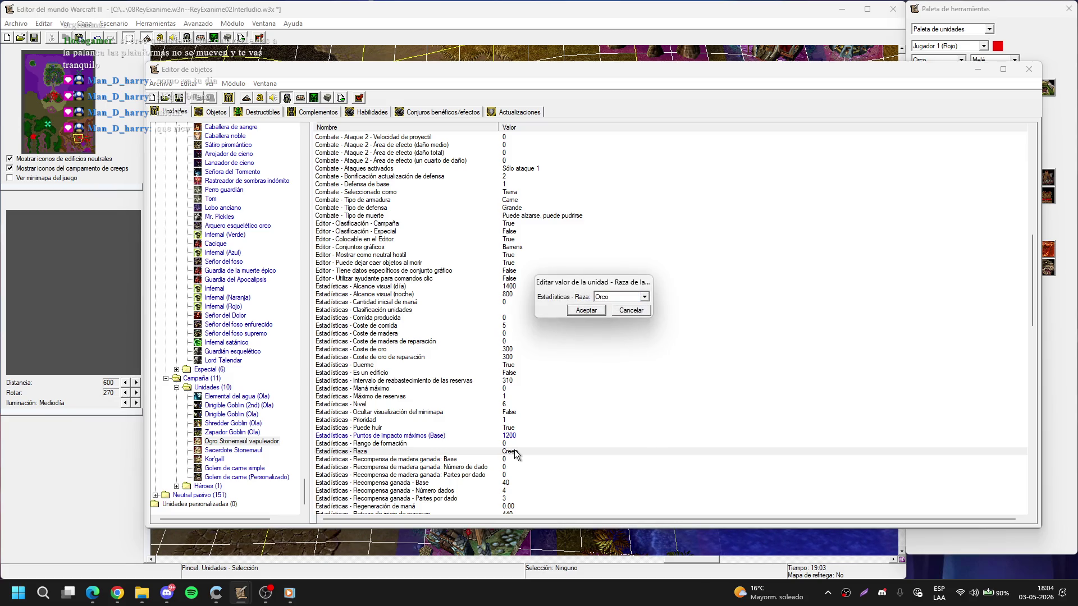
key(Return)
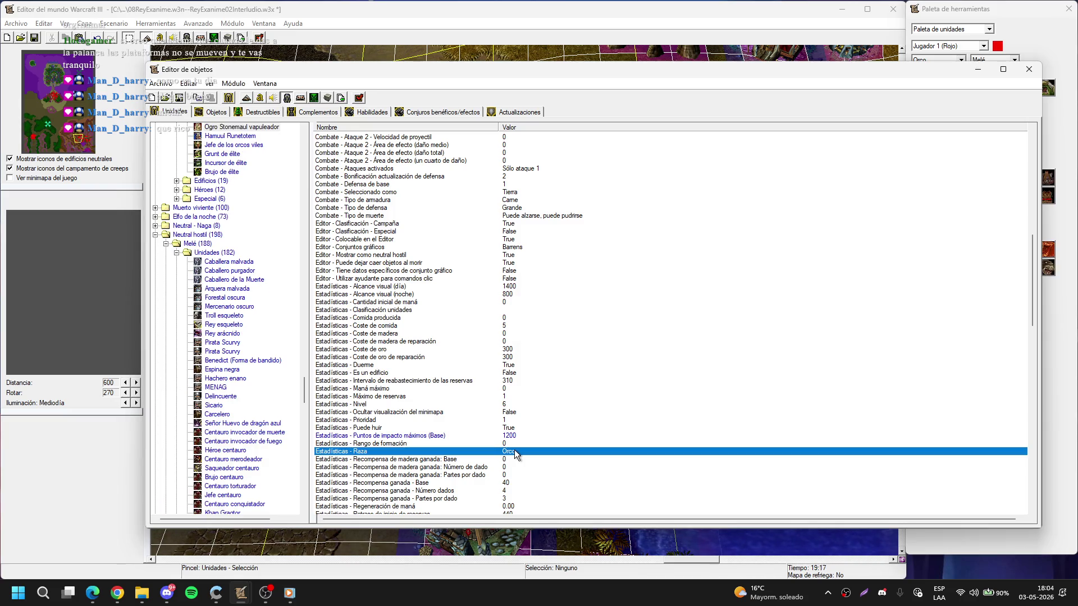
- Set Sacerdote Stonemaul's race to Orco
drag(303, 390, 303, 511)
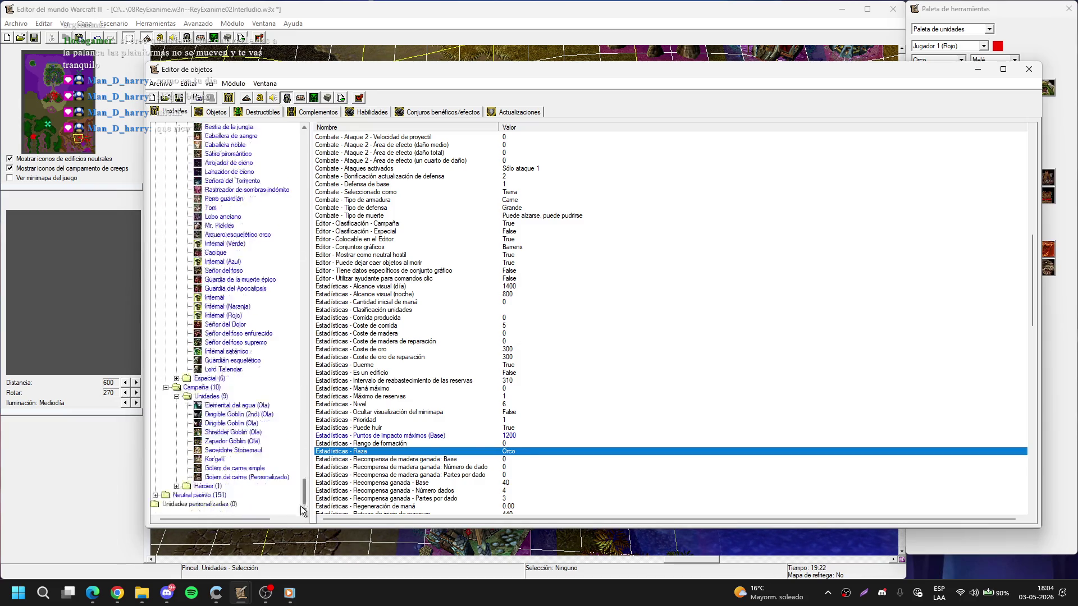
click(234, 451)
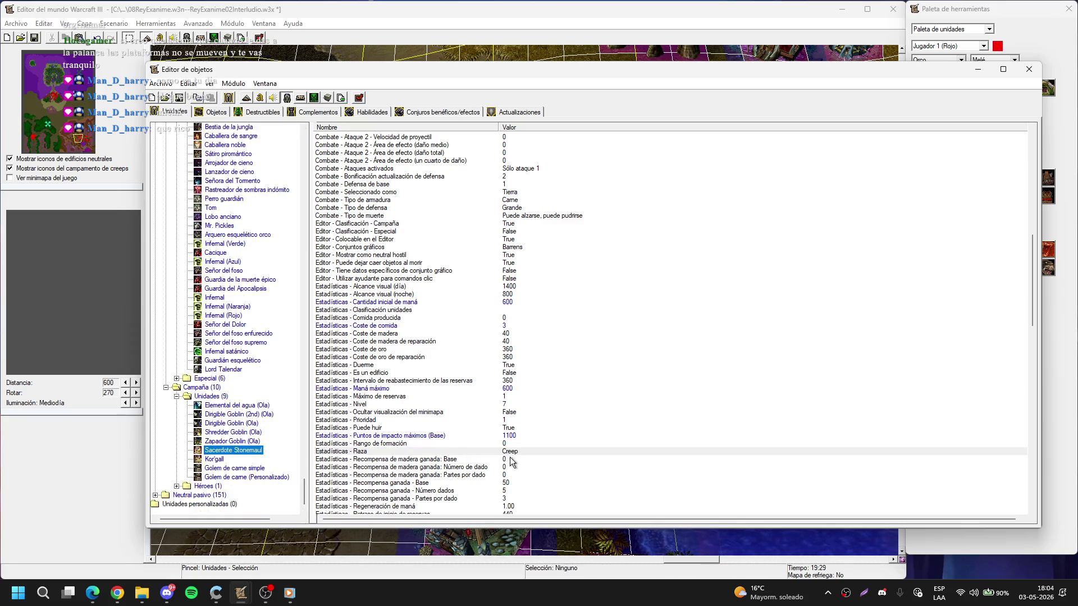
double_click(521, 453)
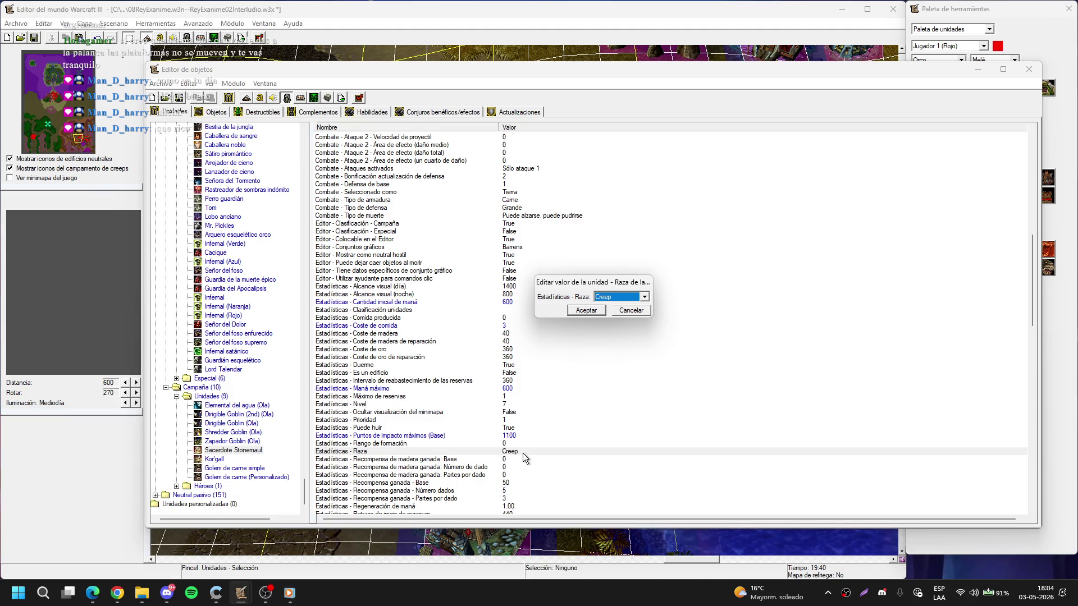
key(Tab)
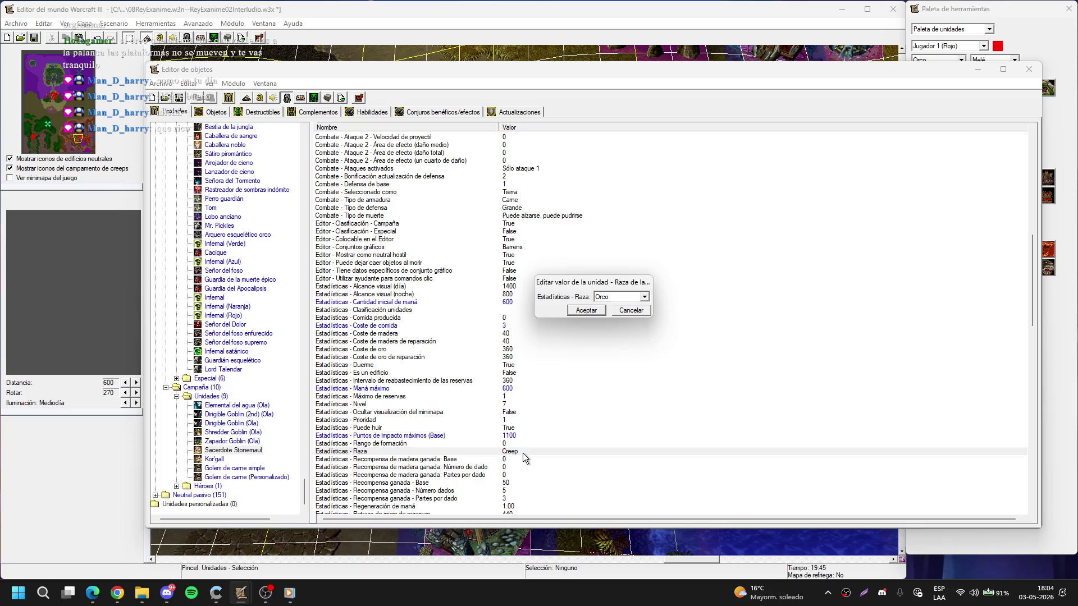
key(Return)
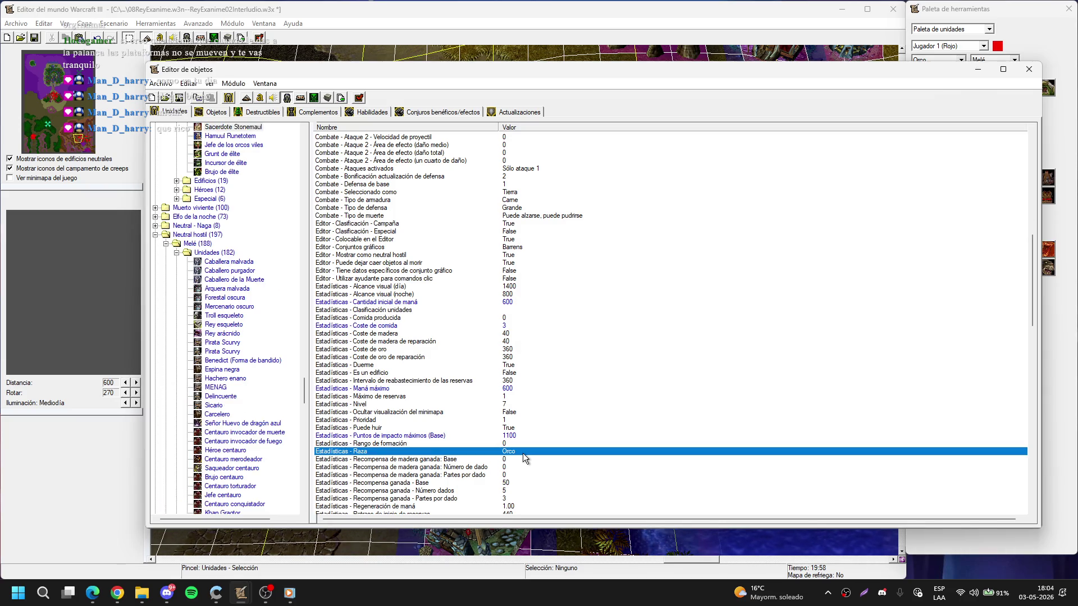
drag(304, 391, 295, 504)
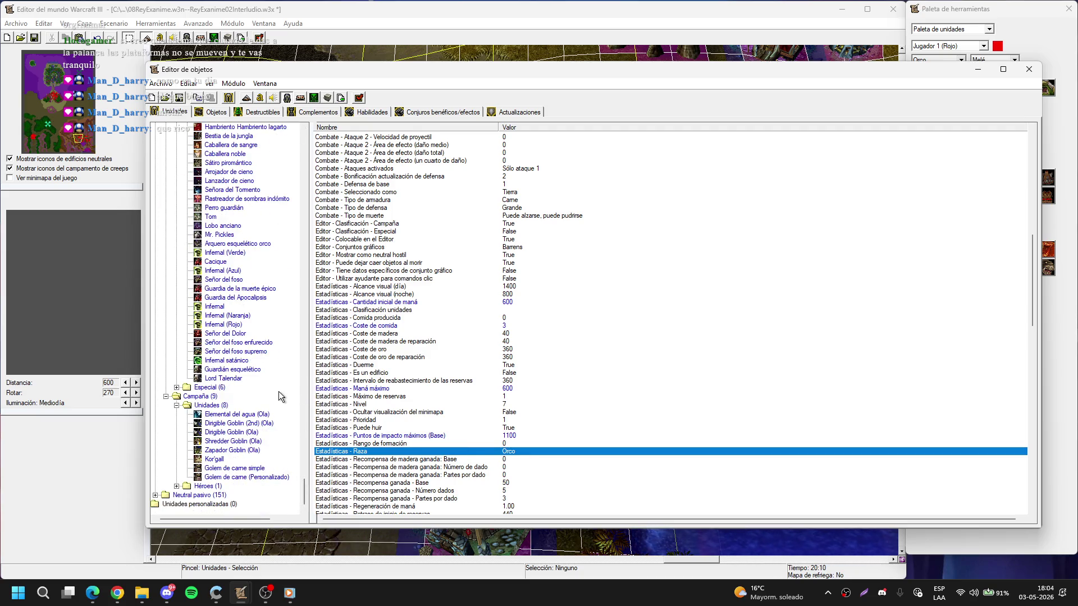
click(278, 392)
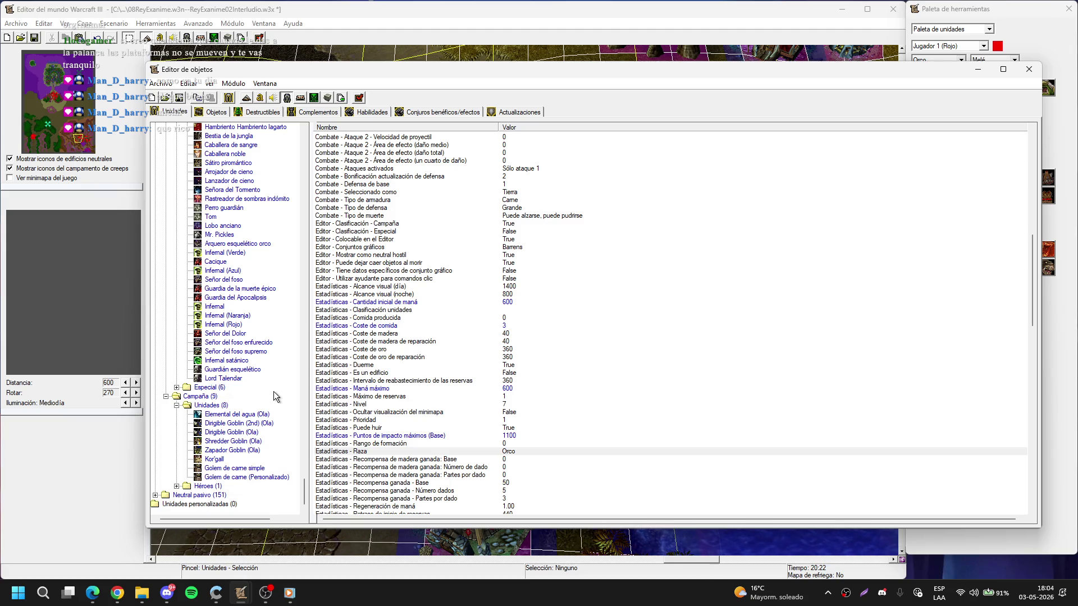
drag(305, 486, 302, 362)
- Uncheck the Campaña classification on Ogro Stonemaul
scroll(down, 3)
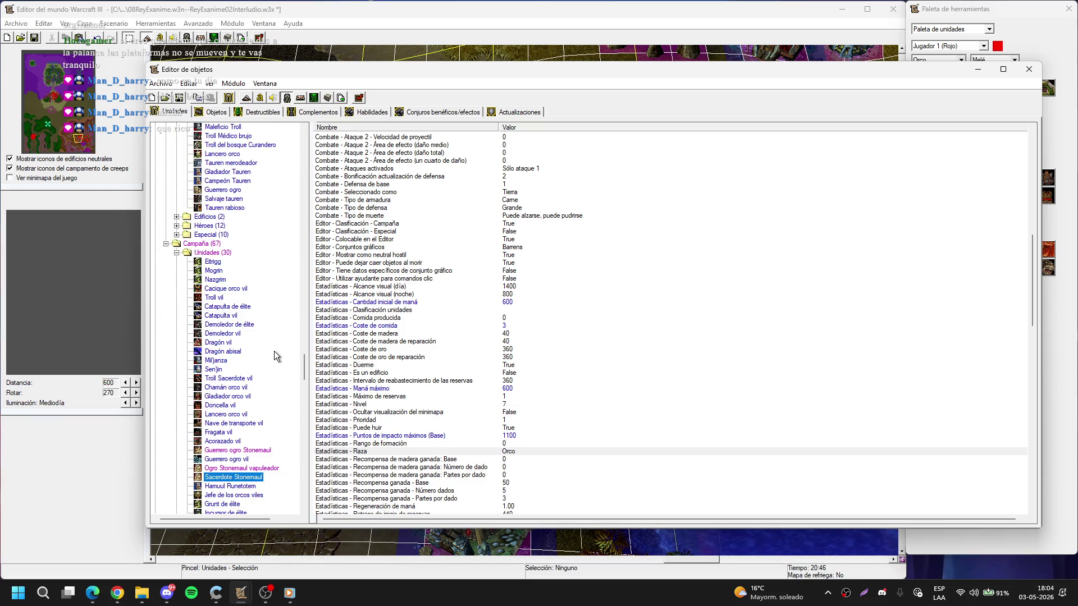
drag(303, 375, 295, 243)
scroll(up, 3)
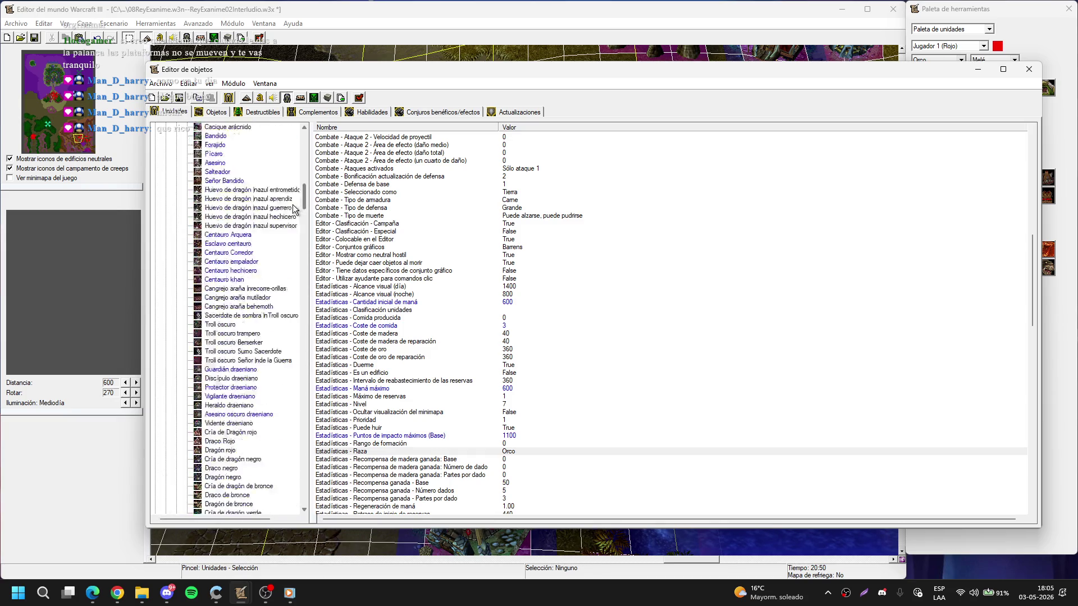
click(155, 333)
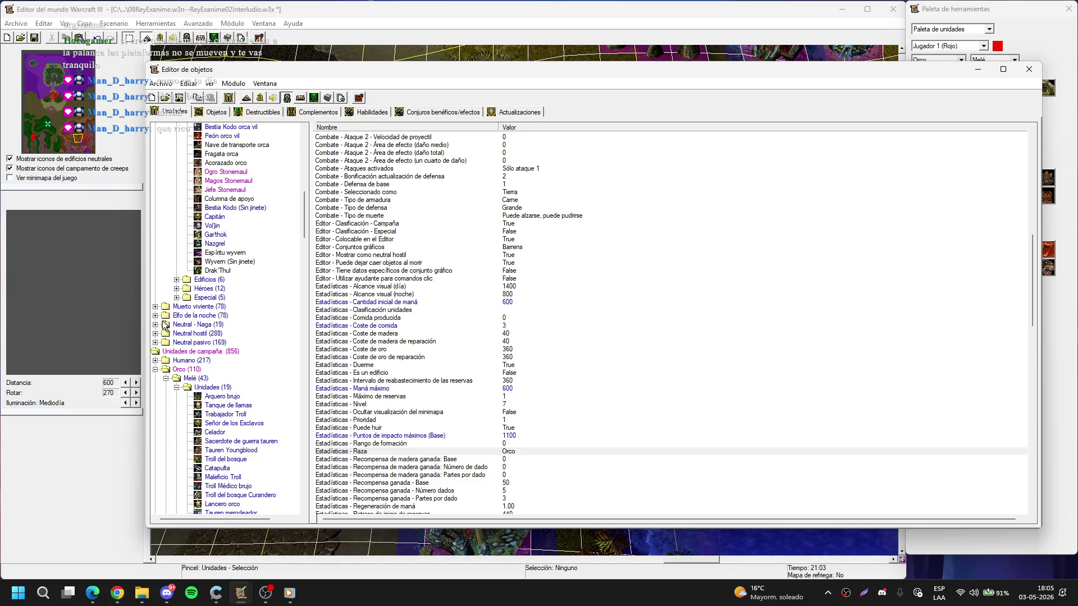
scroll(up, 3)
click(215, 279)
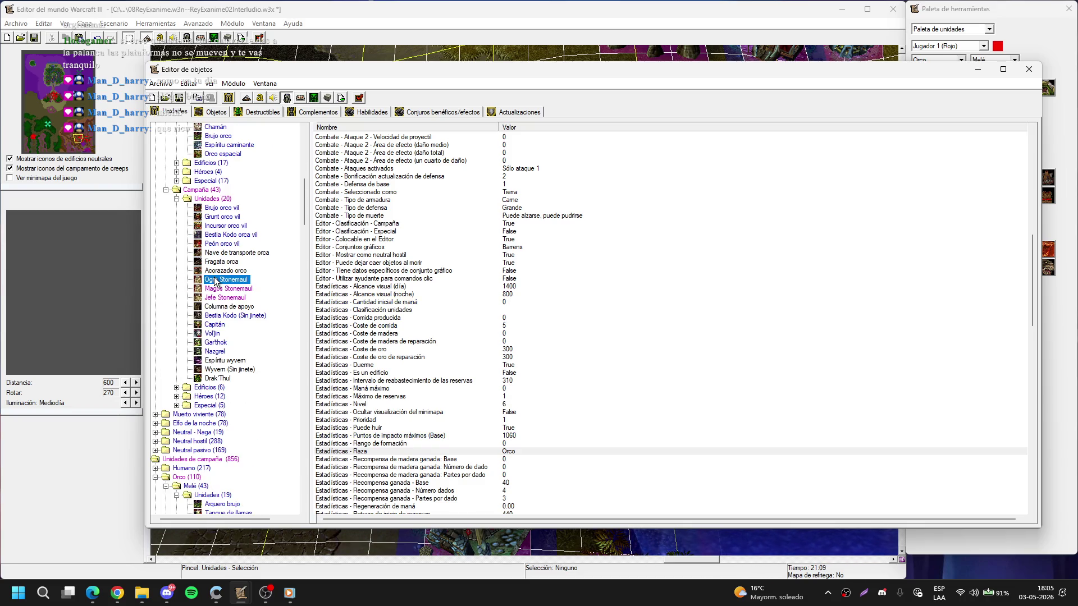
scroll(down, 3)
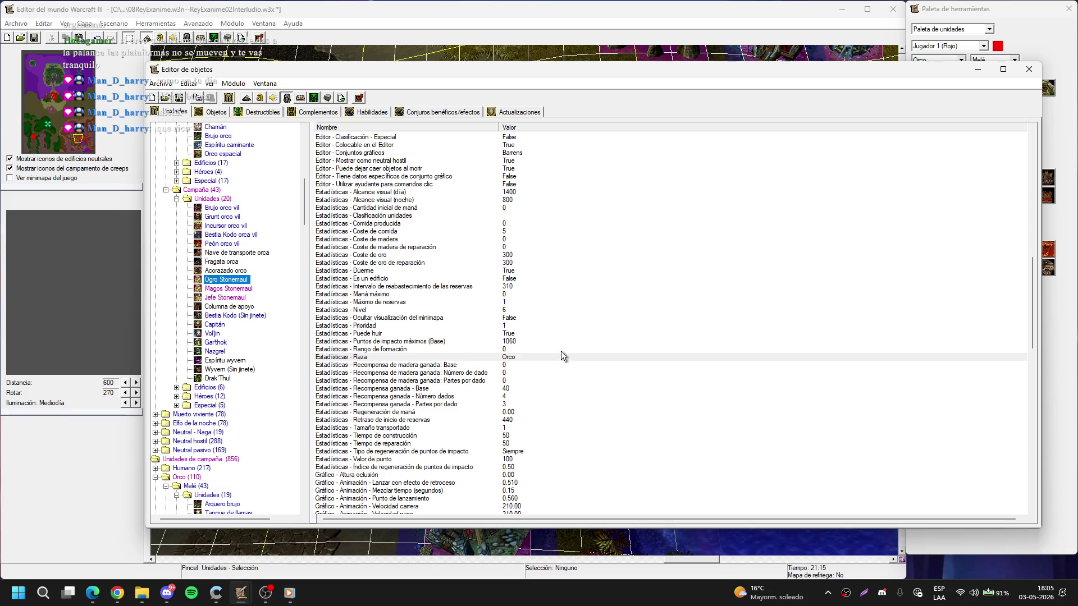
click(529, 271)
scroll(up, 3)
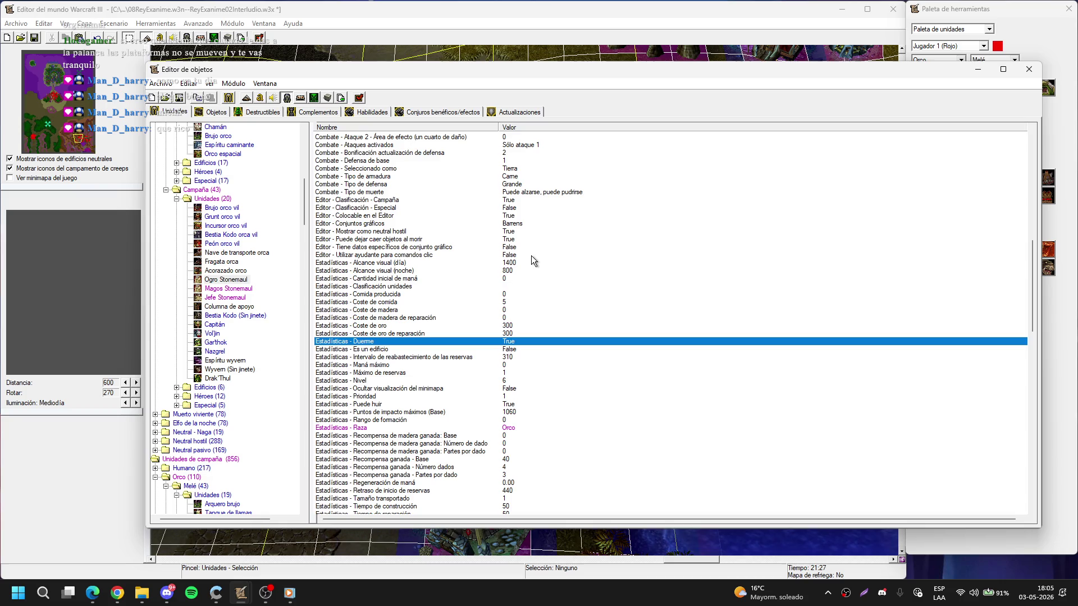
scroll(up, 3)
double_click(539, 201)
click(638, 296)
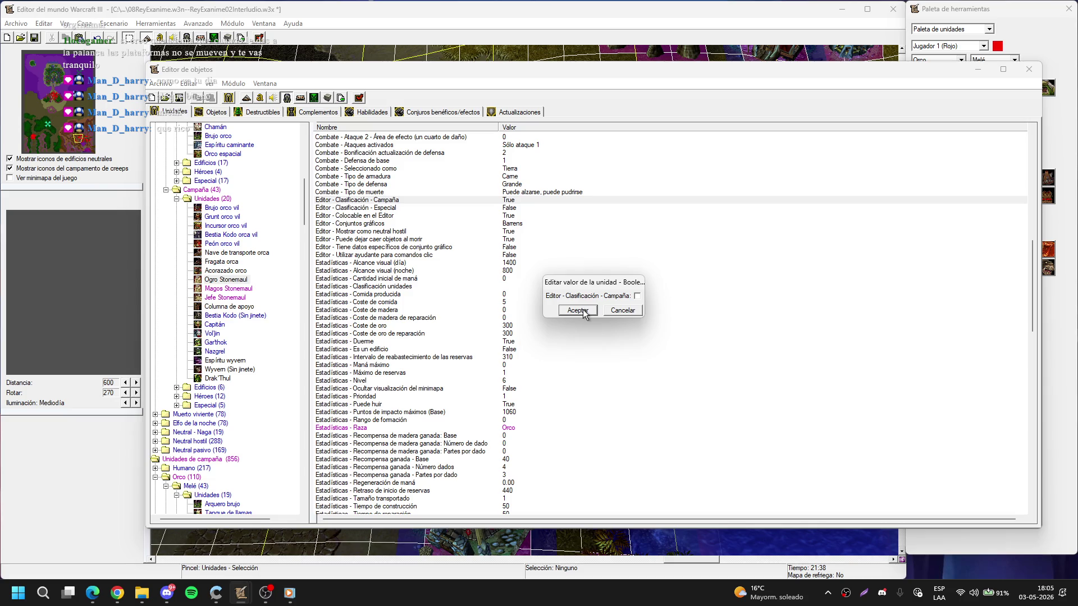
click(584, 312)
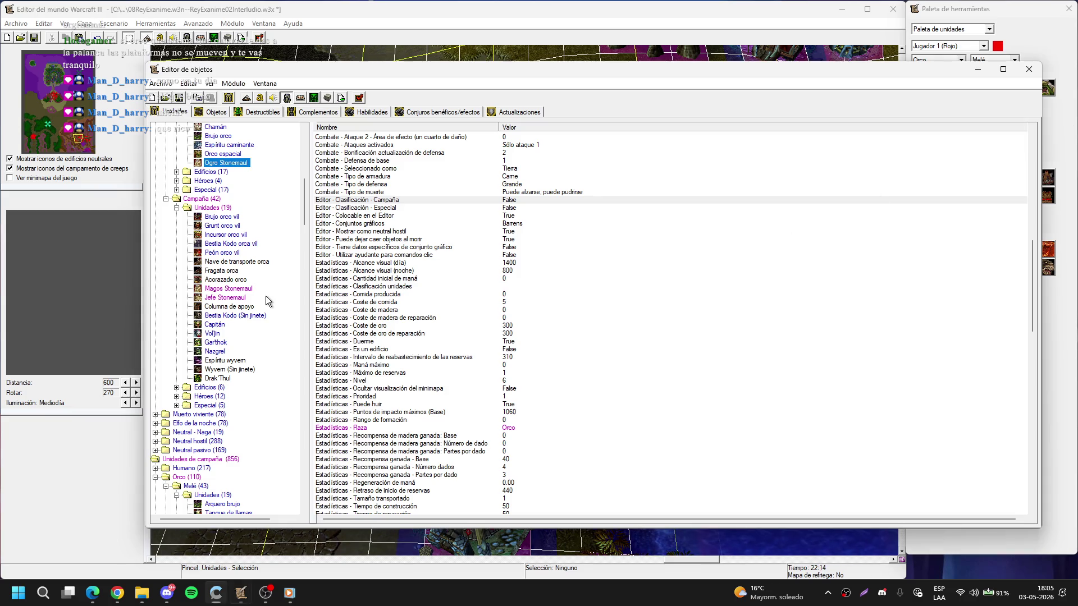
- Uncheck Campaña for Magos and Jefe Stonemaul, then minimize the Object Editor
click(242, 290)
double_click(508, 200)
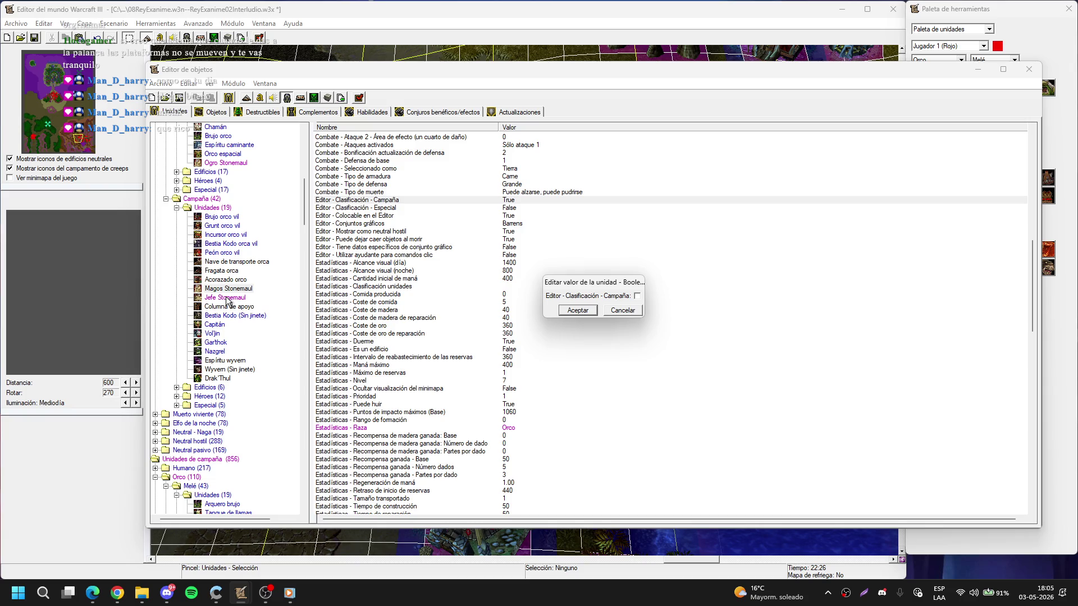
key(Return)
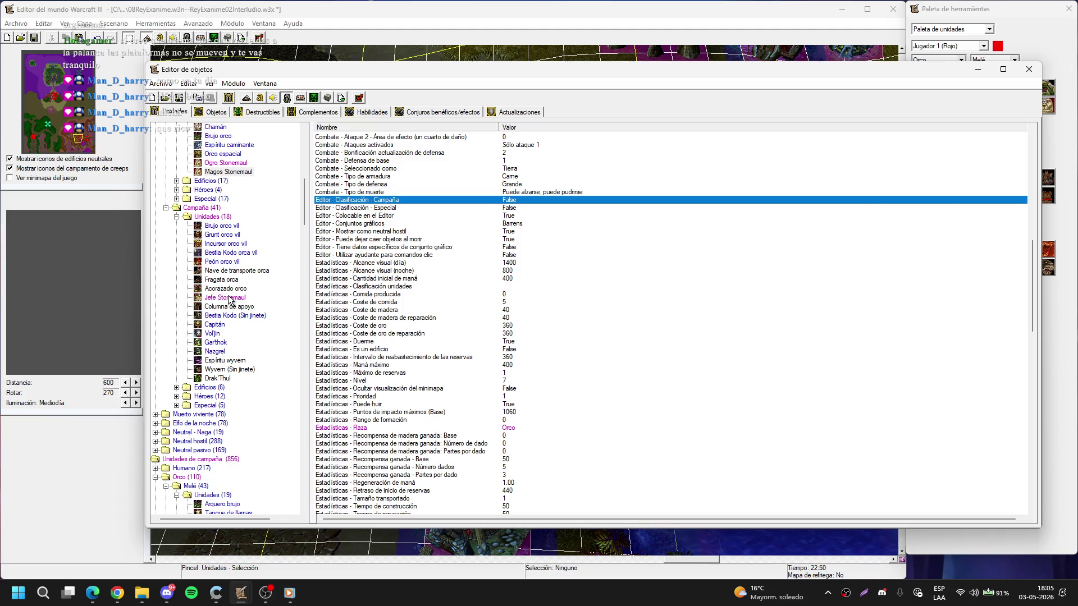
click(225, 298)
double_click(540, 200)
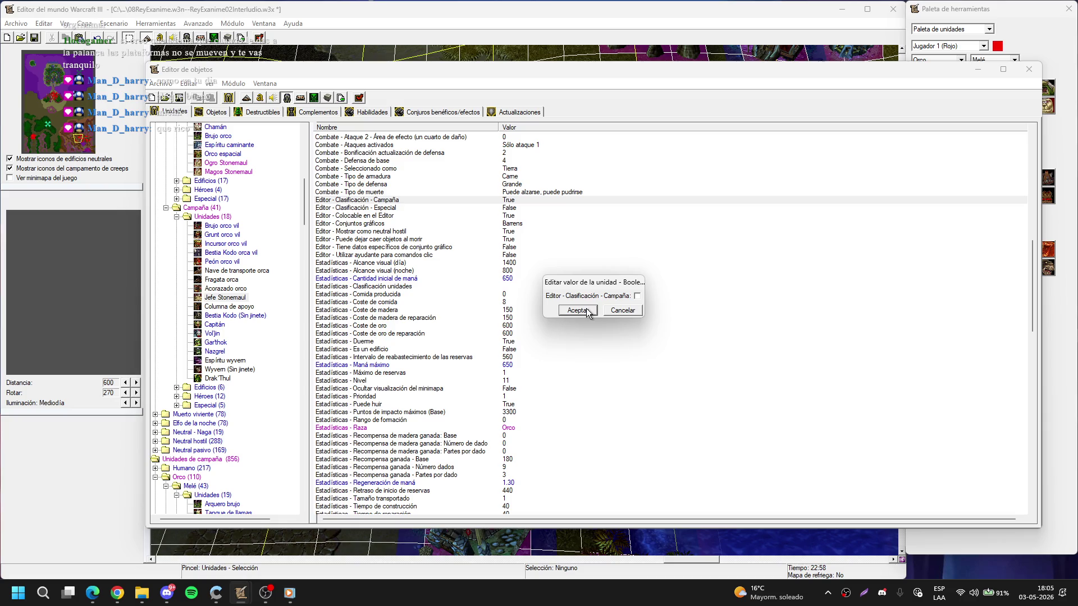
click(587, 313)
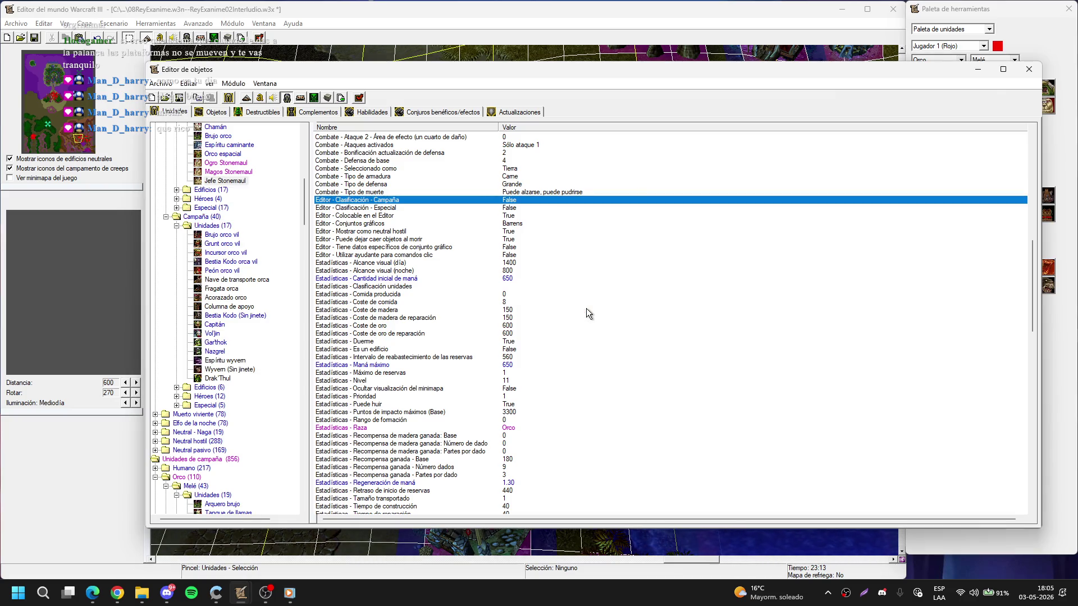
click(974, 70)
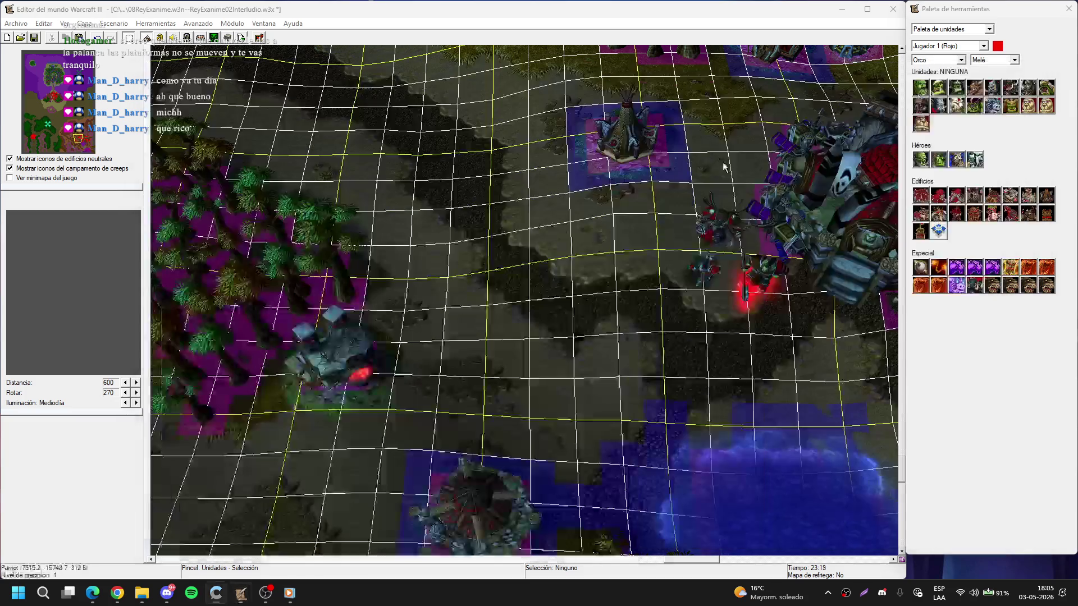
- Place an Ogro Stonemaul beside the trees and paste a copy near the lake
click(1027, 107)
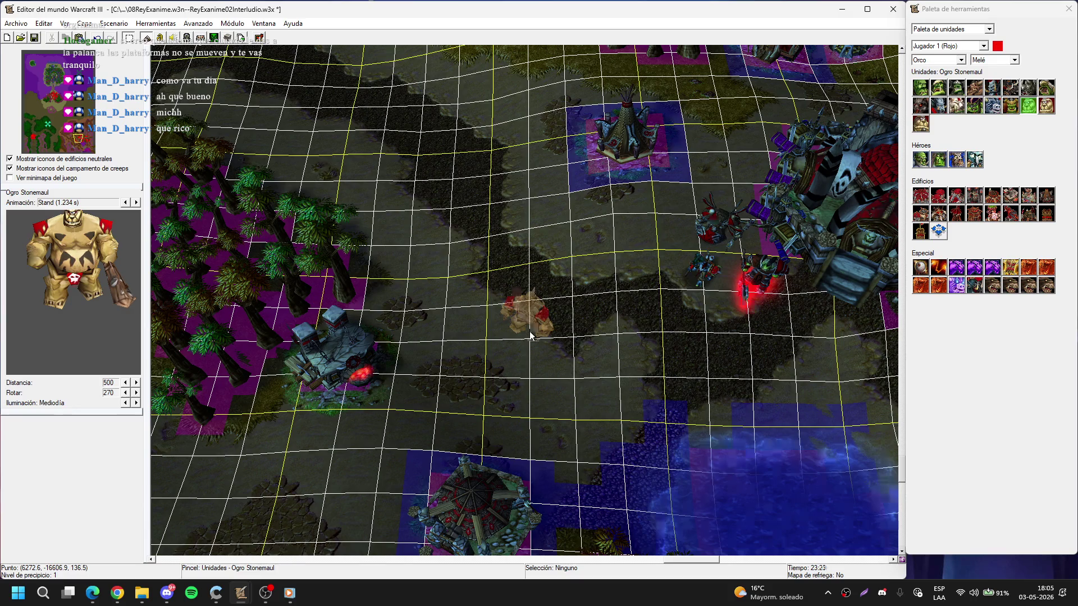
click(425, 311)
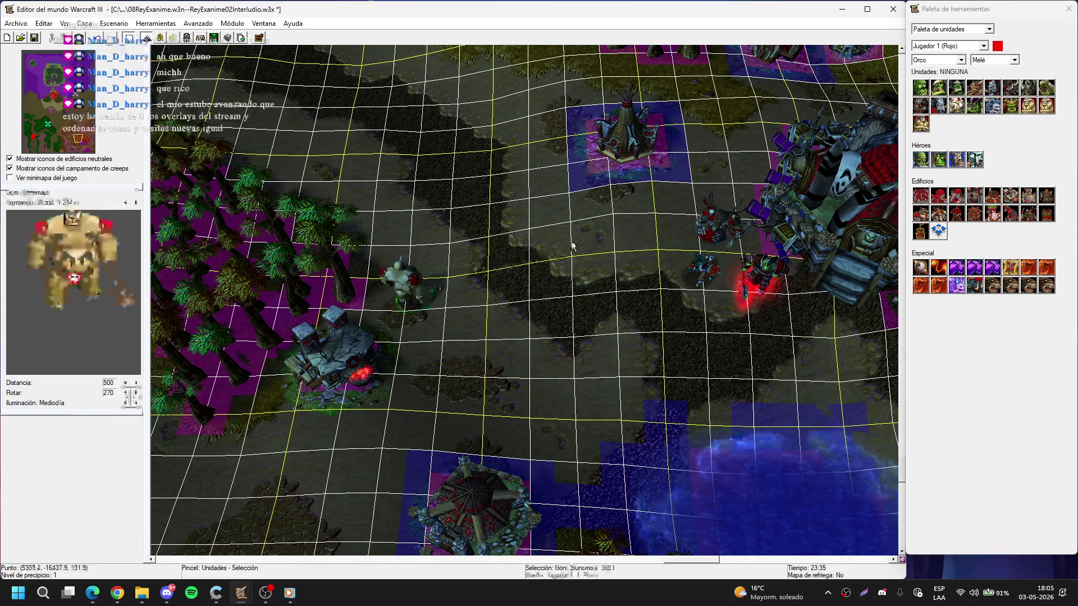
key(Escape)
key(Down)
key(Down)
key(Down)
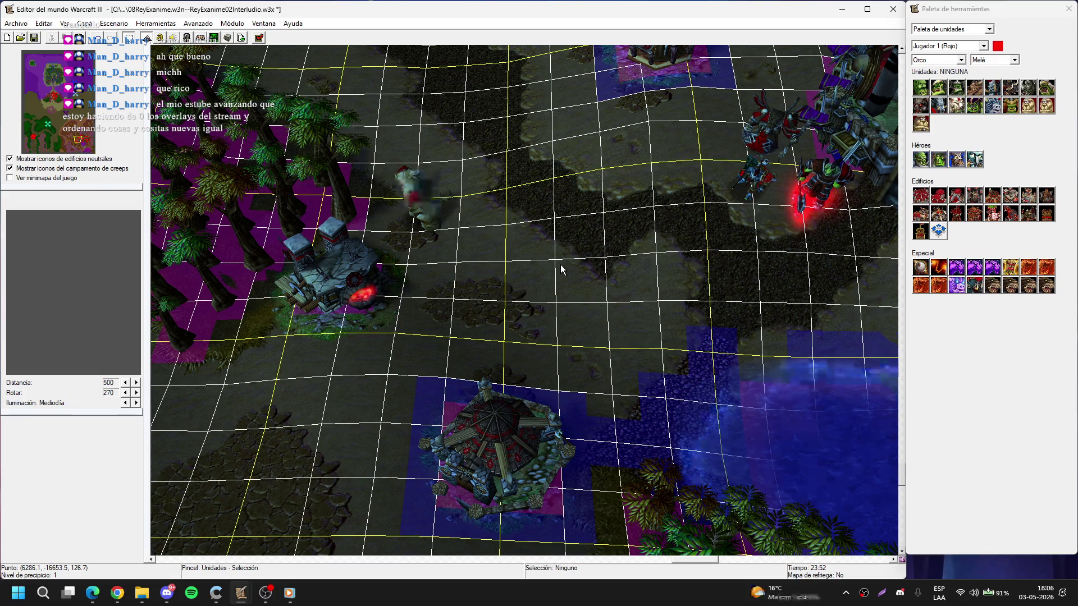
click(414, 211)
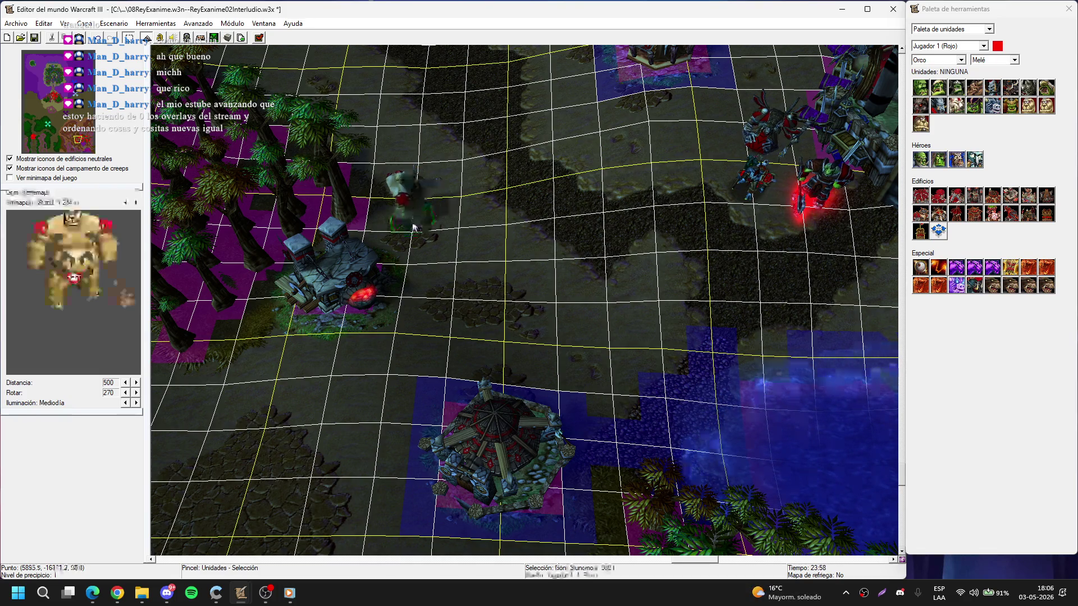
key(Down)
key(Right)
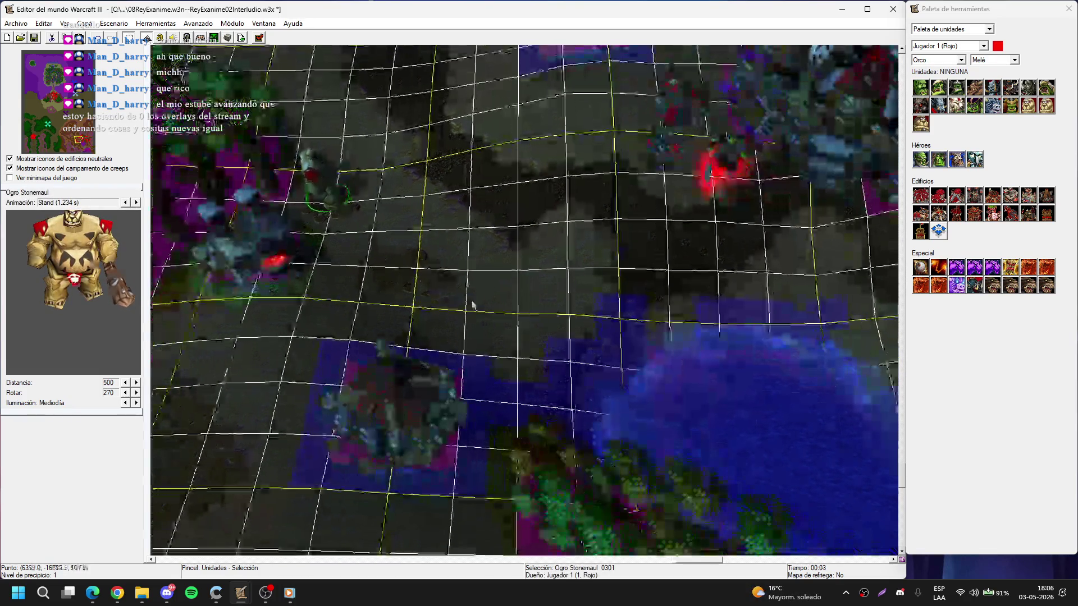
key(ctrl+c)
key(ctrl+v)
click(483, 329)
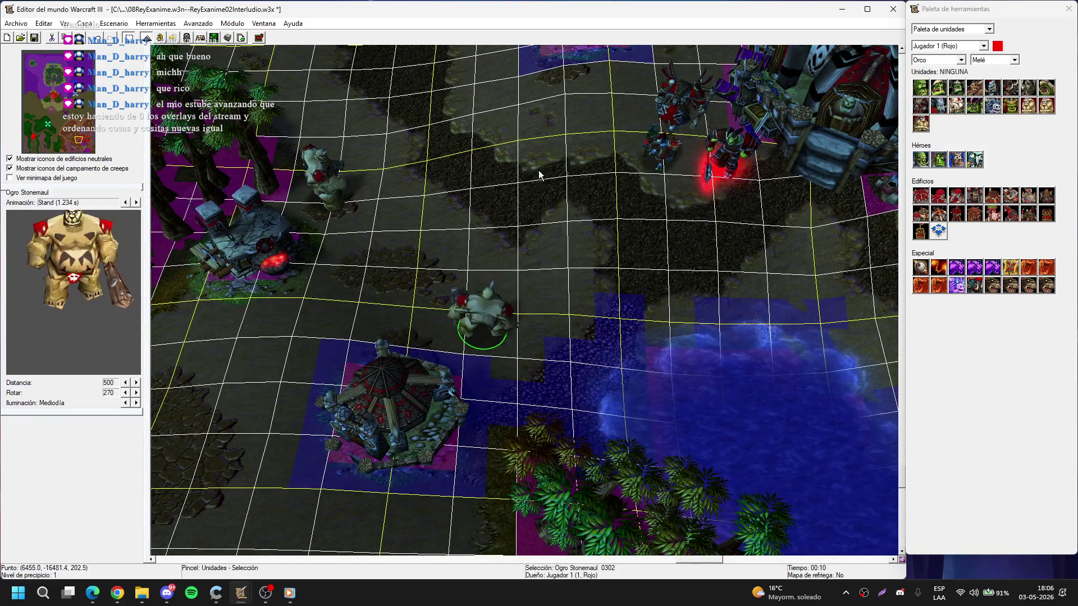
- Move Magos Stonemaul next to the tent and show its data in the Object Editor (F6)
key(Up)
key(Up)
key(Up)
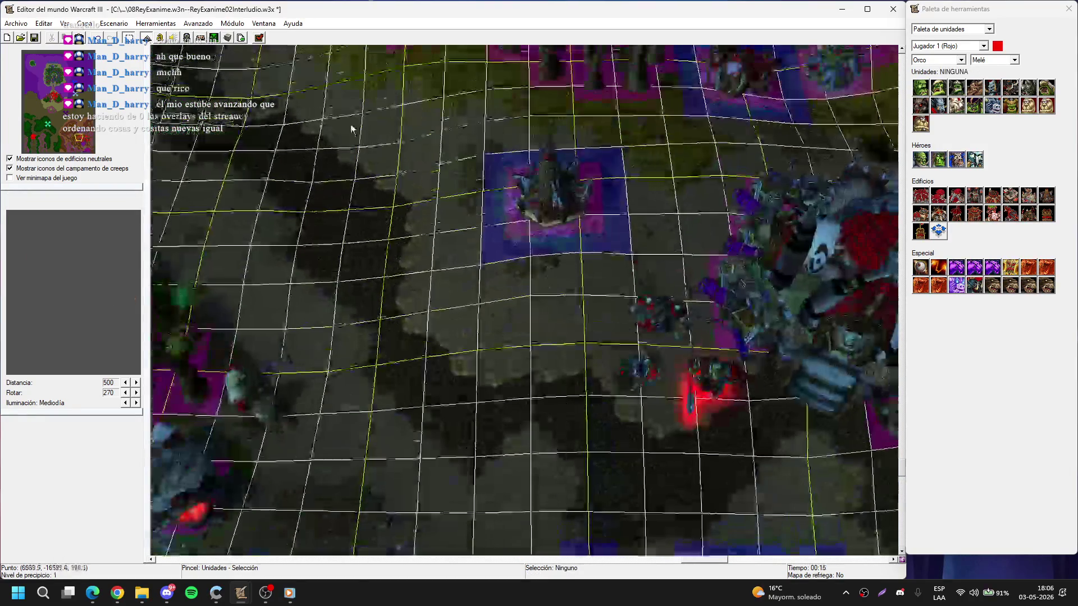
click(447, 280)
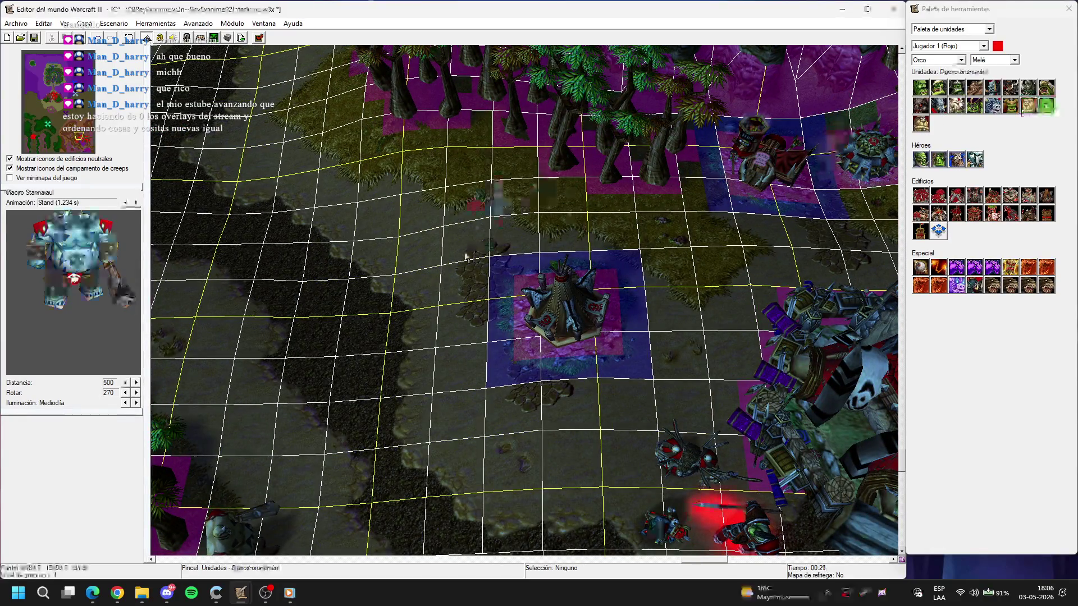
key(Down)
drag(458, 226, 486, 273)
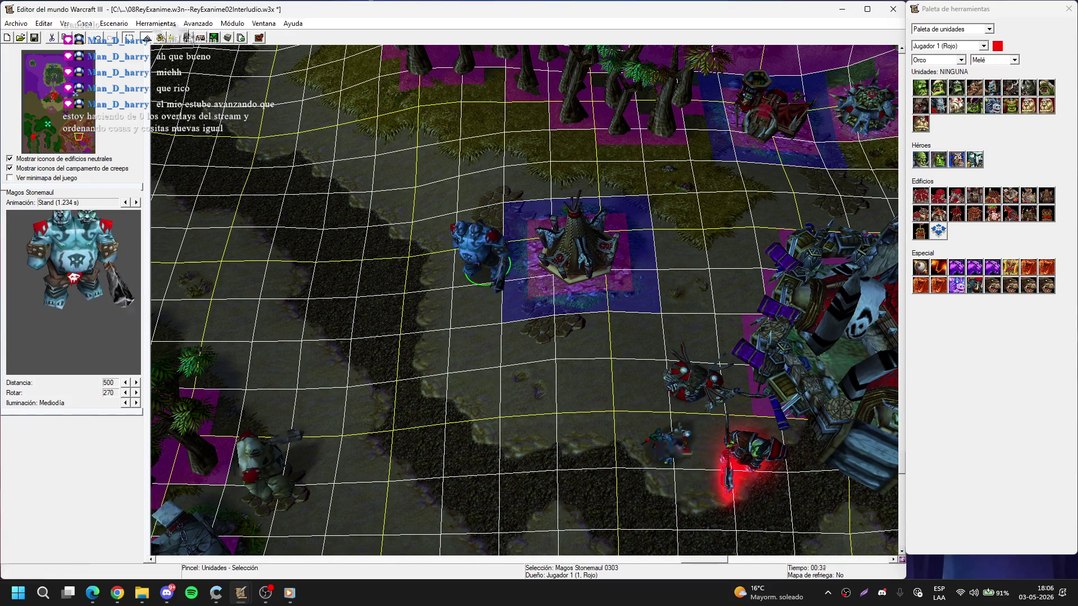
key(F6)
click(227, 171)
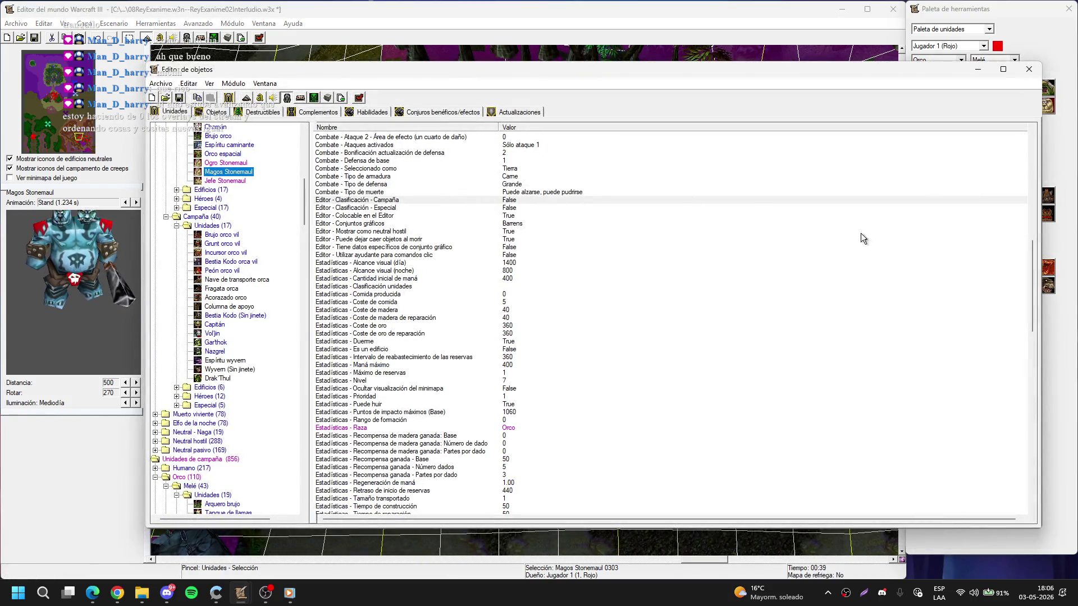
- Set Magos Stonemaul's Interfaz del juego icon to Mago ogro and close the Object Editor
drag(1032, 269, 1023, 349)
click(553, 264)
click(547, 373)
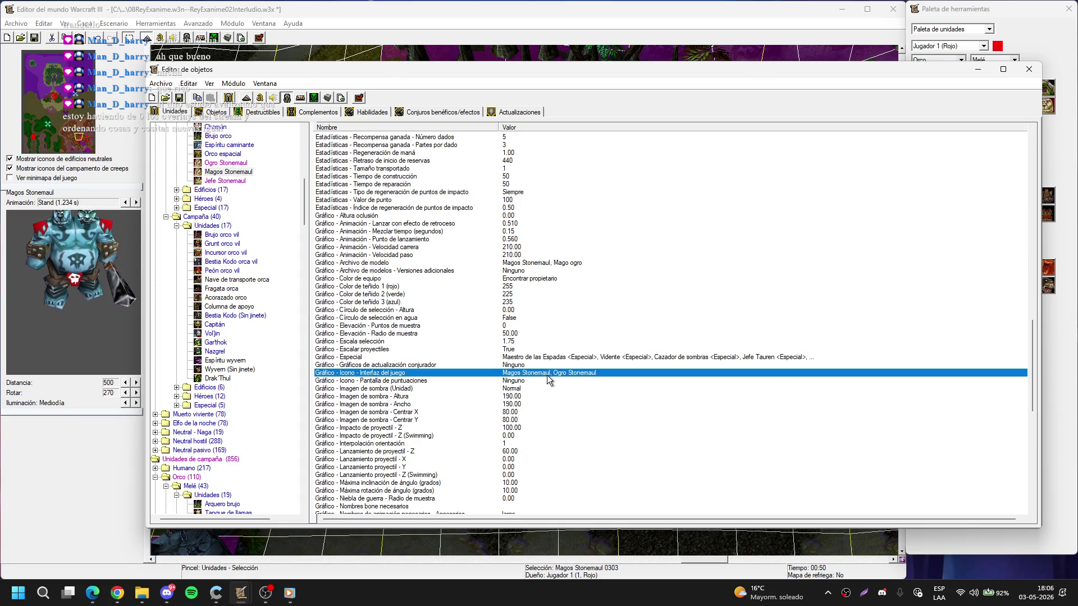
double_click(547, 375)
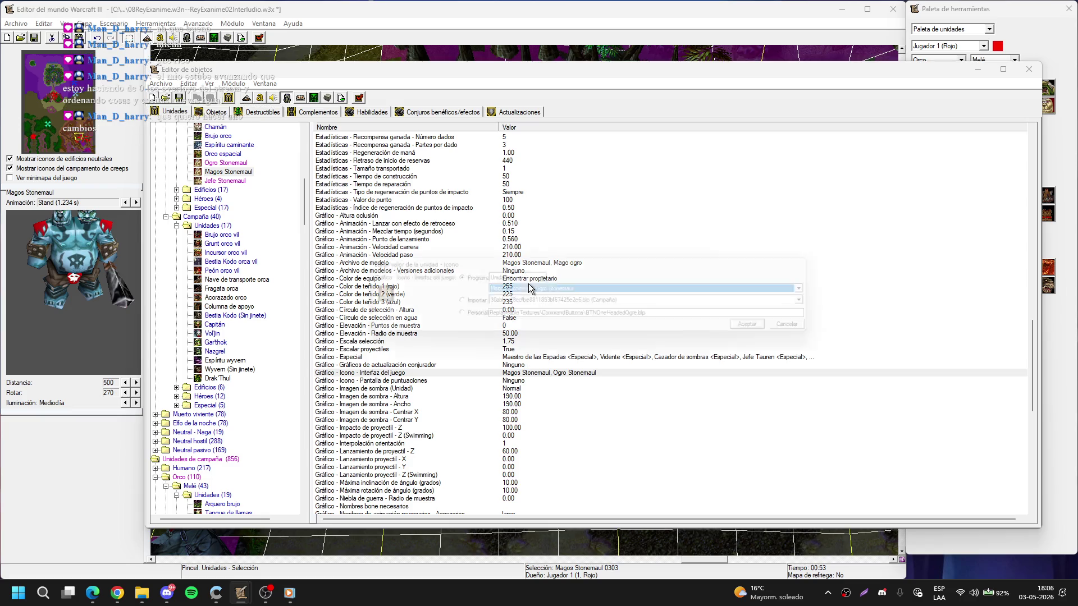
click(543, 286)
scroll(up, 3)
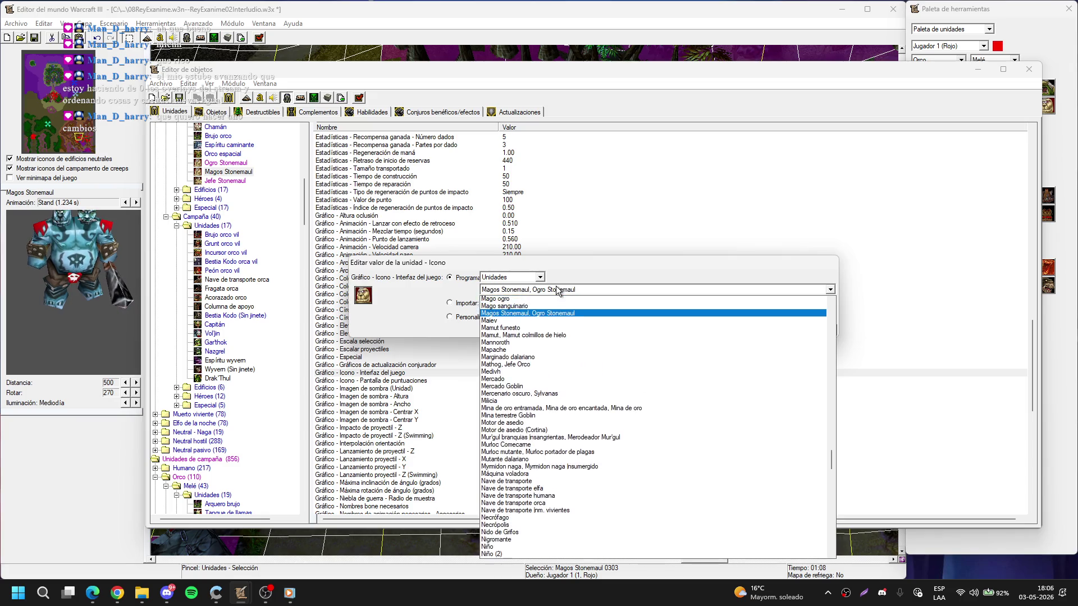
click(542, 307)
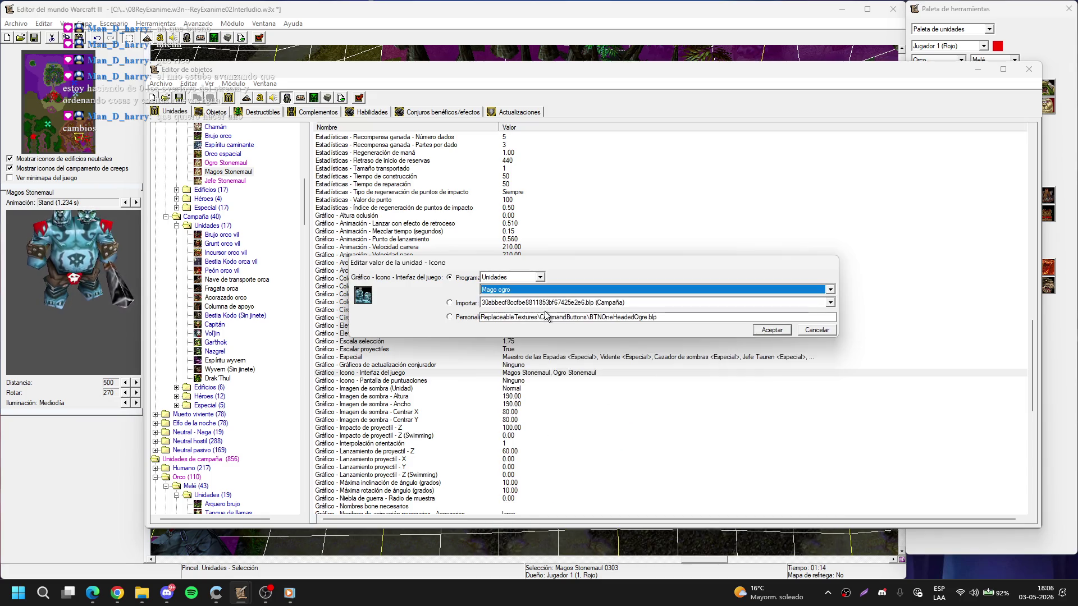
click(772, 330)
click(1029, 69)
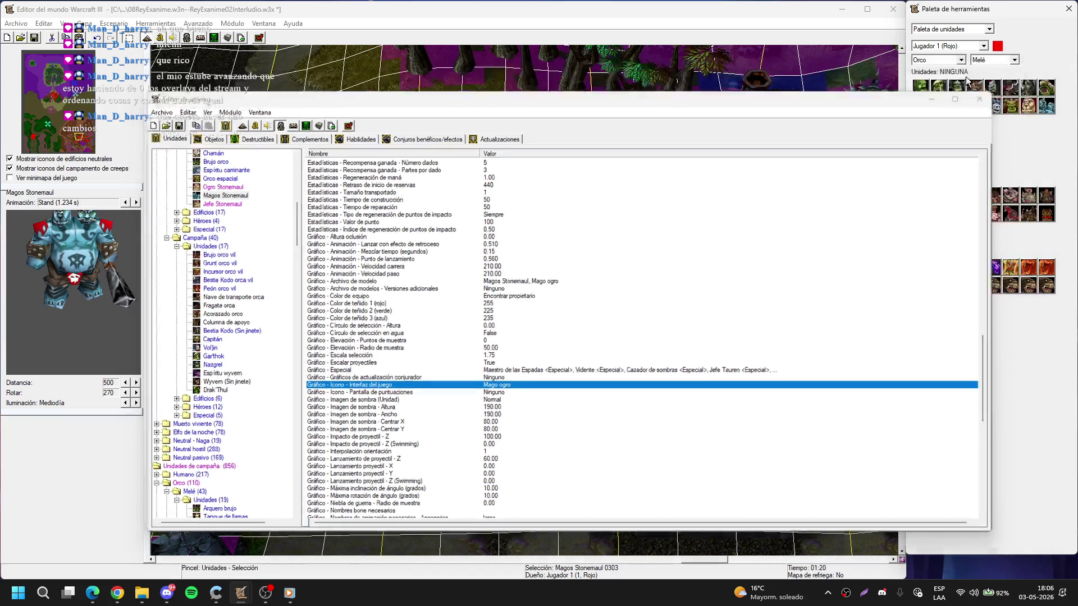
click(662, 316)
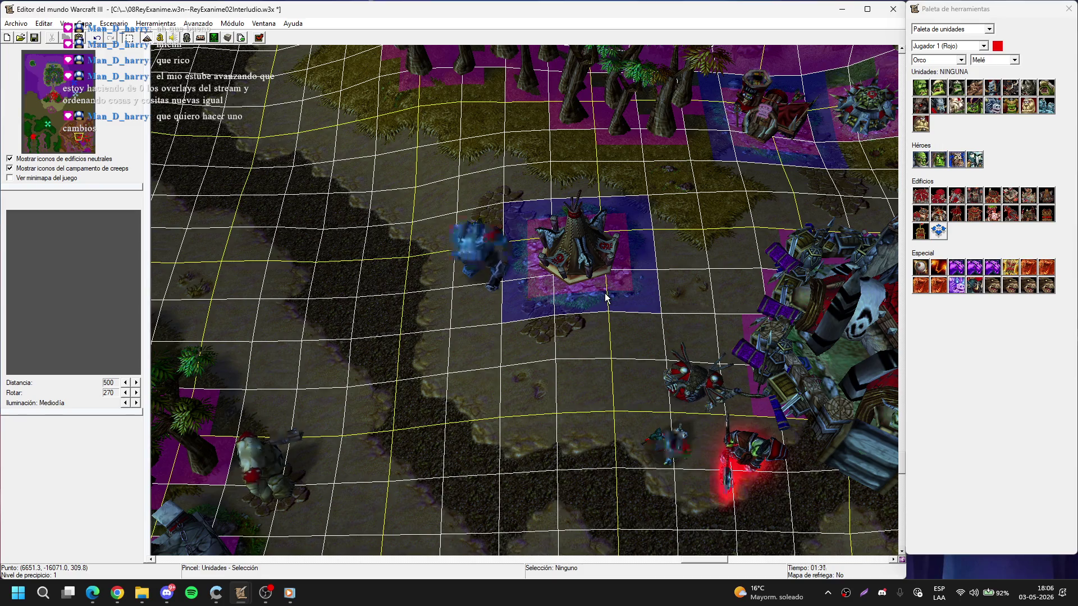
- Paste a copy of the selected Grunt beside the watch towers
scroll(down, 3)
click(922, 123)
right_click(653, 280)
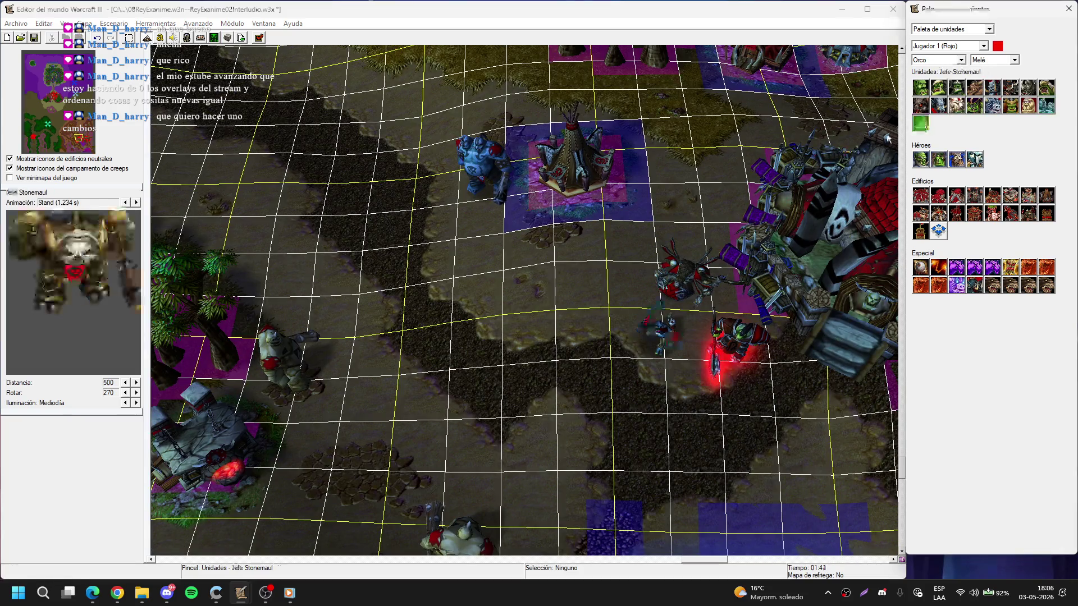
key(Right)
key(Right)
key(Right)
key(Right)
key(Right)
key(Right)
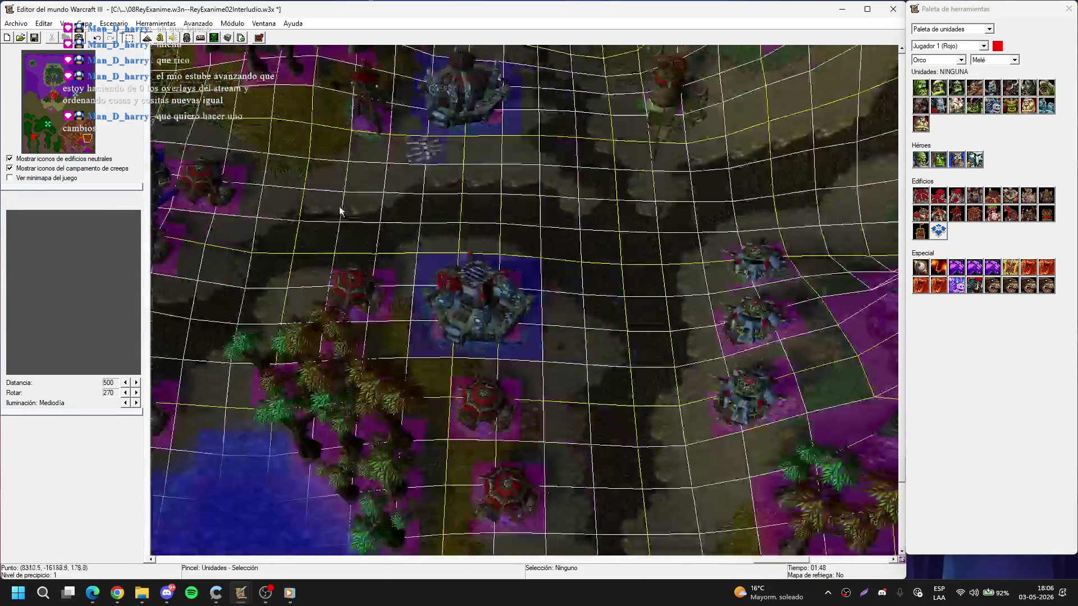
click(410, 229)
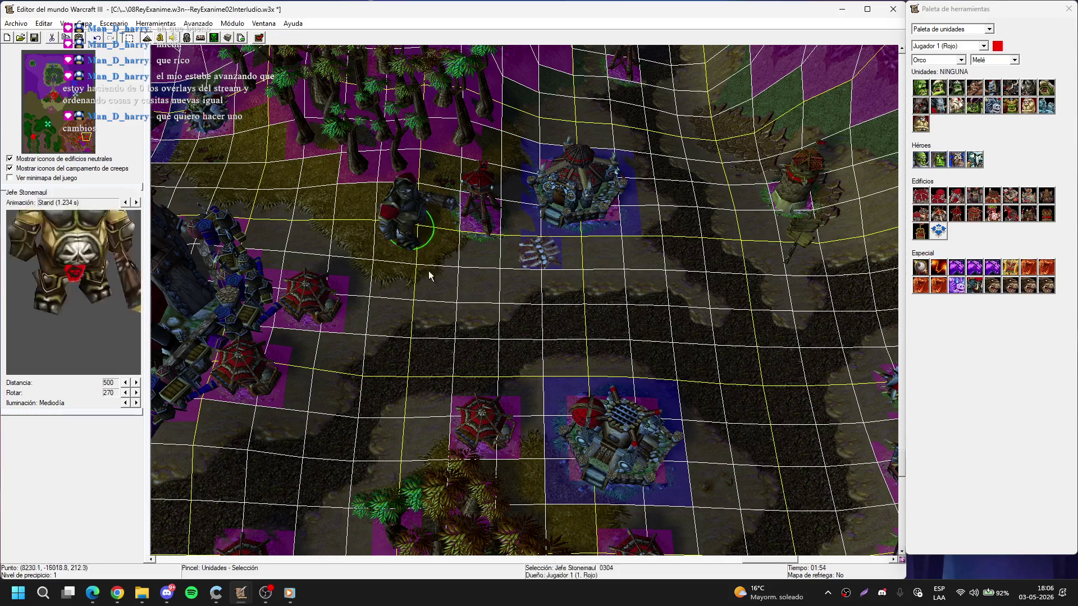
click(937, 87)
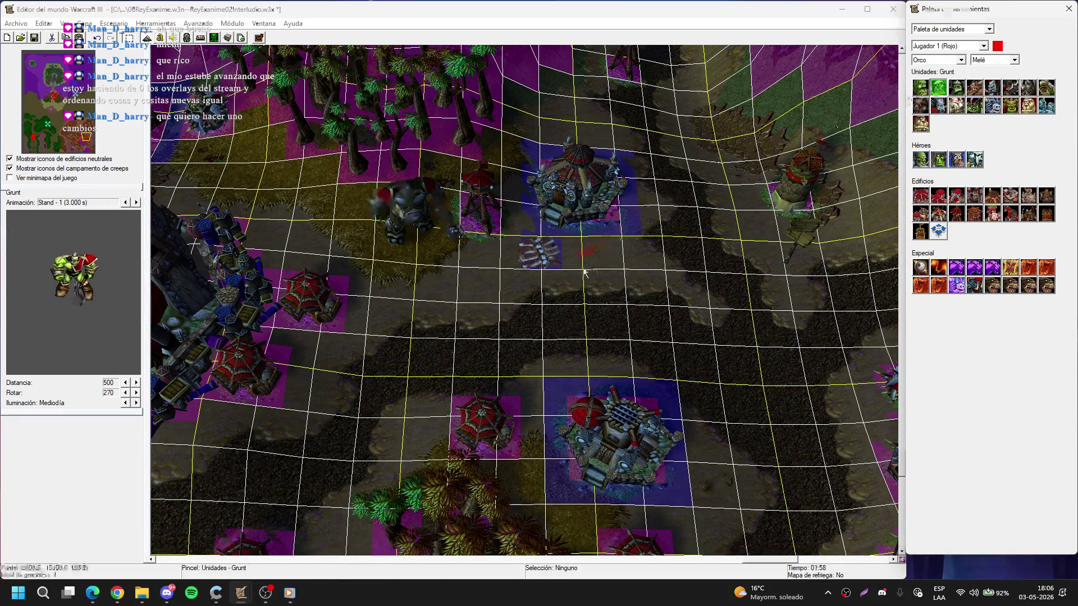
right_click(522, 228)
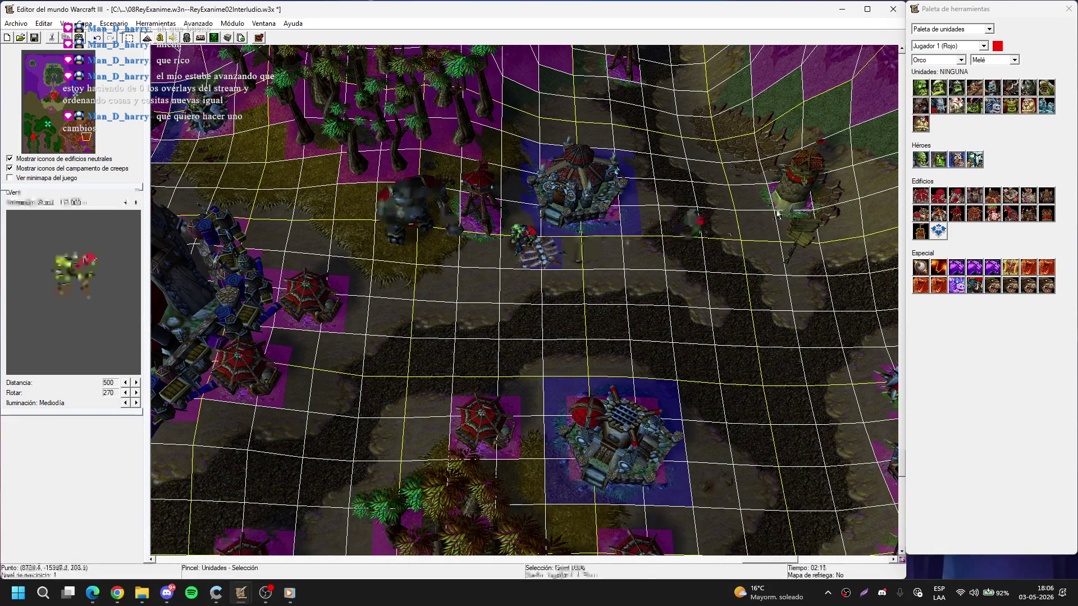
key(Right)
key(Down)
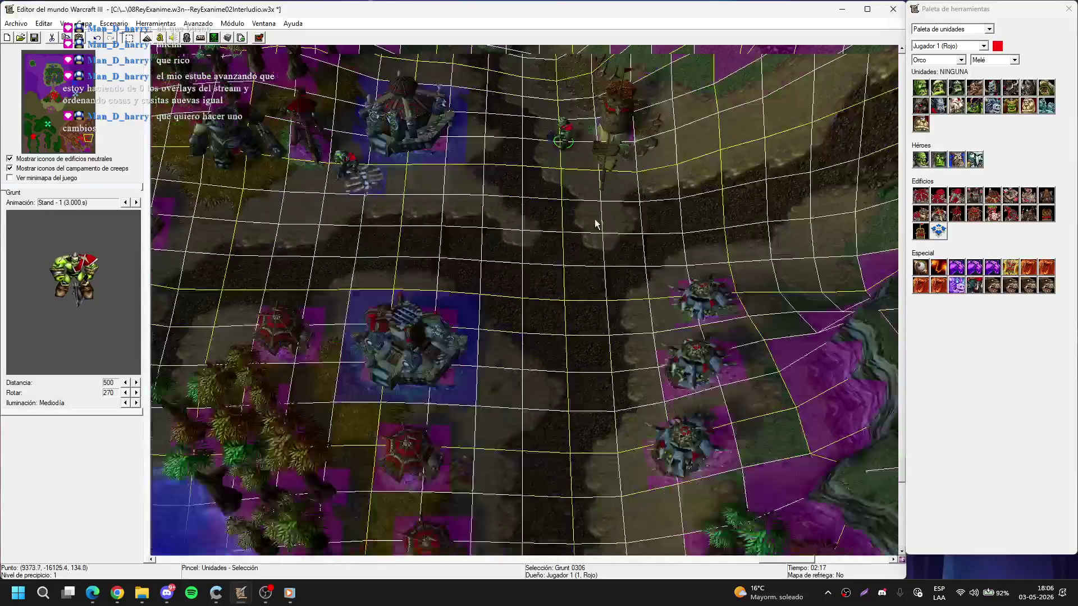
key(ctrl+v)
click(596, 278)
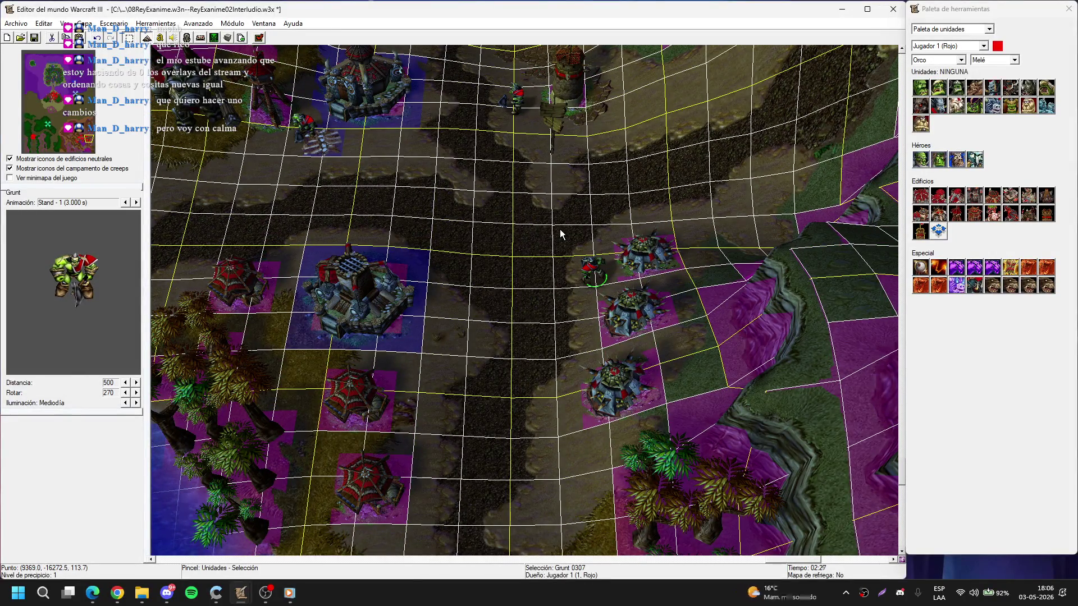
- Place an Ogro Stonemaul on the path and a Magos Stonemaul between the burrows
key(Up)
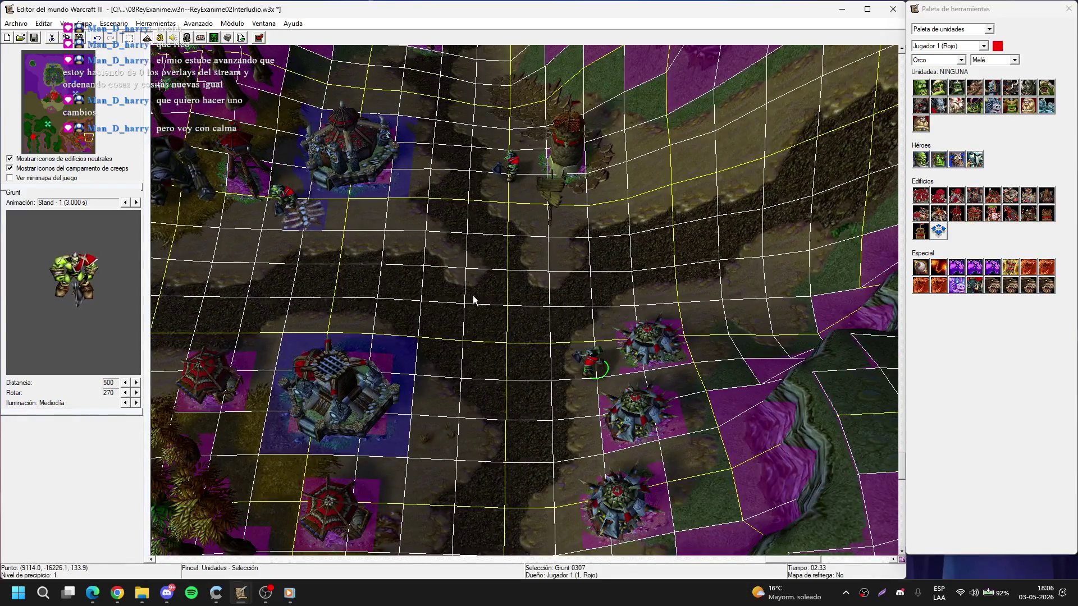
key(Up)
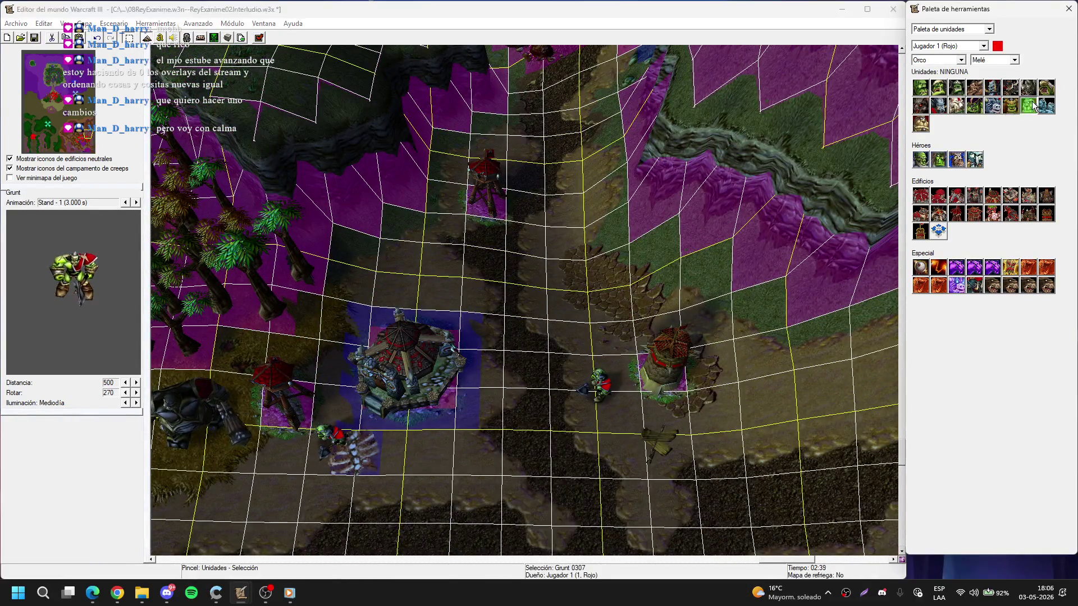
click(1031, 106)
click(458, 239)
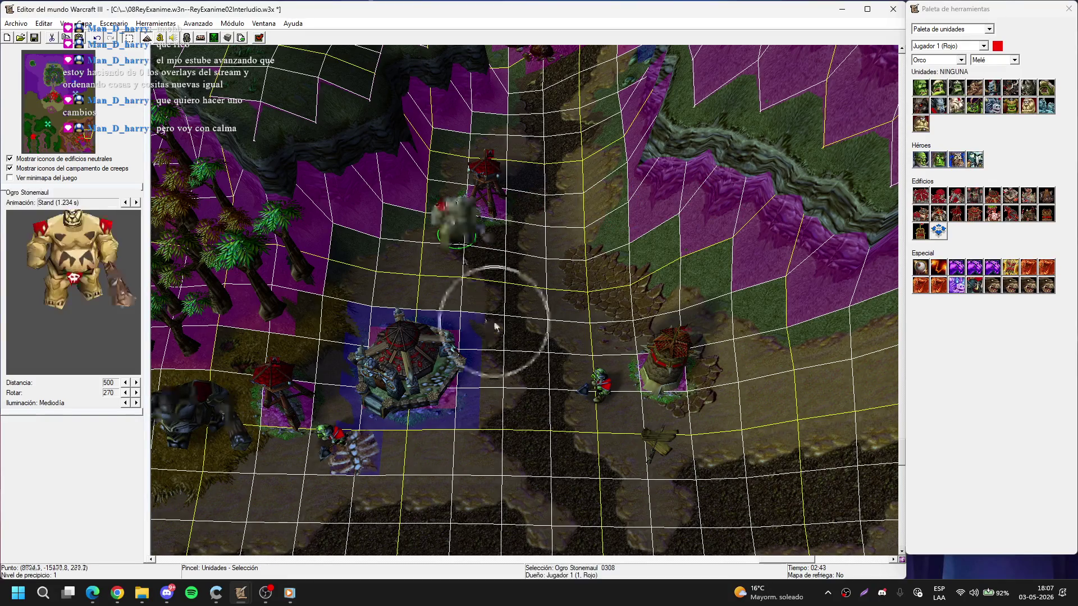
click(921, 123)
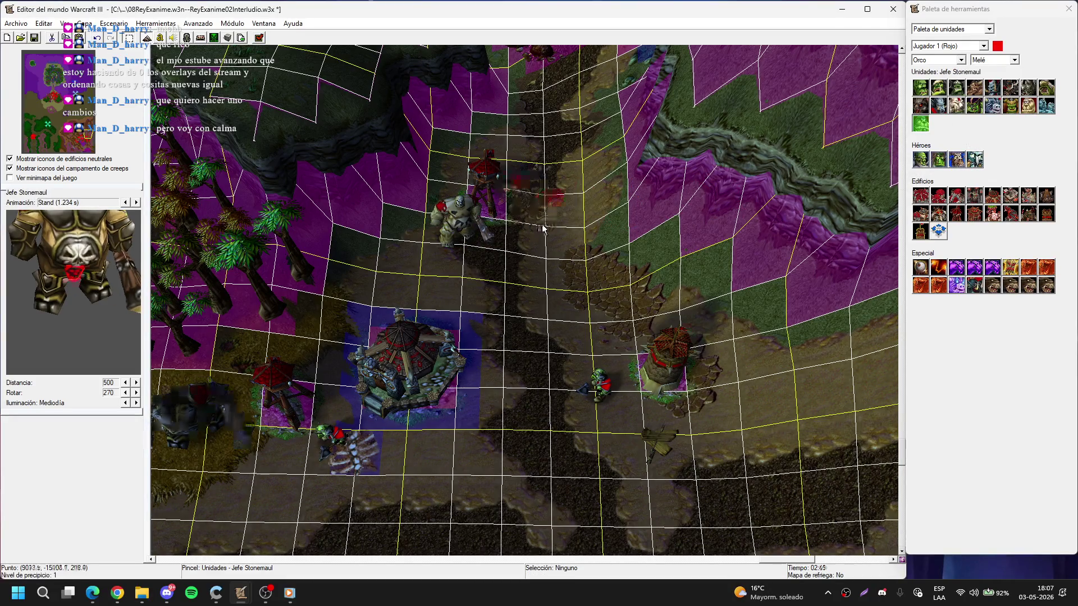
key(Down)
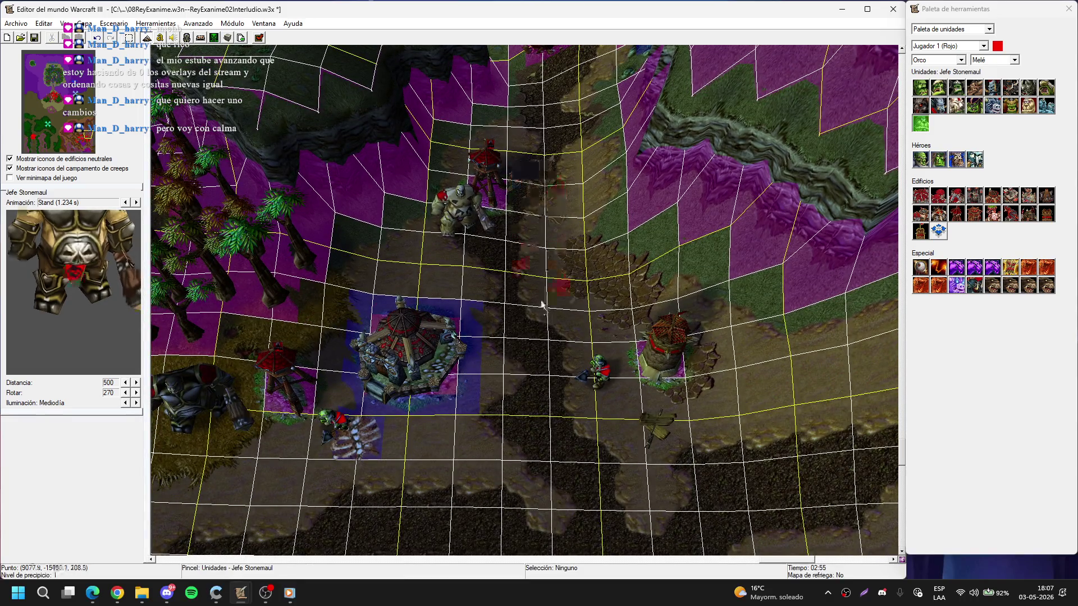
key(Down)
key(Down)
key(Down)
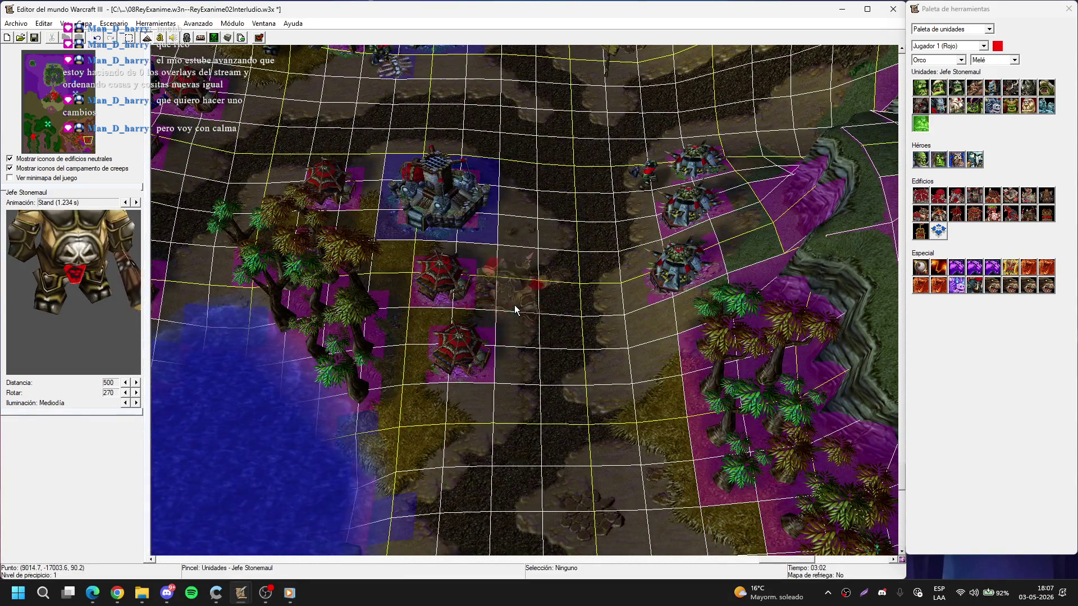
click(1046, 106)
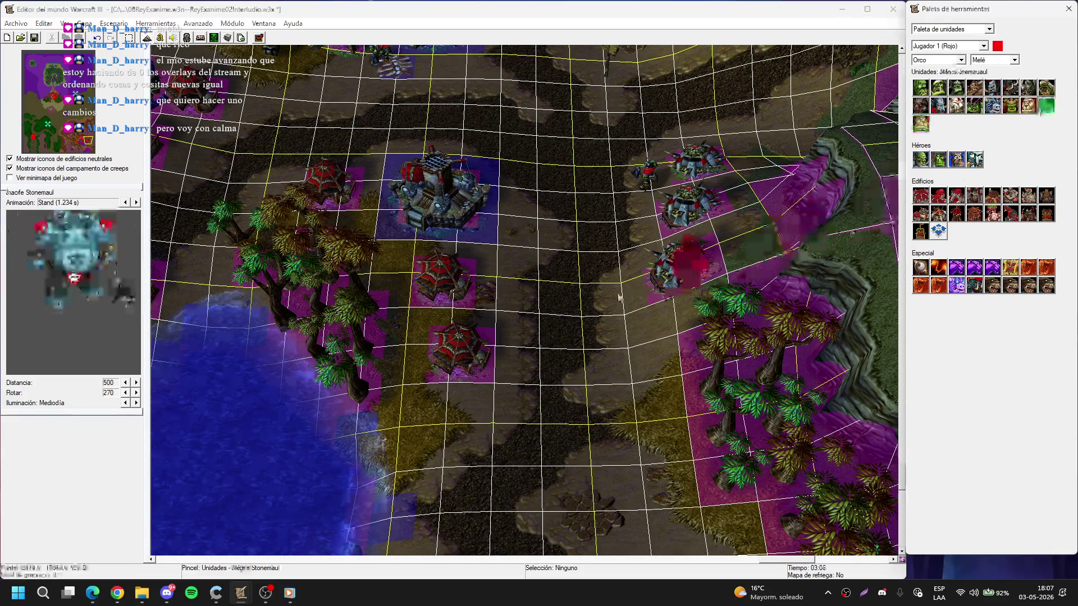
click(505, 289)
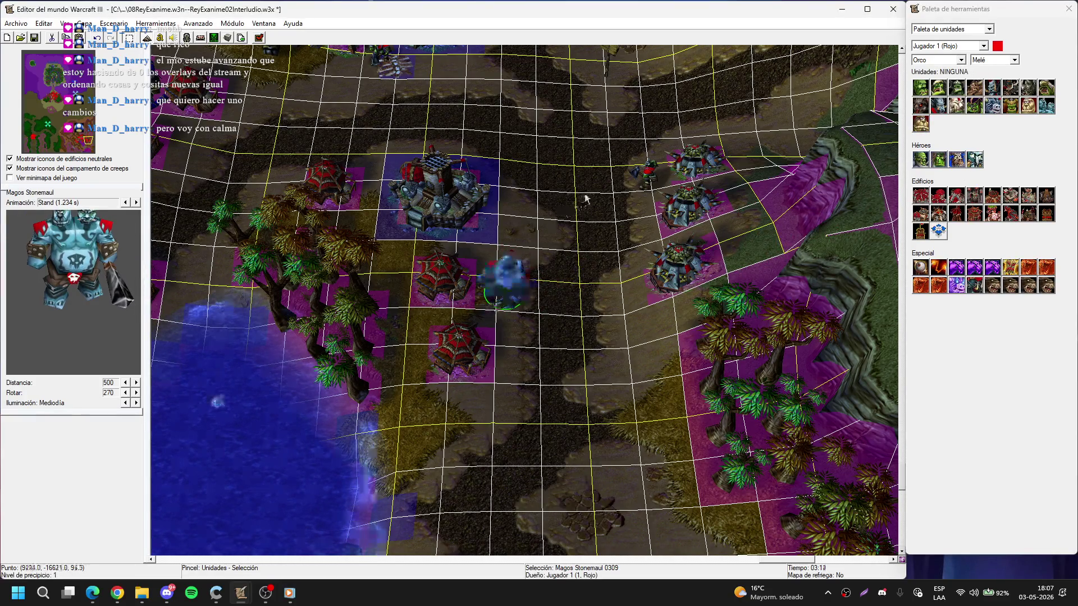
- Place a second Ogro Stonemaul beside the watch tower
click(656, 182)
key(Up)
key(Up)
key(Up)
key(Right)
key(Right)
click(1046, 106)
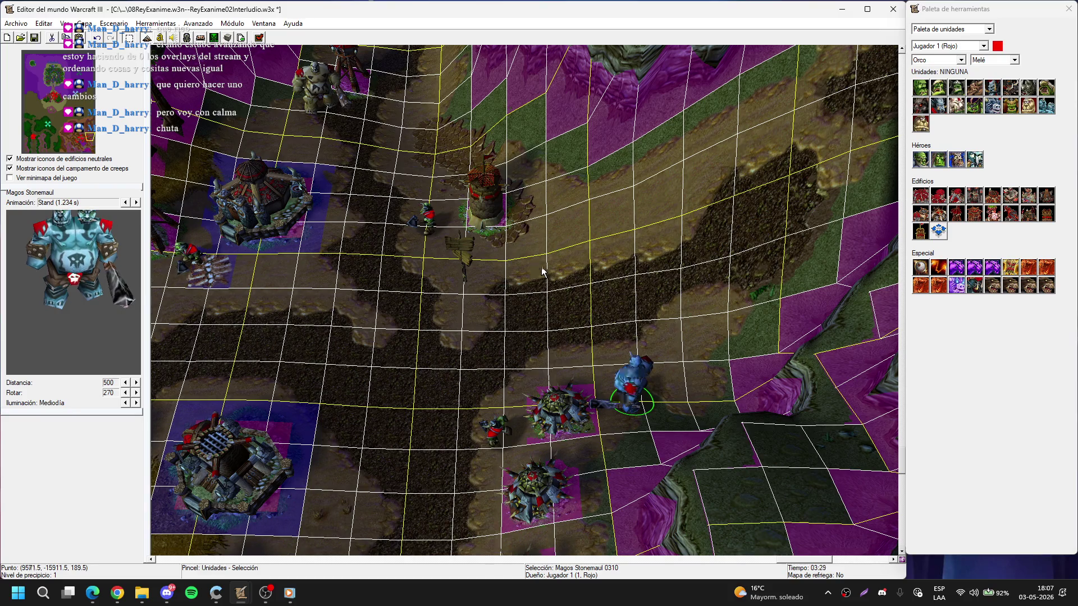
click(1029, 106)
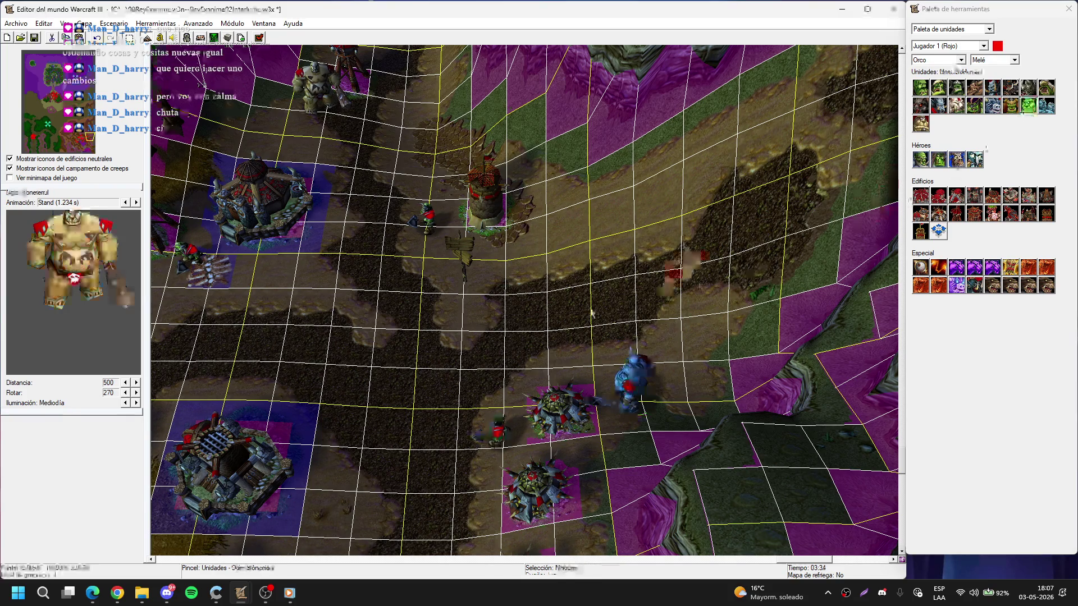
key(Left)
key(Left)
click(582, 264)
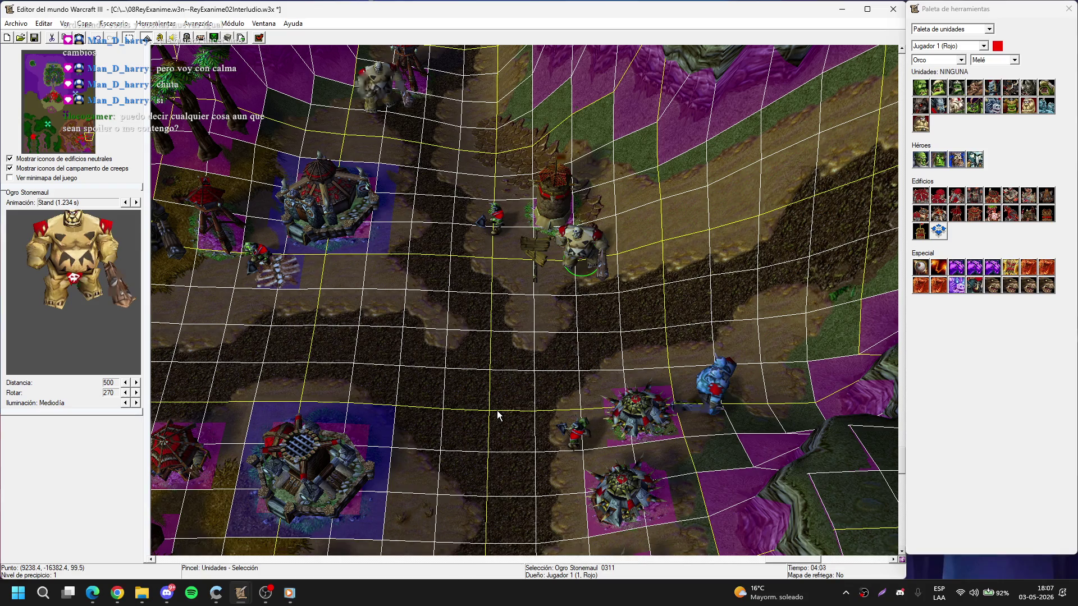
click(572, 305)
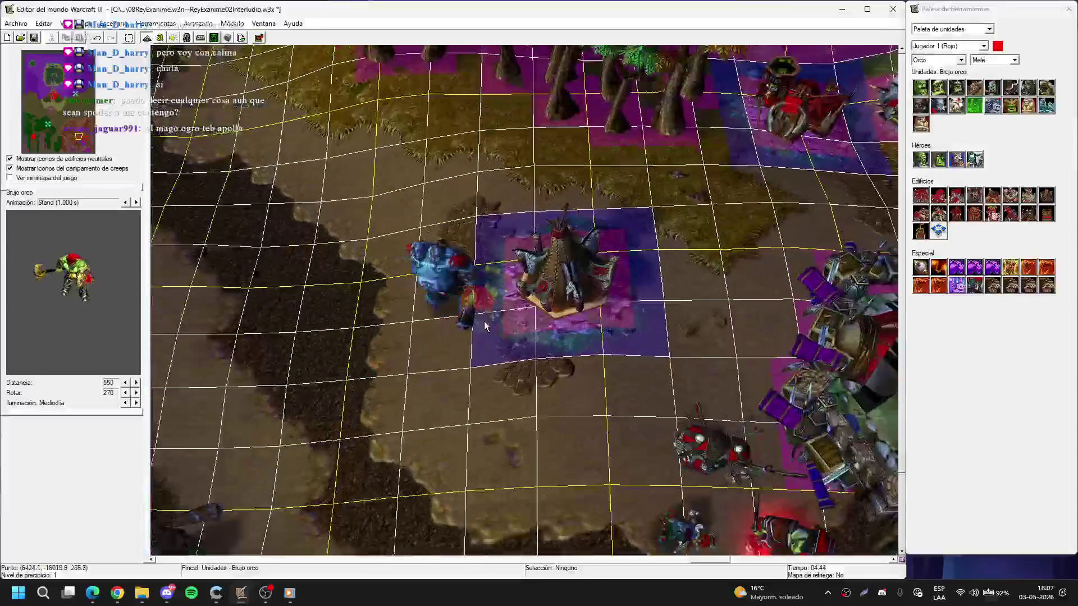
- Place a Brujo orco below the blue ogre and copy-paste a second one beside the tent
click(504, 254)
right_click(505, 258)
click(507, 266)
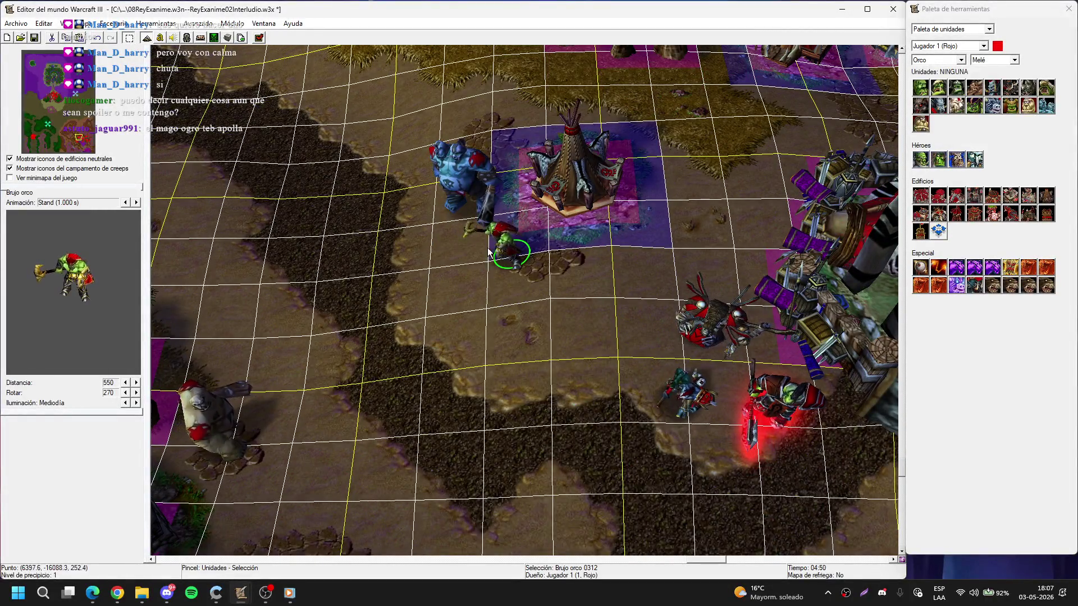
key(ctrl+c)
key(ctrl+v)
click(658, 192)
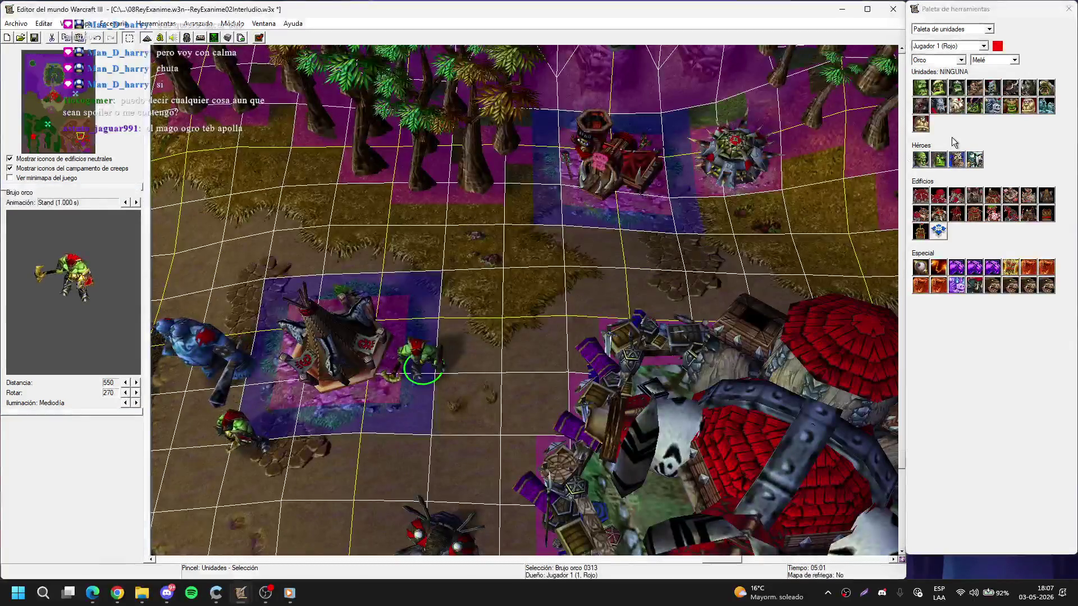
- Place two Curandero Troll units in front of the troll hut, one moved onto the stone path
click(939, 105)
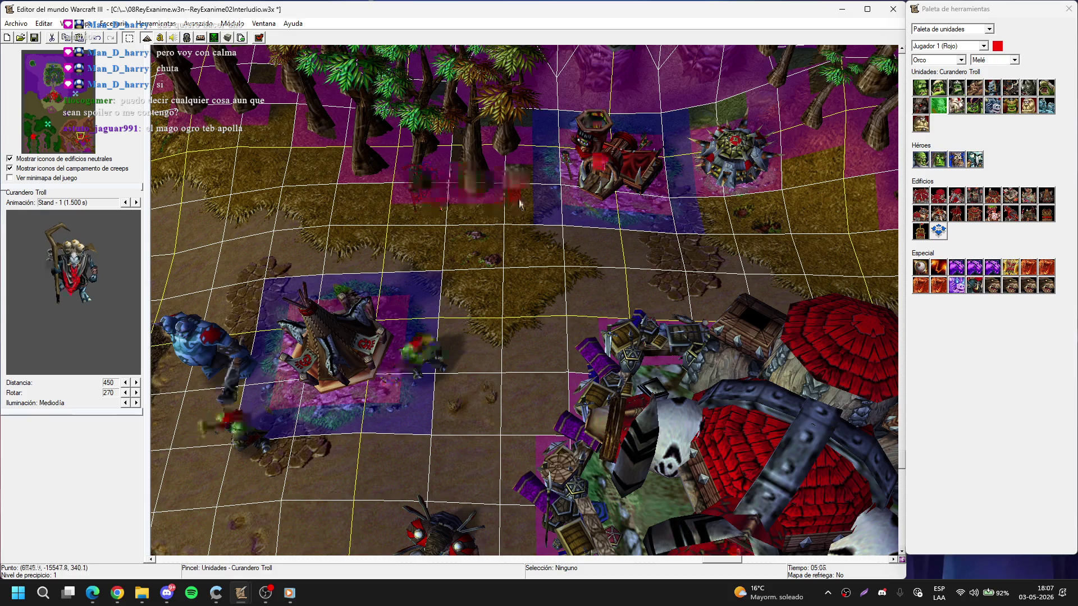
key(Up)
key(Right)
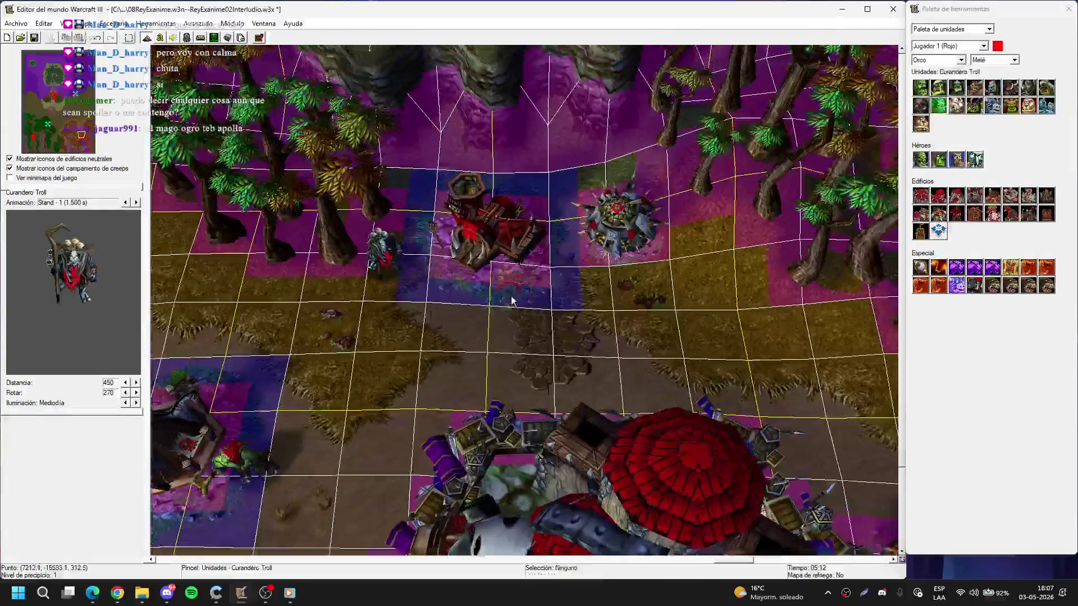
click(487, 340)
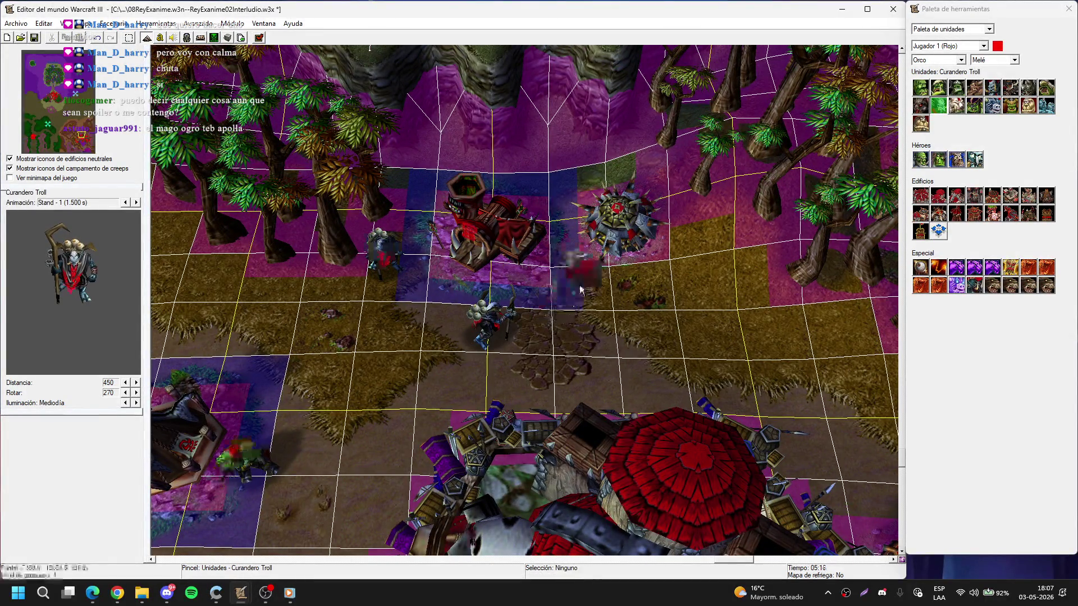
click(580, 289)
drag(493, 318, 529, 332)
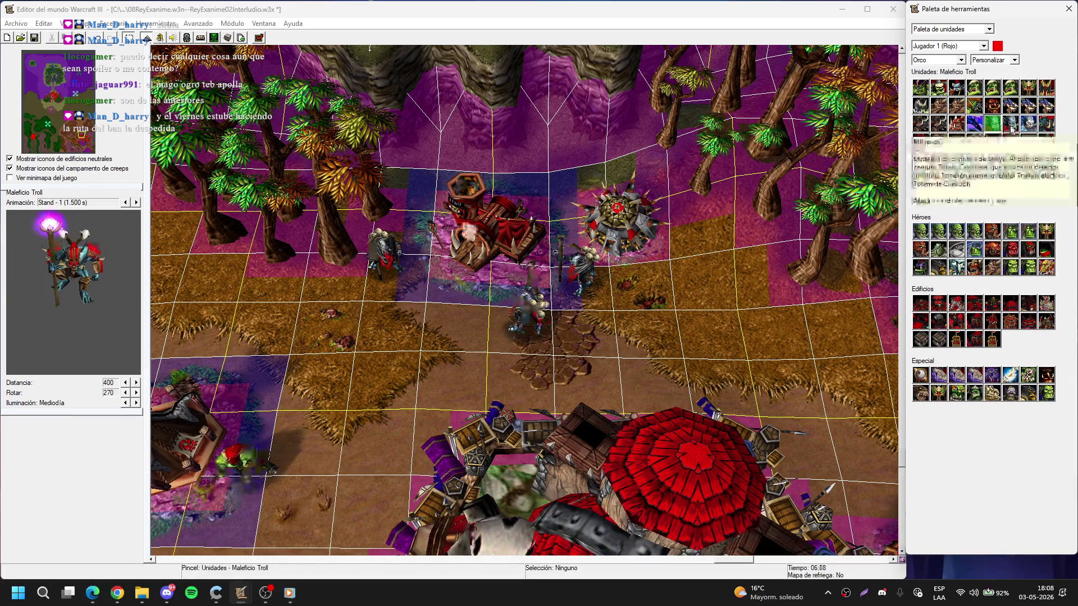
- Place a red Player 1 Maleficio Troll and drag it beside the Curandero Trolls
click(1009, 124)
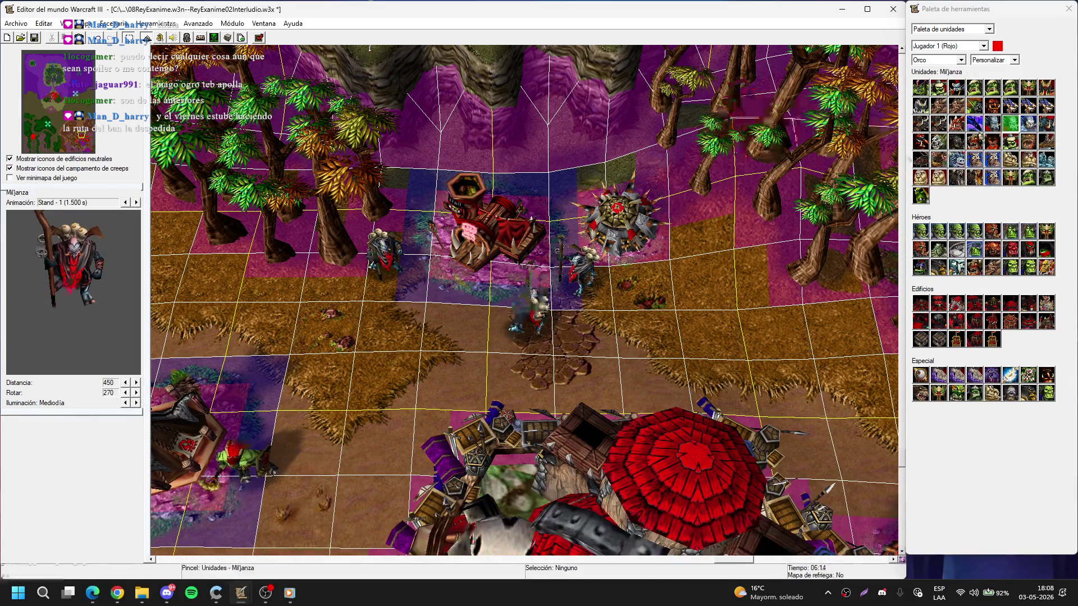
scroll(up, 3)
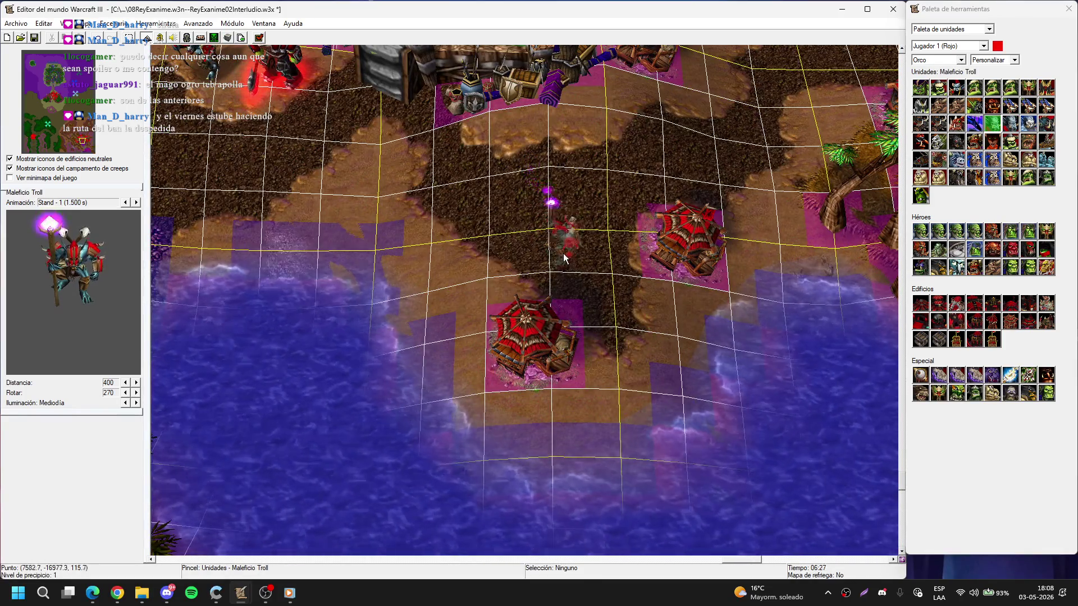
scroll(up, 3)
scroll(down, 3)
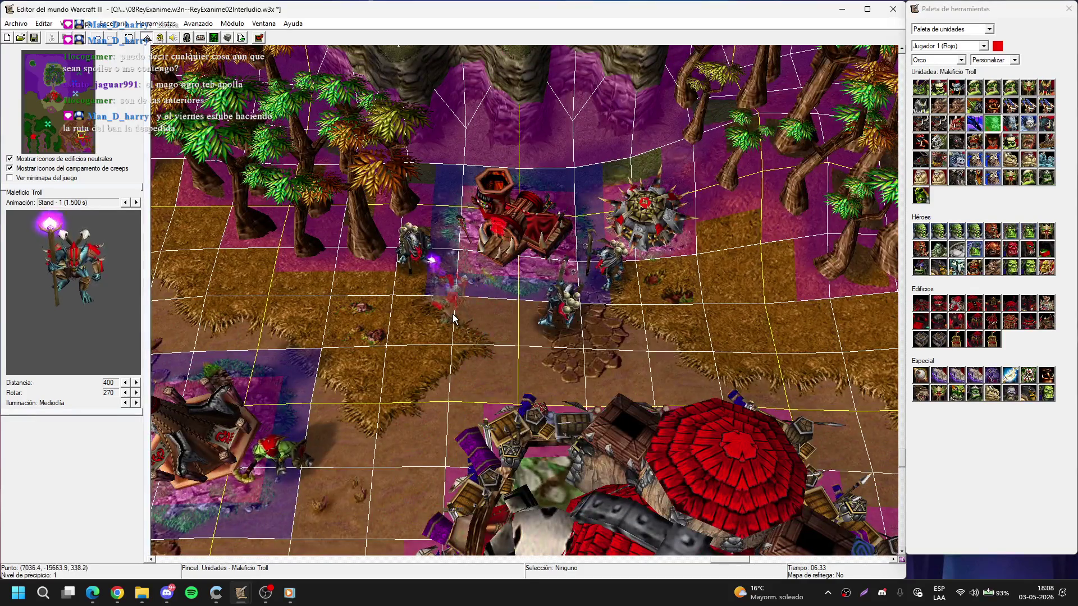
click(454, 301)
right_click(458, 297)
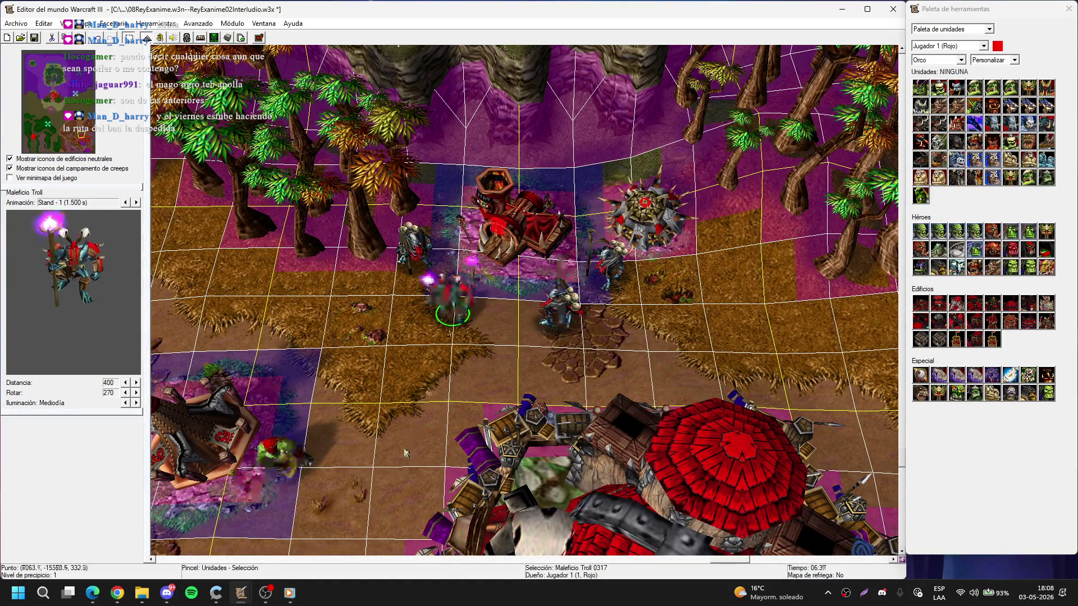
drag(448, 309, 468, 299)
scroll(up, 3)
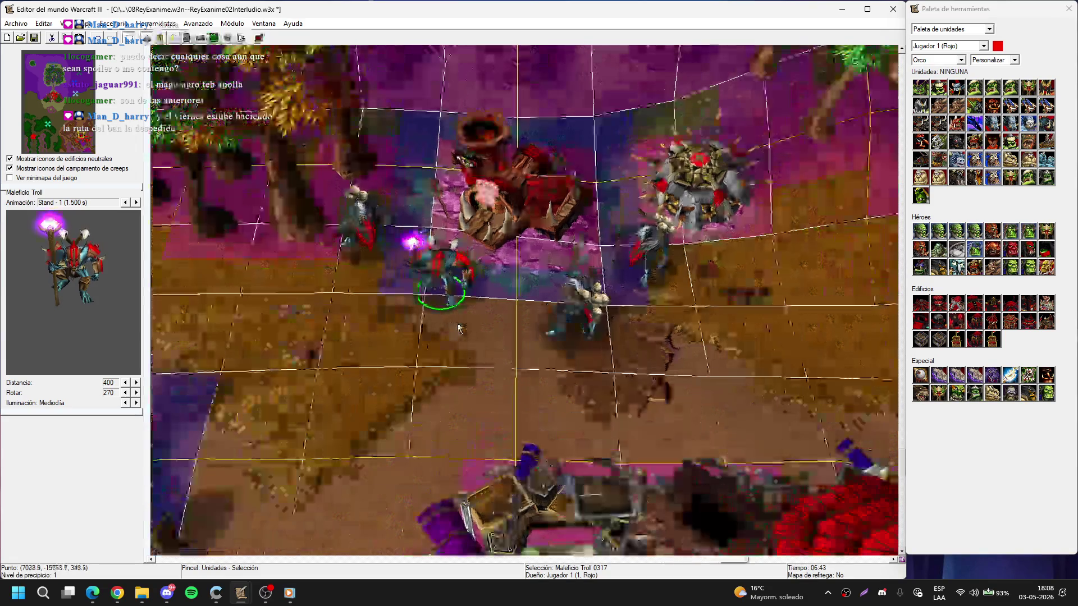
scroll(up, 3)
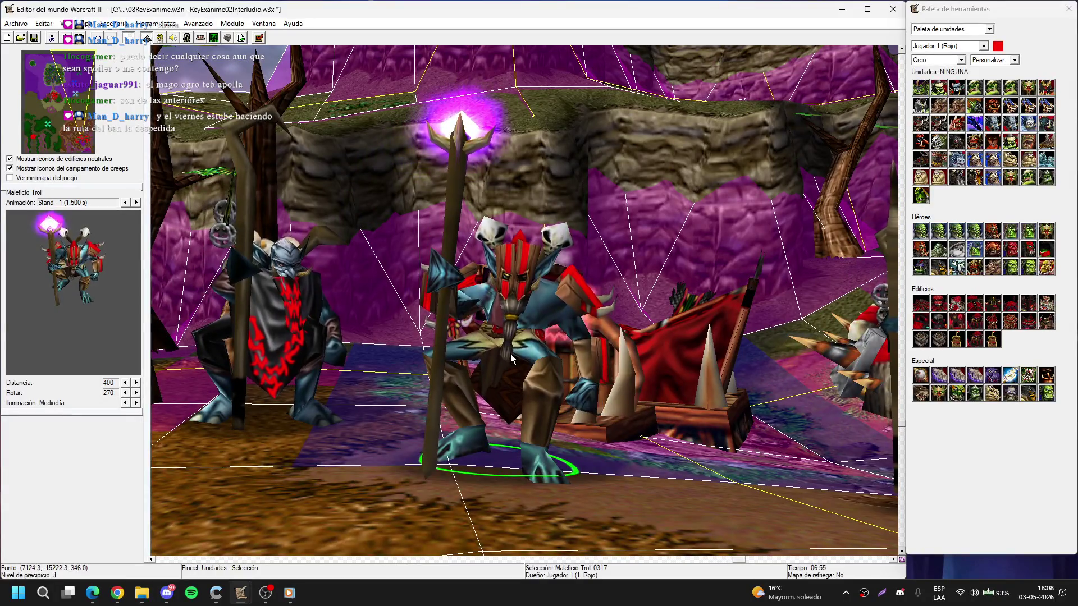
scroll(down, 3)
scroll(up, 3)
click(545, 355)
scroll(down, 3)
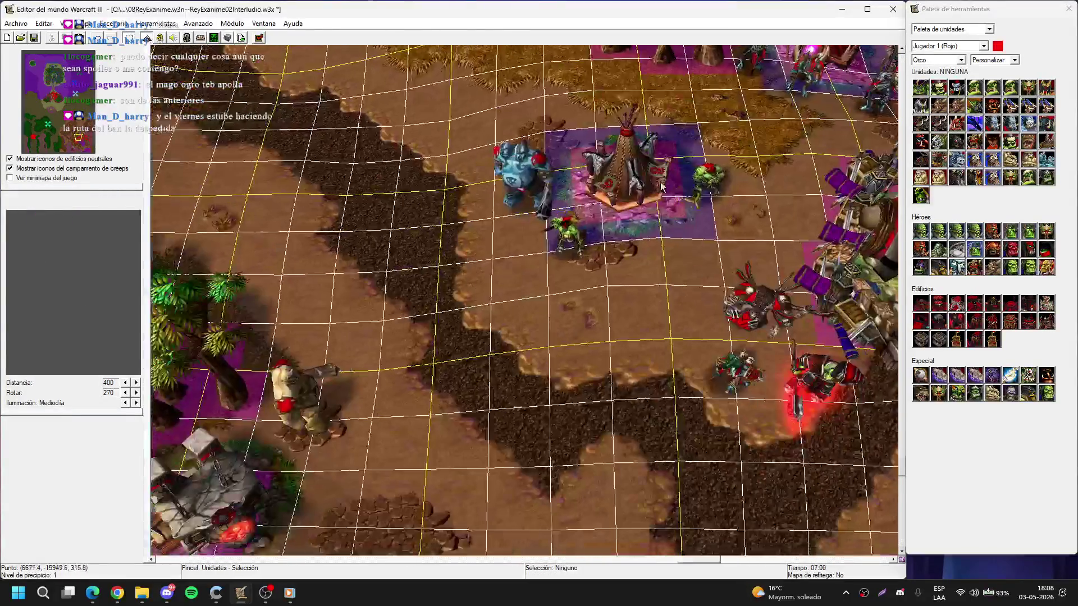
- Place a Trabajador Troll worker beside the orc building by the trees
scroll(up, 3)
scroll(up, 3)
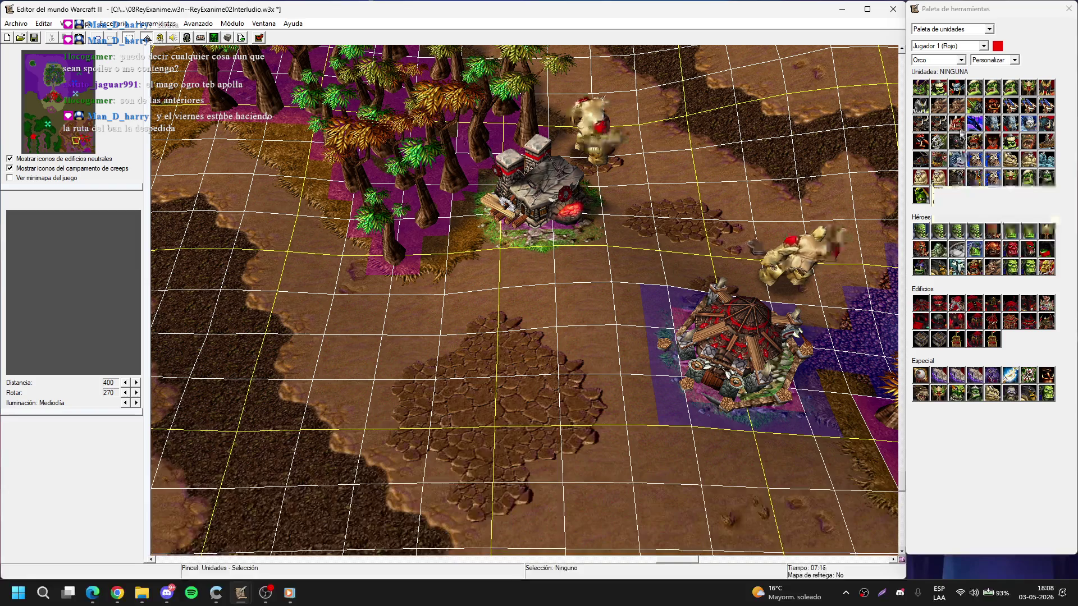
click(1045, 125)
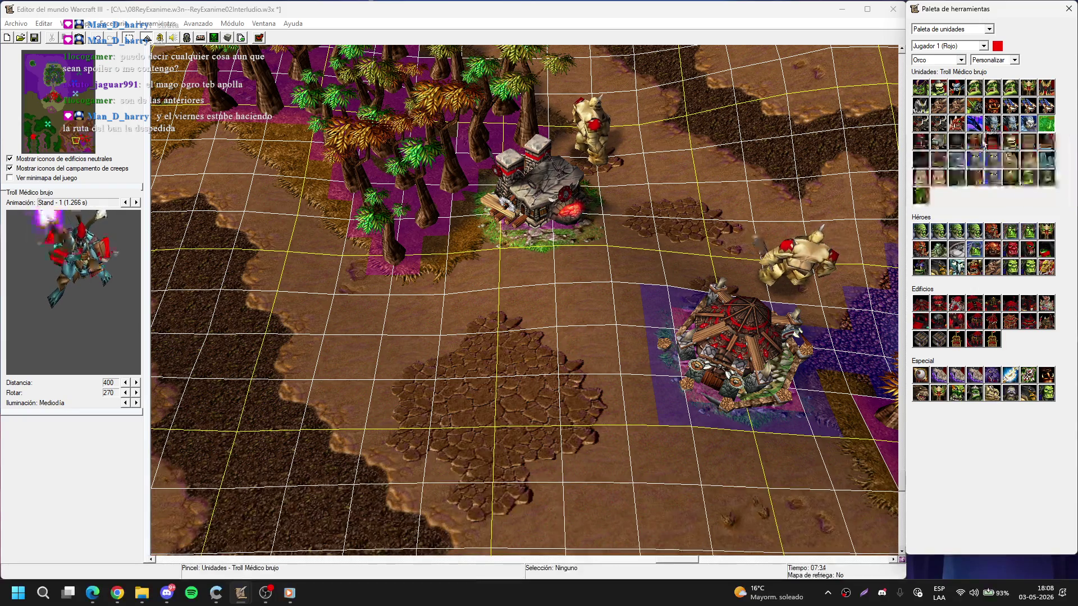
click(956, 87)
scroll(up, 3)
click(451, 306)
right_click(450, 306)
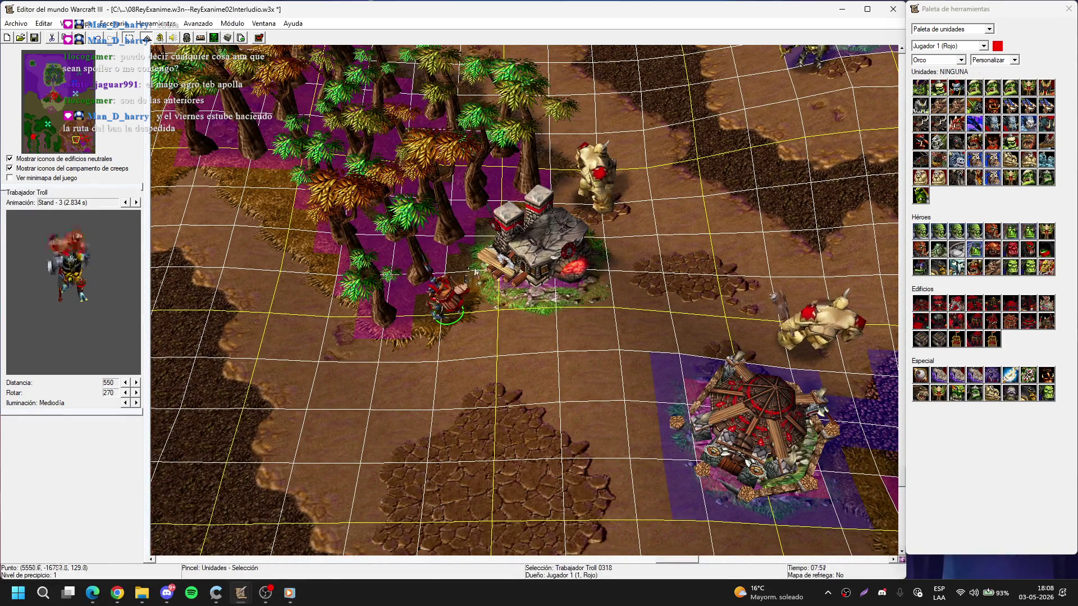
scroll(up, 3)
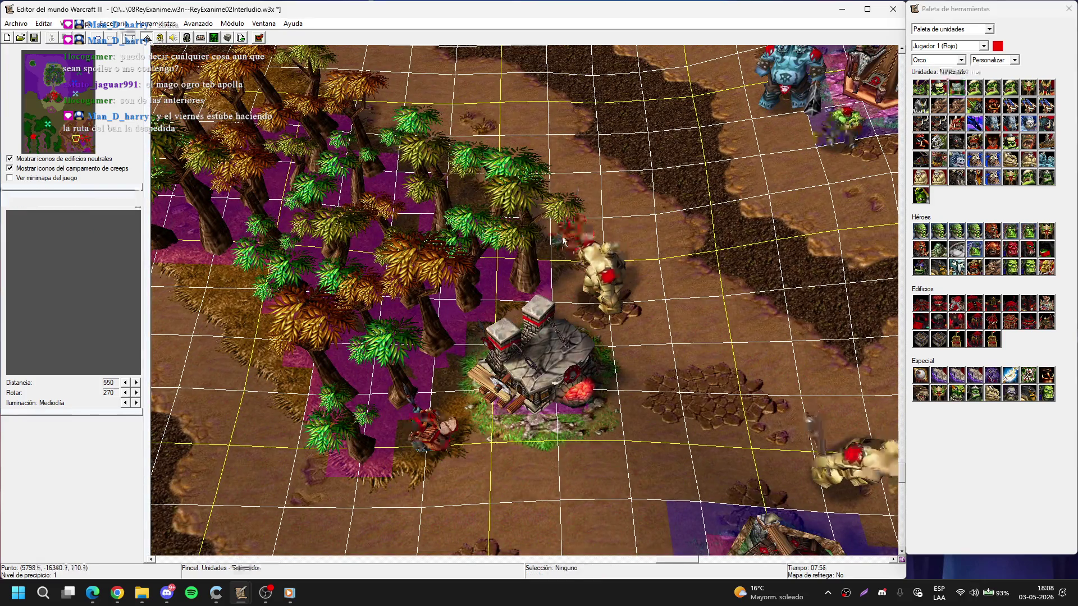
click(563, 240)
key(Down)
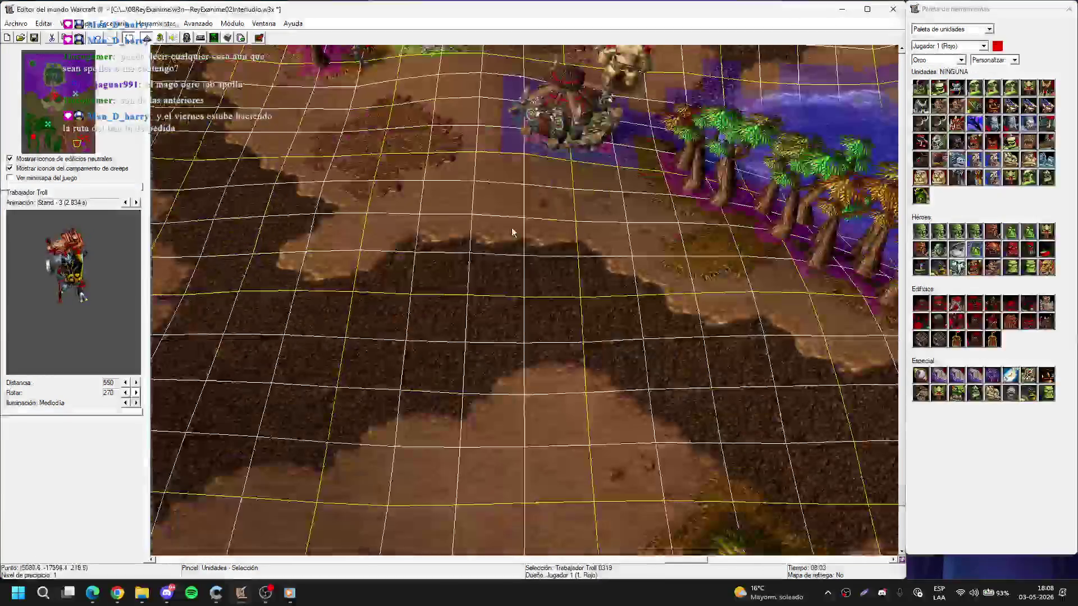
scroll(down, 3)
click(559, 324)
- Switch the unit palette's unit set to Melé
scroll(up, 3)
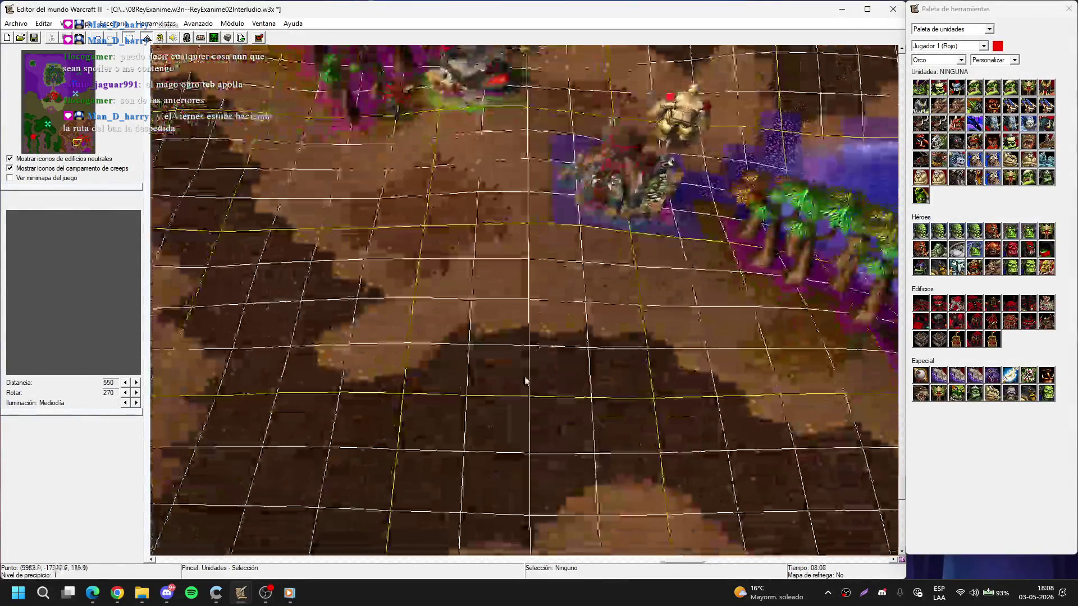
scroll(down, 3)
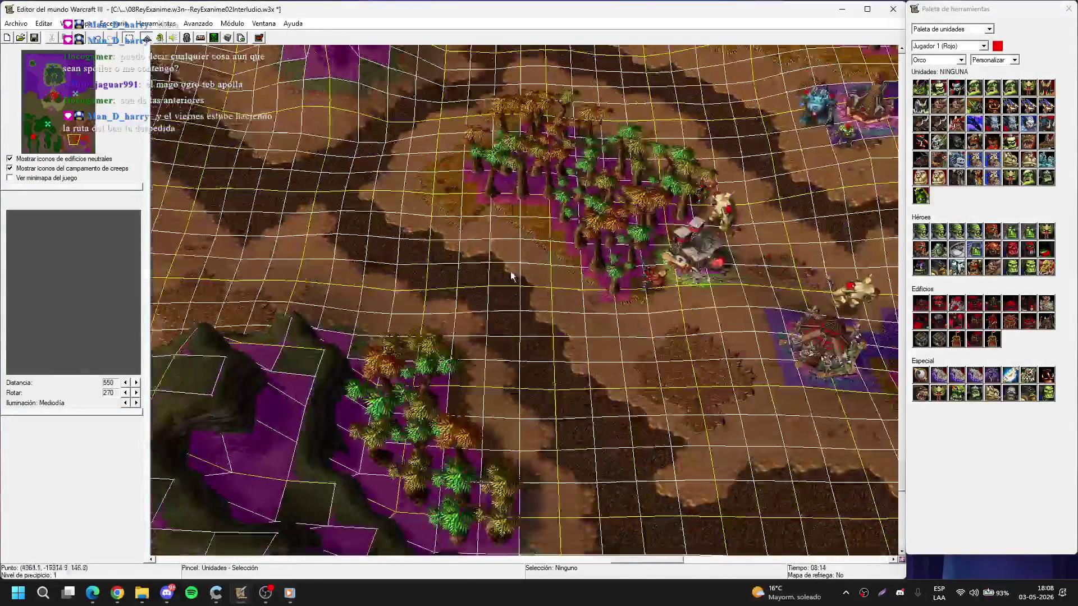
scroll(up, 3)
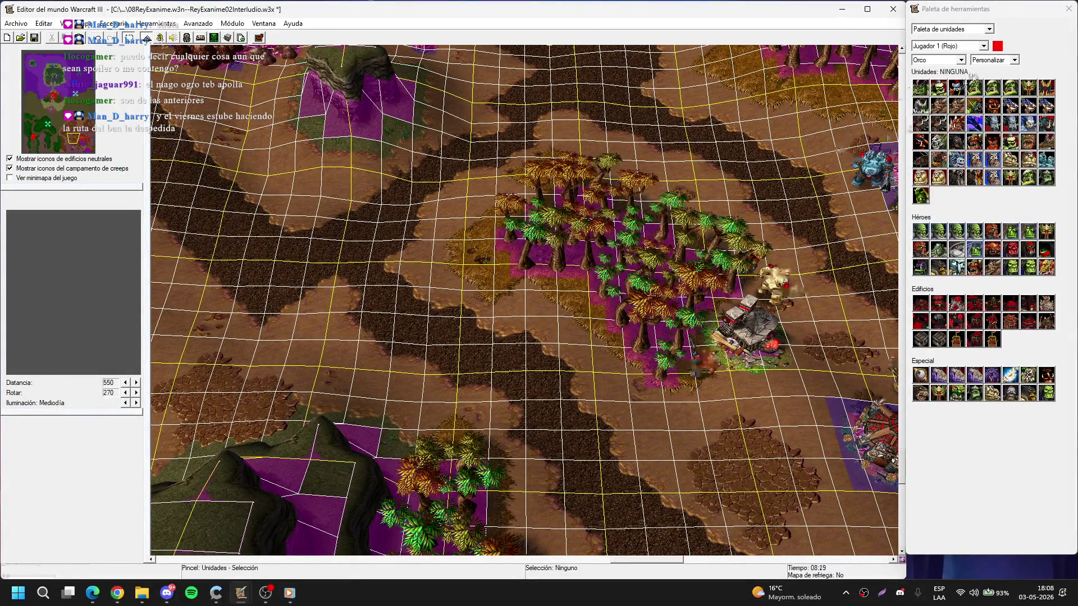
click(989, 71)
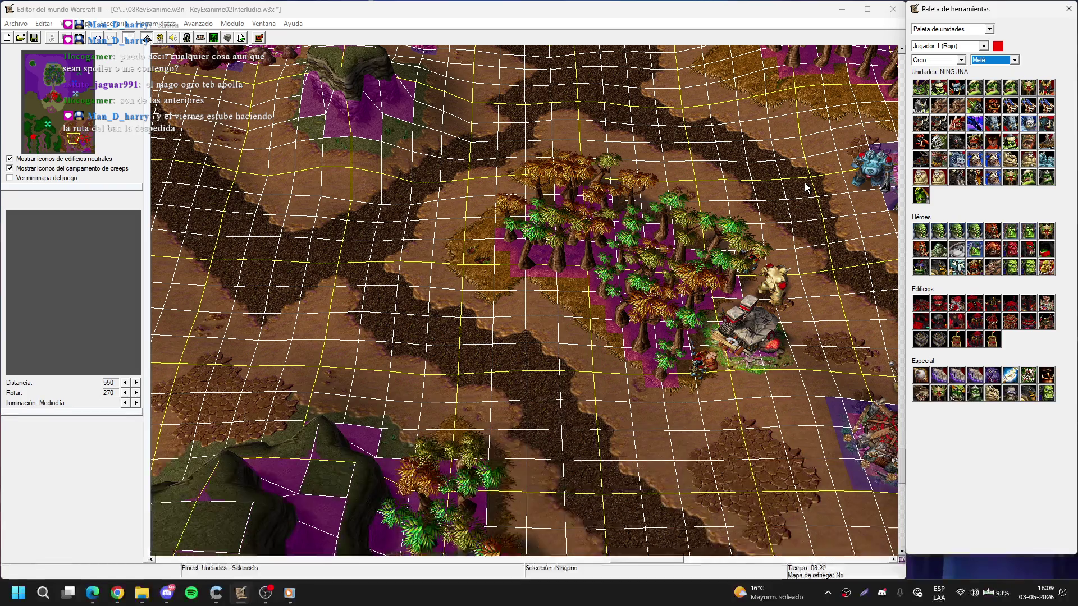
click(804, 183)
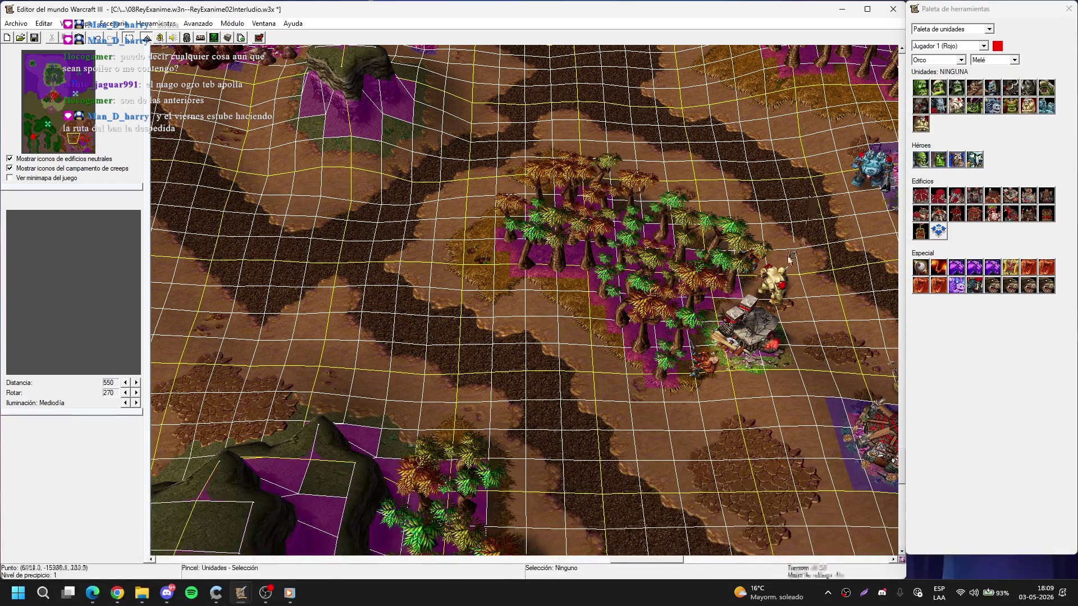
key(t)
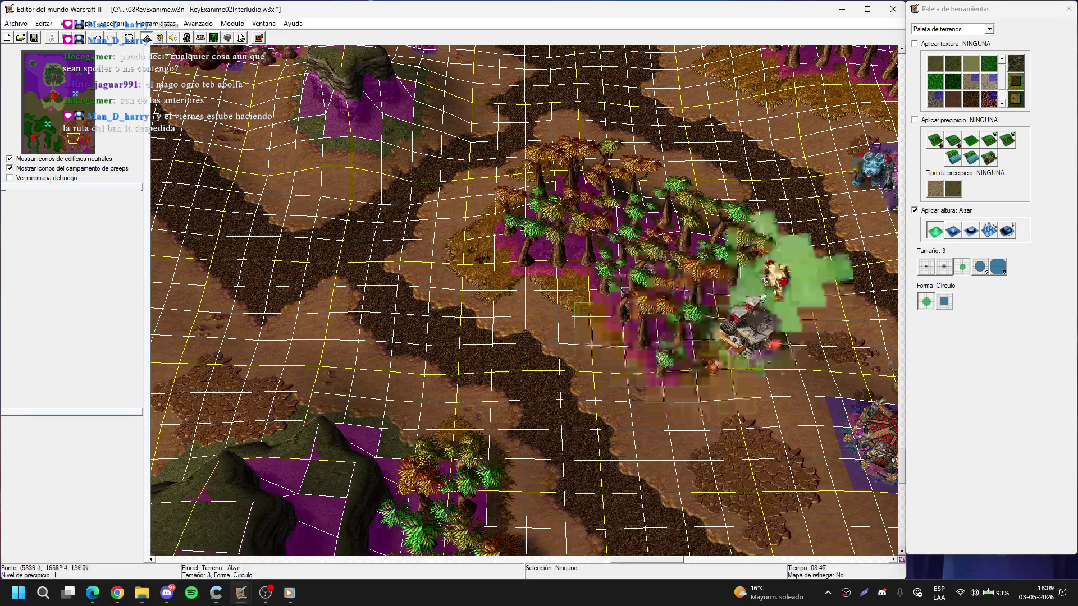
- Raise a hill beside the rocks using a size-5 Raise height brush
key(Right)
key(Down)
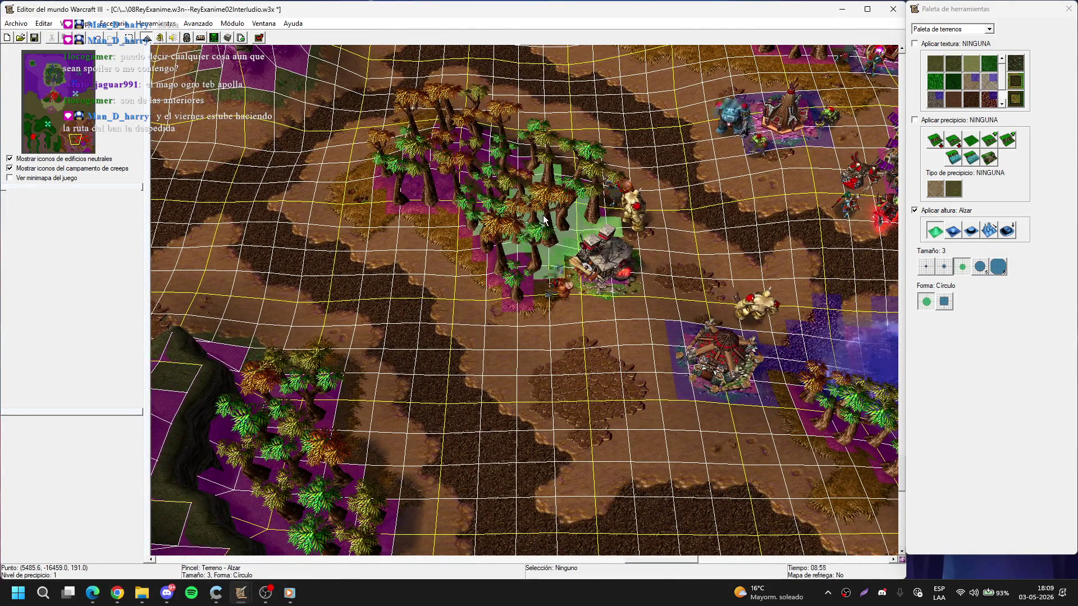
key(Up)
key(Left)
scroll(up, 3)
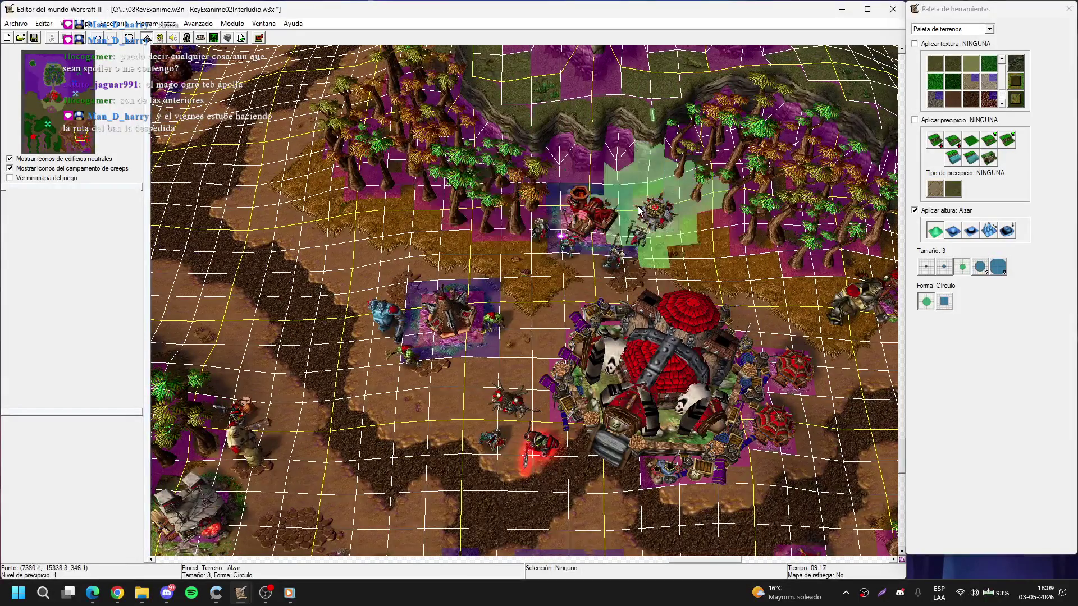
key(Right)
scroll(down, 3)
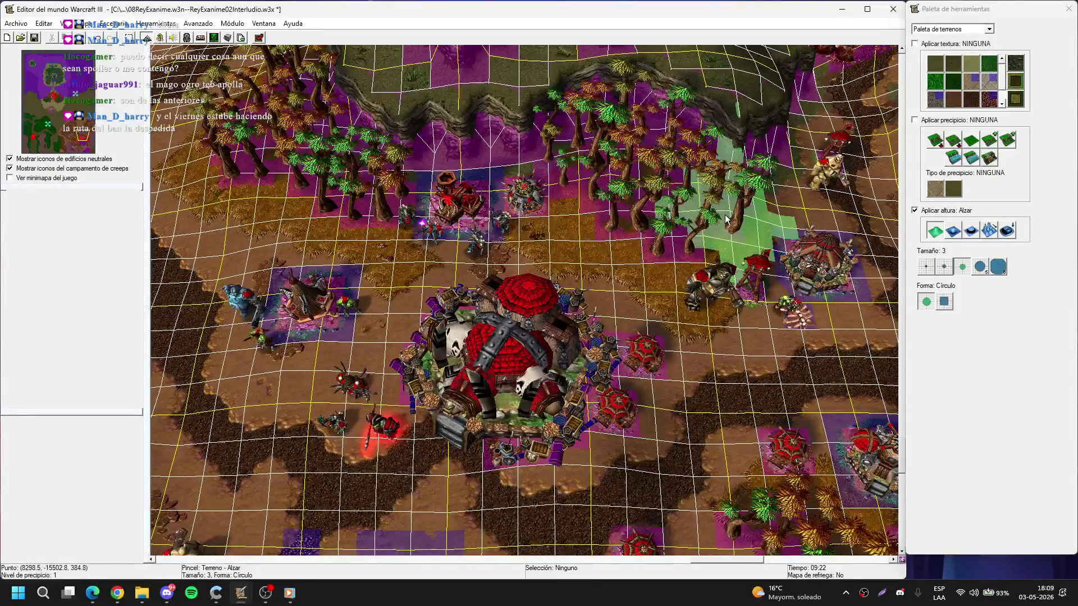
scroll(up, 3)
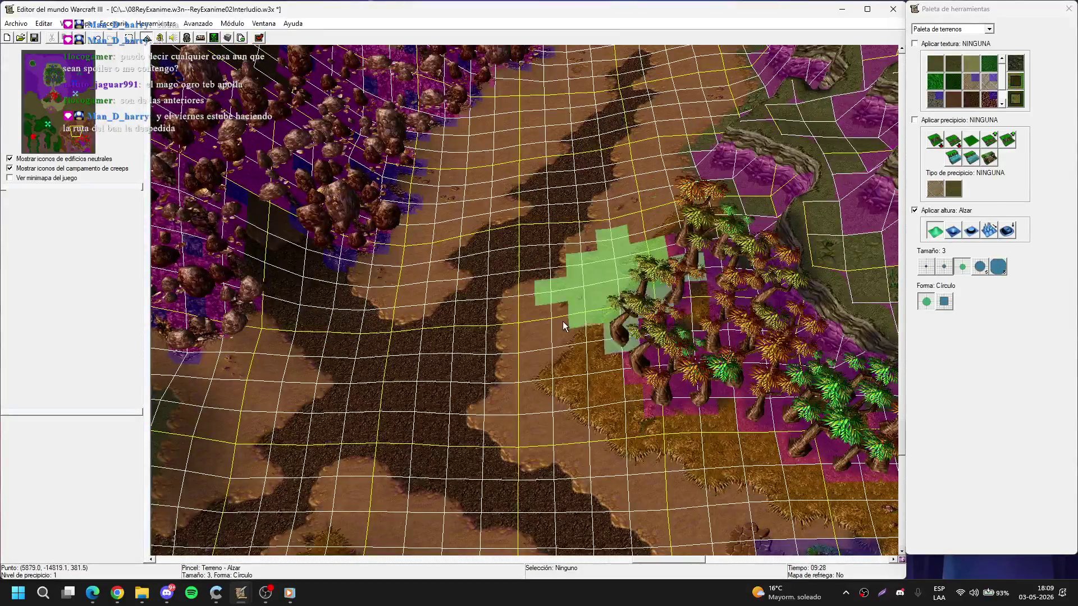
click(982, 265)
scroll(up, 3)
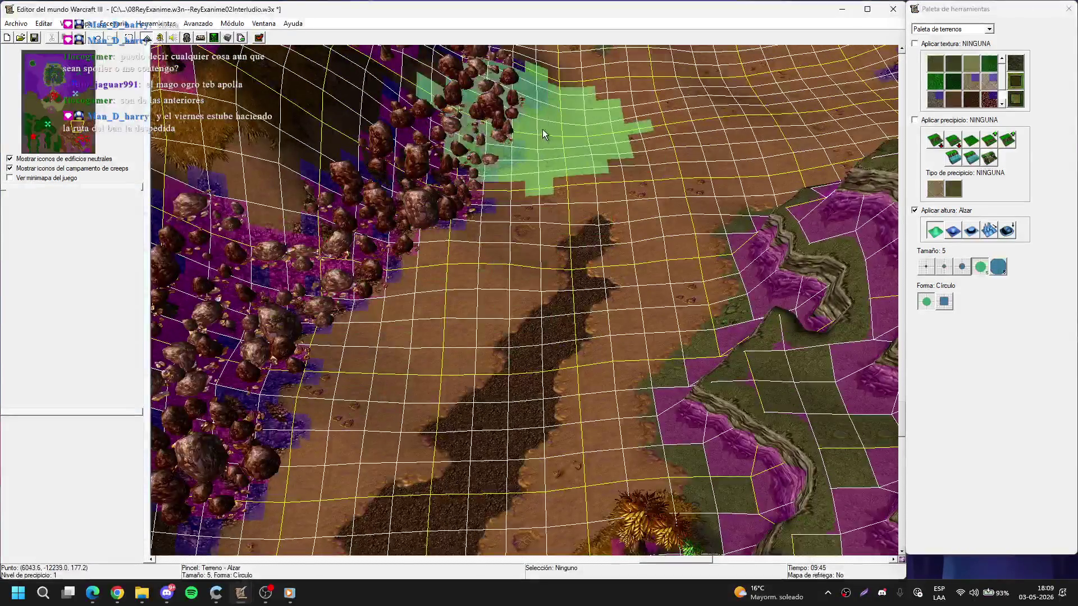
drag(578, 139, 460, 306)
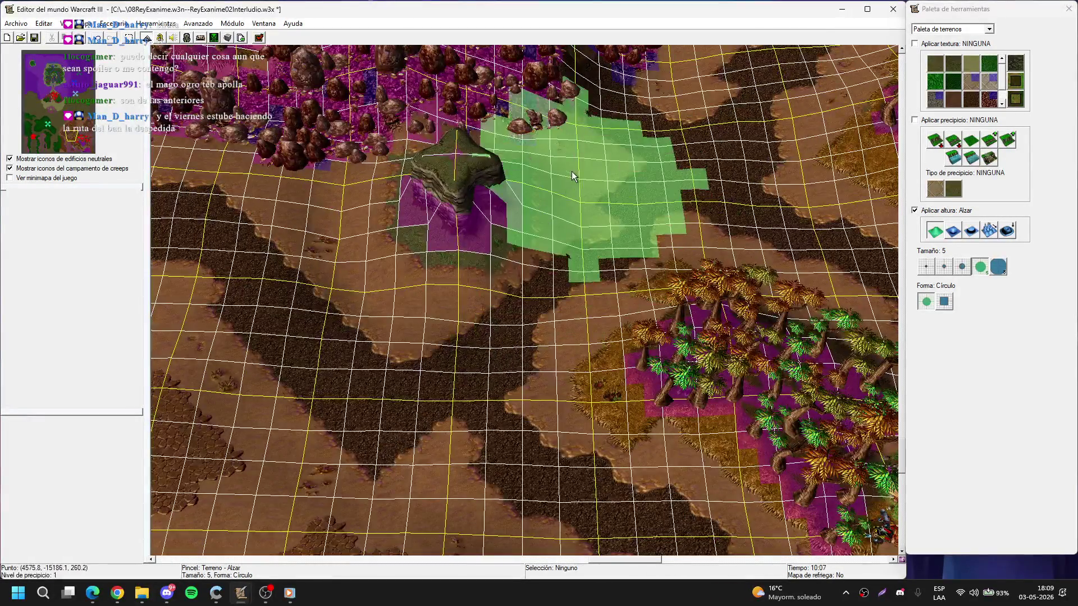
right_click(473, 207)
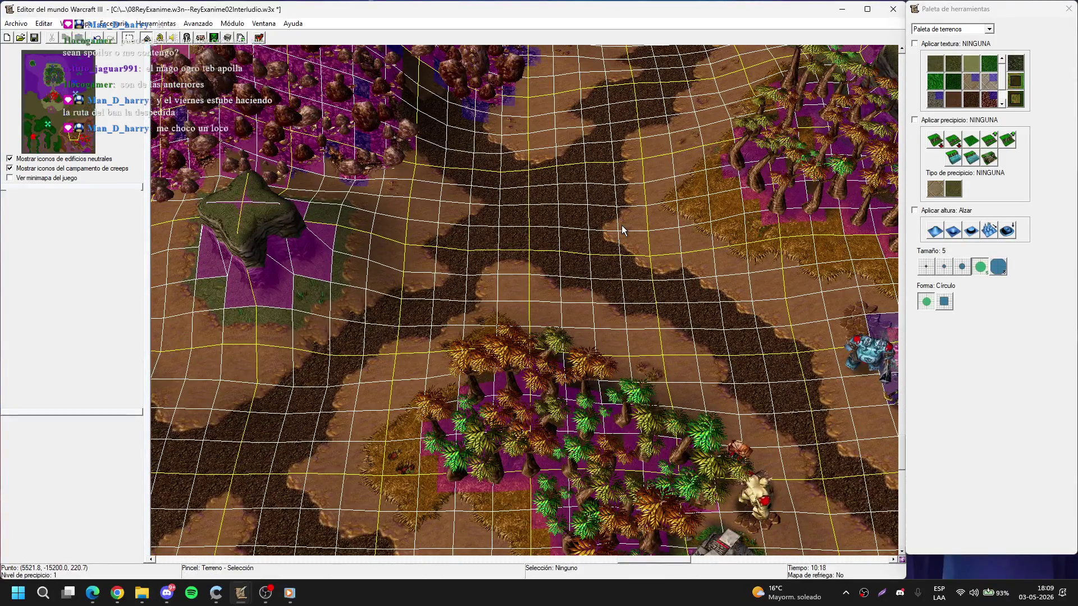
- Show Neutral pasivo units in the unit palette and pan to the path crossing
key(u)
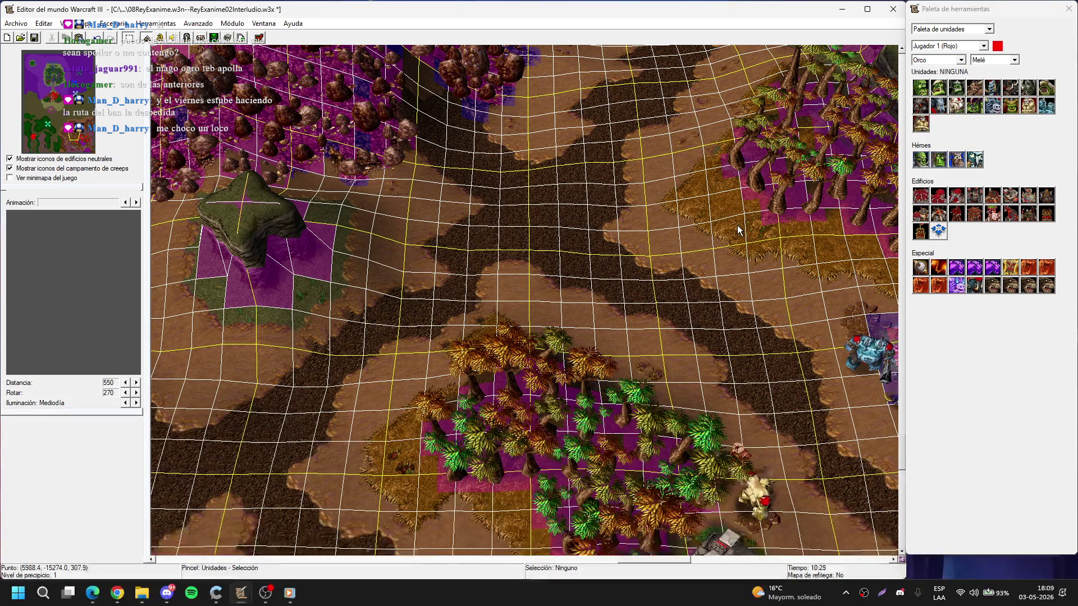
key(Right)
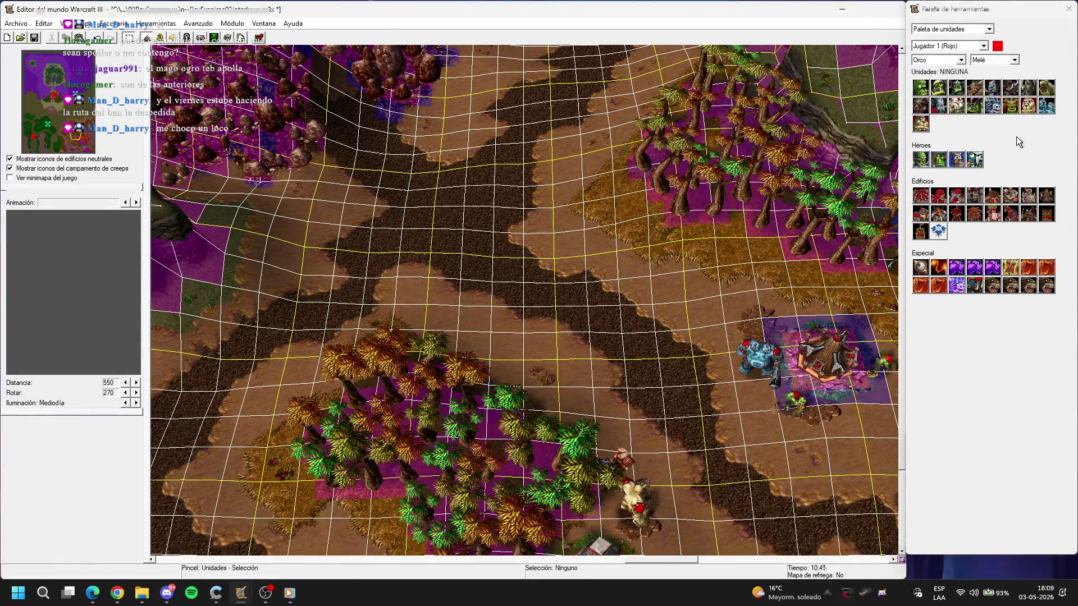
key(Right)
key(Up)
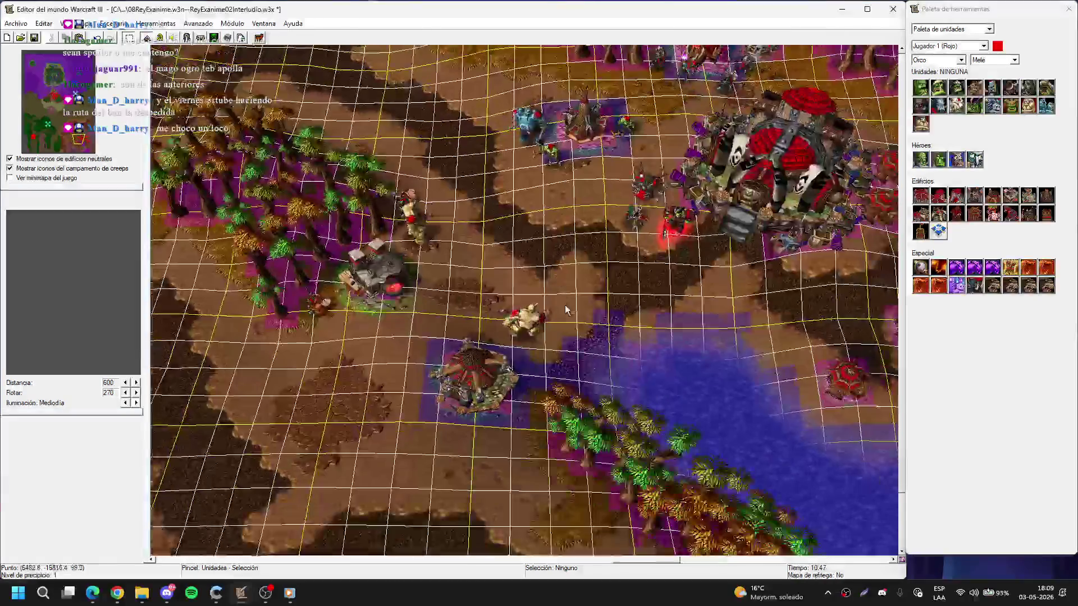
drag(481, 309, 613, 271)
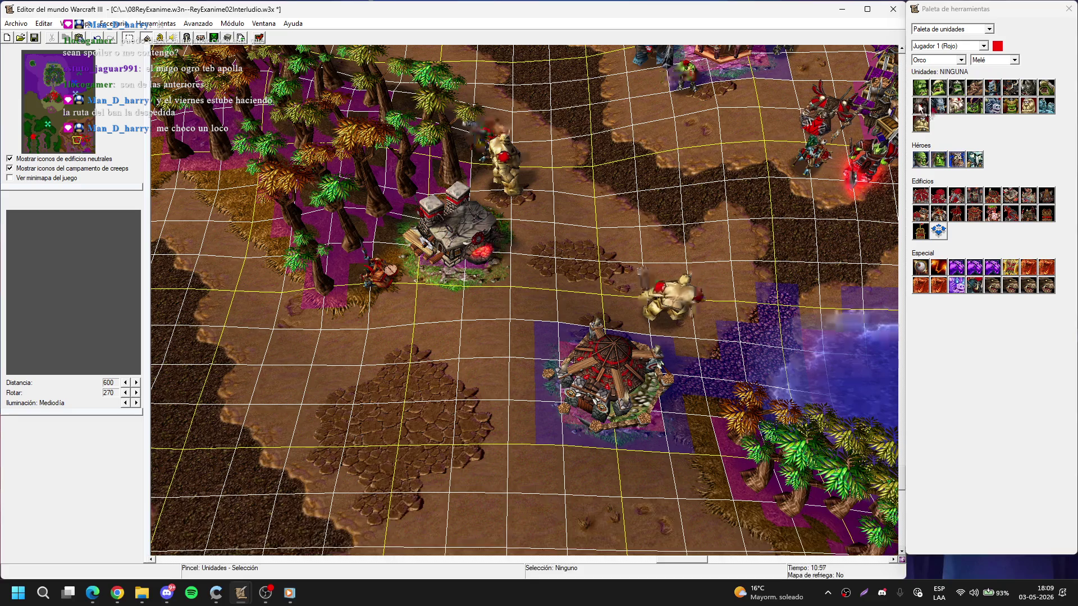
key(Up)
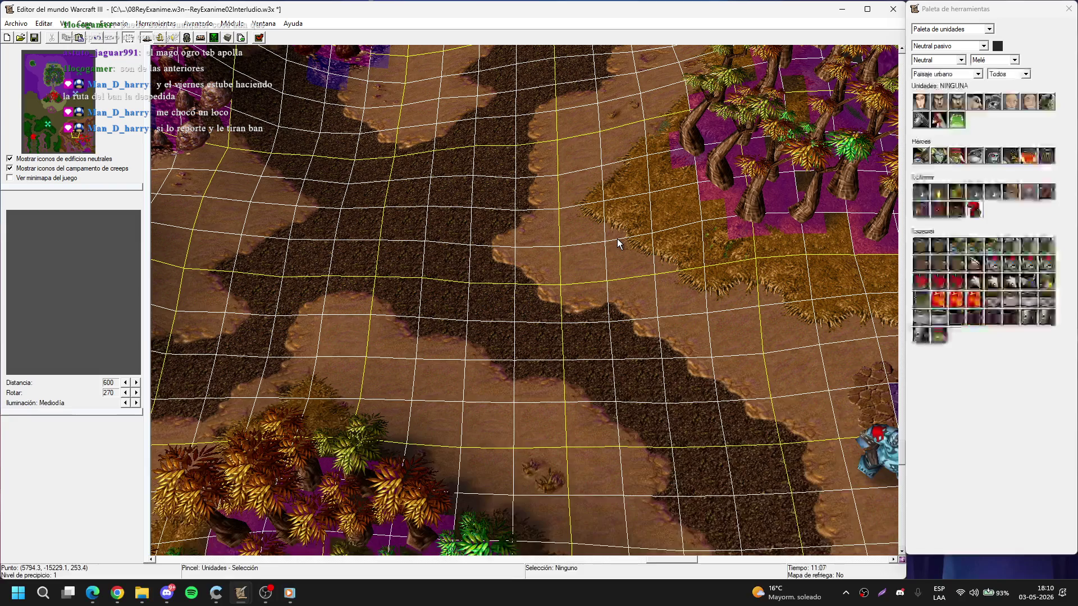
- Place a Mina de oro gold mine beside the rocks above the crossing paths
key(Right)
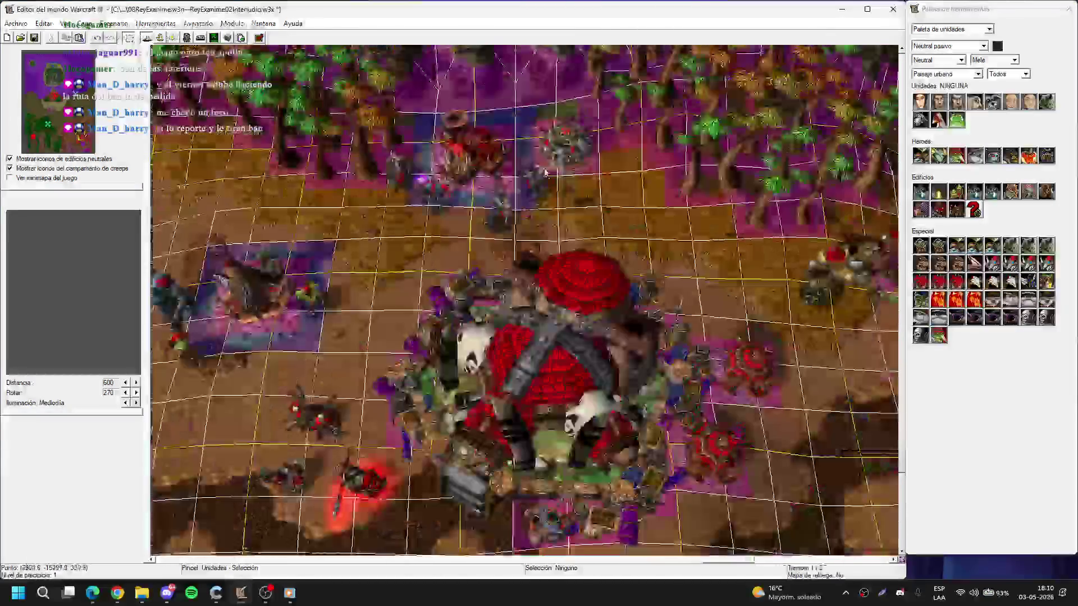
key(Left)
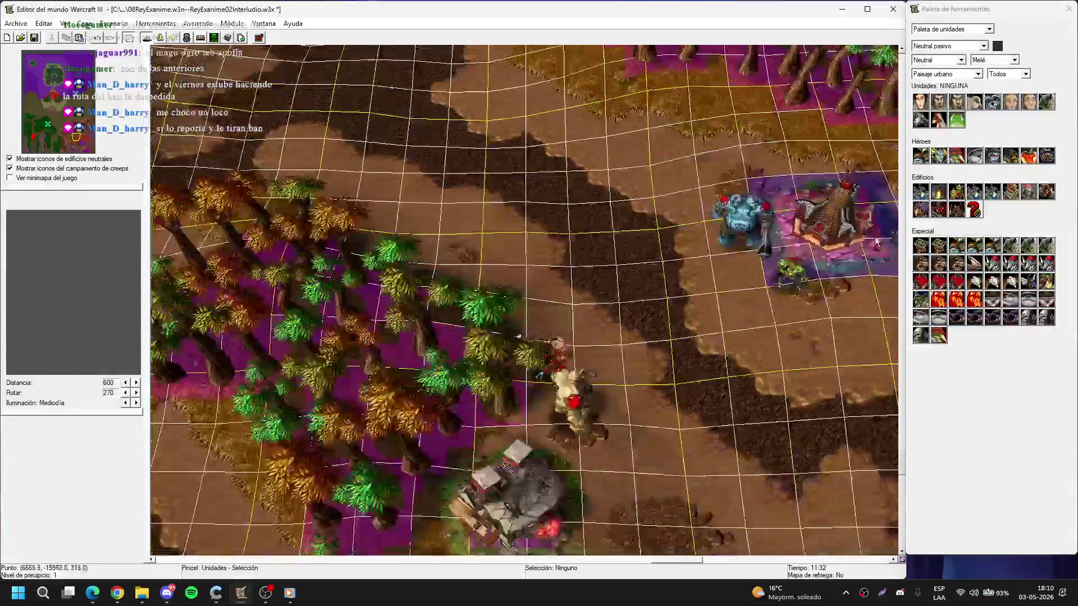
key(Left)
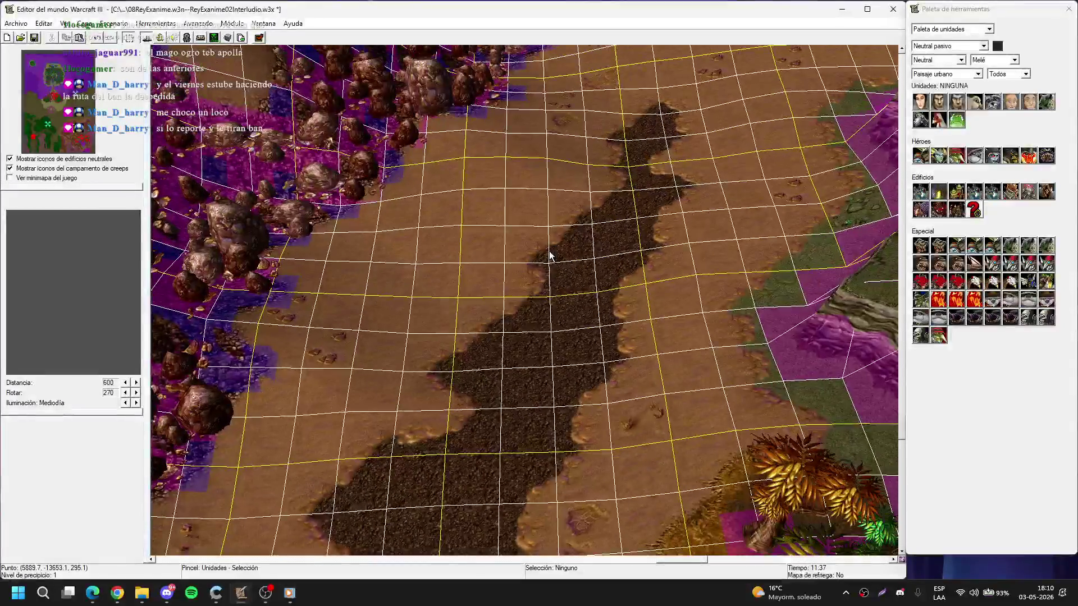
key(Down)
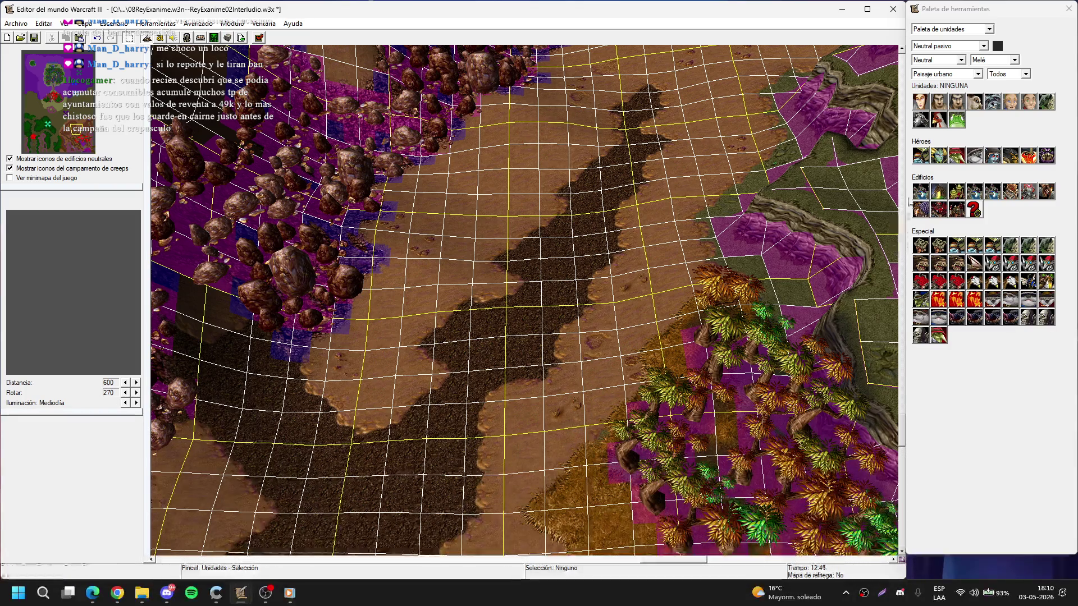
click(938, 191)
scroll(down, 3)
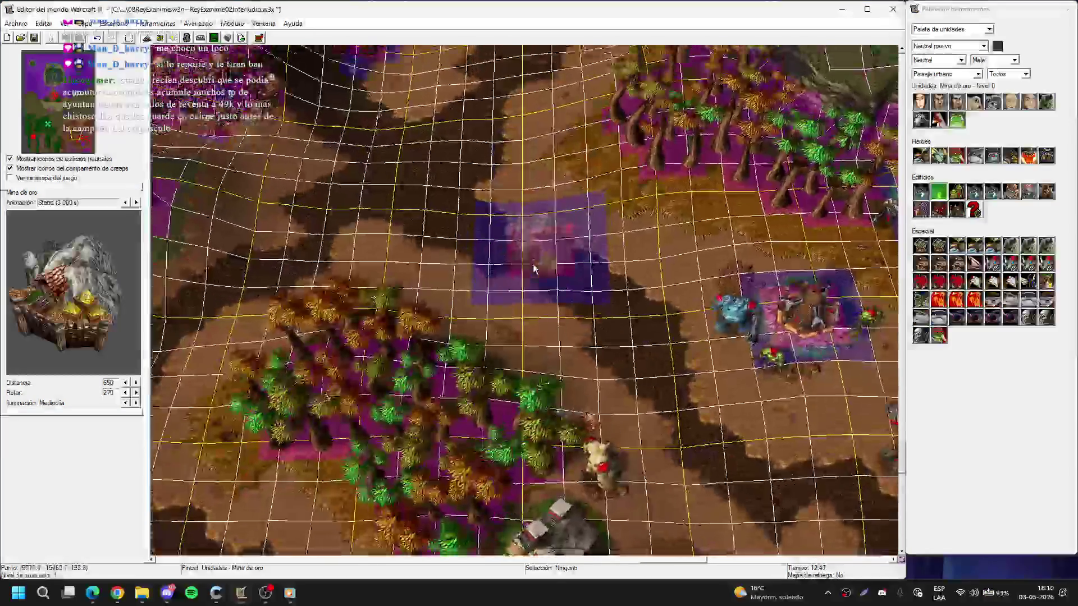
key(Down)
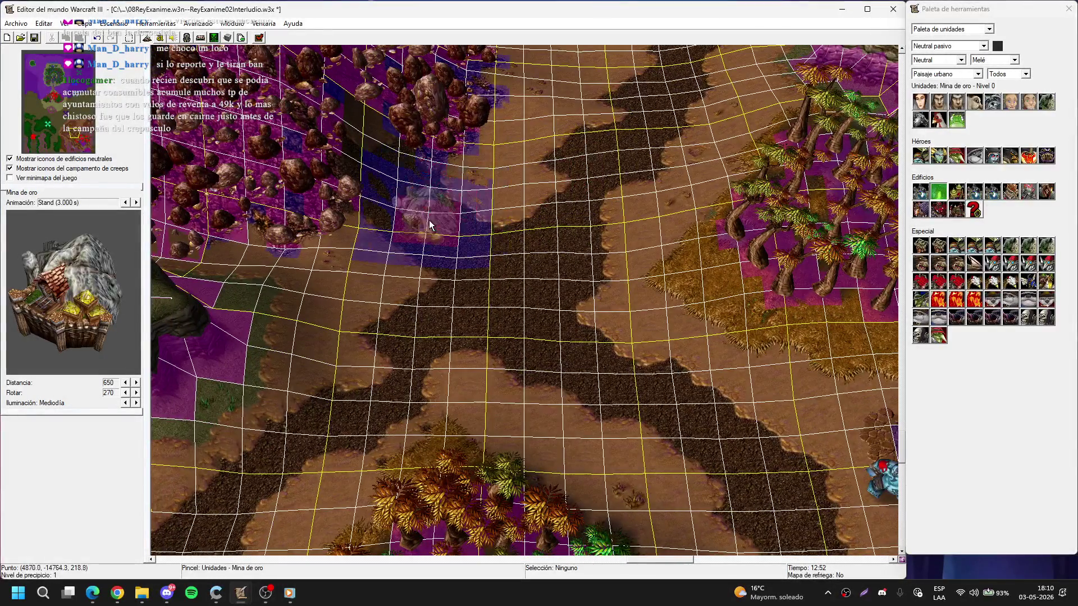
click(432, 225)
key(Escape)
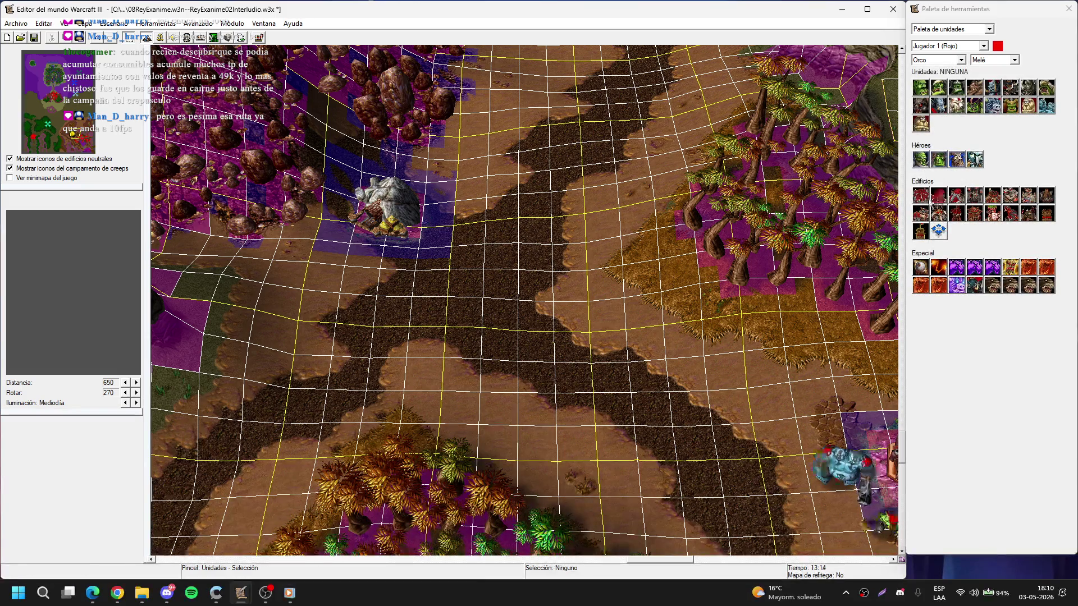
- Place a Sala principal on the dirt crossroads with five Peón workers beside it
click(925, 198)
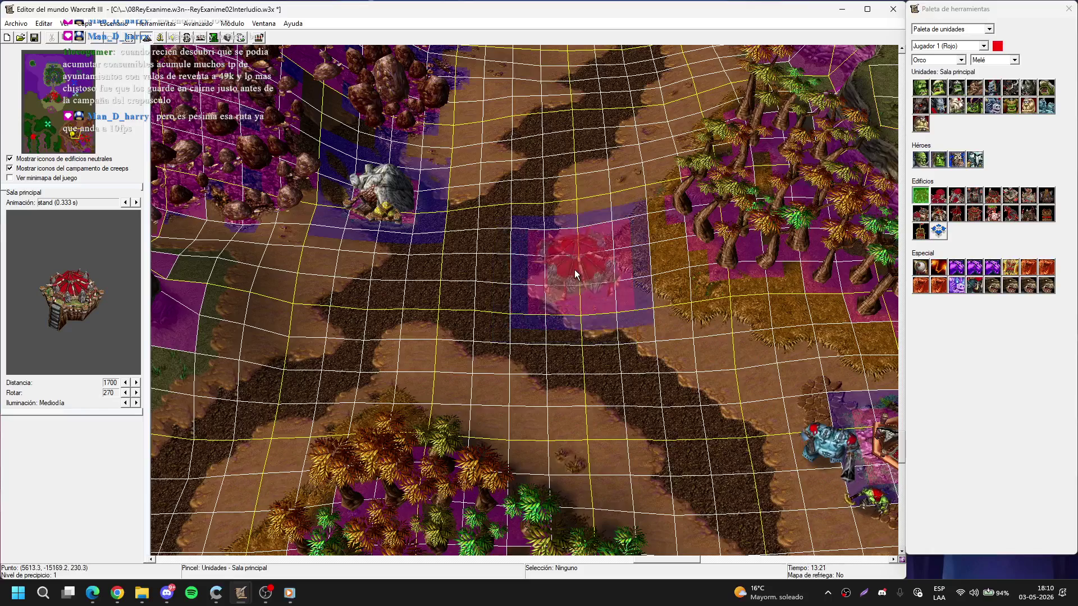
click(550, 328)
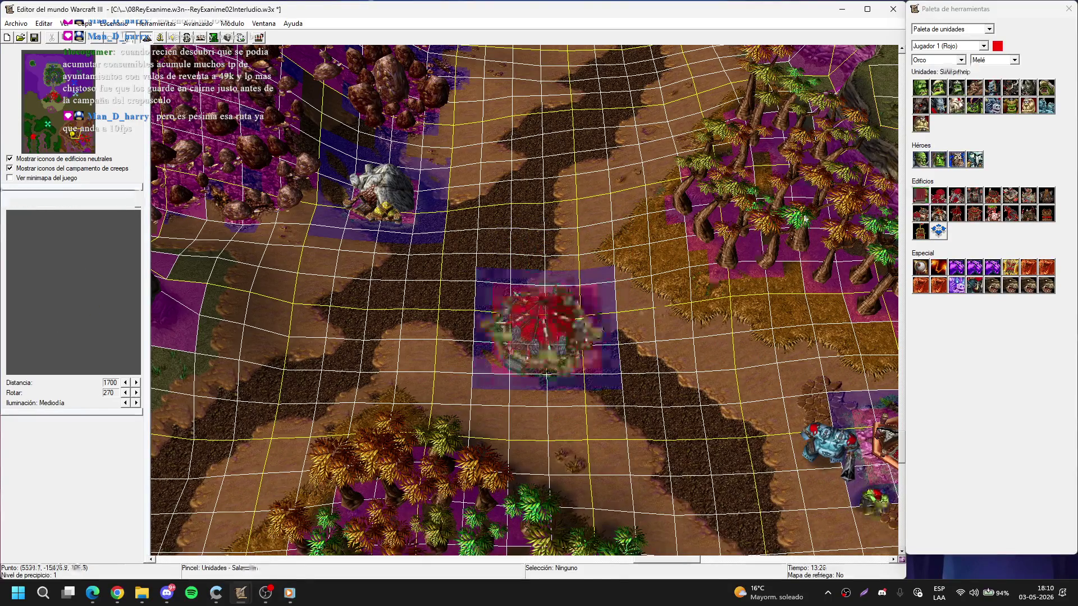
click(920, 87)
scroll(up, 3)
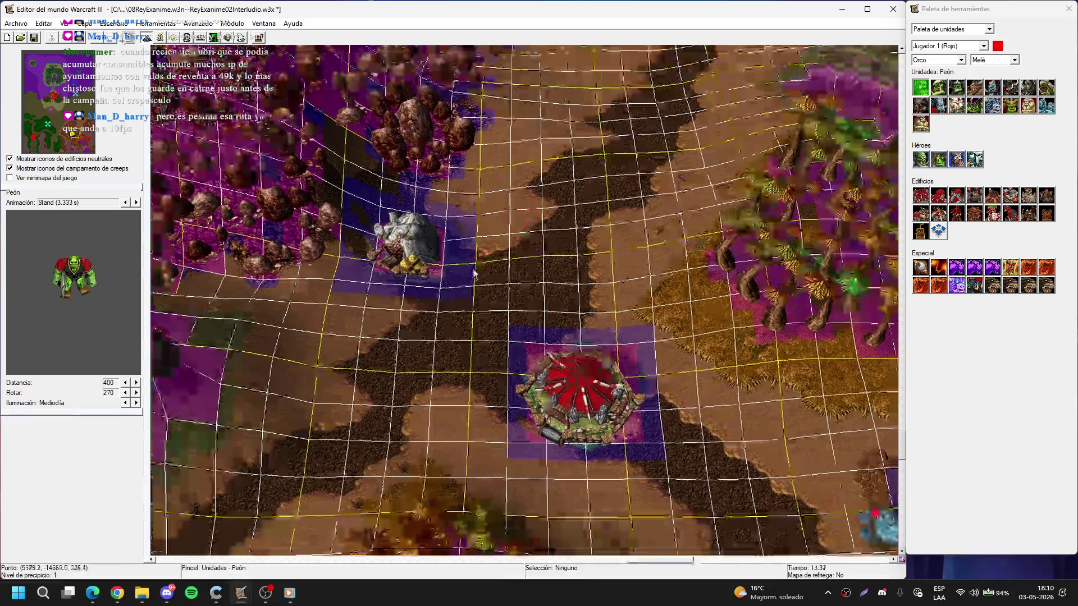
click(430, 284)
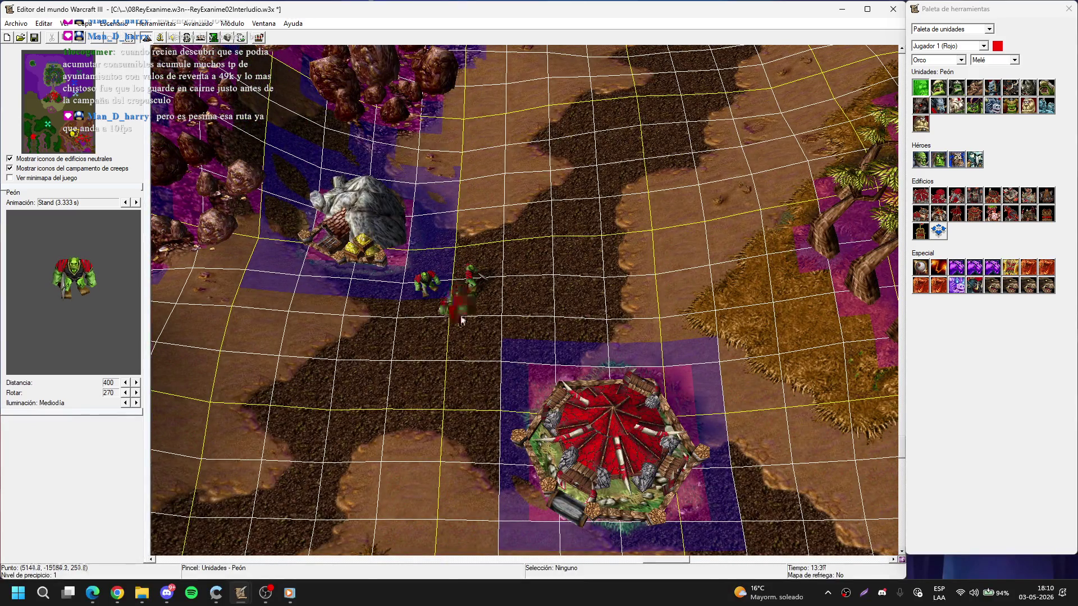
right_click(481, 364)
drag(500, 350, 404, 245)
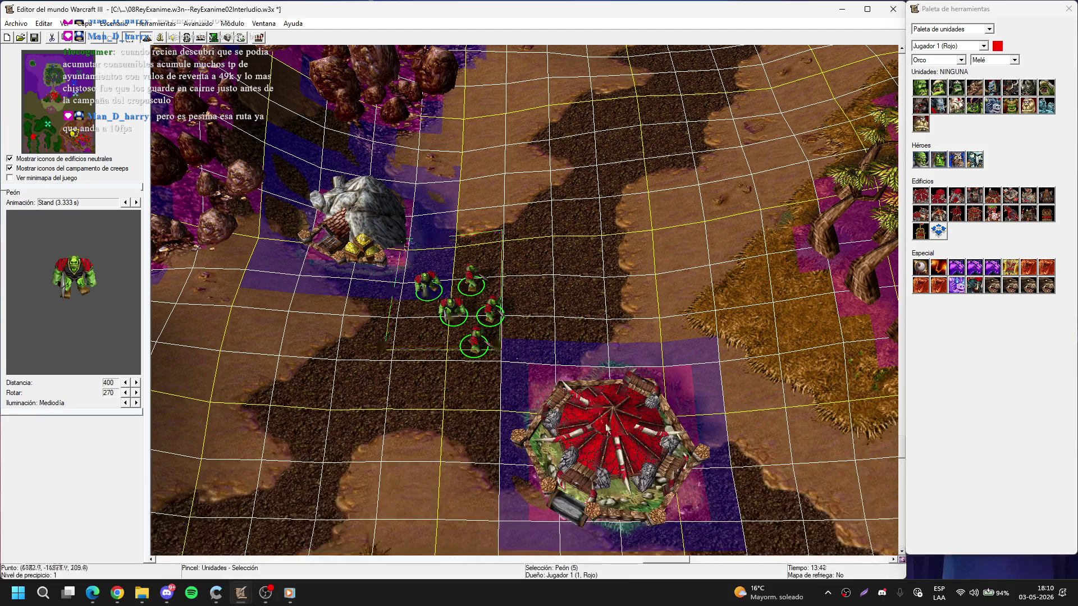
click(550, 341)
key(Up)
key(Up)
key(Up)
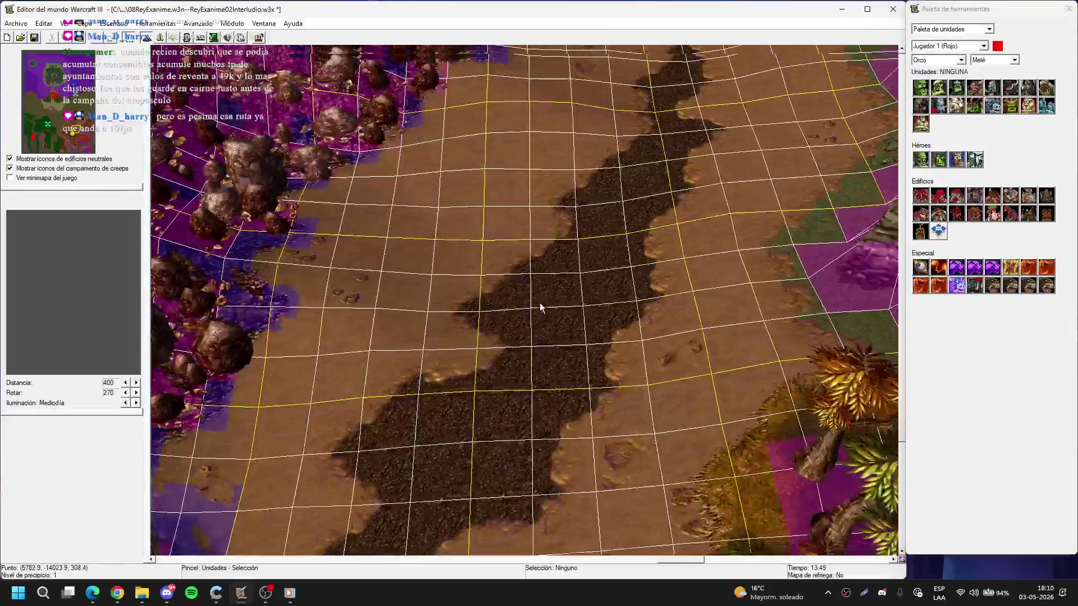
key(Down)
key(Down)
key(Down)
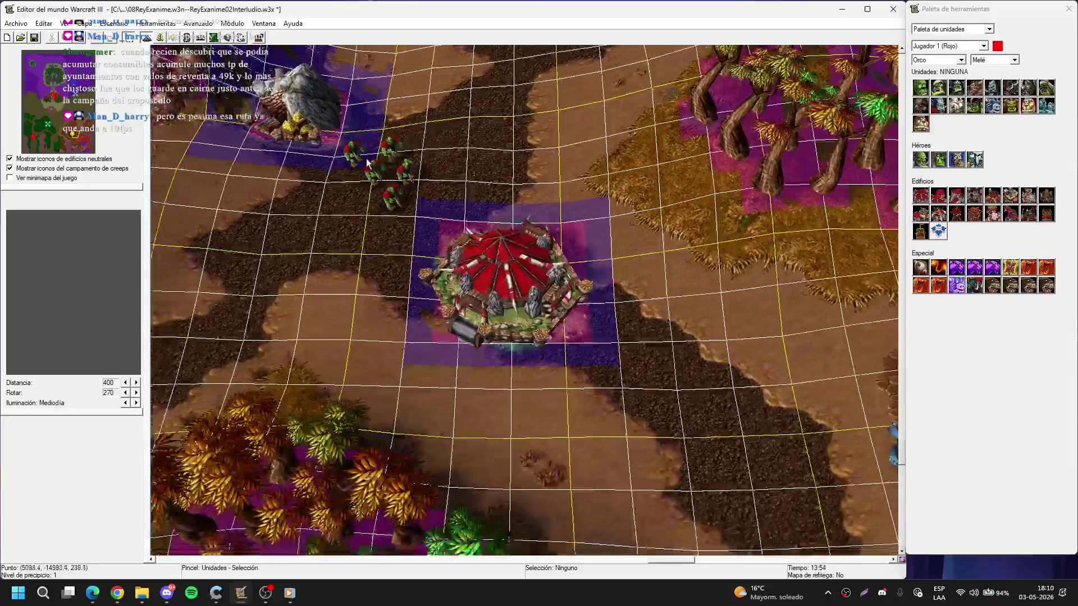
drag(367, 163, 542, 121)
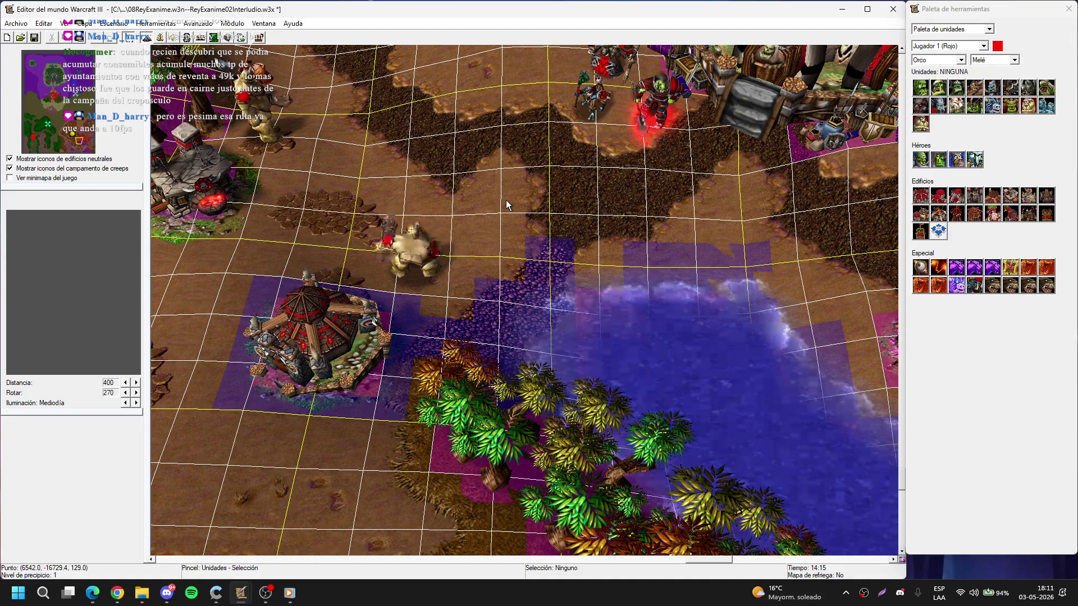
drag(507, 199, 511, 180)
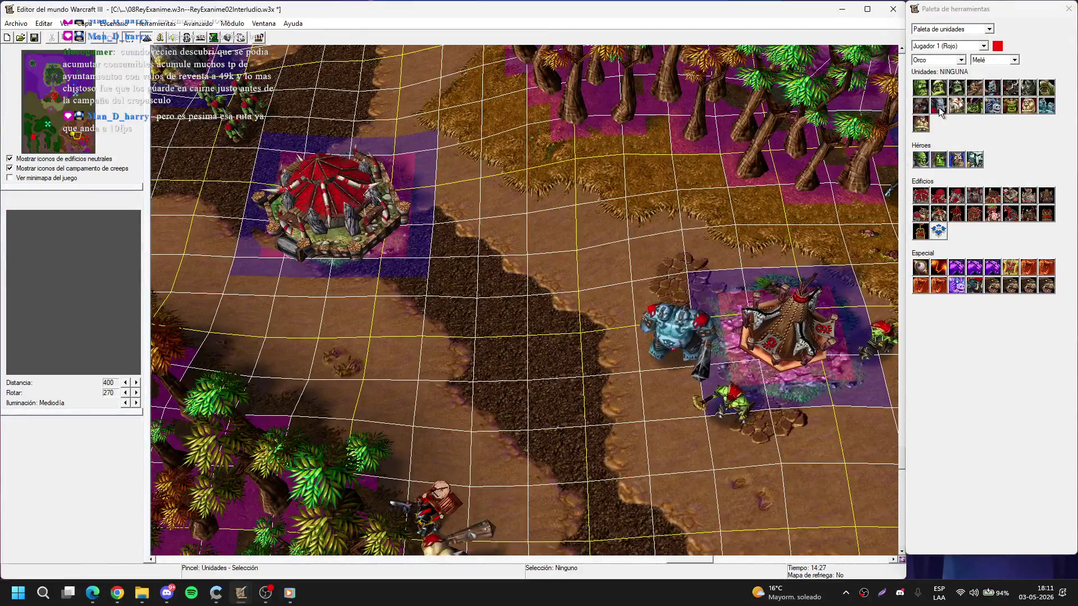
click(1041, 106)
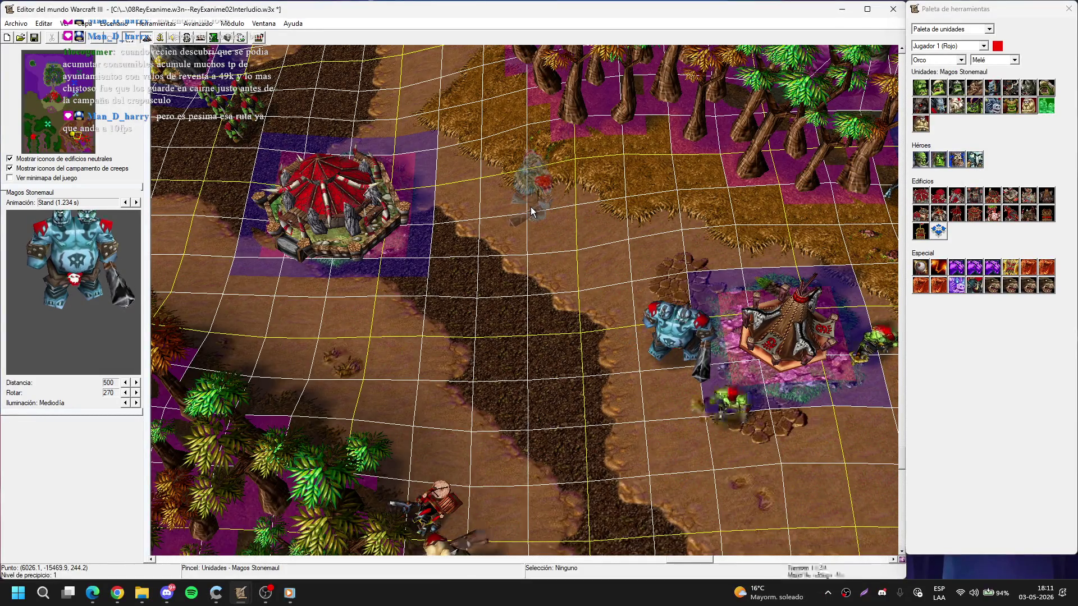
drag(445, 167, 546, 241)
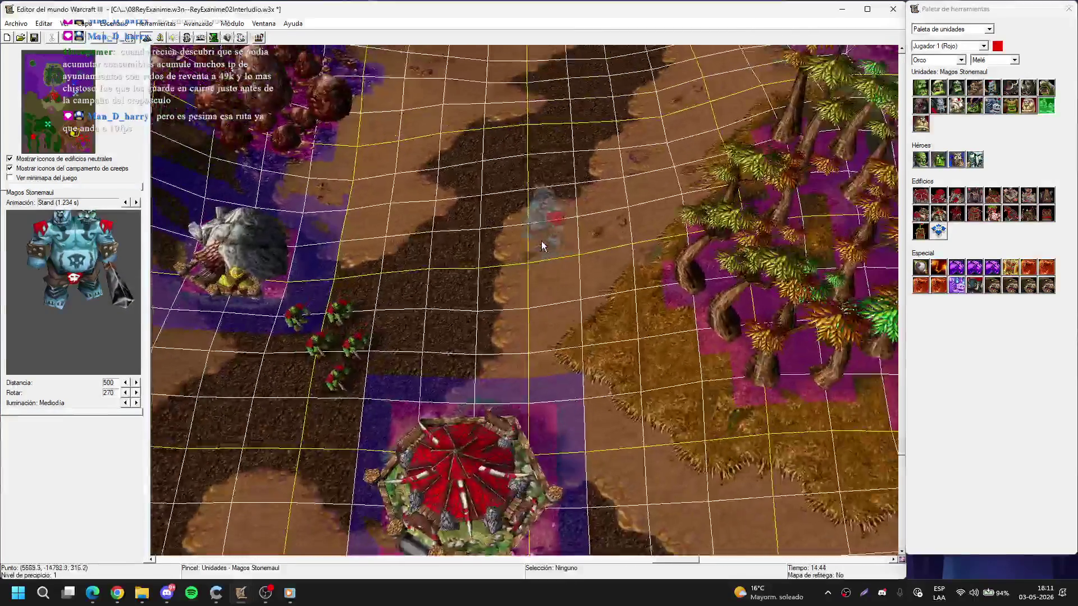
click(974, 89)
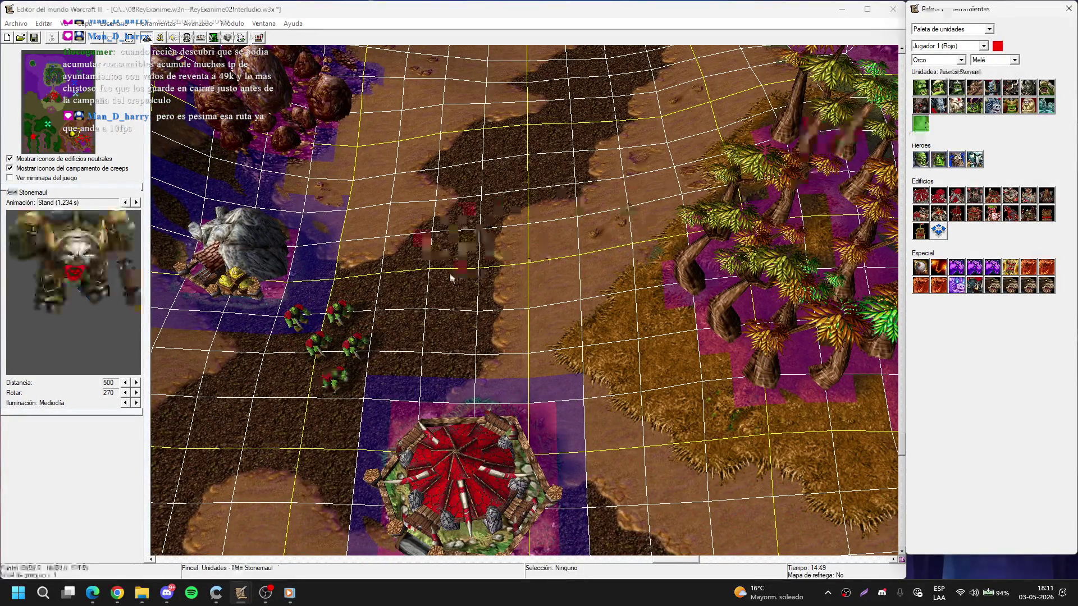
right_click(536, 224)
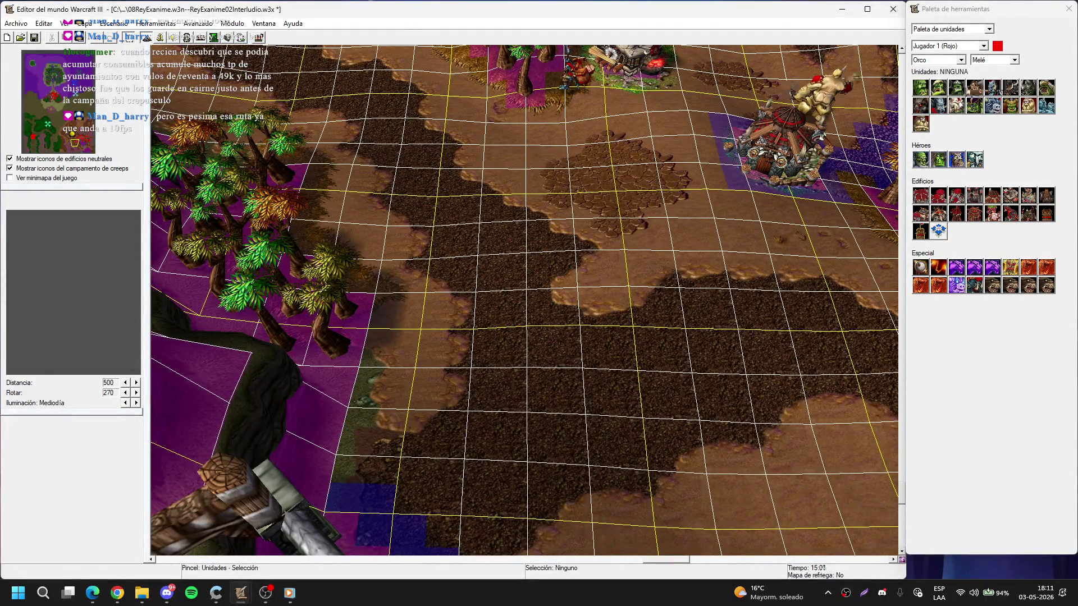
- Place the first Incursor raider at the cliff edge by the bridge
click(956, 87)
click(431, 387)
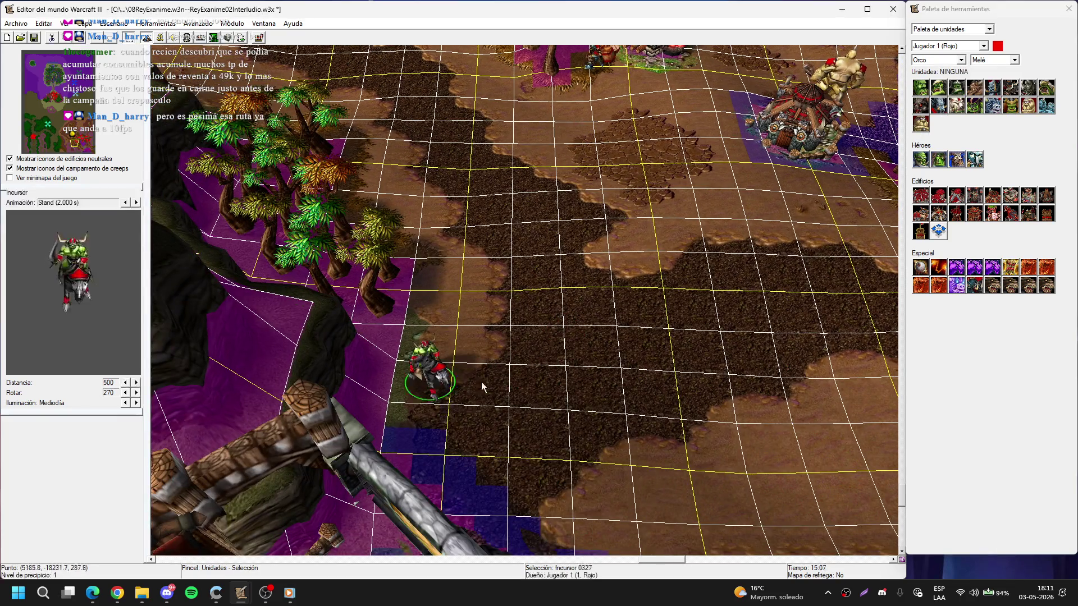
right_click(549, 305)
click(421, 406)
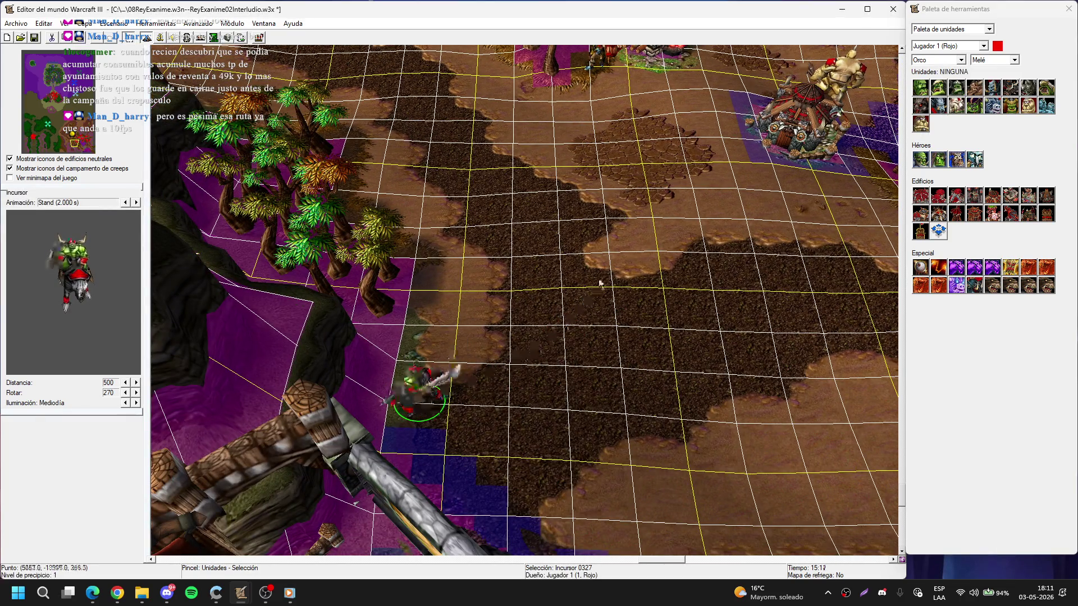
- Place a second Incursor further along the cliff and return the view to it
key(Right)
key(Down)
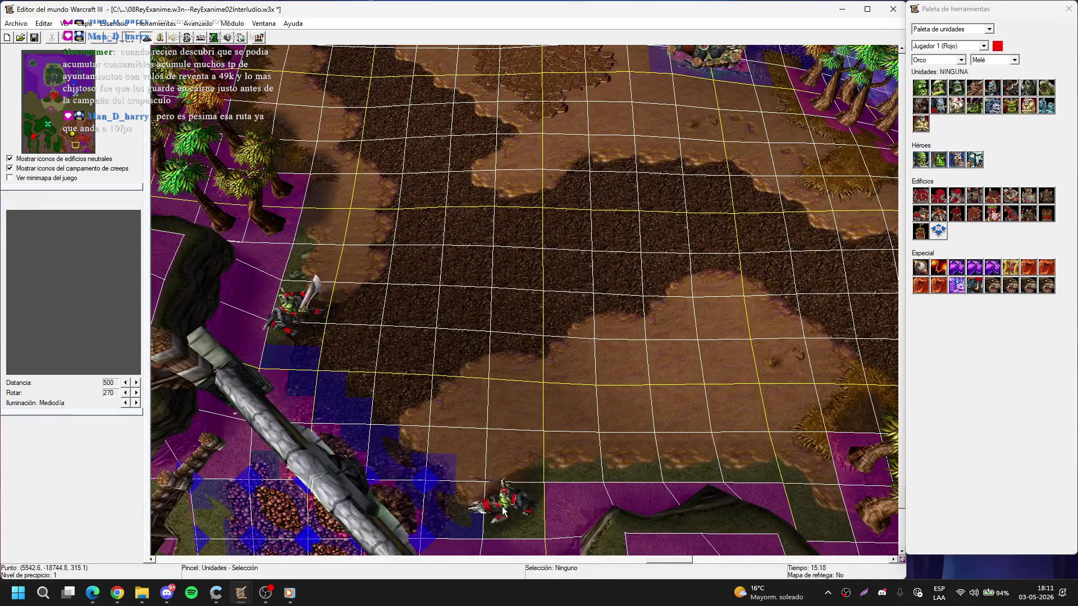
click(501, 506)
right_click(592, 346)
key(Down)
key(Left)
scroll(up, 3)
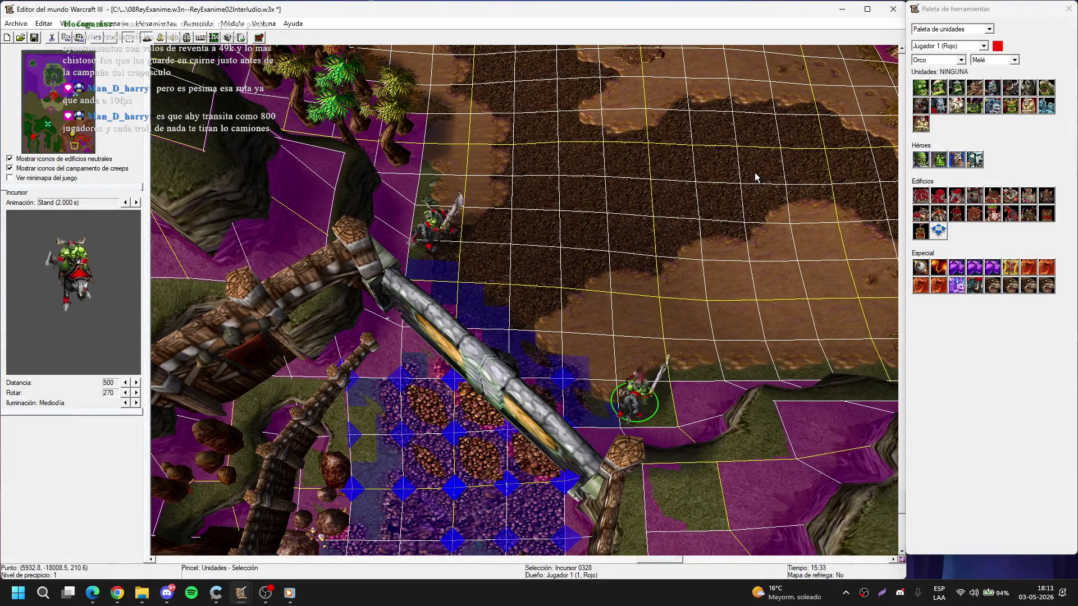
key(Up)
key(Right)
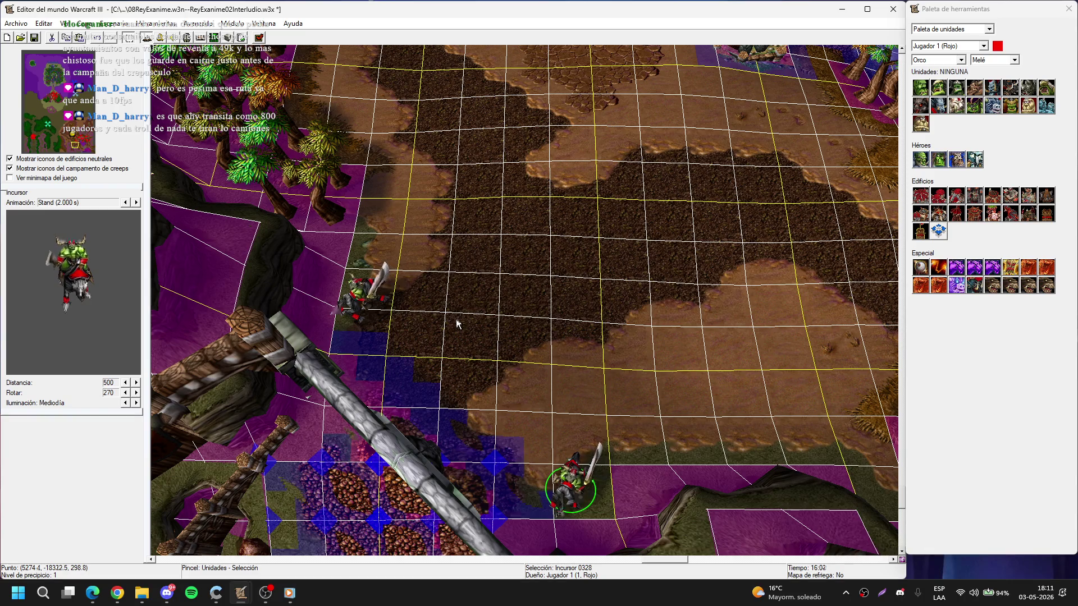
key(Right)
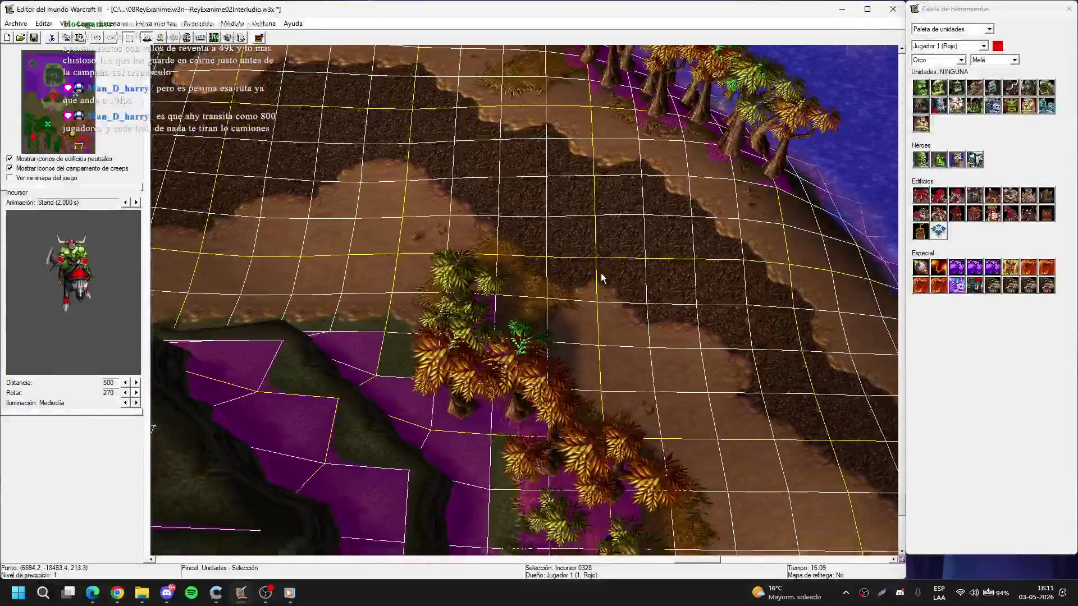
key(Up)
key(Left)
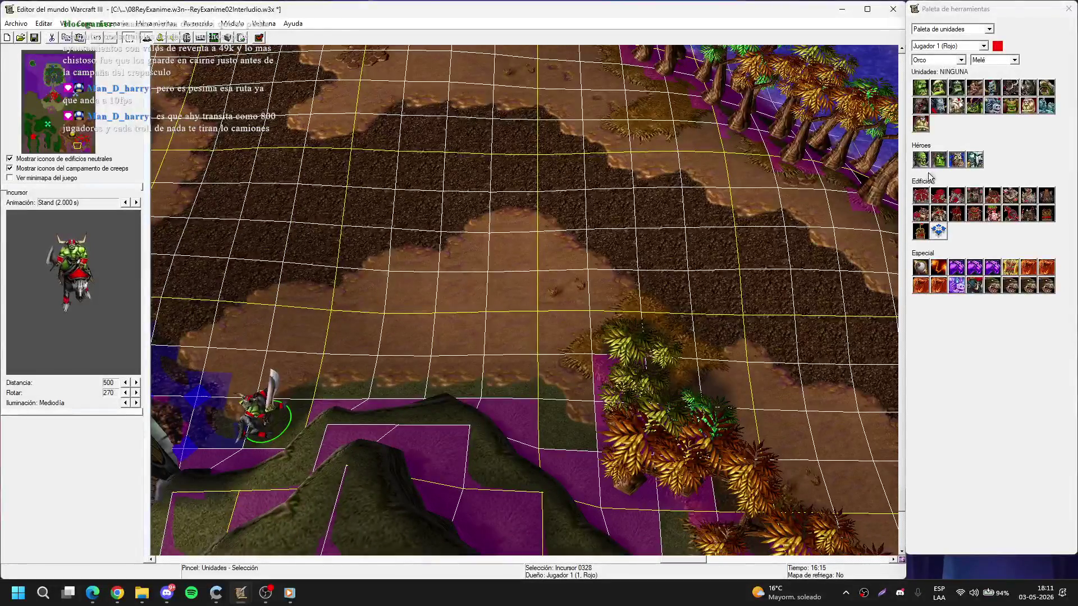
- Place an orc watch tower beside the dirt road
click(957, 212)
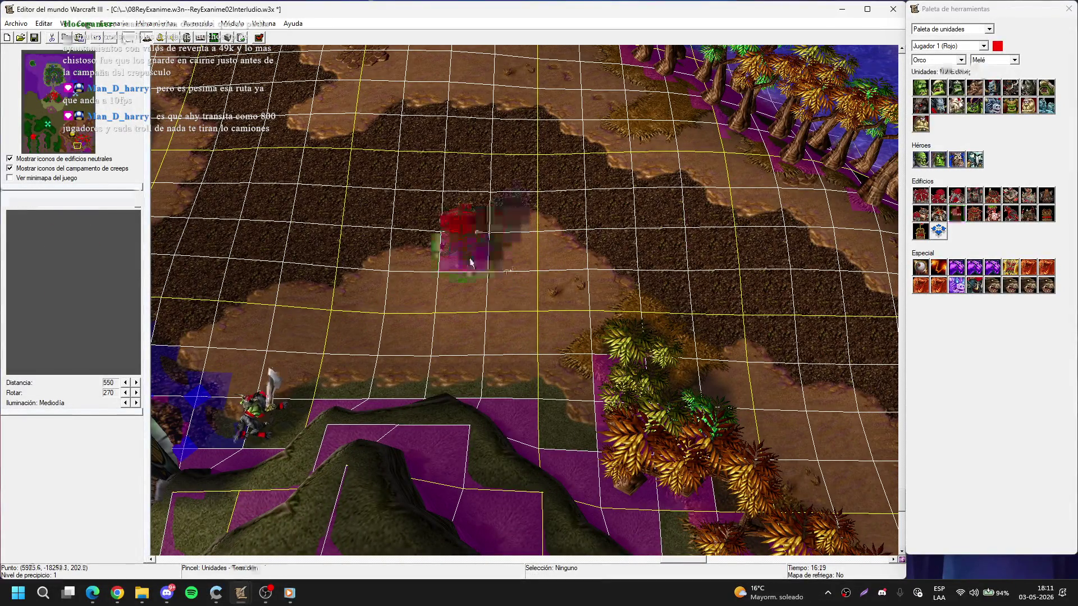
scroll(down, 3)
key(Escape)
key(Up)
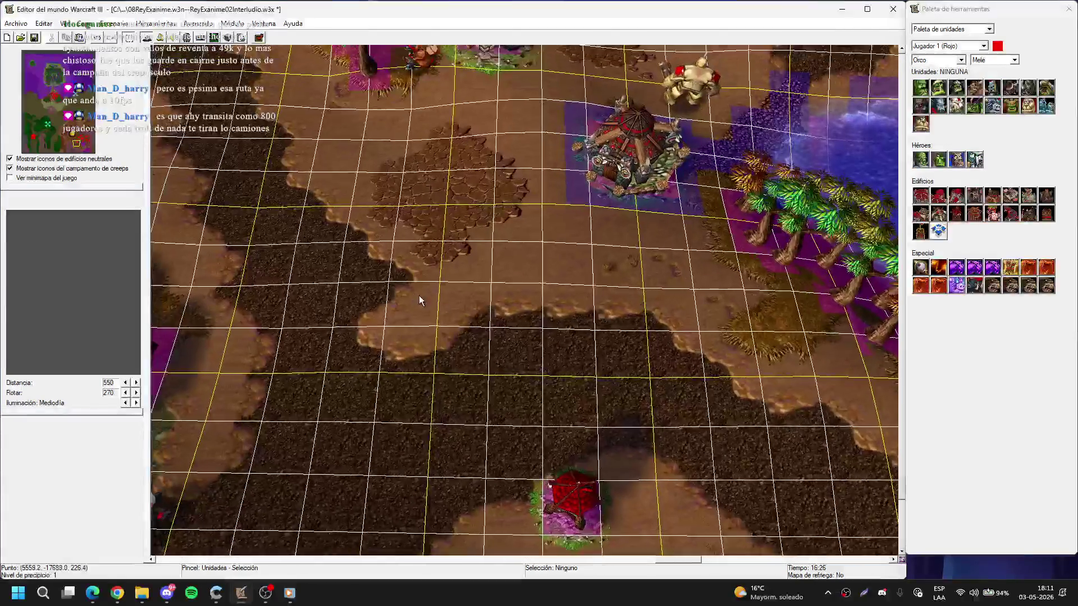
key(space)
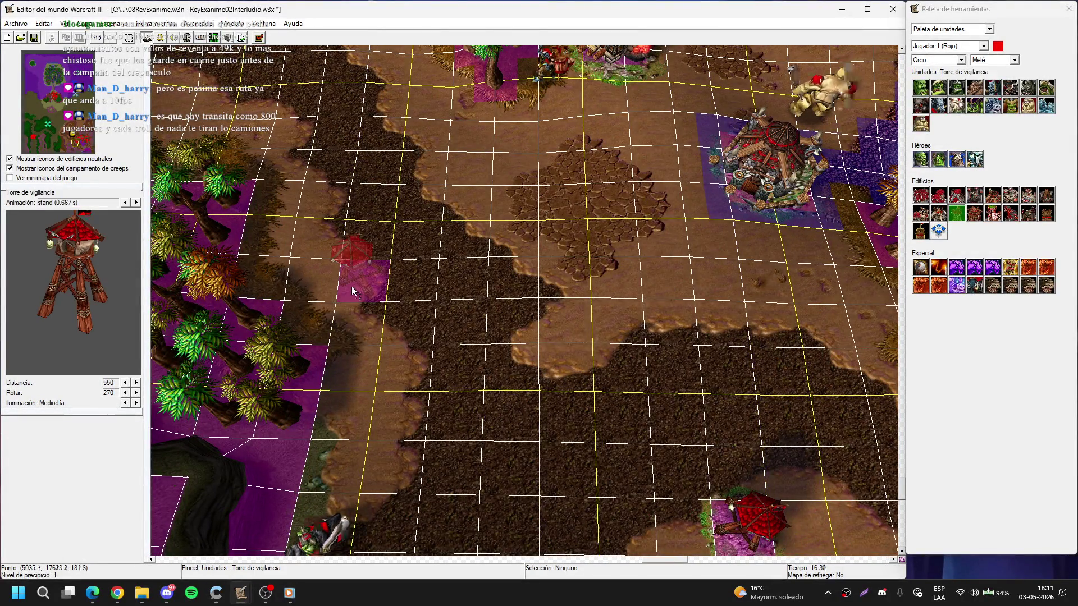
click(351, 285)
key(Escape)
- Place a dragon roost beside the Great Hall
key(Right)
key(Down)
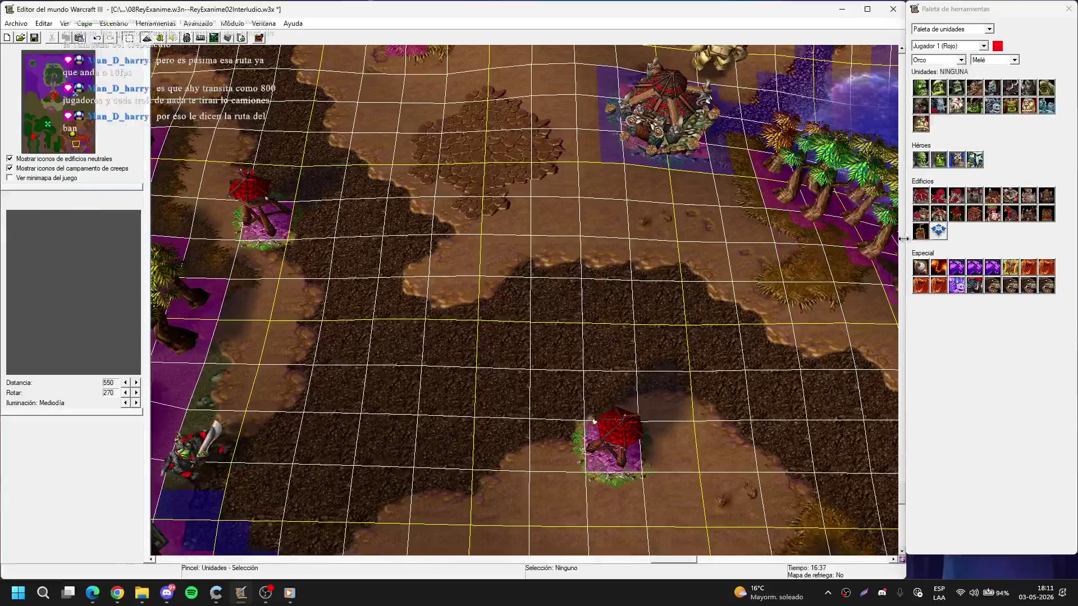
scroll(up, 3)
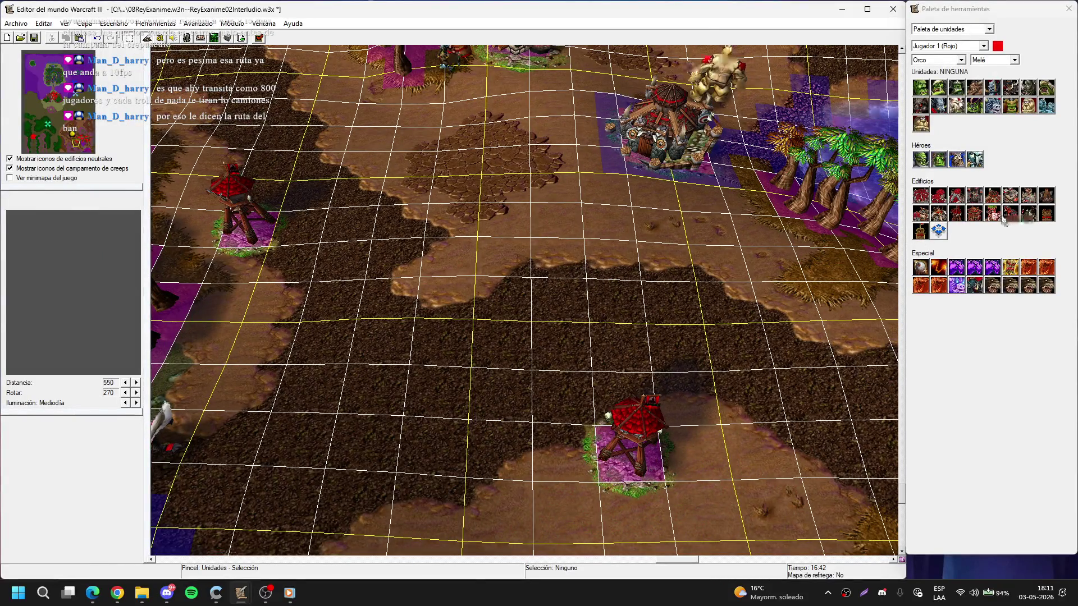
click(1010, 213)
key(Up)
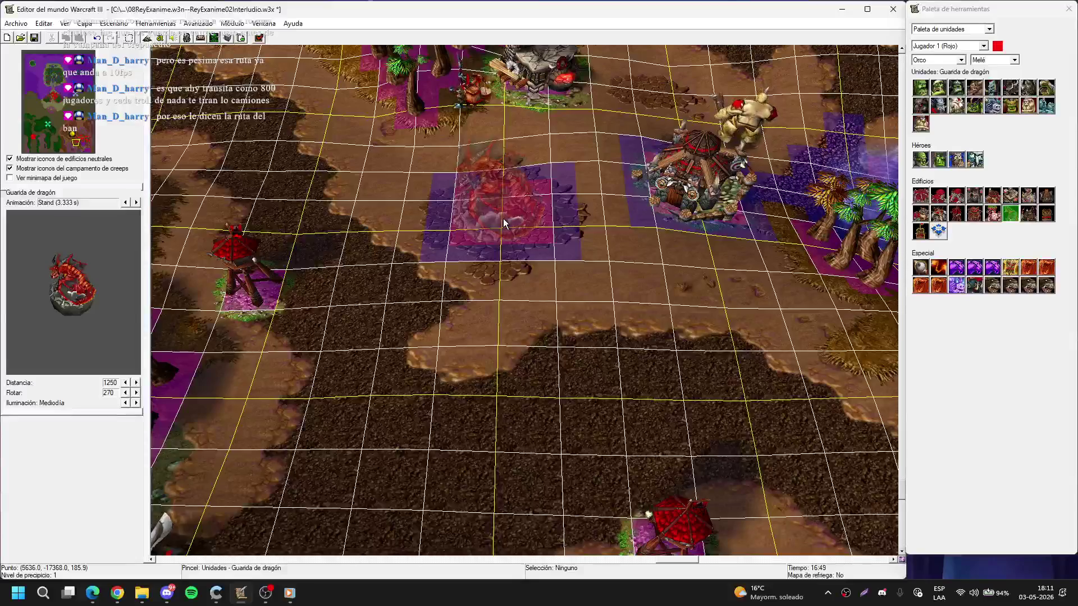
click(503, 217)
key(Escape)
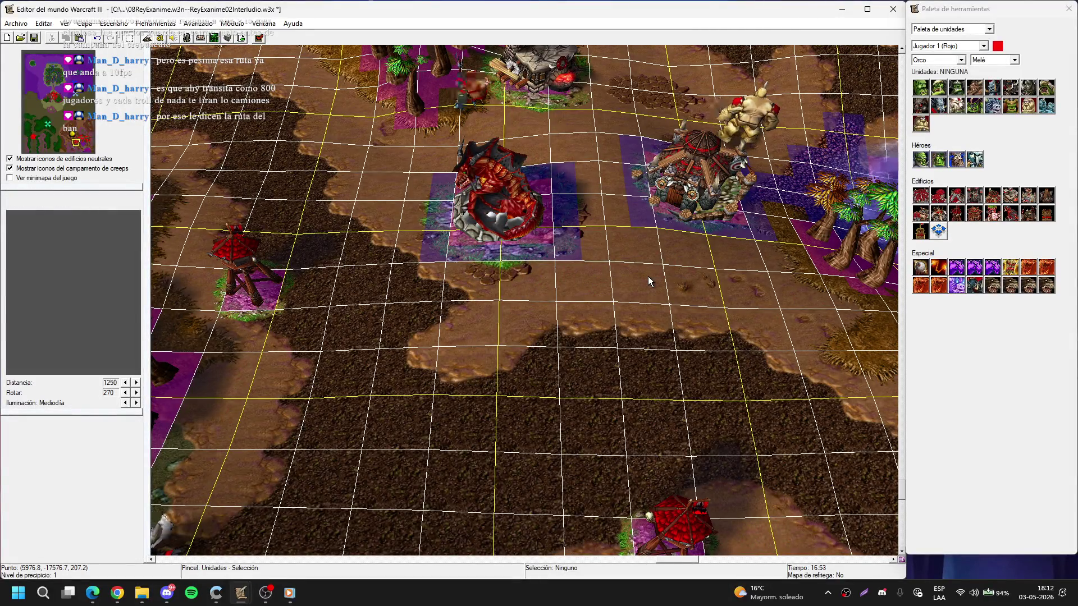
- Select the dragon roost, then clear the selection and pan across the orc base
key(Right)
key(Up)
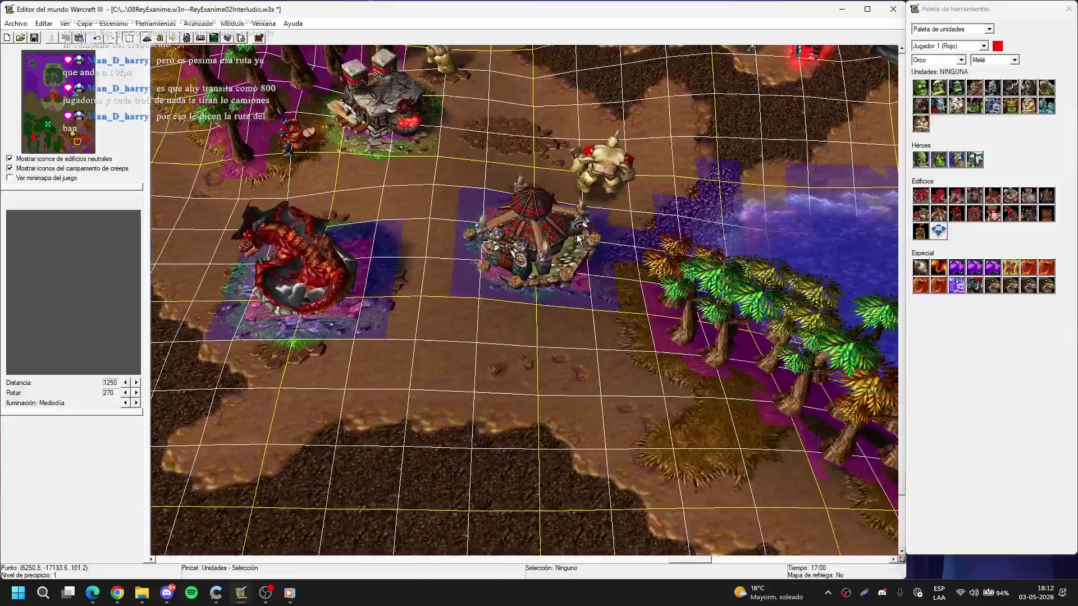
key(Left)
click(513, 262)
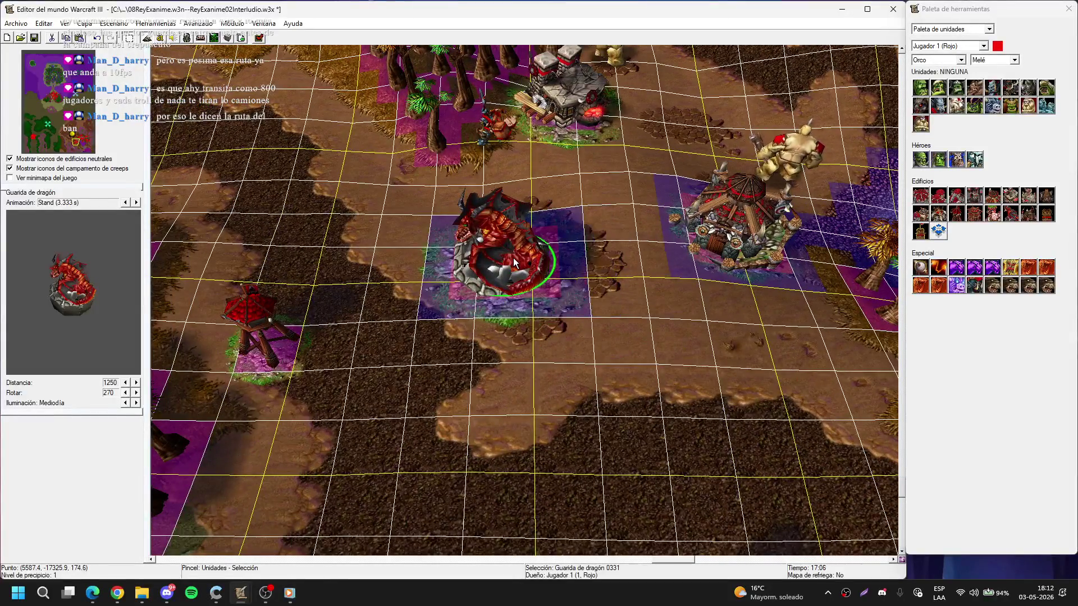
click(592, 380)
drag(592, 379, 524, 350)
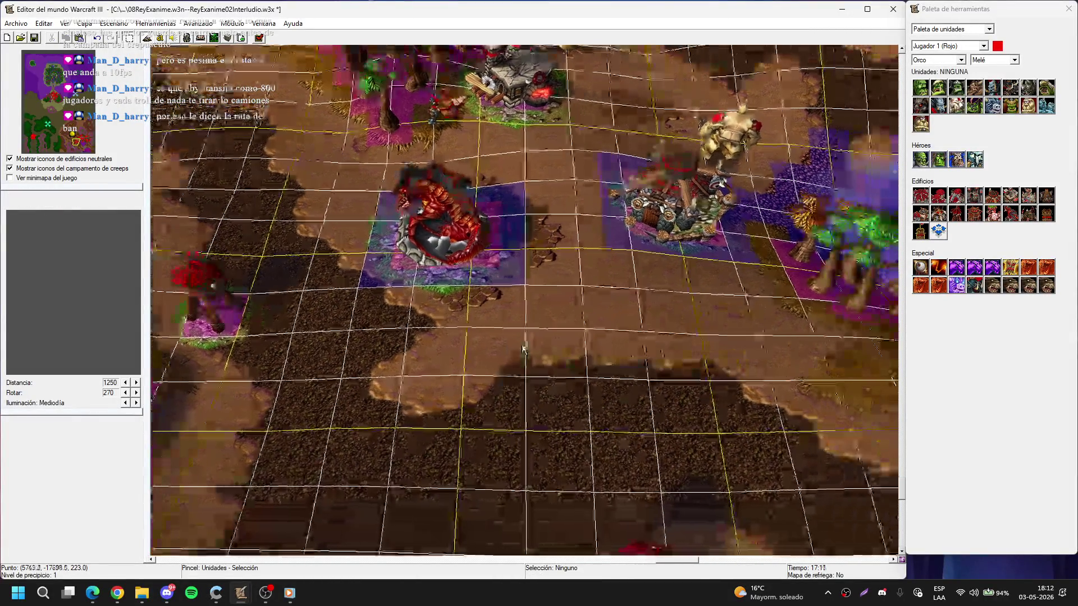
key(Up)
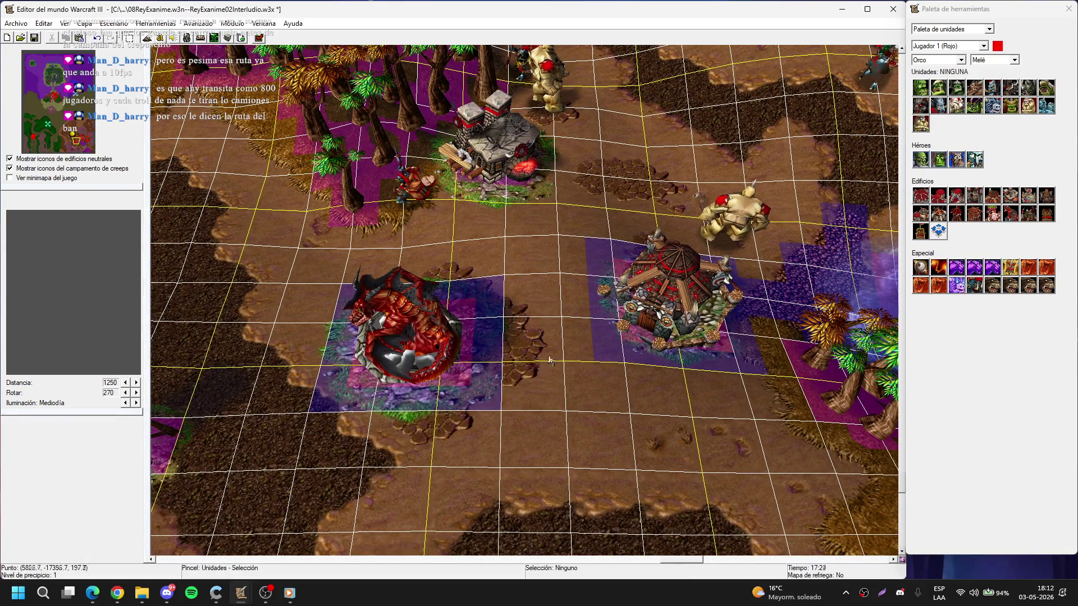
key(Down)
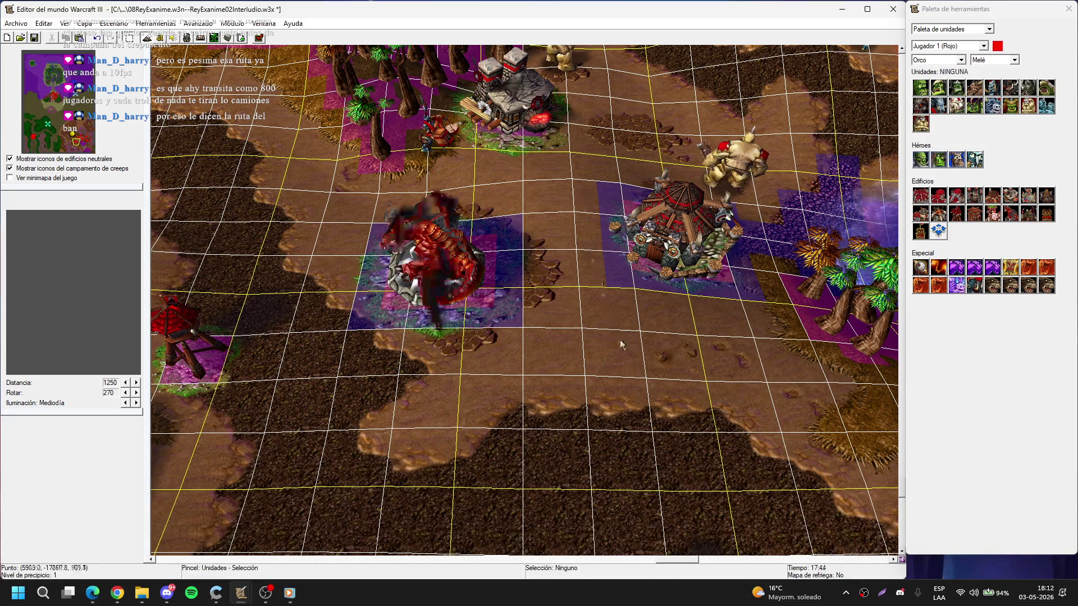
key(Down)
key(Right)
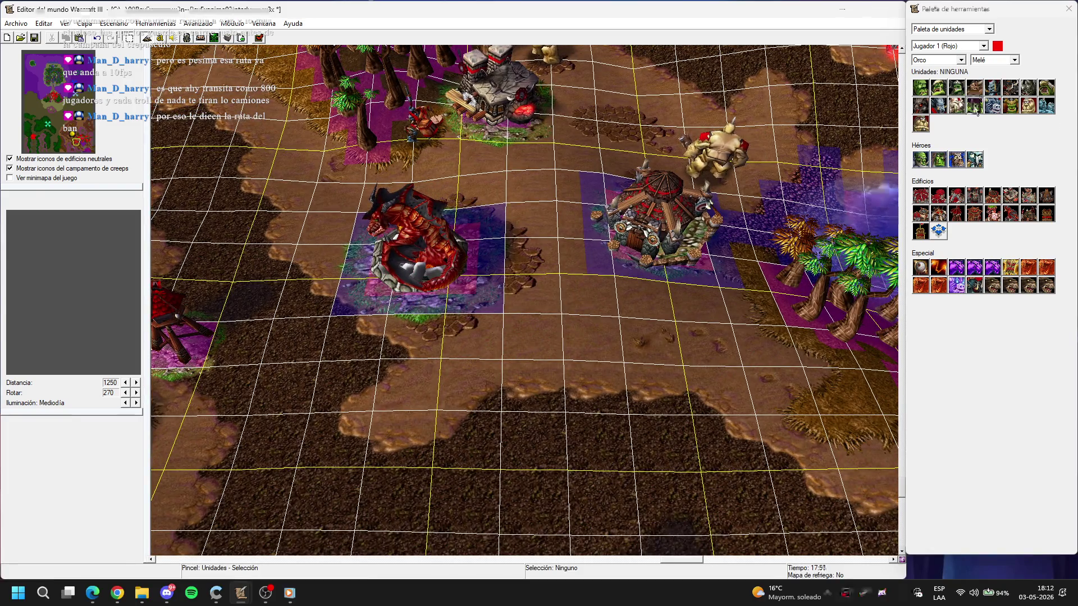
- Choose the orc warlock (Brujo orco) as the unit to place
click(974, 106)
scroll(up, 3)
scroll(up, 3)
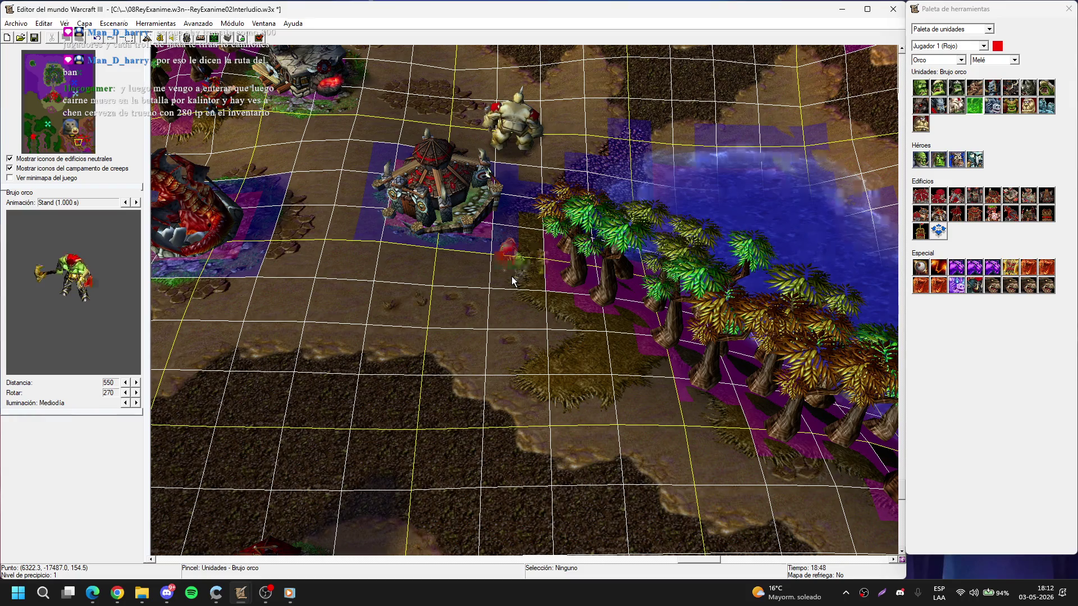
- Raise the terrain under the large armoured orc unit at brush size 3, then smooth it
key(Escape)
scroll(up, 3)
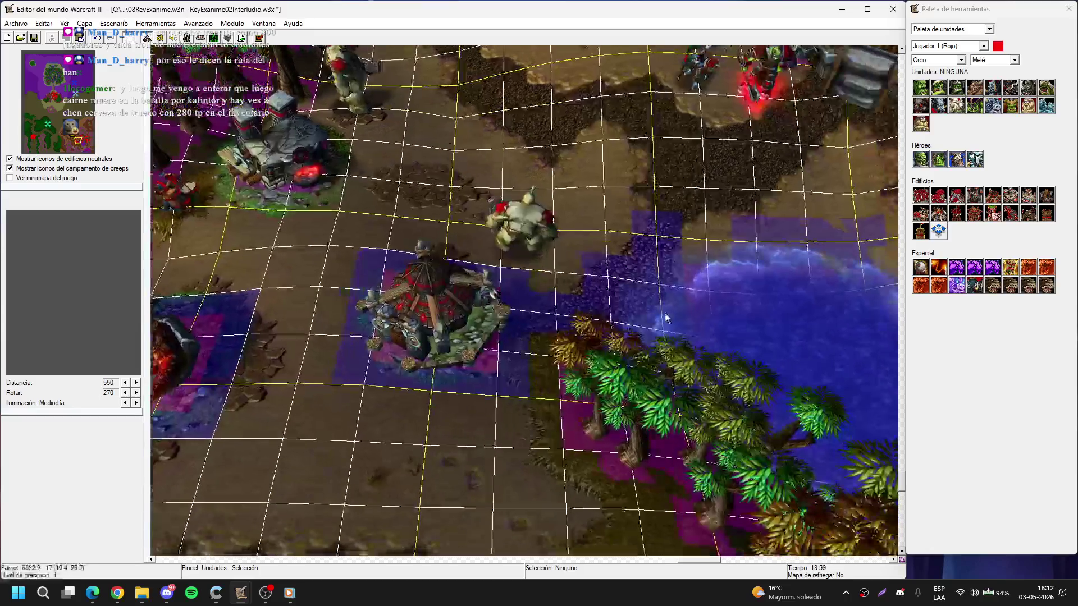
key(t)
drag(536, 343, 530, 154)
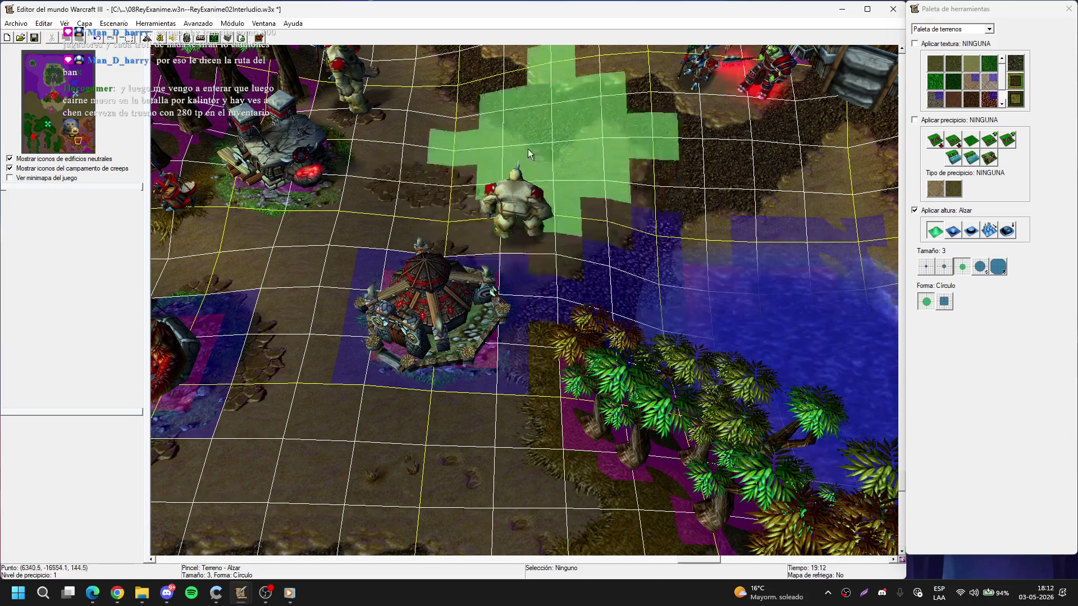
scroll(down, 3)
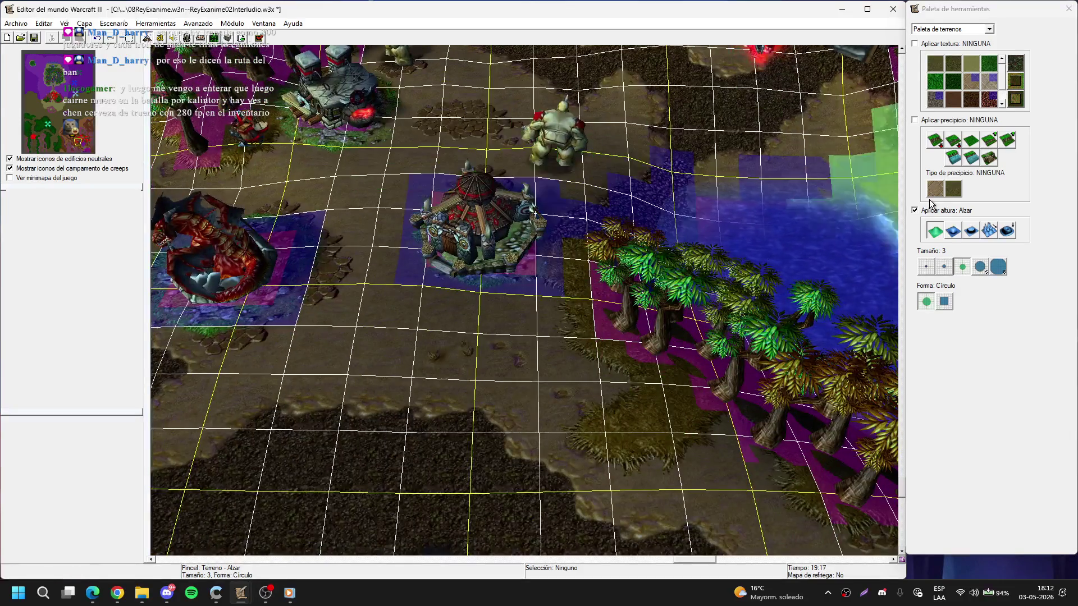
click(1007, 231)
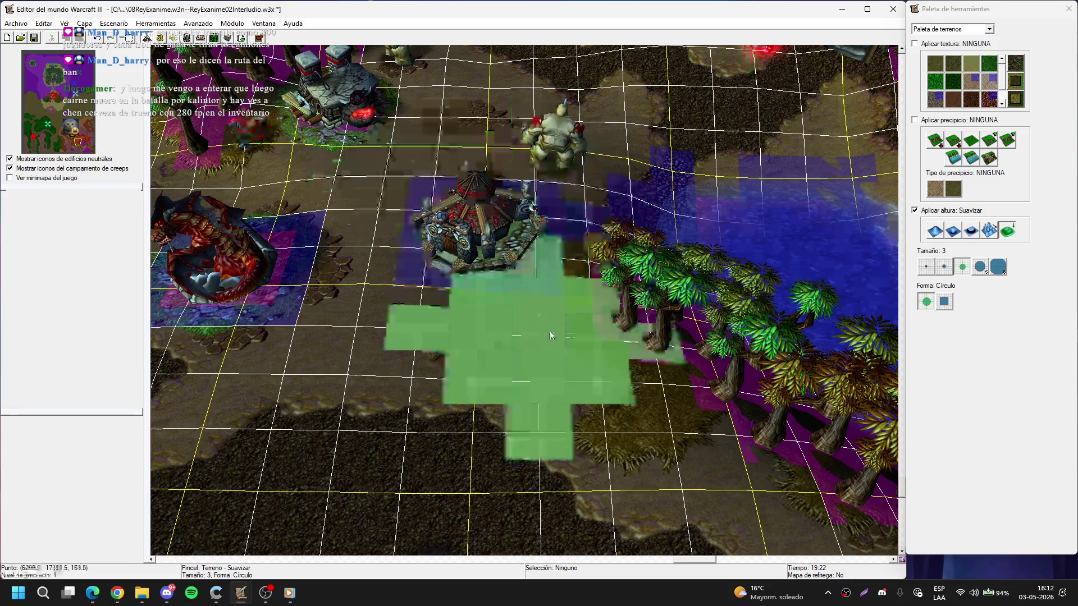
drag(550, 335, 490, 209)
key(u)
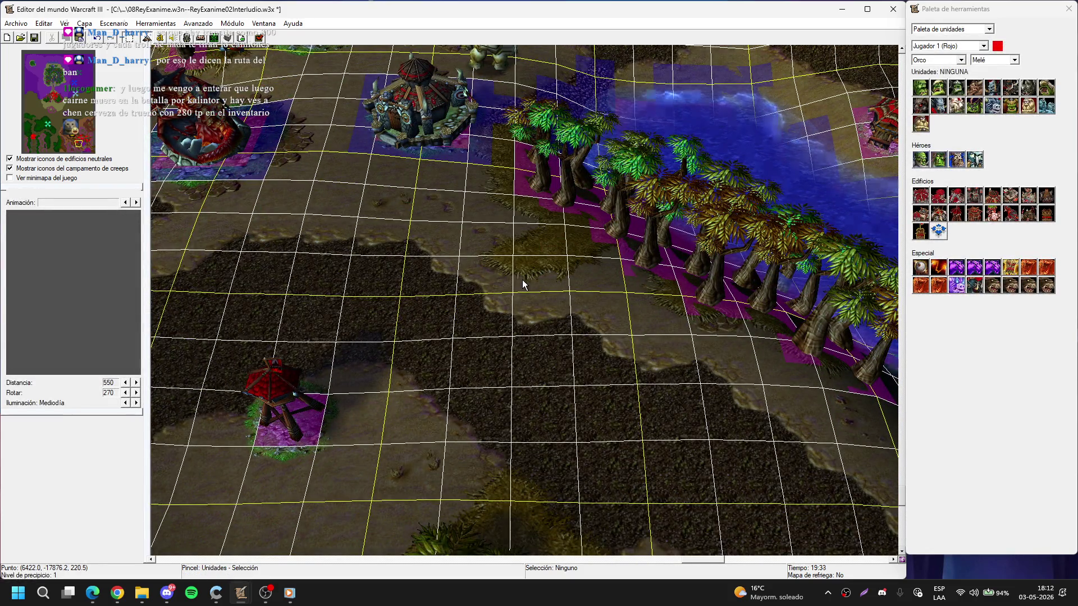
- Place an Orco espacial beside each of two watch towers, then set the player to Neutral pasivo
click(1011, 107)
scroll(up, 3)
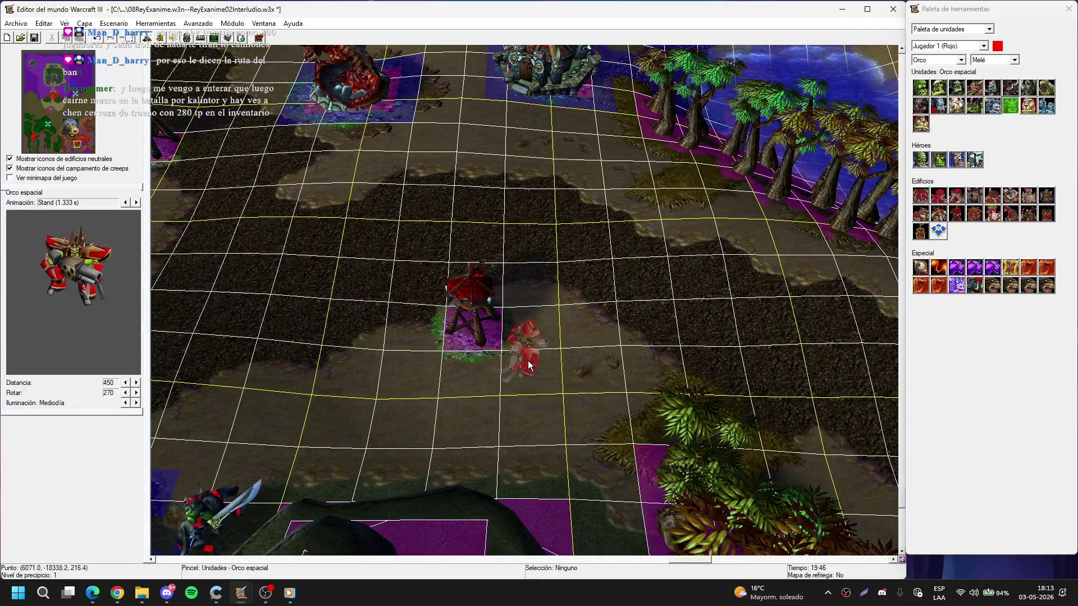
click(527, 365)
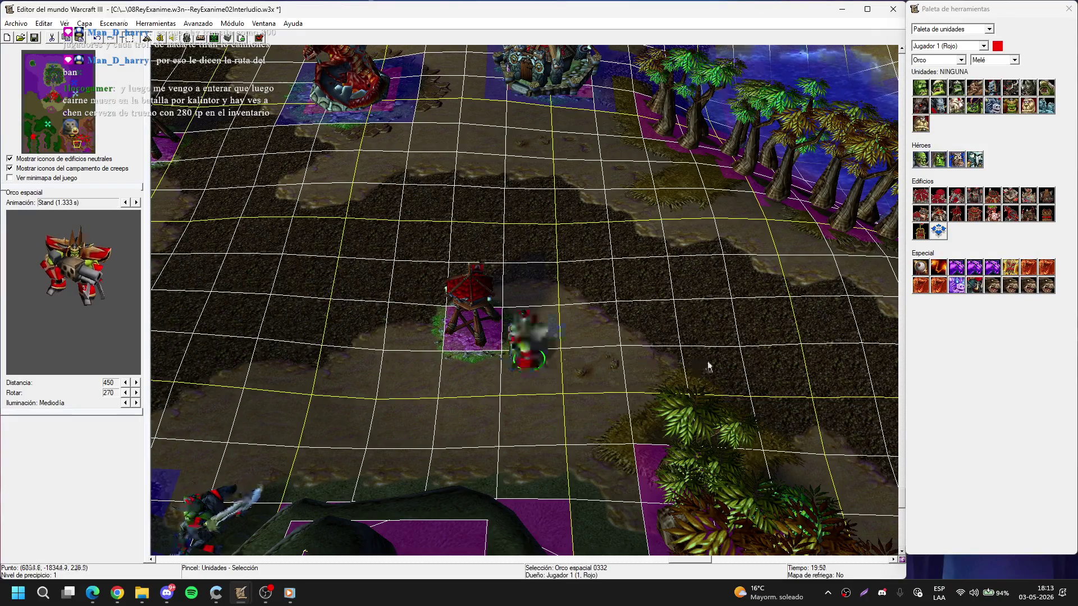
key(Up)
key(Left)
click(416, 264)
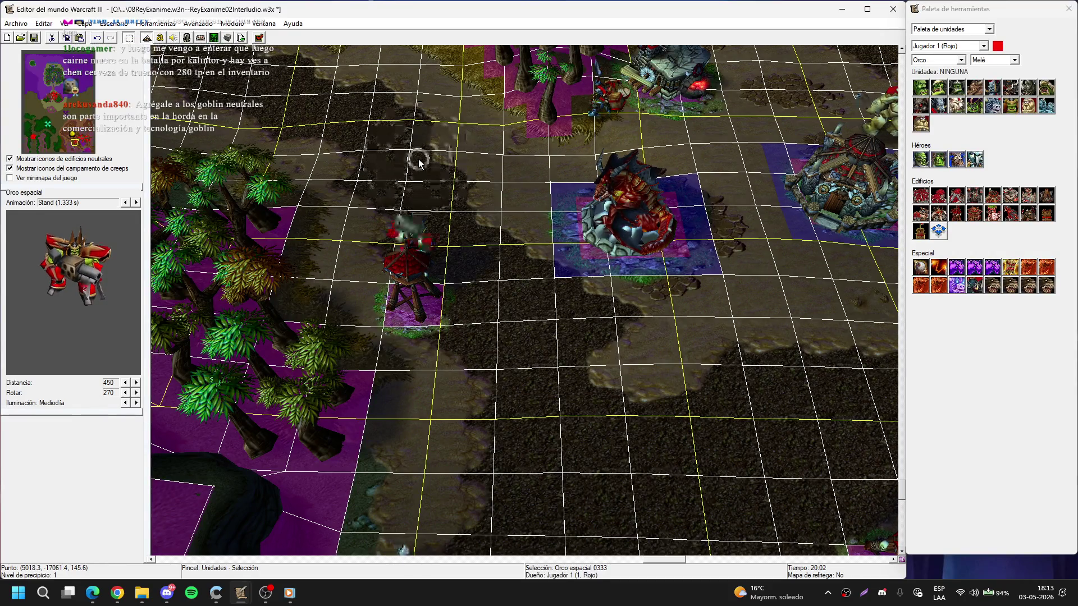
key(Right)
key(Right)
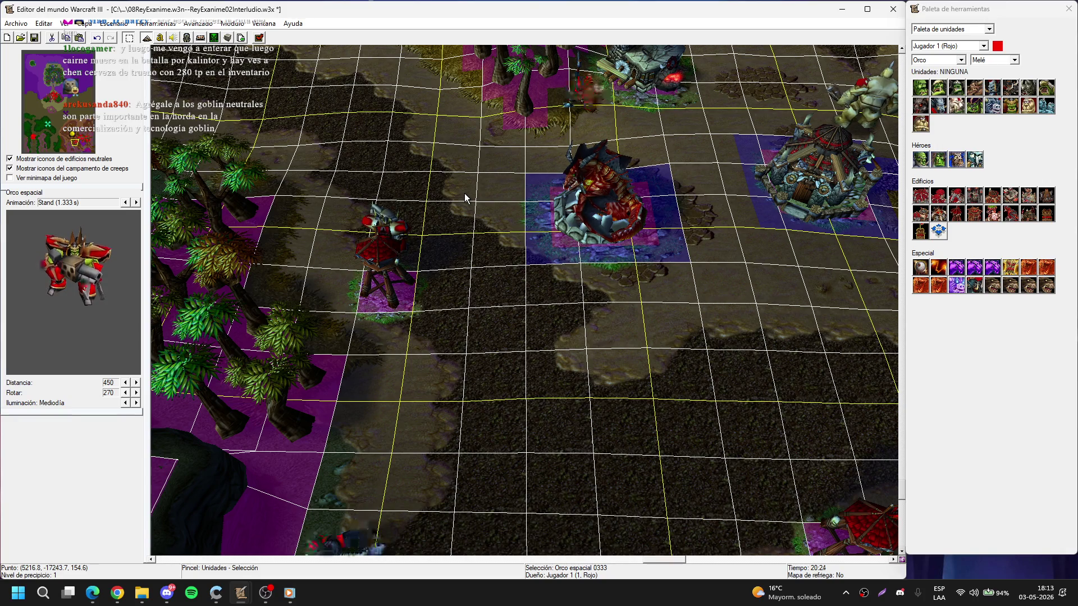
click(954, 46)
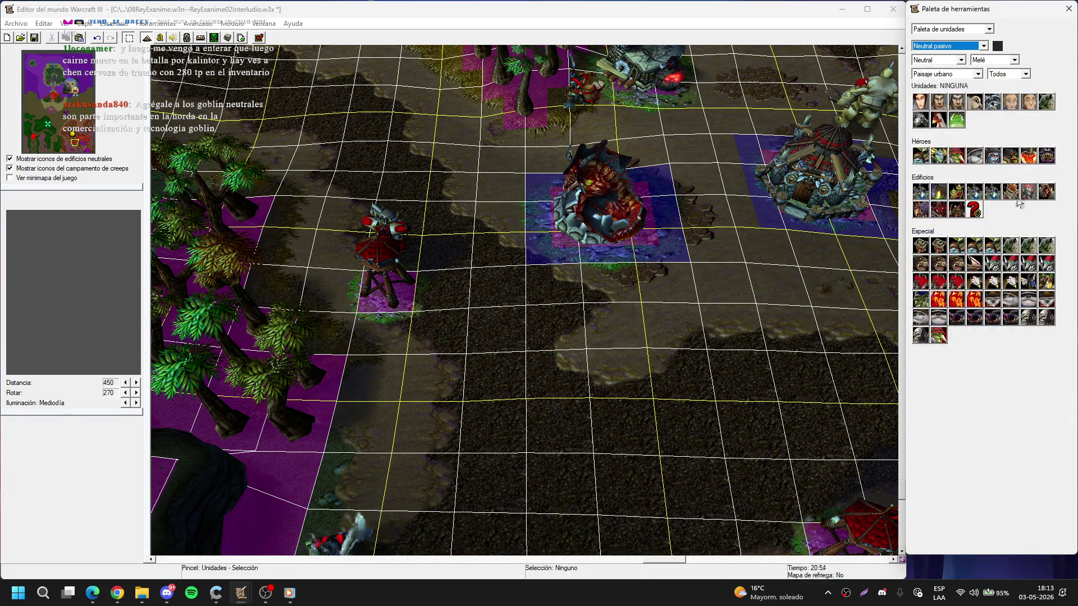
- Place a Neutral pasivo Laboratorio Goblin beside the rocks and select it
click(1010, 192)
scroll(down, 3)
drag(353, 238, 519, 208)
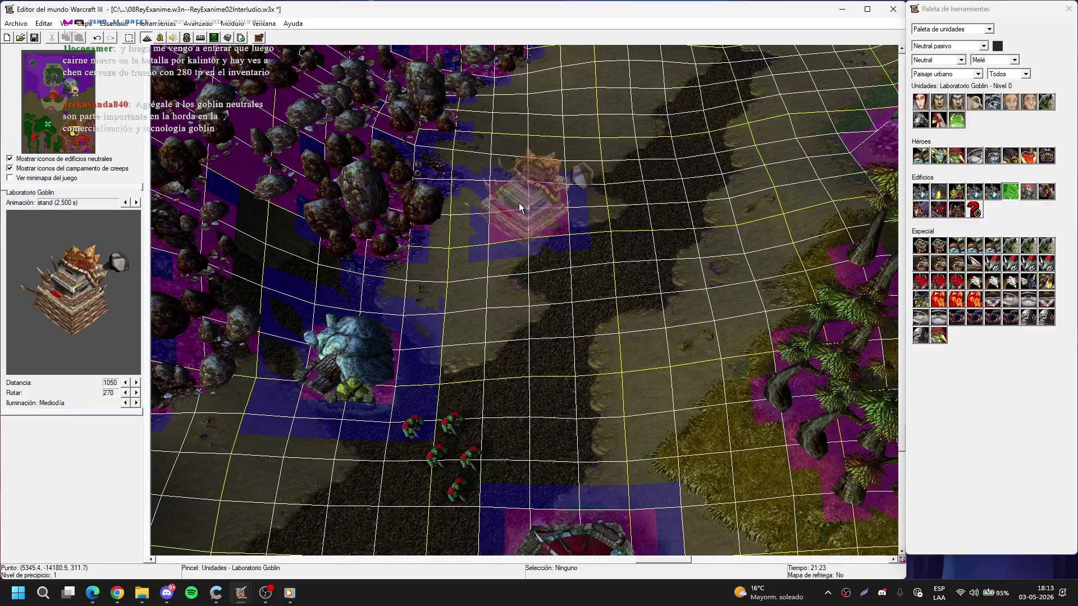
click(536, 204)
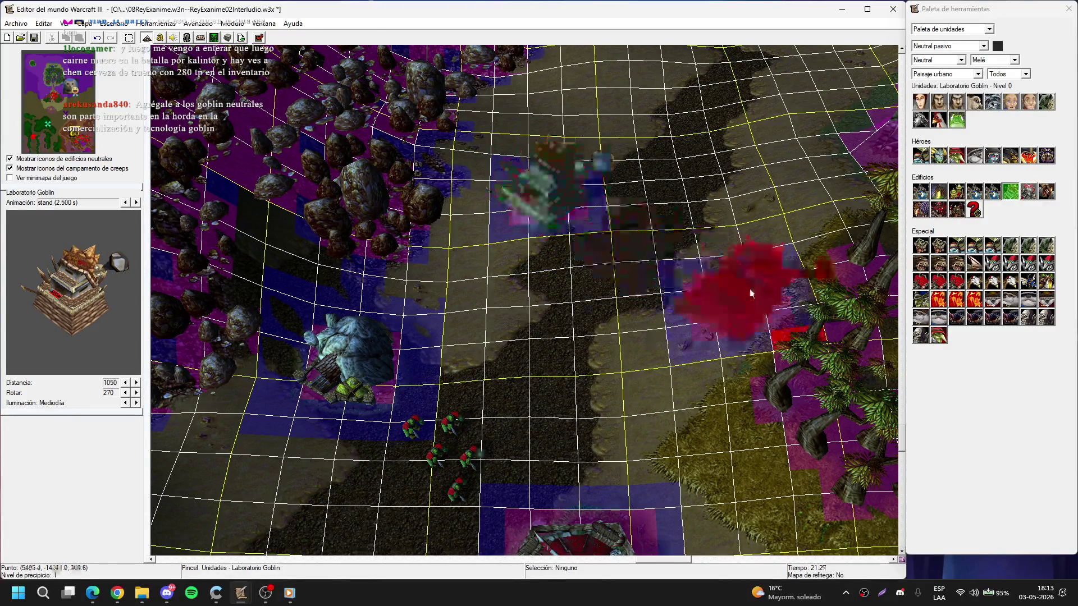
right_click(723, 297)
click(386, 294)
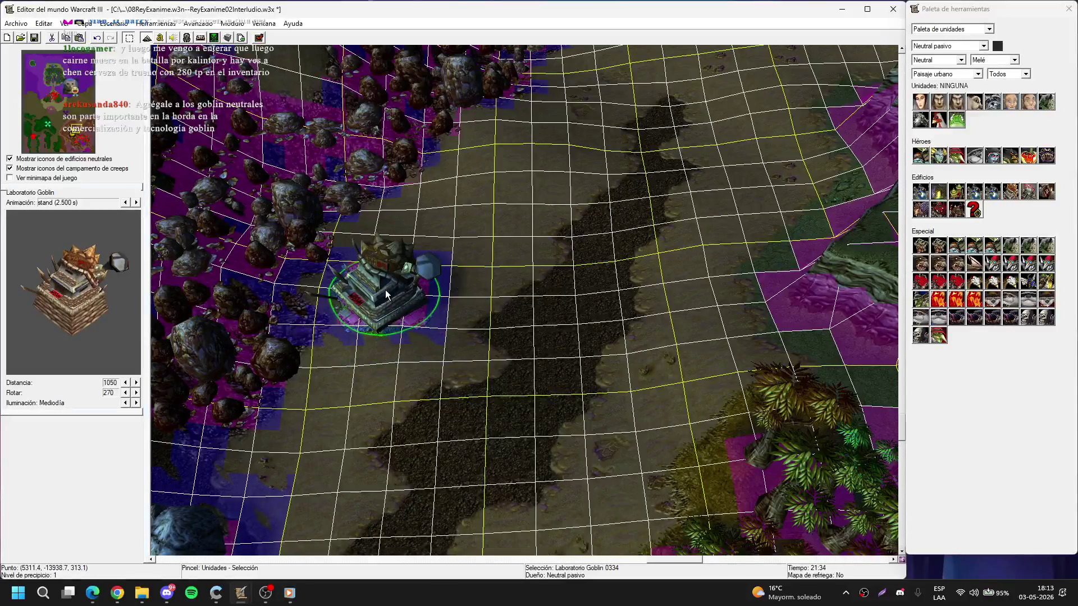
key(Up)
key(Up)
key(Up)
- Paint patches of Hierba grass at brush size 2 on the ground up to the hill
key(t)
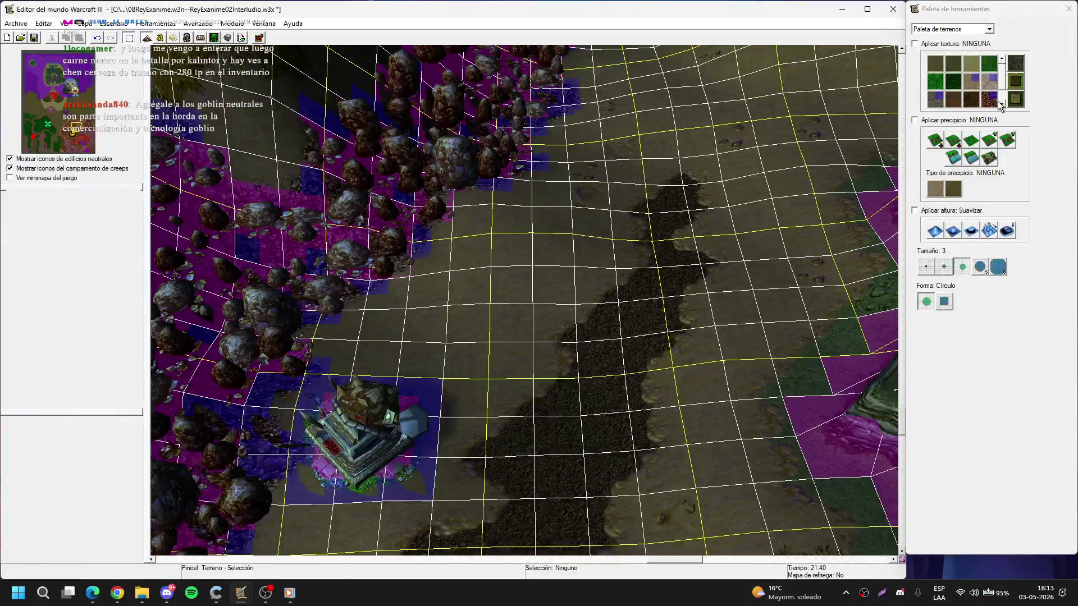
click(1001, 104)
click(989, 99)
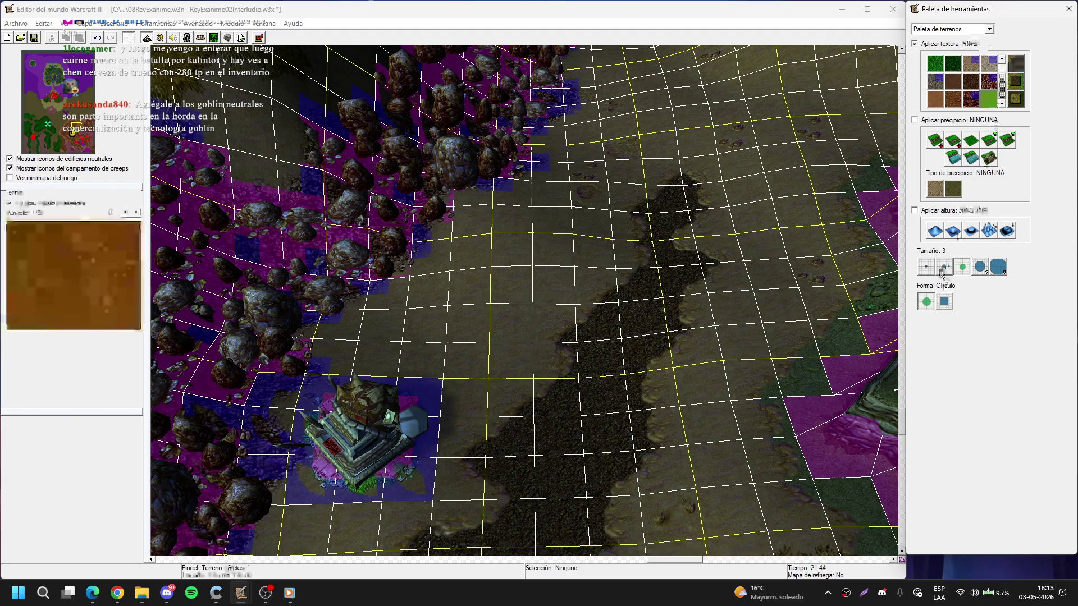
click(943, 267)
click(446, 297)
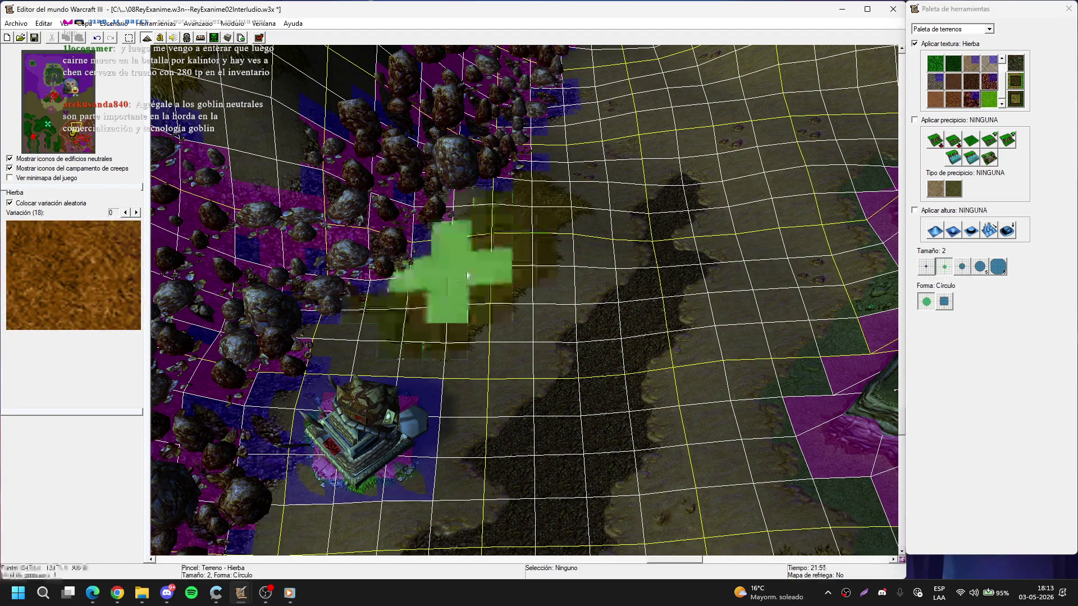
key(Up)
key(Right)
click(526, 168)
key(Up)
key(Up)
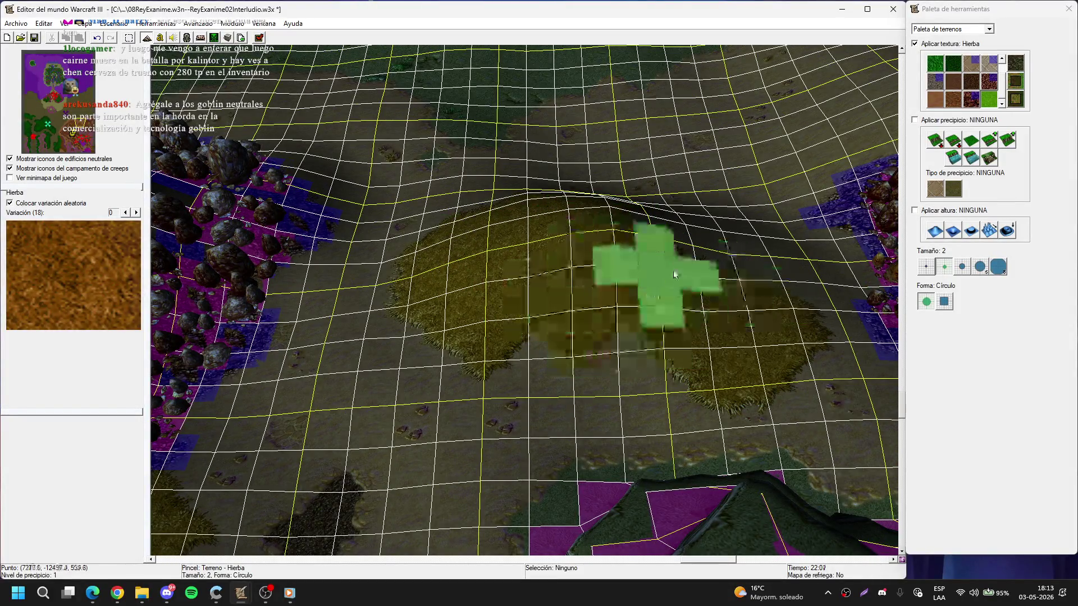
- Paint Barrens tree walls (Pared de árboles de Terreno árido) at size 2 around the hill
key(d)
click(951, 59)
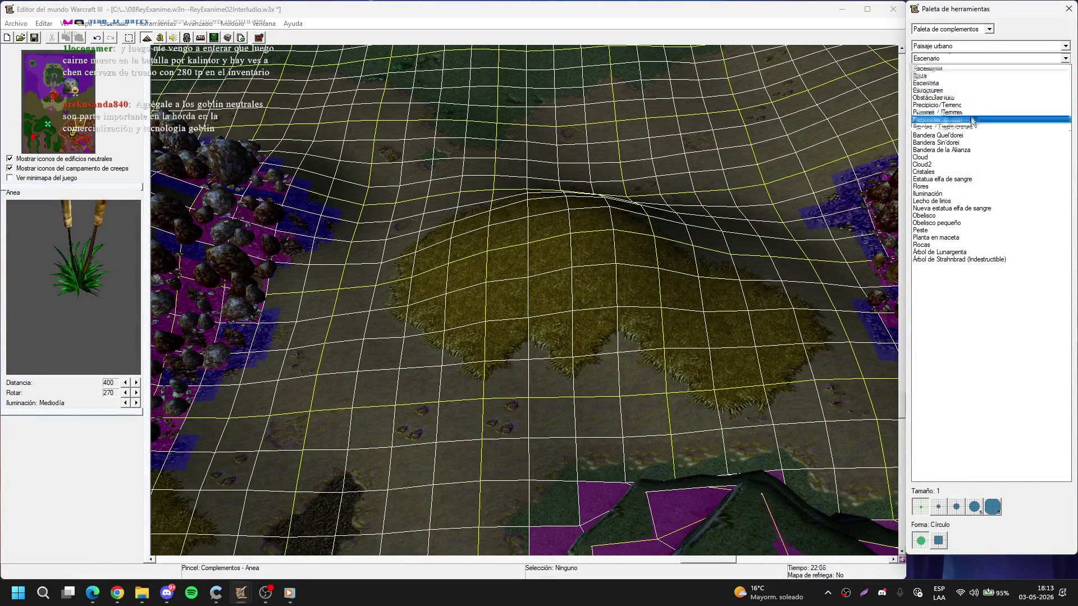
click(987, 131)
drag(987, 130, 976, 91)
click(950, 46)
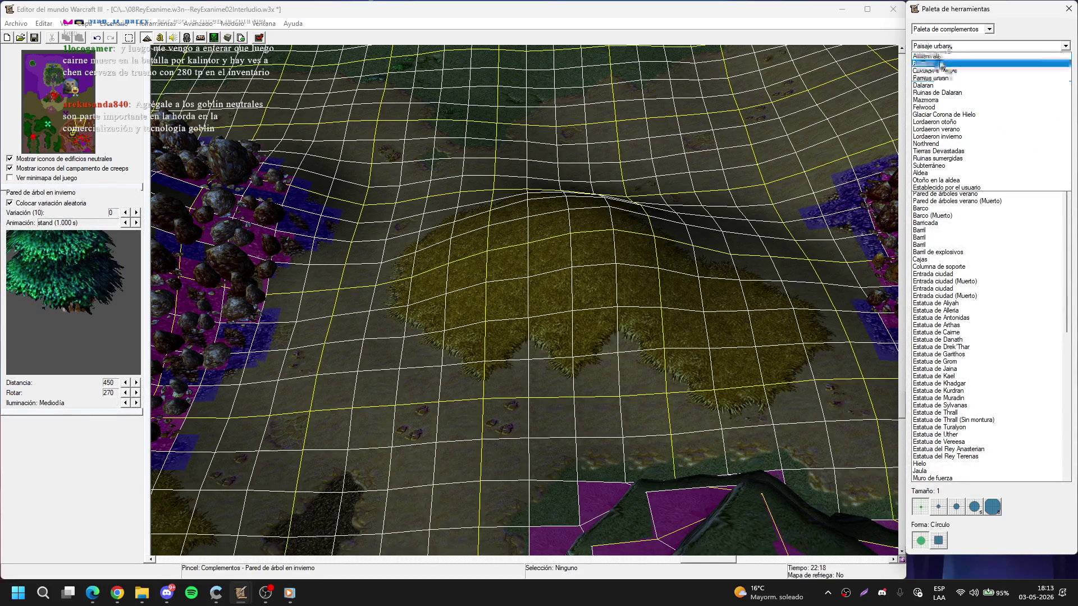
click(932, 63)
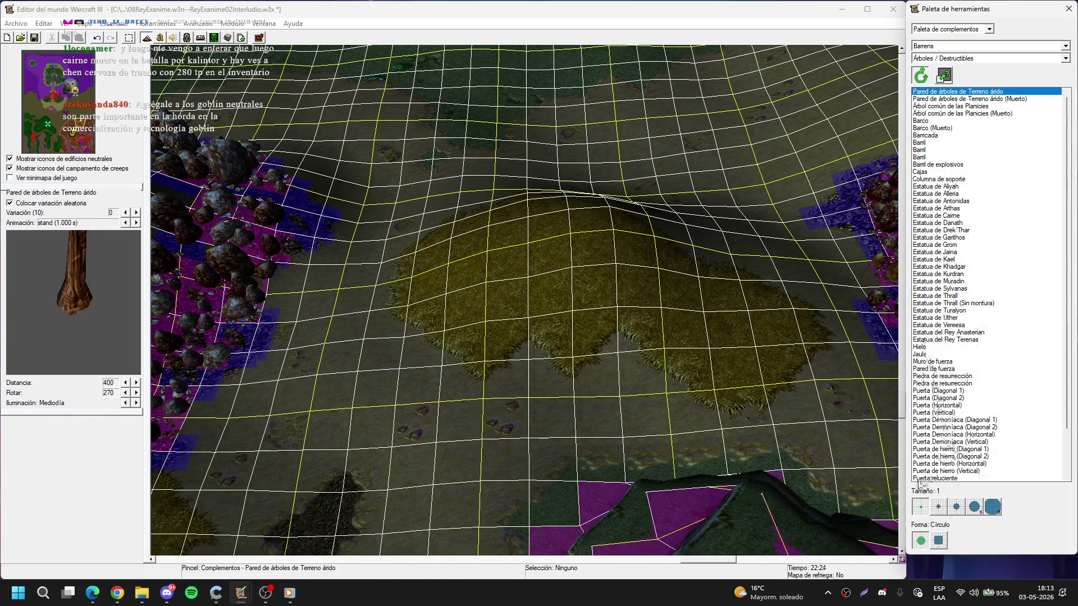
click(938, 508)
scroll(up, 3)
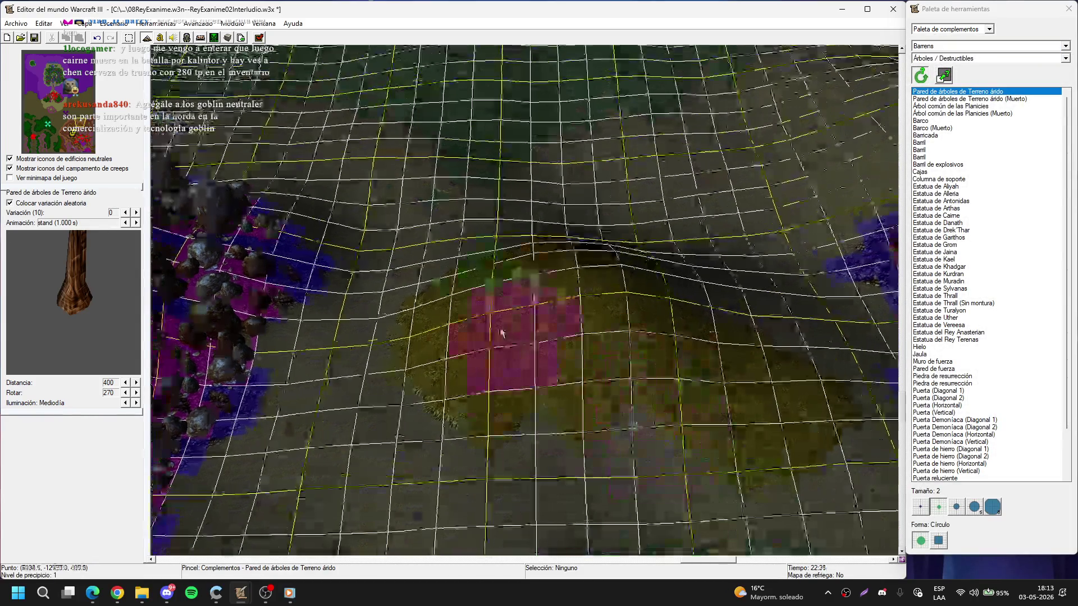
drag(486, 299, 554, 337)
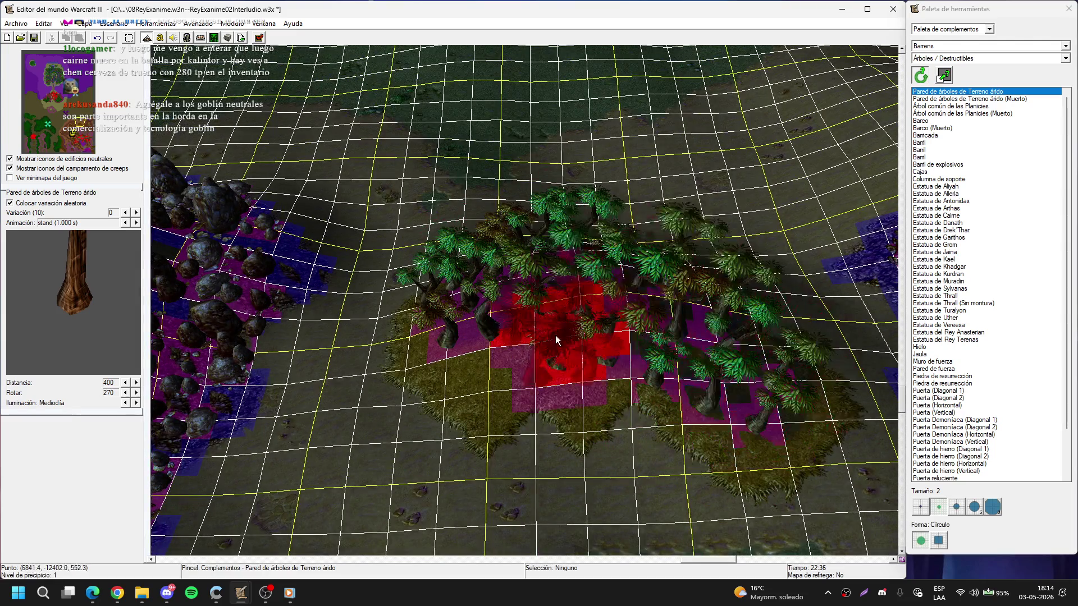
key(Down)
drag(592, 187, 564, 235)
right_click(679, 268)
key(Down)
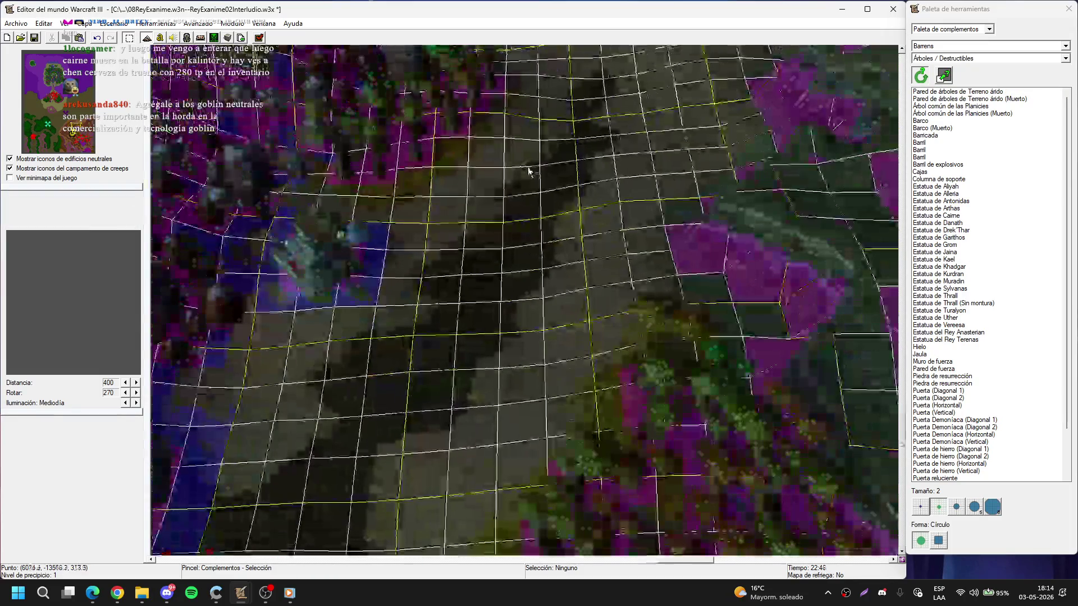
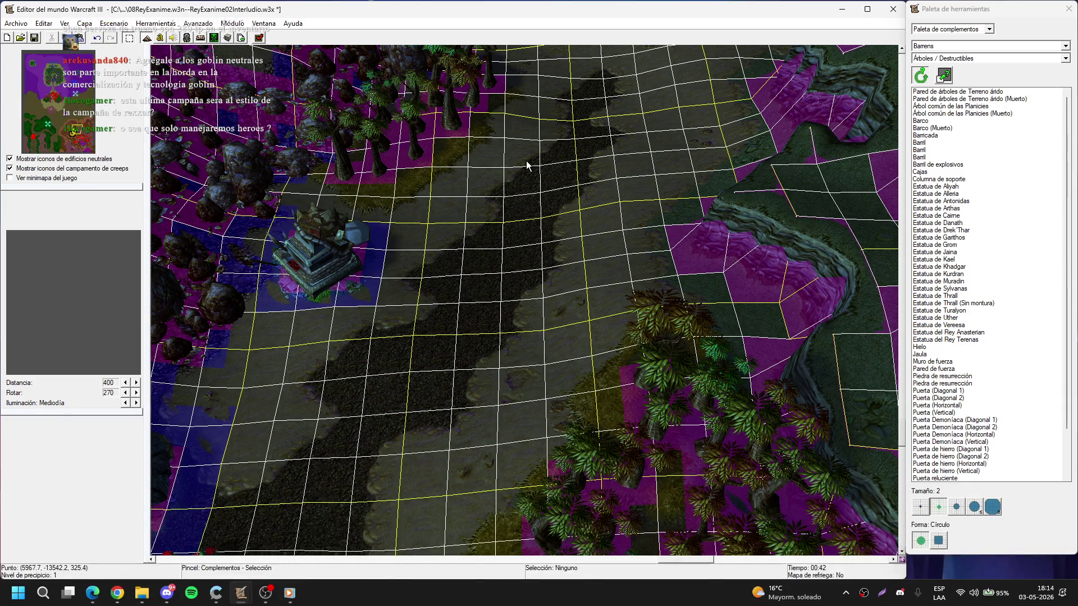
- Pan across the tree-wall area toward the Goblin Laboratory, briefly selecting some tree walls
key(Down)
key(Down)
key(Down)
key(Right)
key(Right)
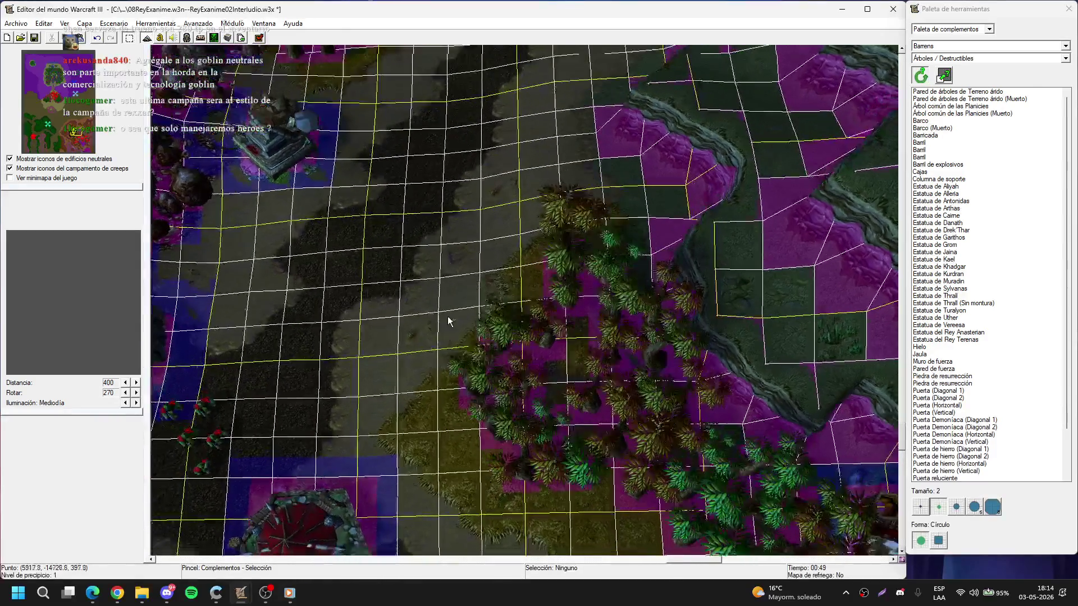
drag(432, 323, 562, 382)
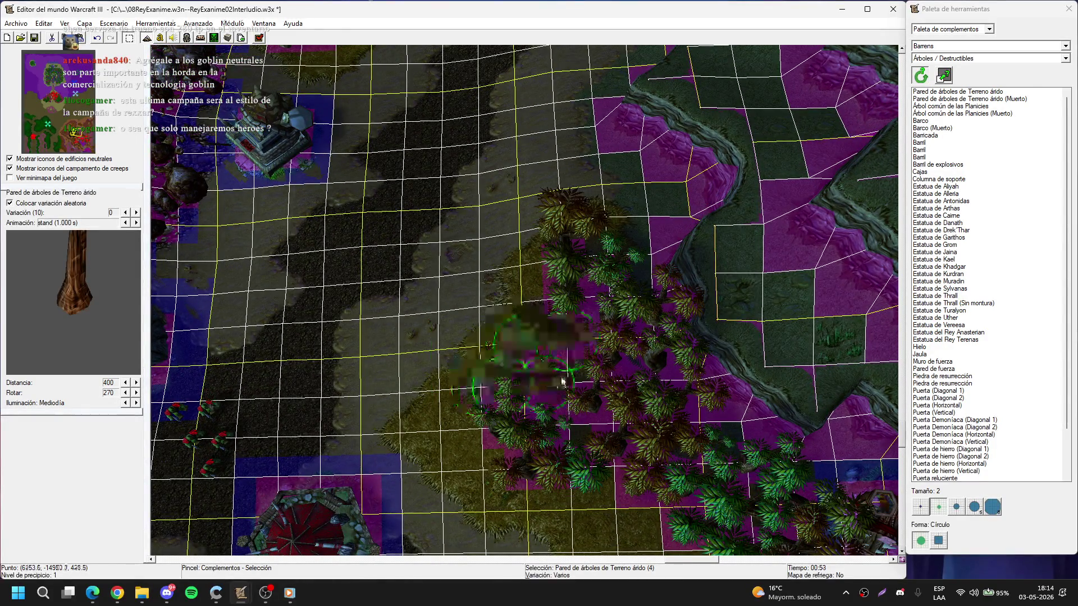
key(Down)
key(Right)
click(537, 361)
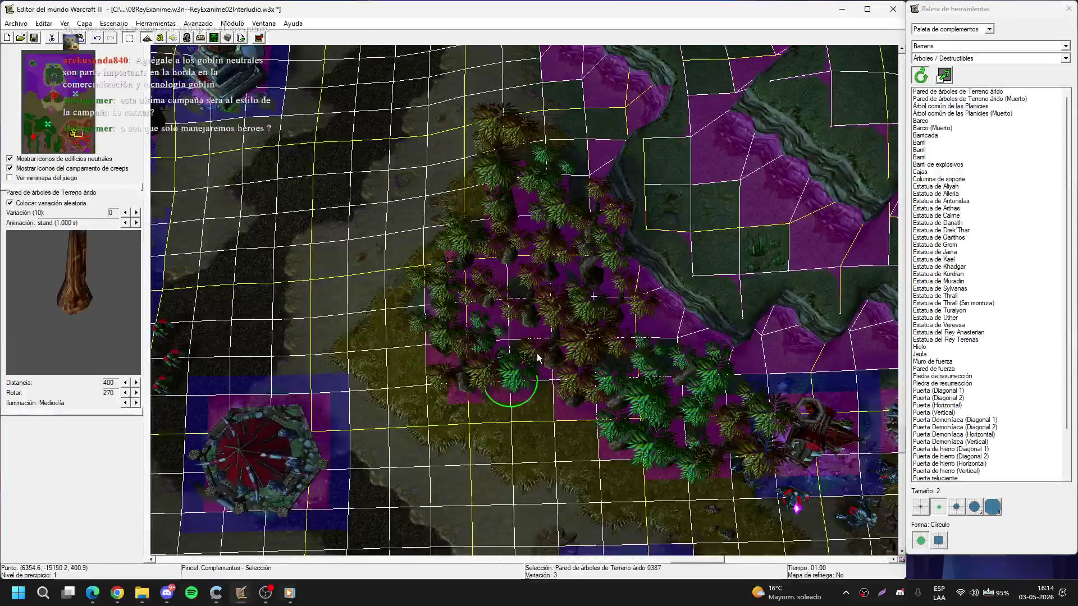
key(Down)
key(Right)
click(529, 272)
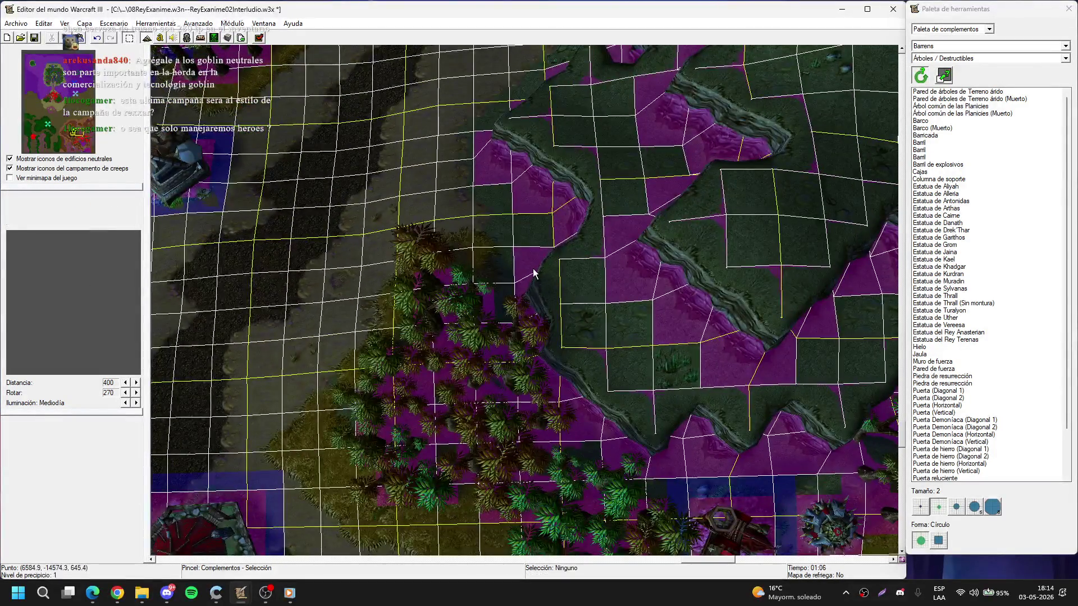
key(Down)
key(Right)
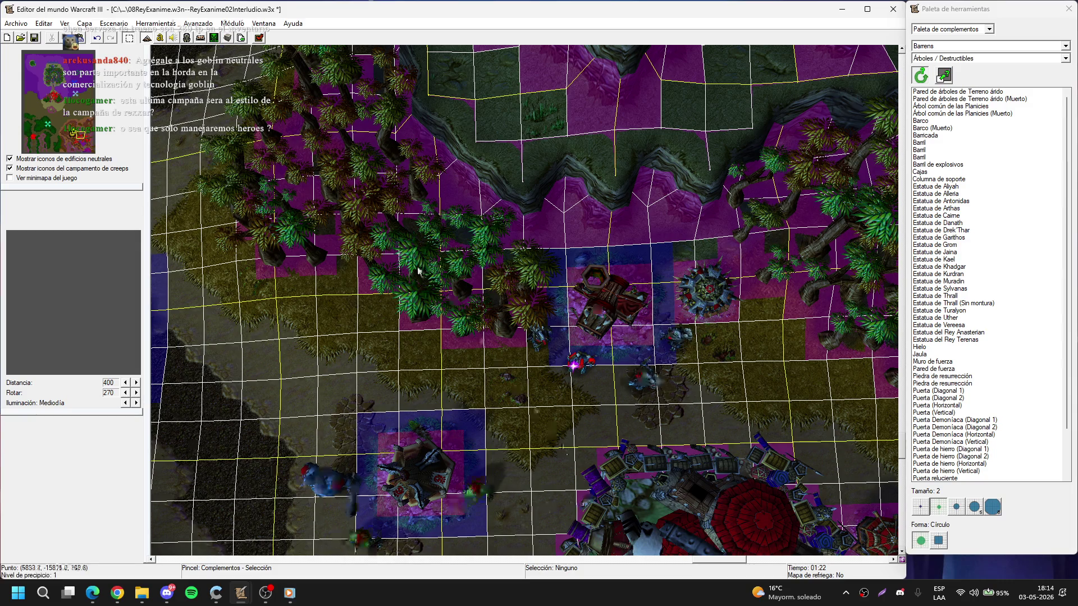
scroll(up, 3)
scroll(down, 3)
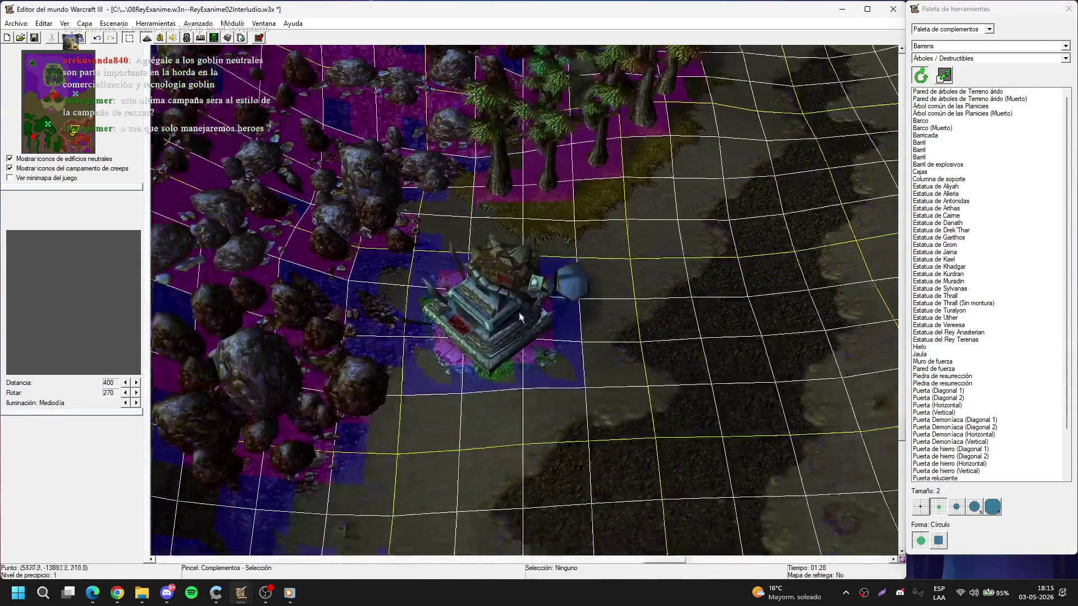
- Shift the Goblin Laboratory slightly up on the map
click(503, 319)
drag(503, 318, 499, 254)
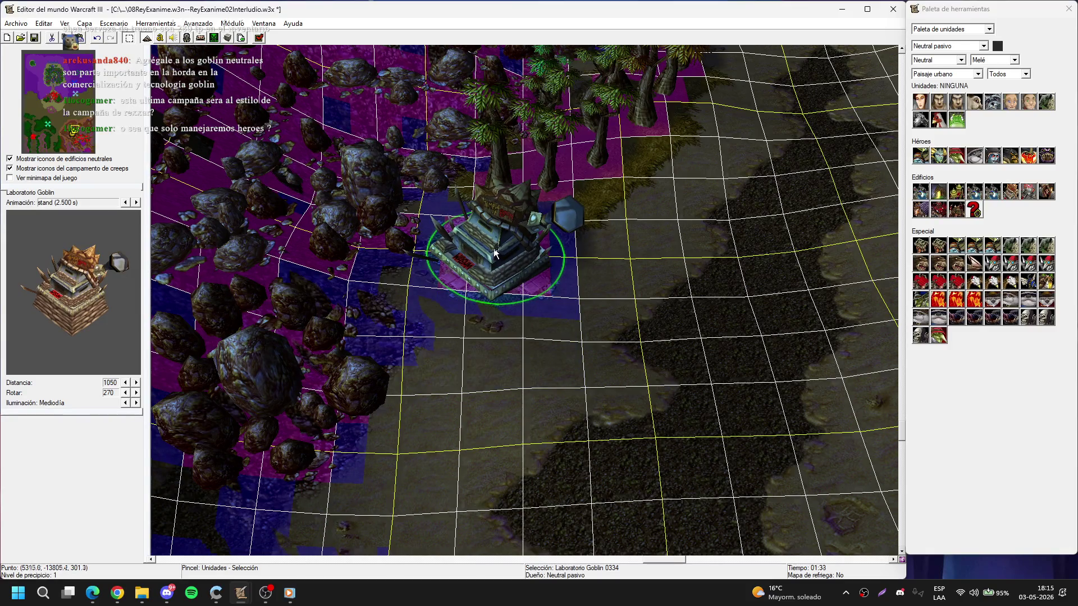
right_click(584, 371)
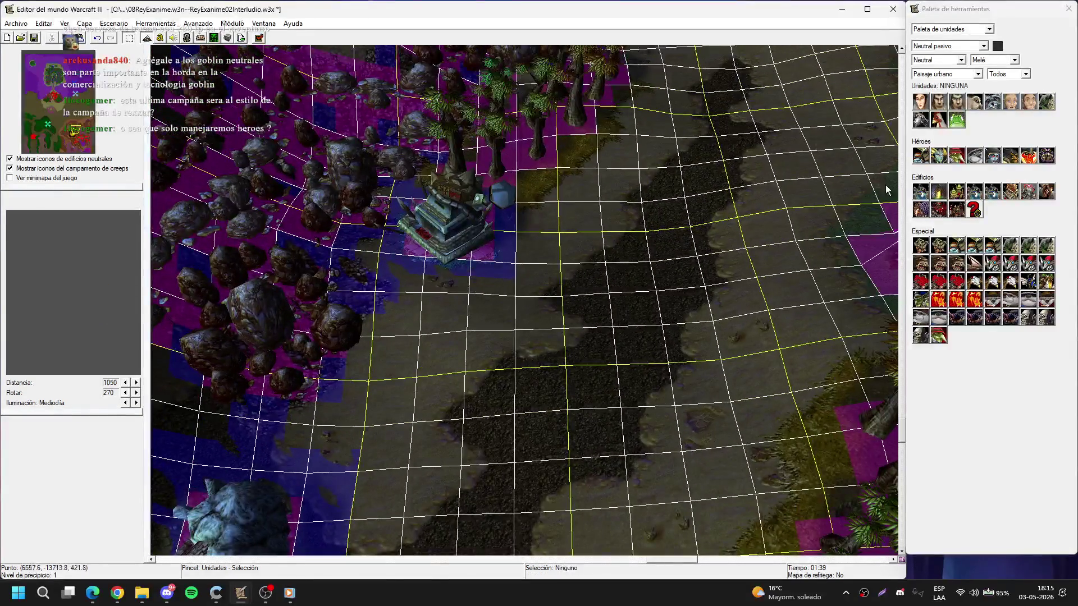
- Place two Zapador Goblin units beside the Goblin Laboratory
click(927, 294)
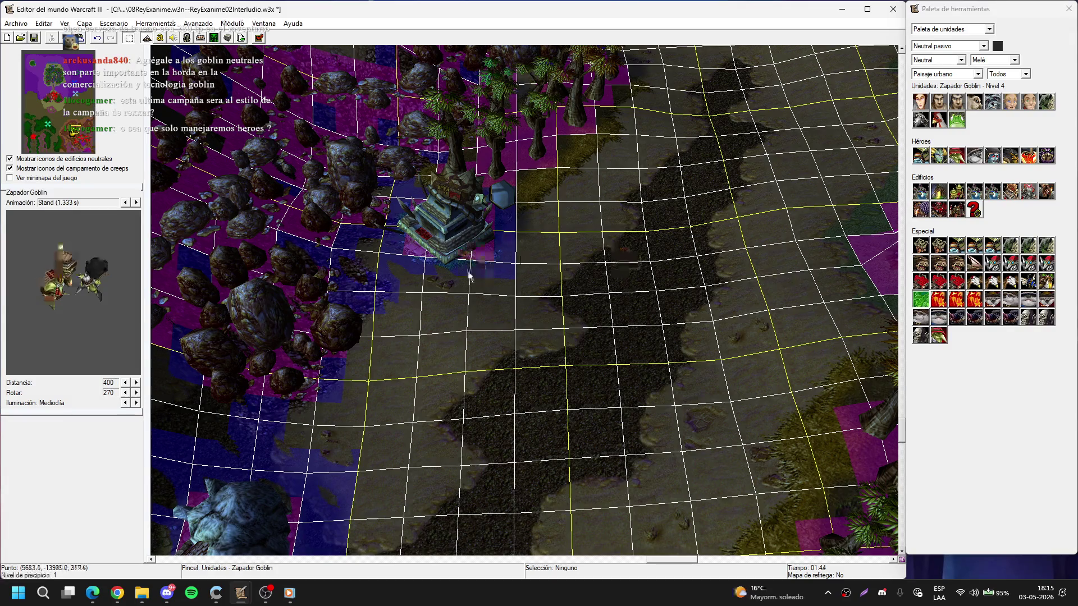
click(419, 291)
right_click(415, 291)
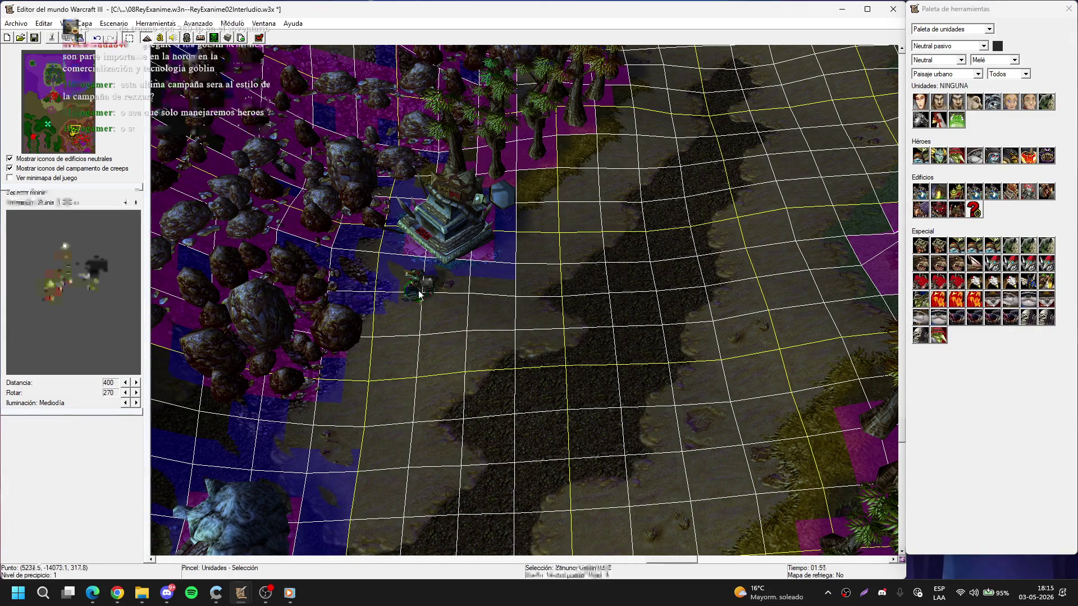
click(410, 298)
drag(376, 250, 375, 248)
click(422, 298)
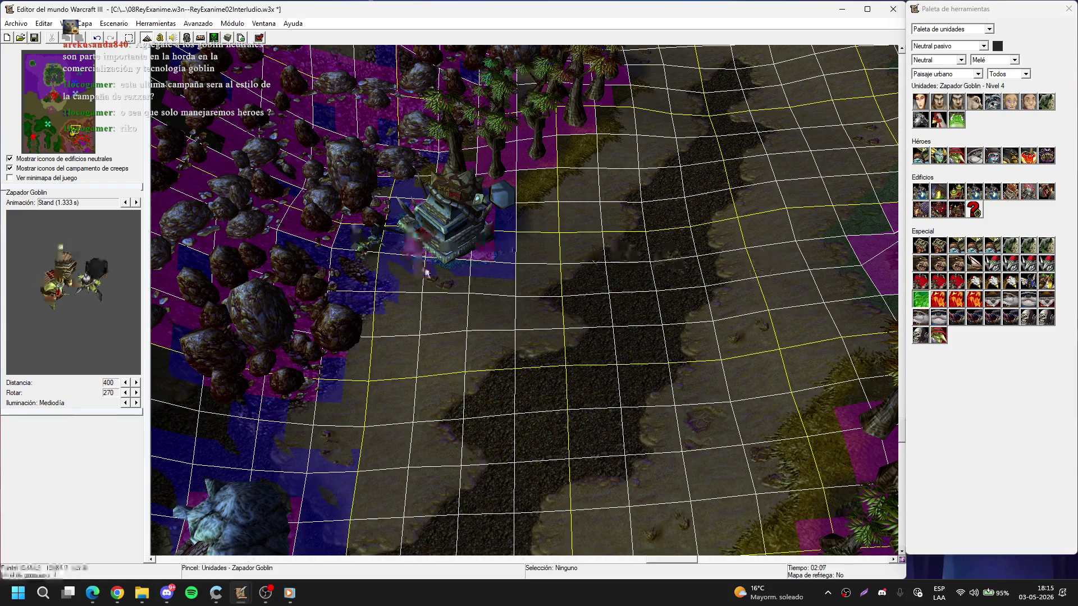
click(418, 293)
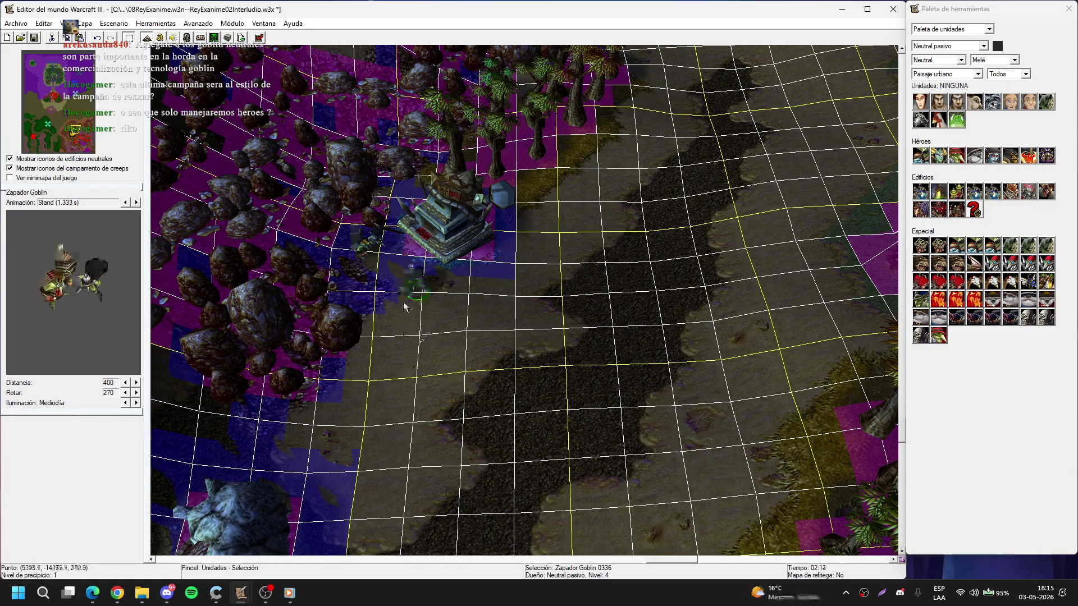
drag(405, 282, 406, 295)
- Set both Zapador Goblins' owner to Jugador 1 (Rojo) in Unit Properties
drag(434, 337, 350, 250)
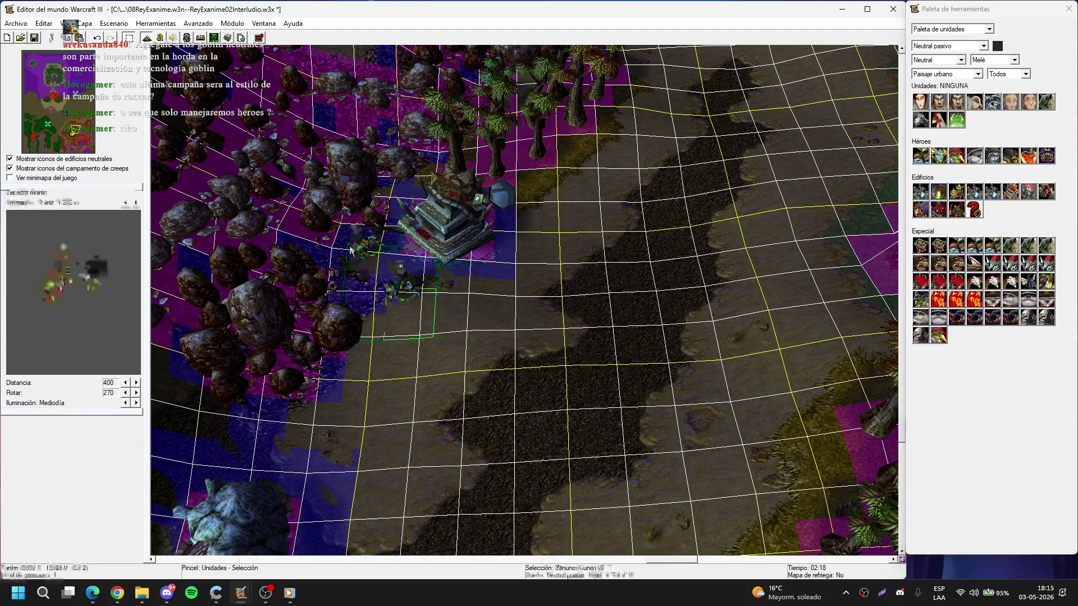
double_click(349, 245)
click(427, 269)
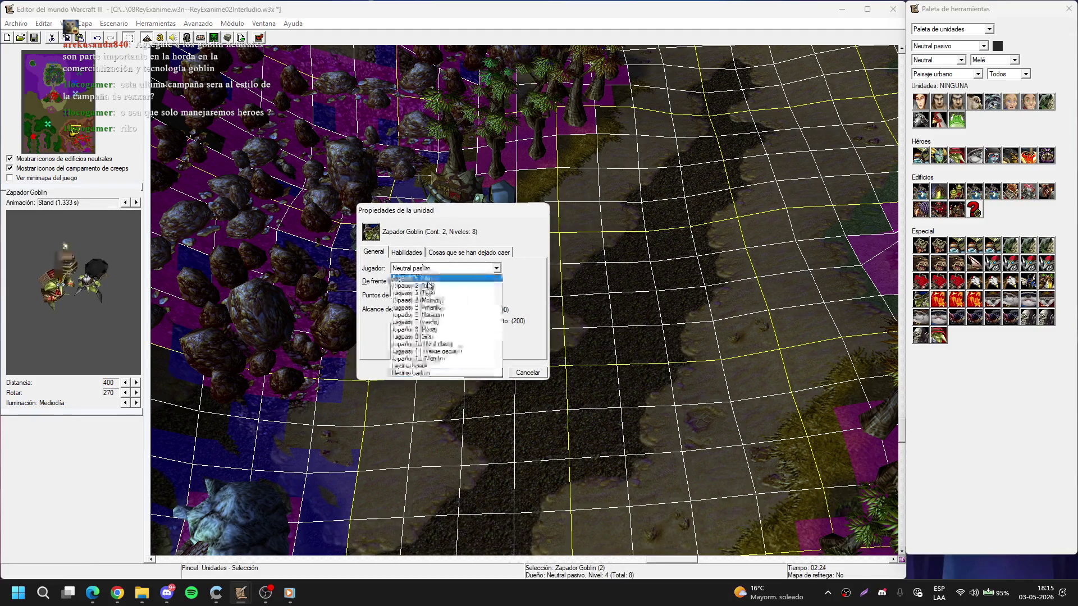
click(429, 282)
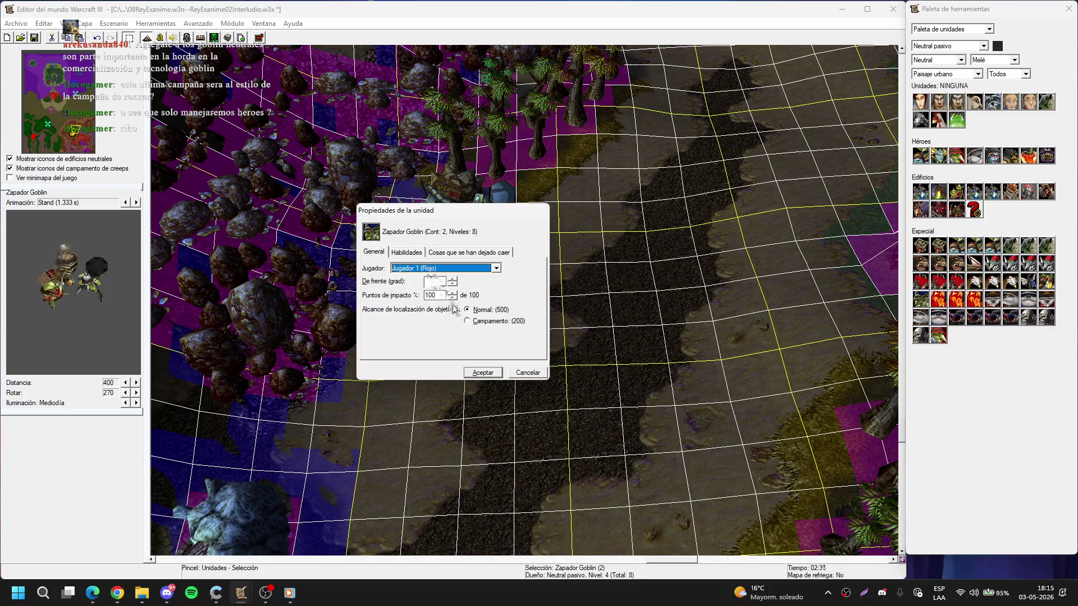
key(Return)
click(572, 303)
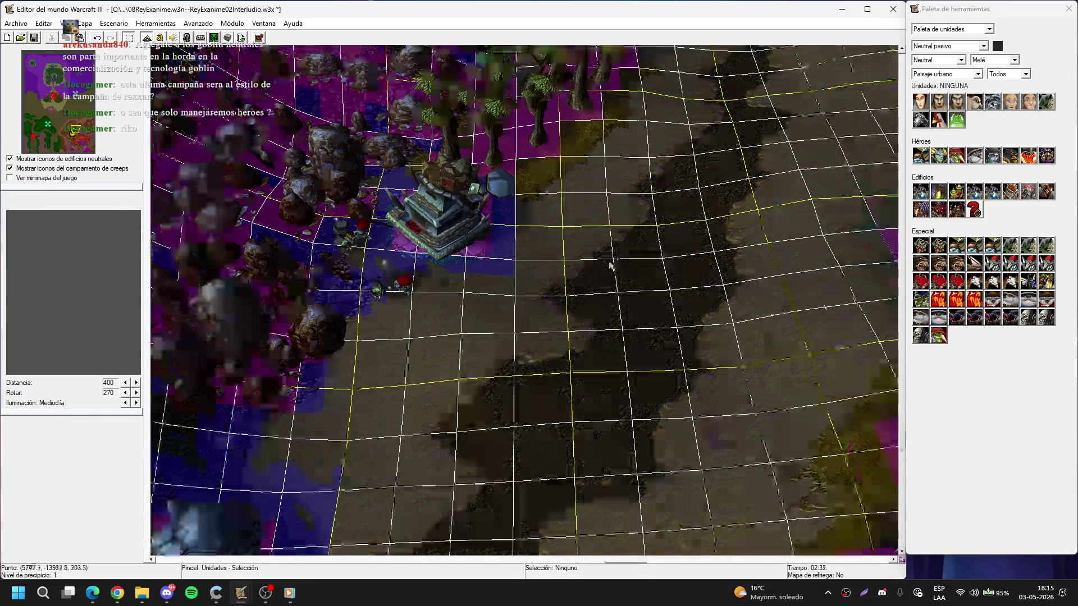
- Place a Shredder Goblin beside the Goblin Laboratory
scroll(up, 3)
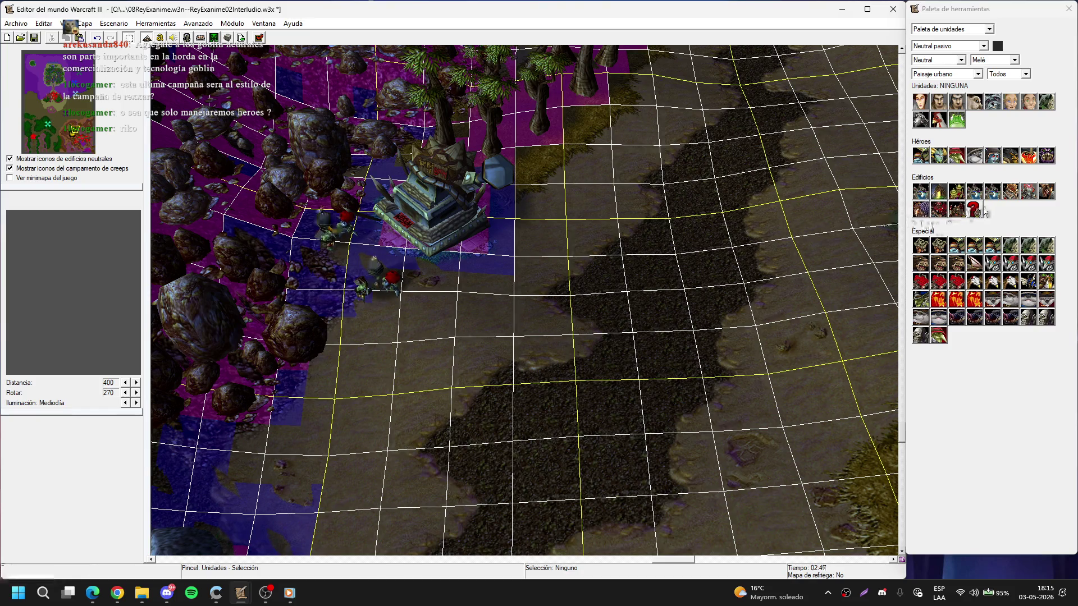
click(1039, 285)
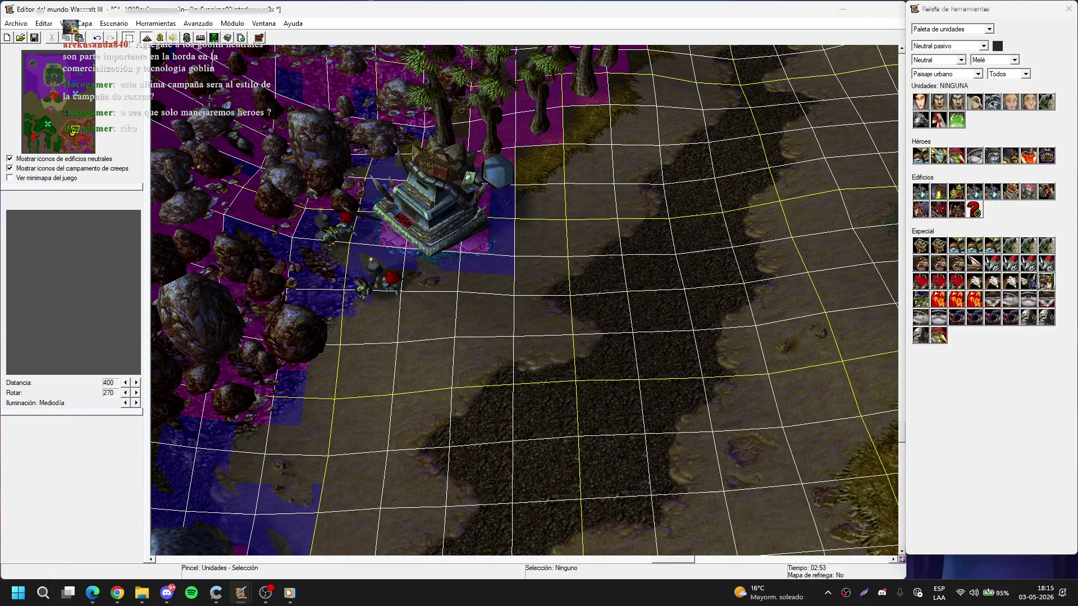
click(510, 261)
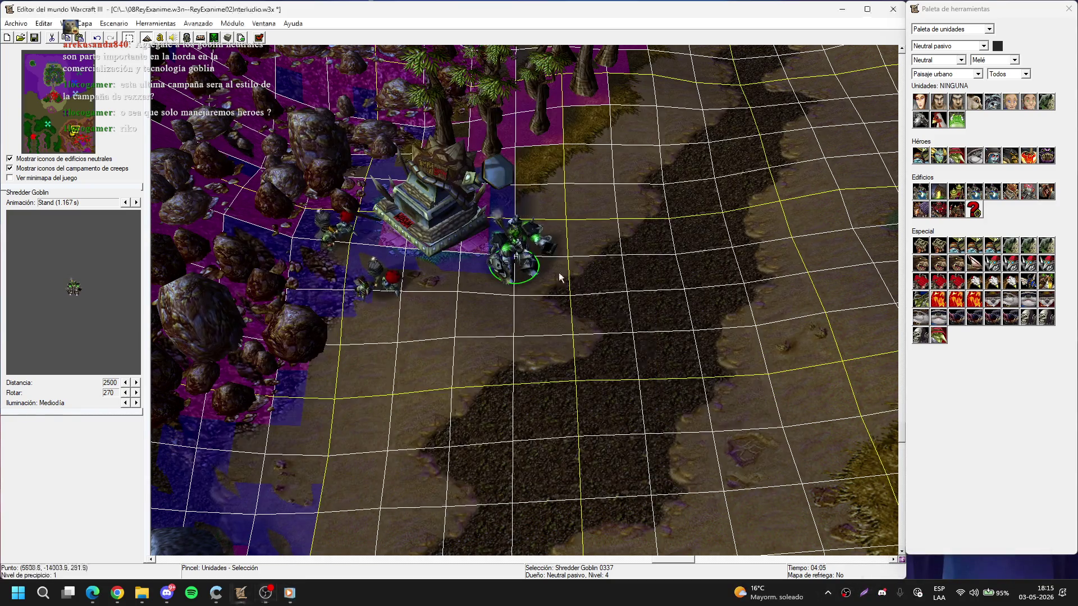
- Assign the Shredder Goblin beside the laboratory to Jugador 1 (Rojo) in its Unit Properties
drag(567, 317, 499, 244)
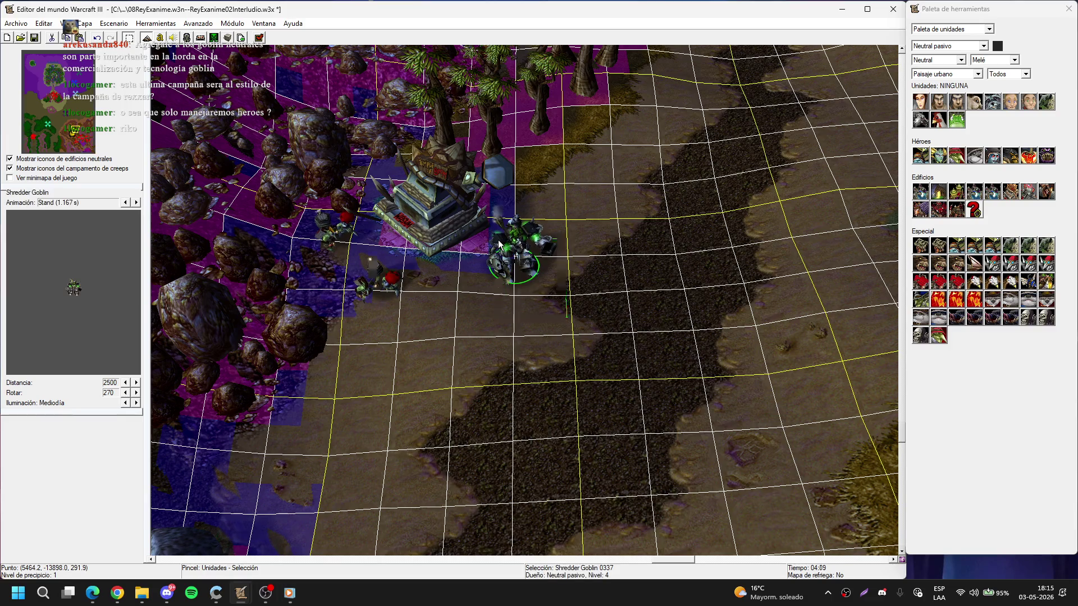
double_click(499, 242)
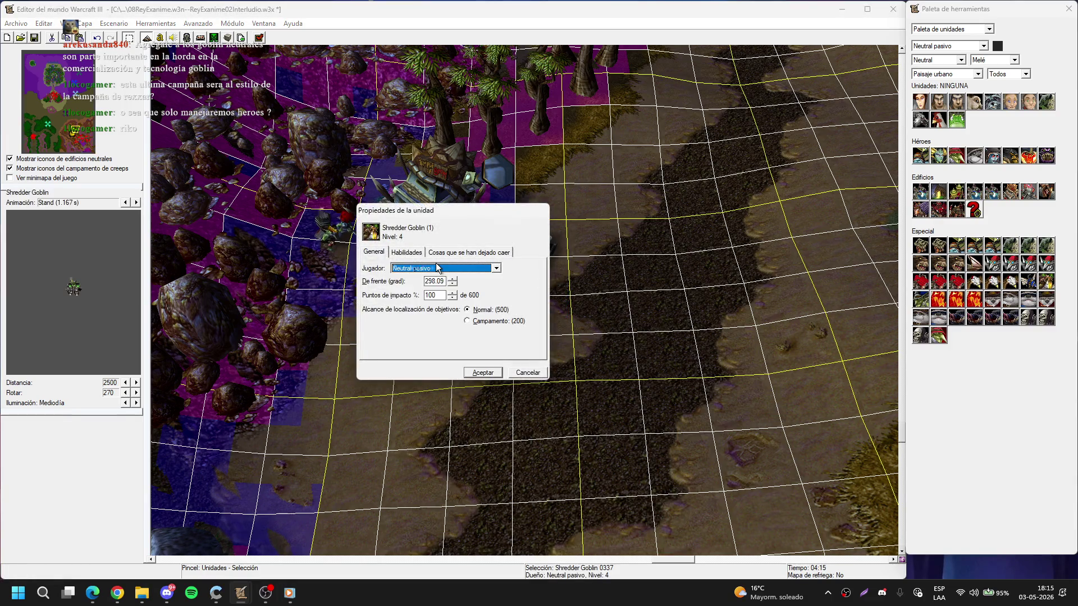
key(Escape)
click(672, 332)
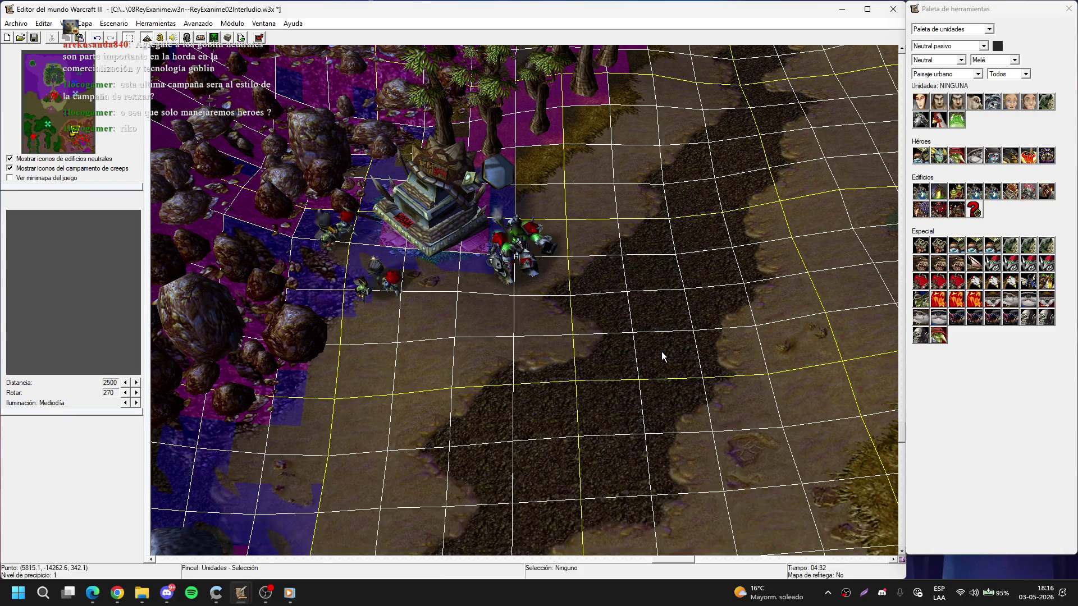
key(Right)
key(Up)
scroll(down, 3)
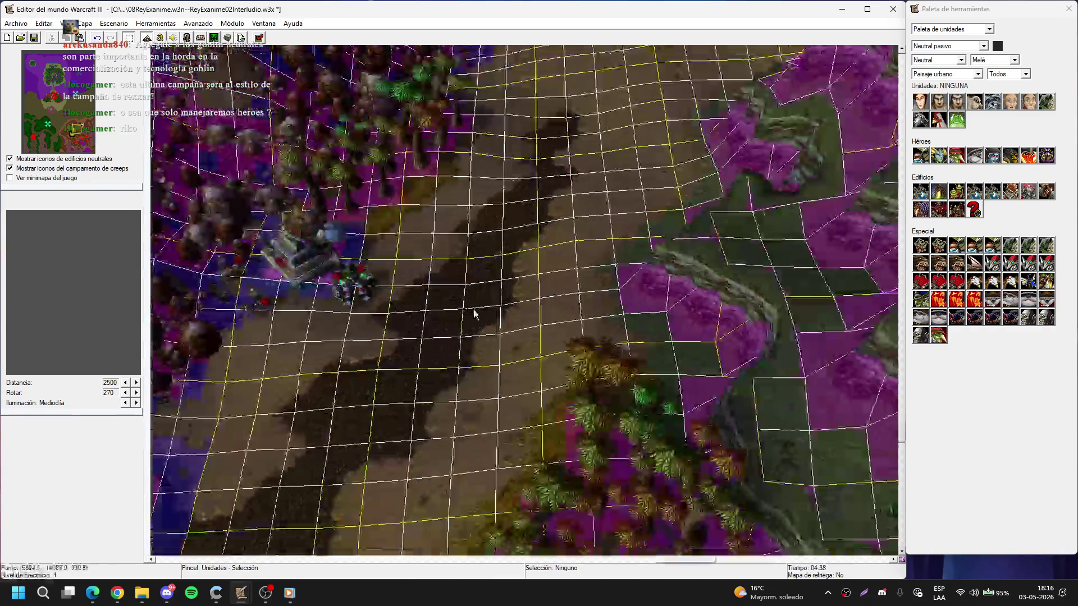
scroll(up, 3)
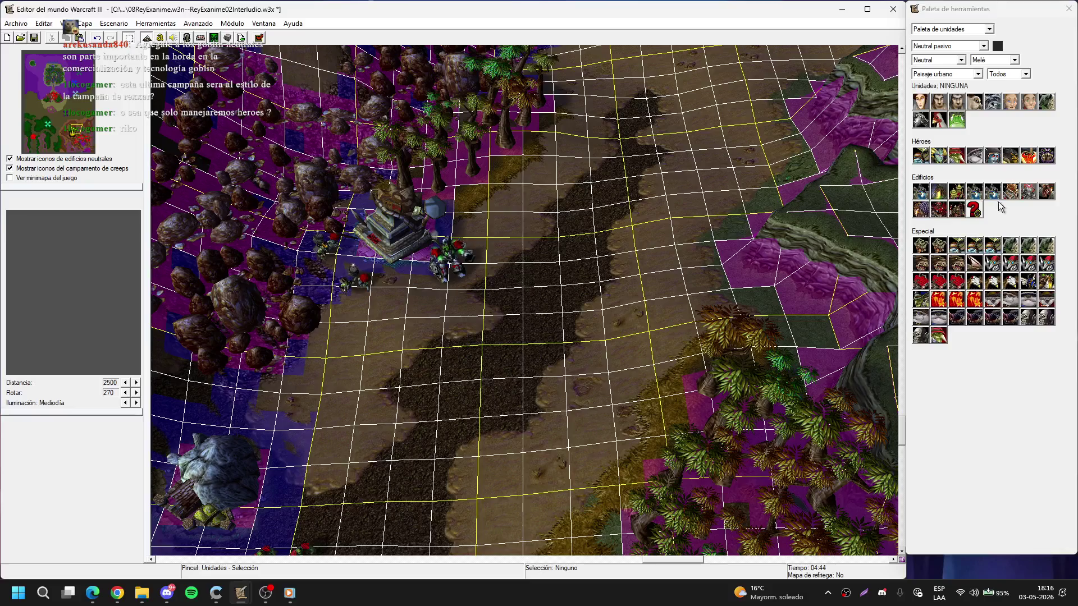
click(1029, 281)
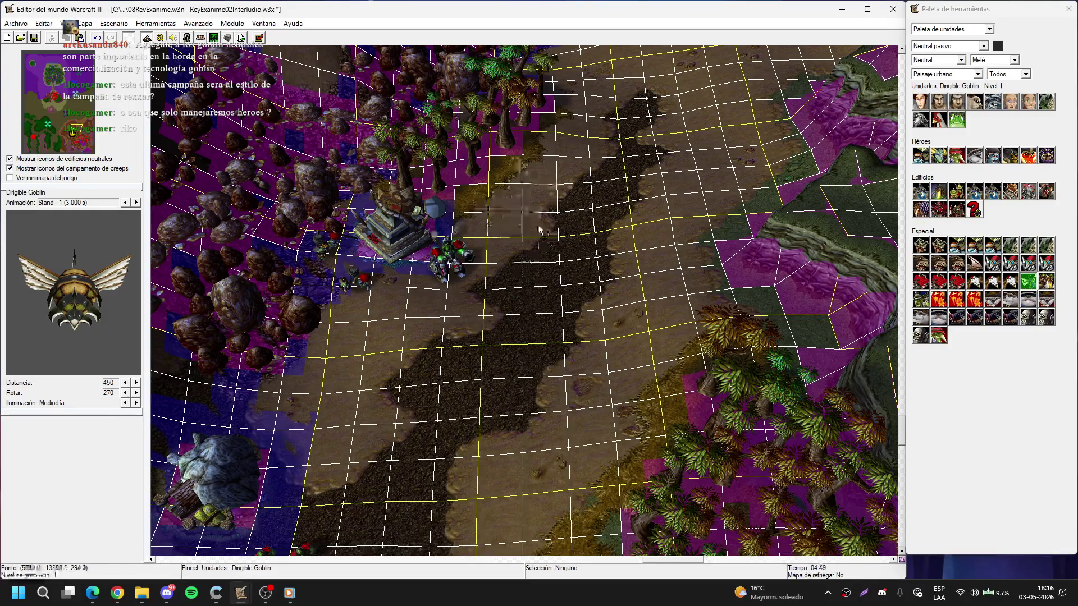
click(590, 229)
click(630, 240)
scroll(up, 3)
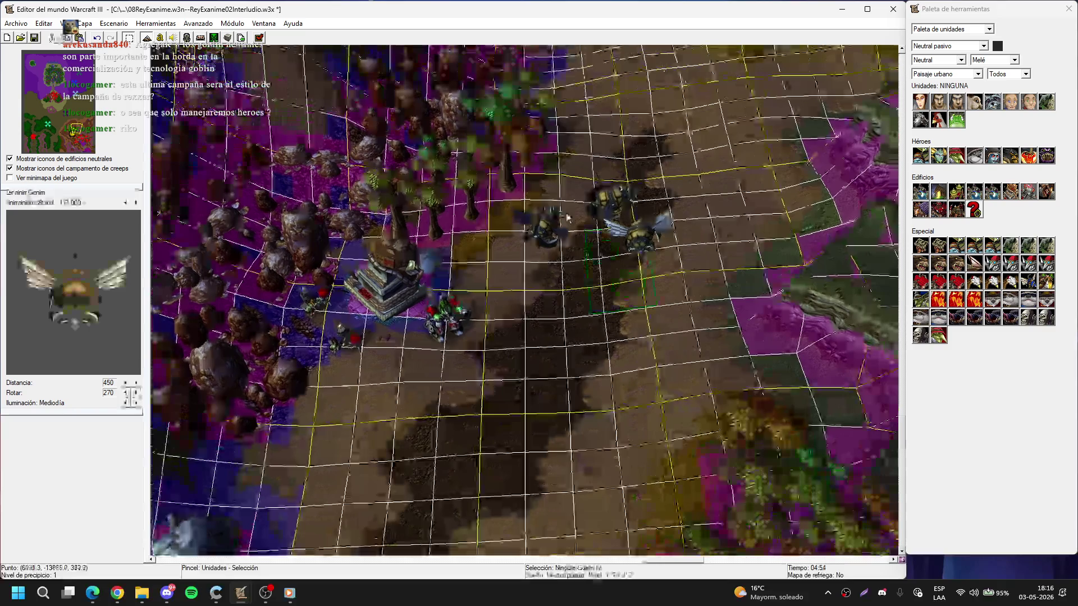
double_click(538, 199)
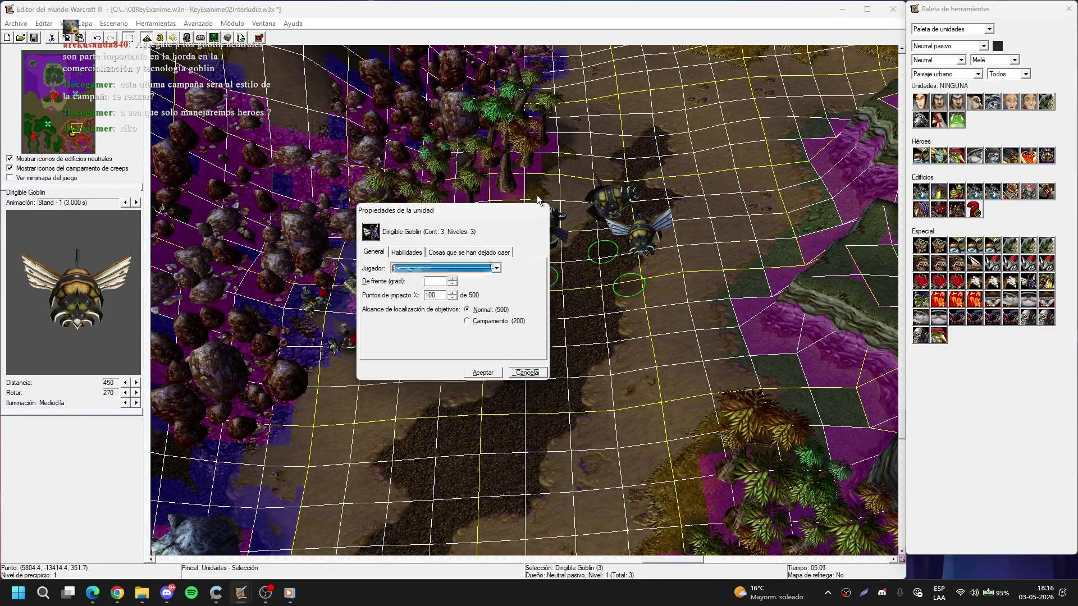
key(Return)
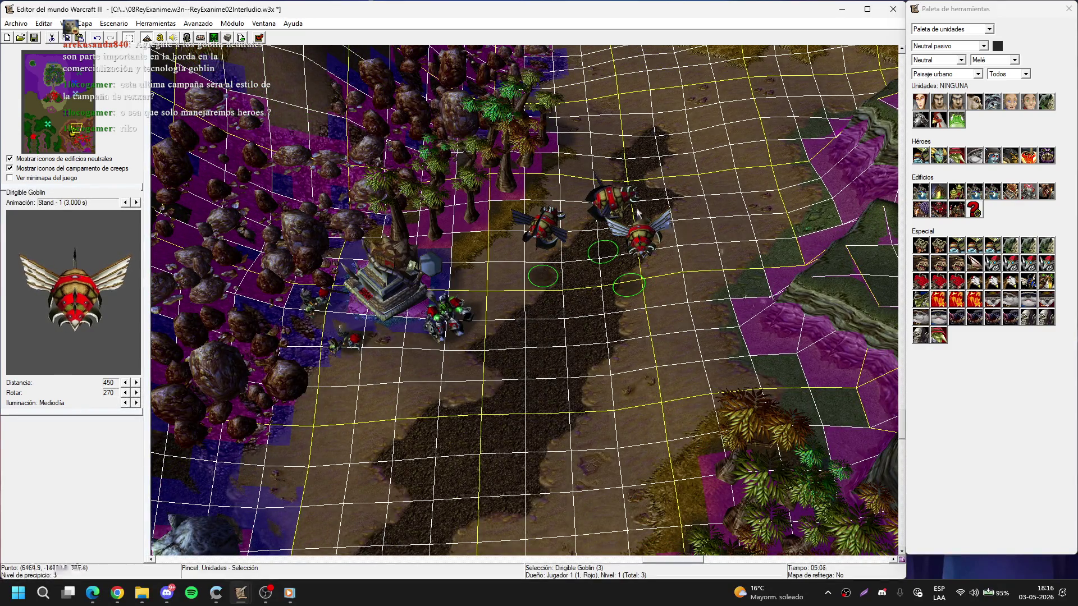
drag(617, 208, 368, 246)
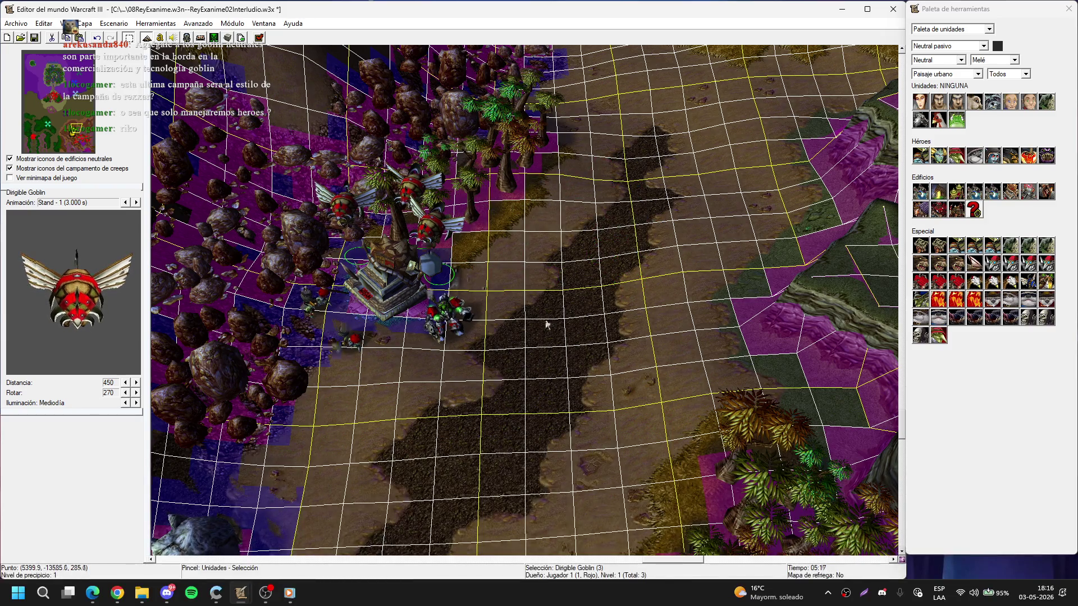
click(527, 431)
key(Down)
key(Down)
key(Down)
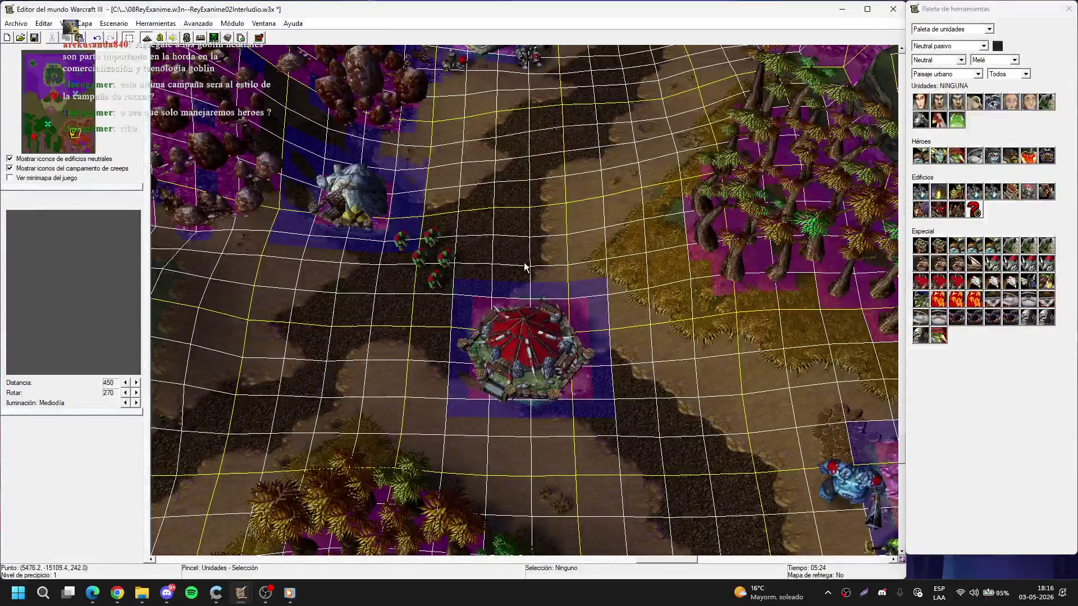
key(Up)
- Place a Goblin Market beside the road and move it to the forest edge
click(957, 191)
key(Up)
key(Up)
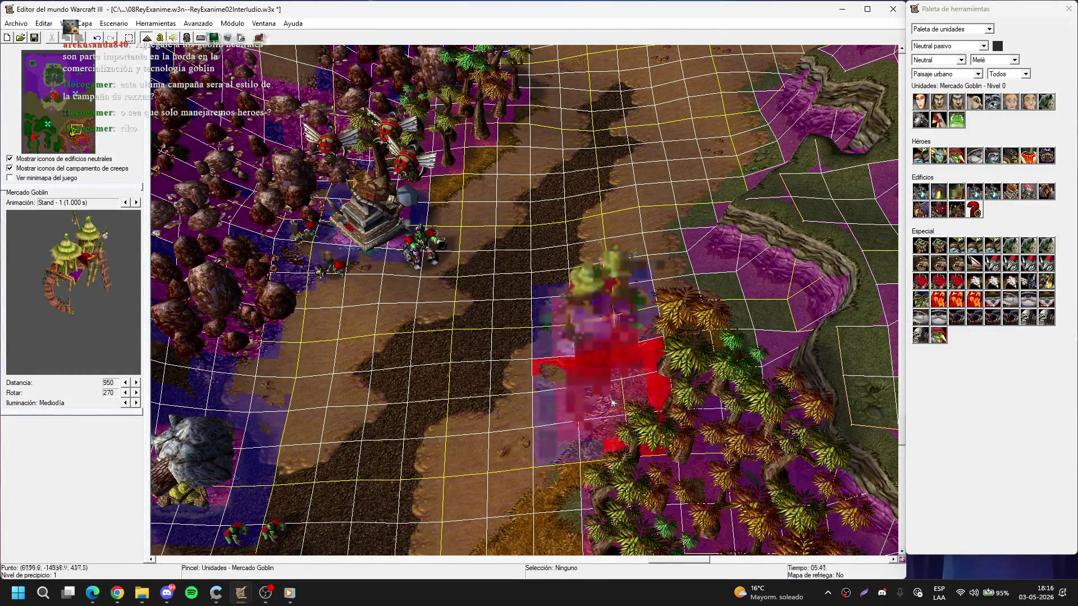
click(612, 402)
key(Escape)
key(Down)
key(Down)
drag(601, 184, 587, 230)
click(557, 260)
key(Down)
key(Down)
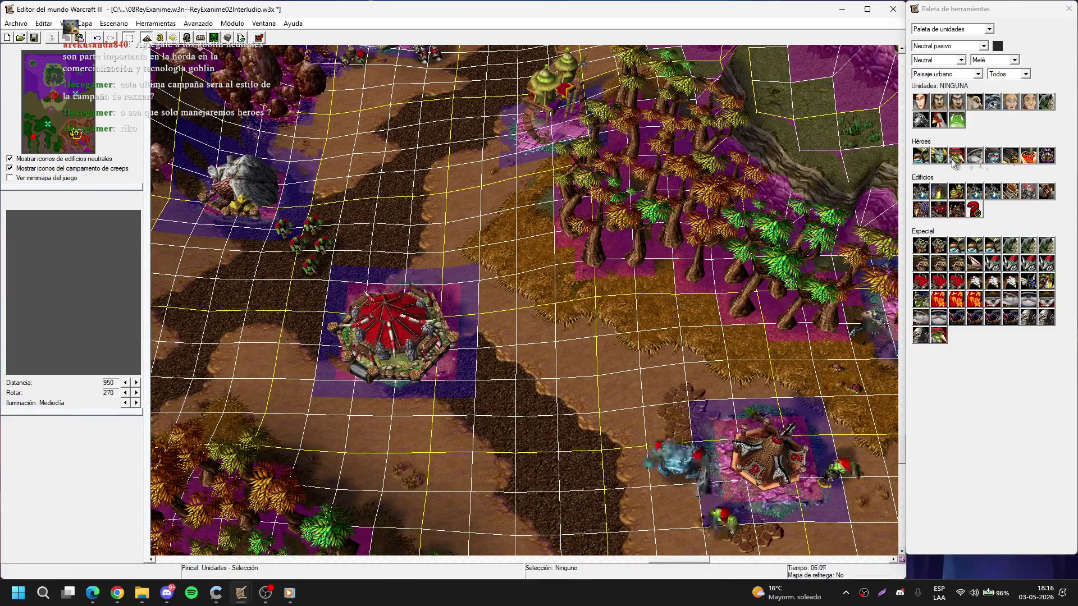
- Place the Hojalatero hero in front of the Goblin Market
click(955, 156)
scroll(up, 3)
click(582, 303)
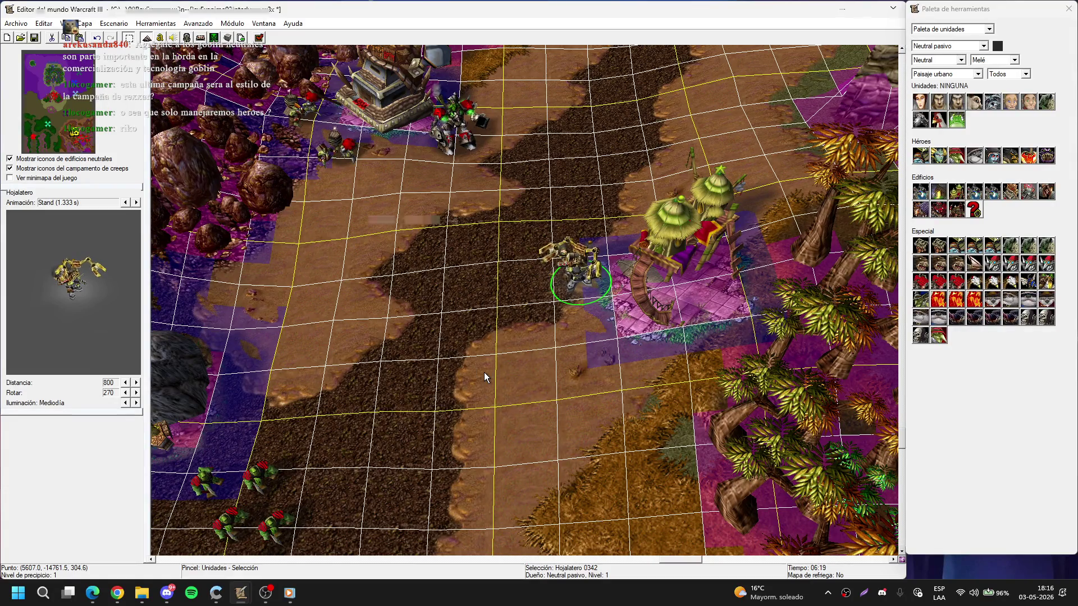
key(Return)
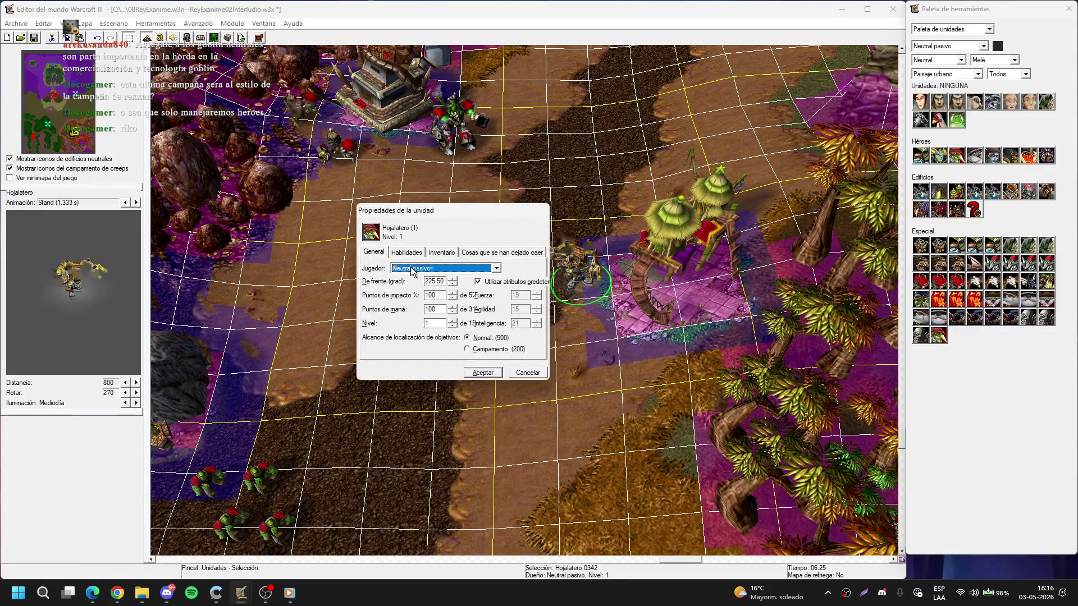
key(Return)
click(494, 435)
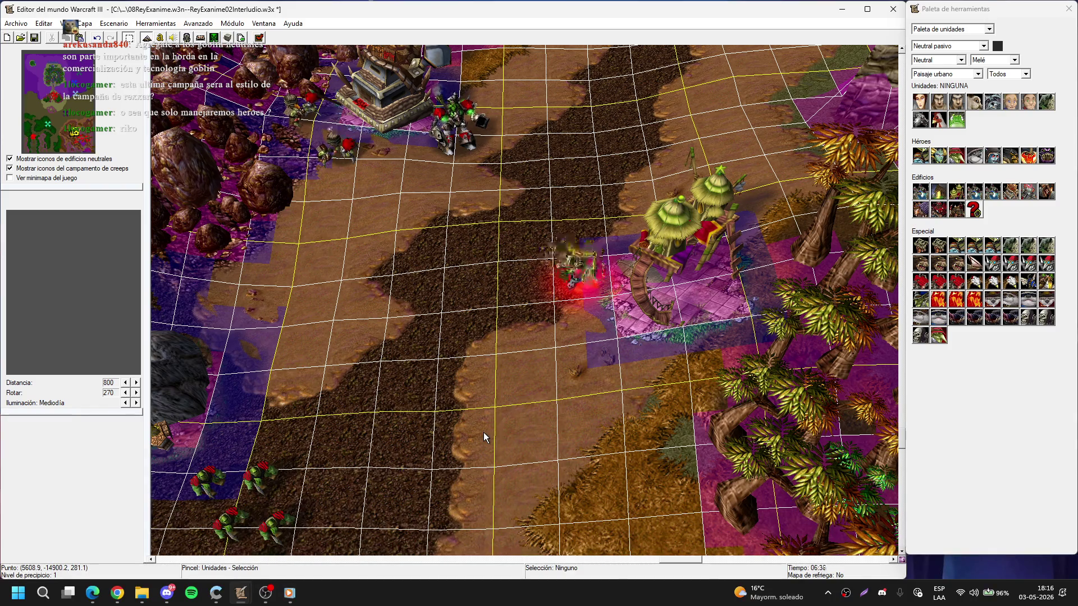
- Pan south to the orc base and switch unit placement to Jugador 1 (Rojo)
key(Down)
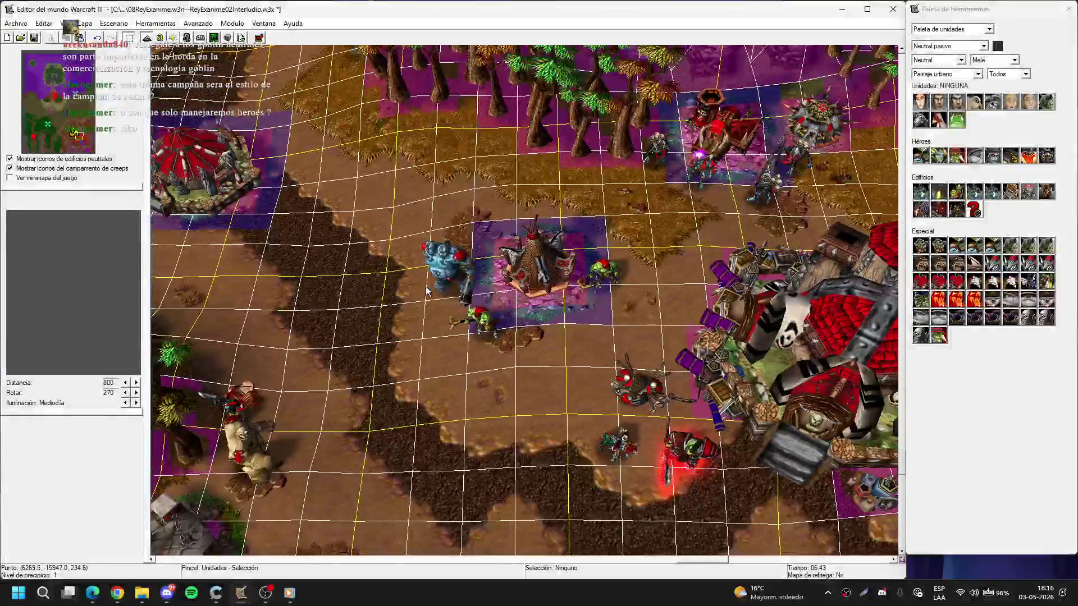
key(Left)
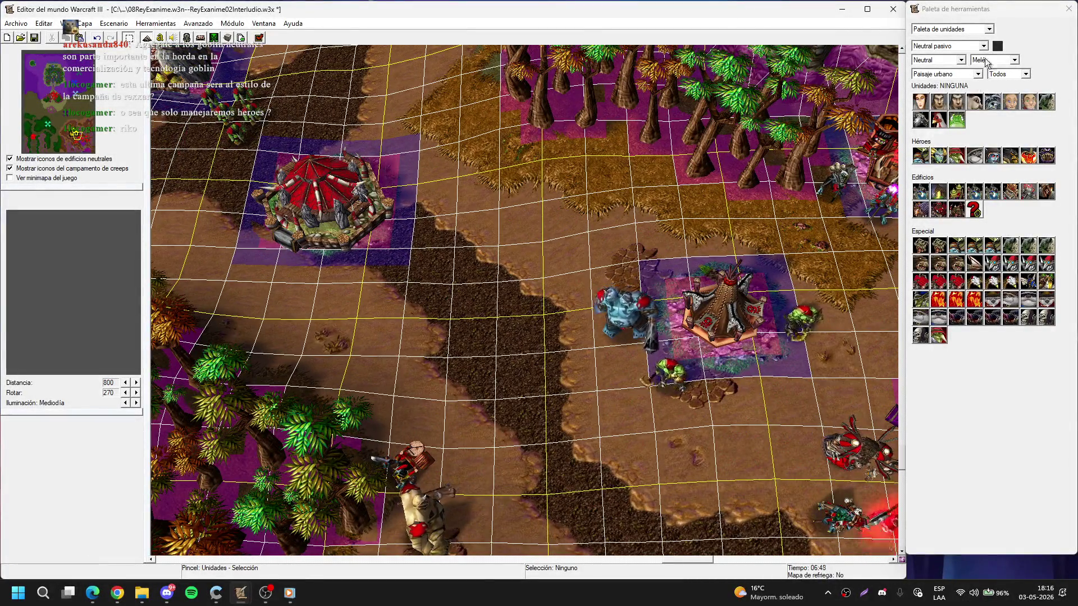
key(Home)
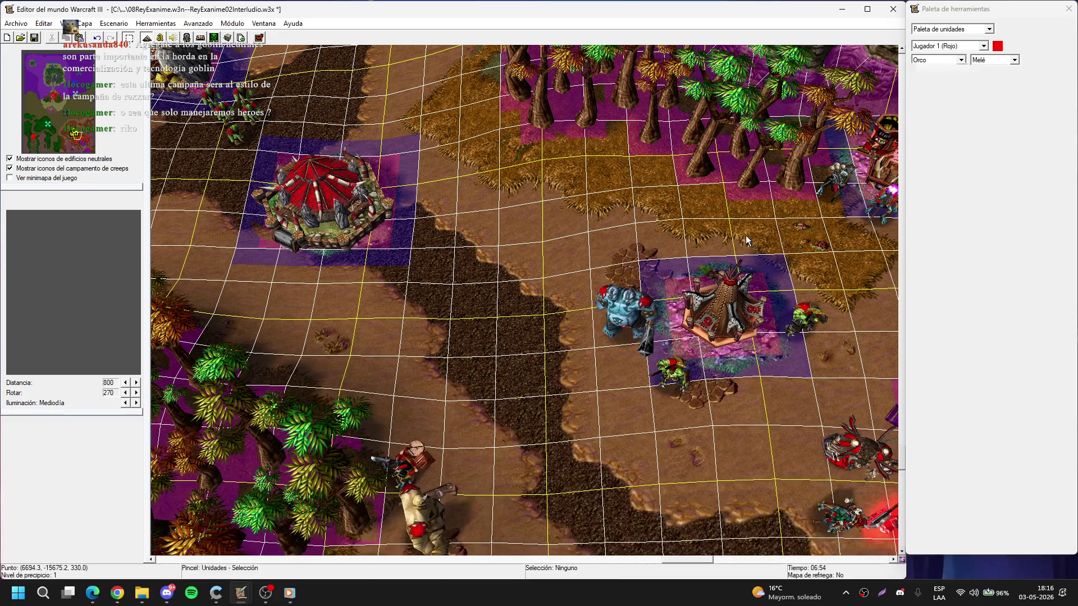
- Place a Torre de roca avanzada beside the road near the Goblin Market
key(Up)
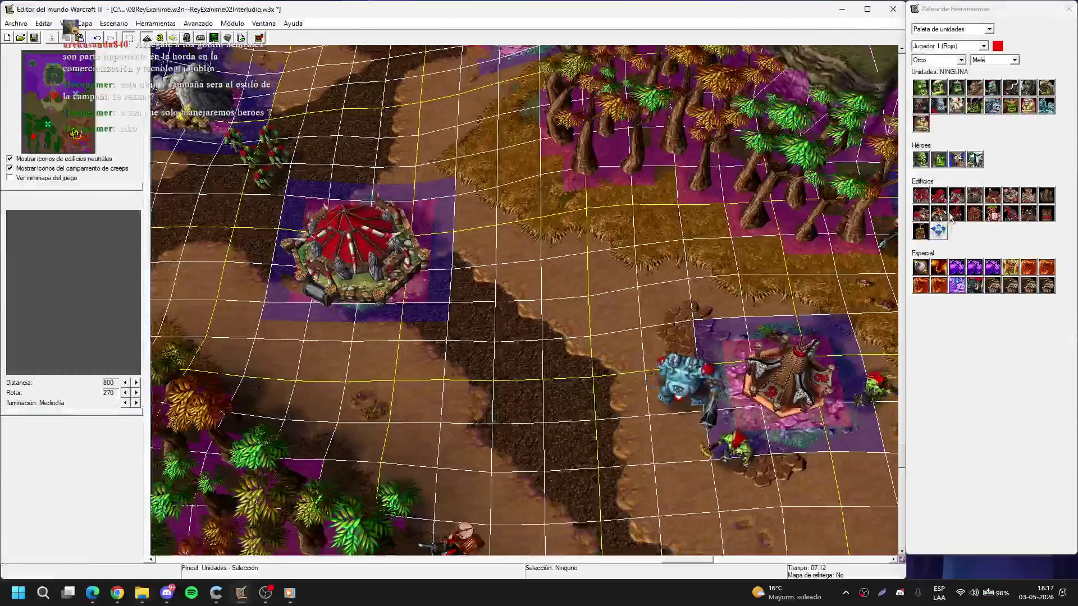
click(924, 229)
scroll(down, 3)
key(Up)
key(Up)
key(Up)
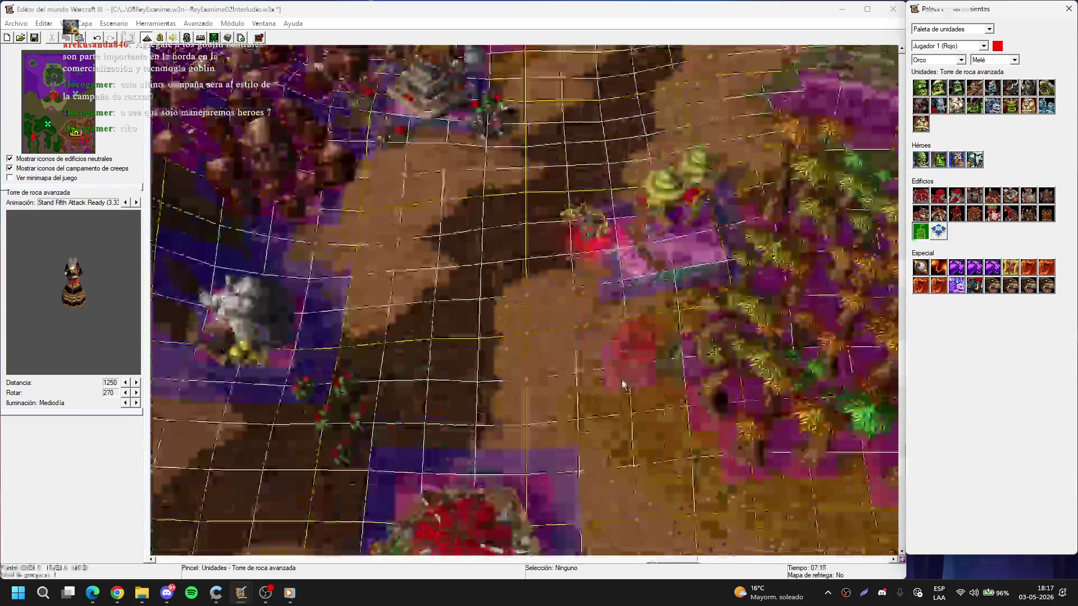
click(638, 265)
key(Escape)
key(Down)
key(Left)
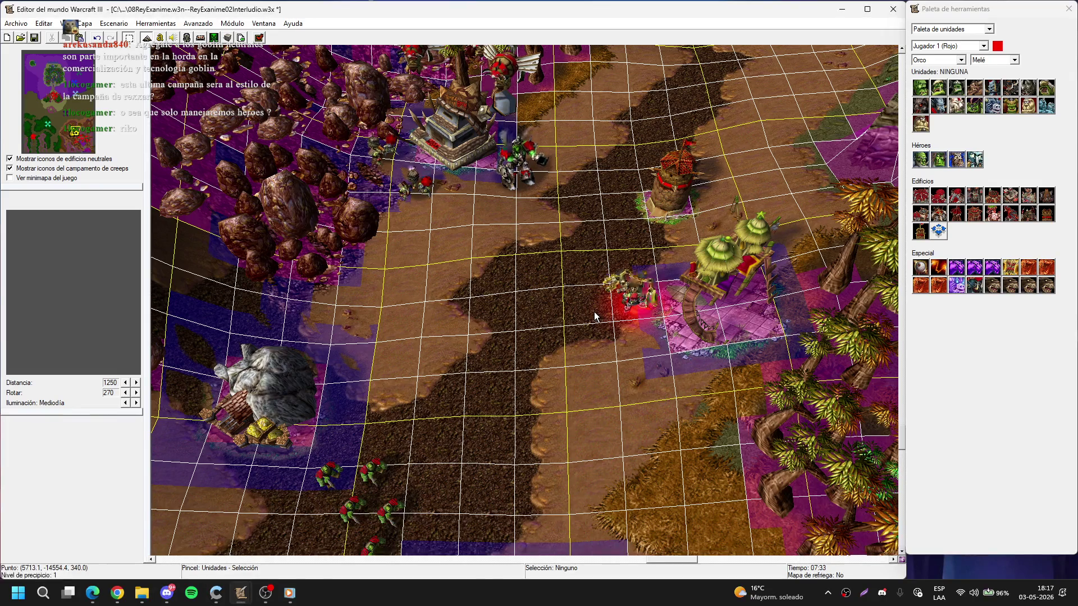
key(Down)
key(Left)
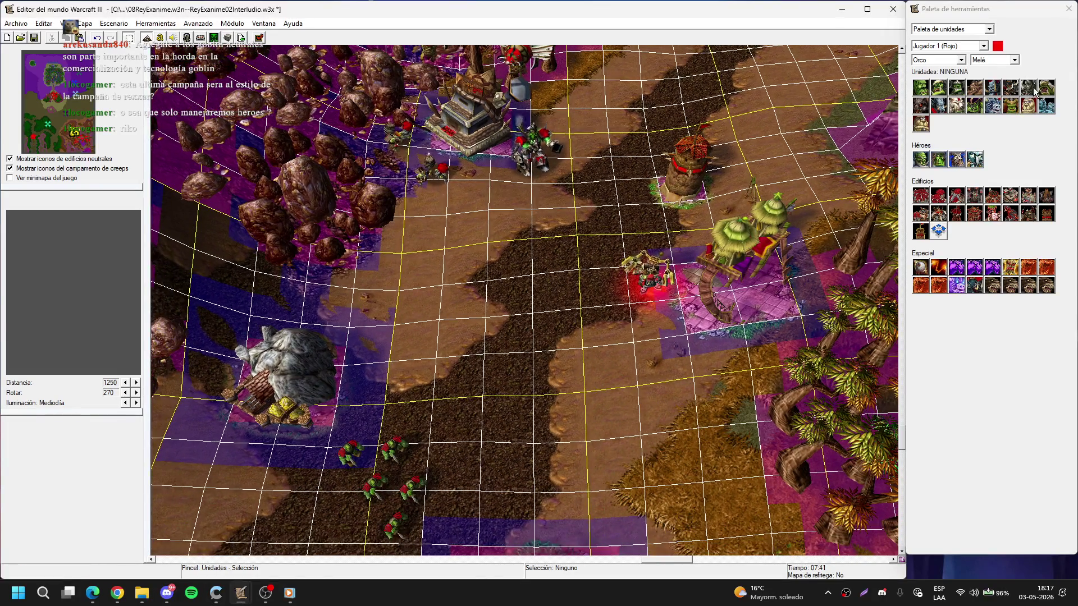
- Position a Tauren beside the stone tower and copy it to add a second Tauren
click(1028, 106)
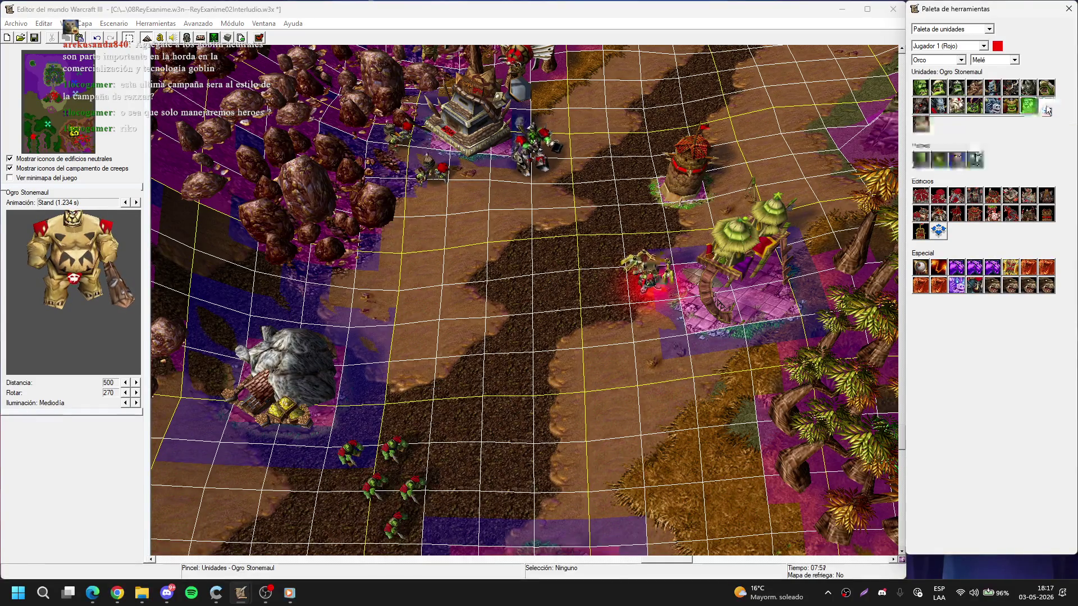
click(1046, 106)
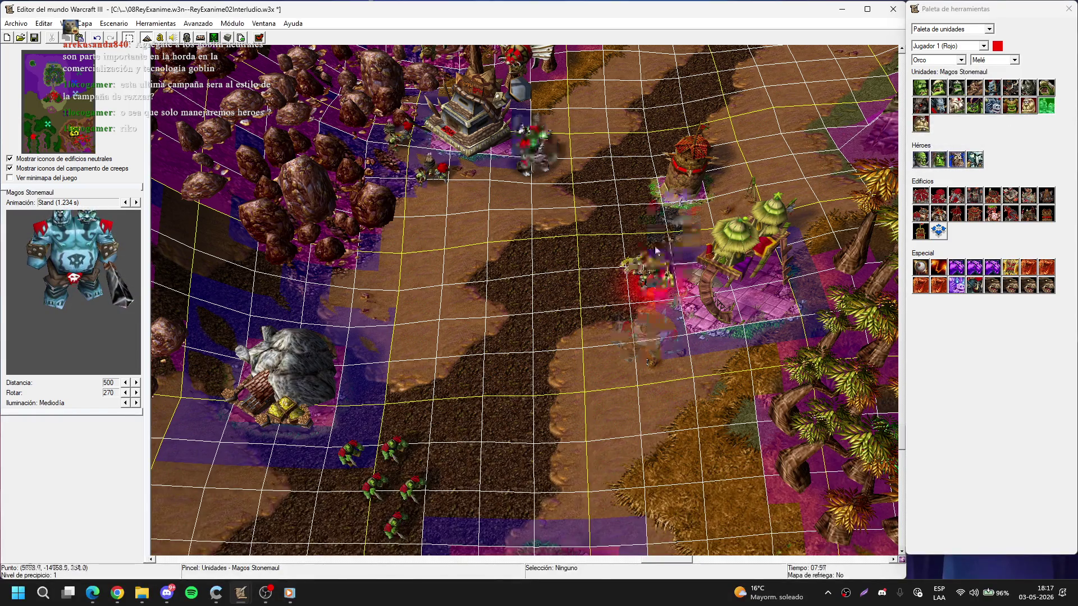
key(Up)
key(Right)
key(Escape)
drag(474, 236, 621, 233)
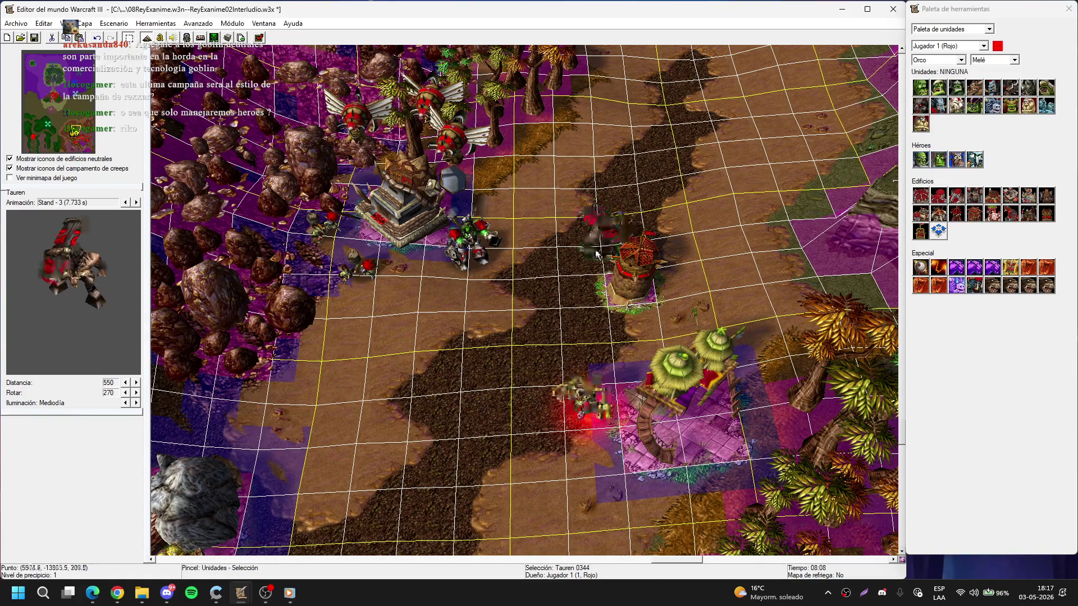
key(ctrl+c)
click(703, 278)
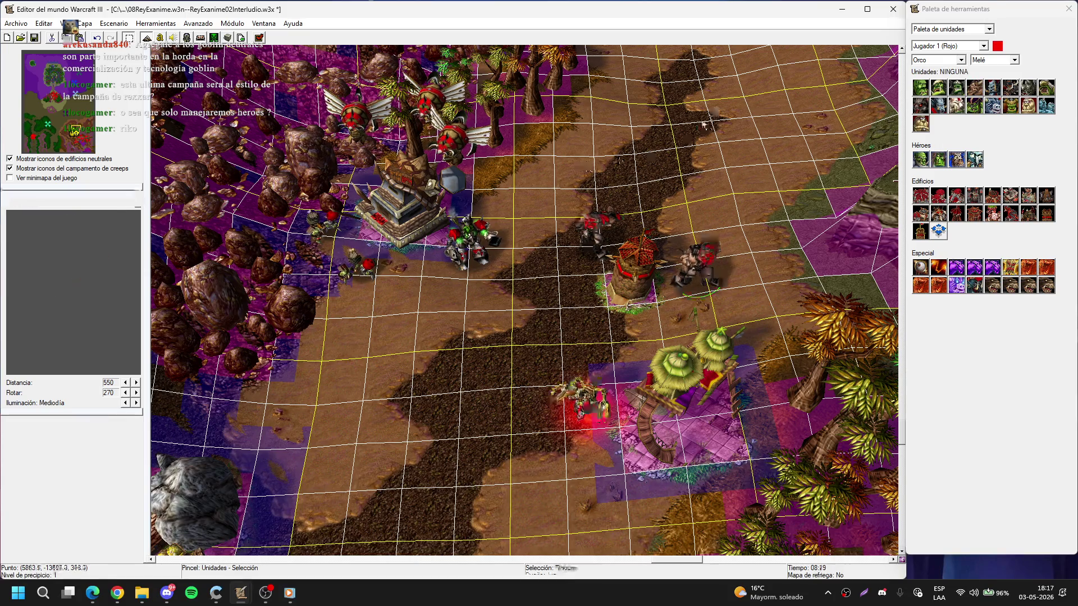
key(Left)
key(Down)
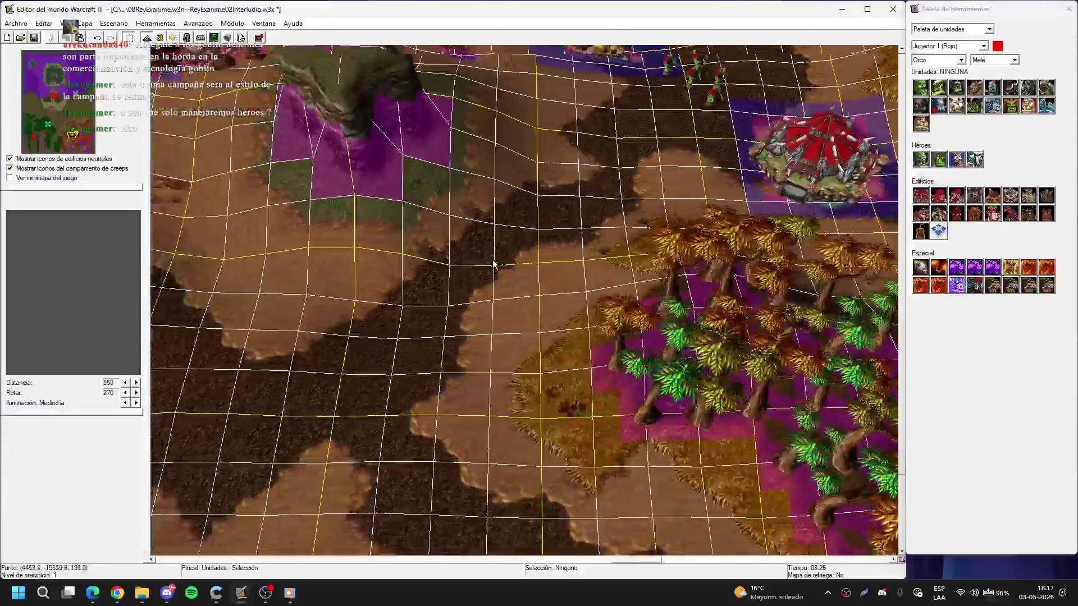
key(Up)
key(Right)
- Move from the terrain palette to the doodad palette and place Barrens arid tree walls beside the plateau
key(Left)
key(Up)
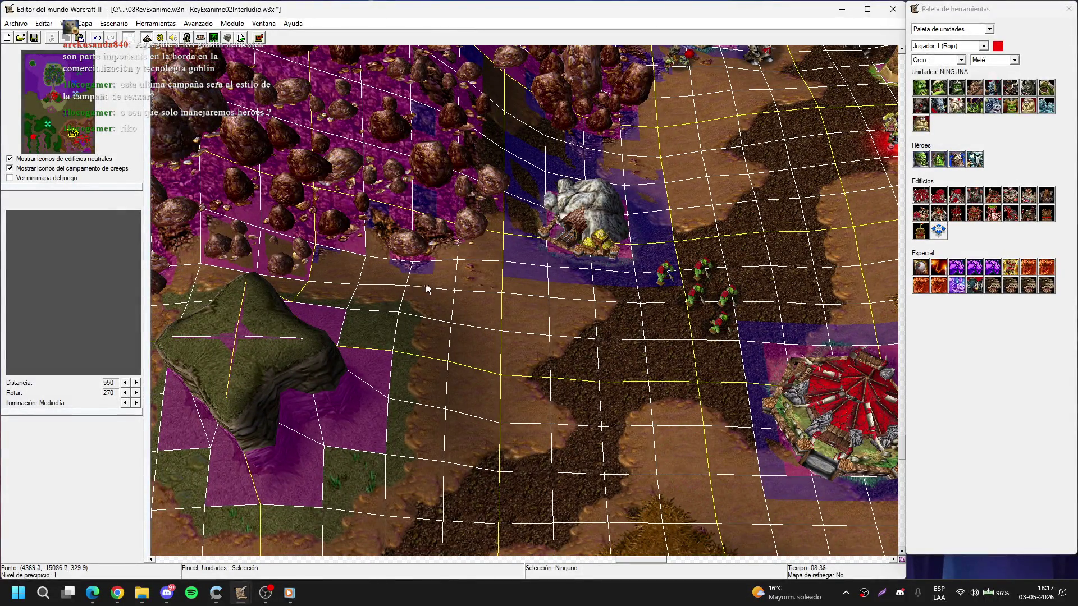
key(t)
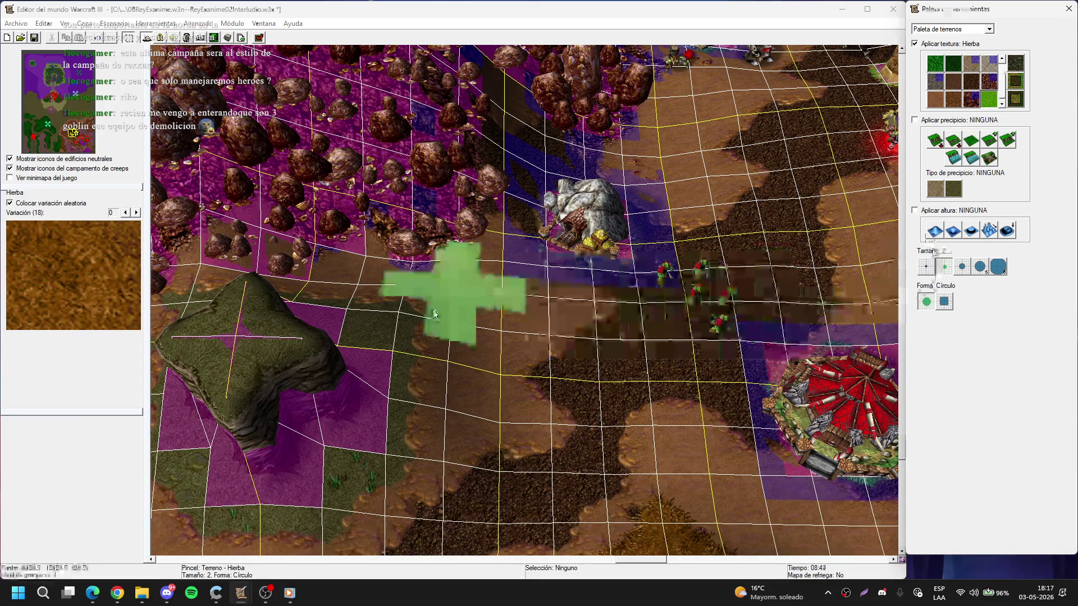
key(Down)
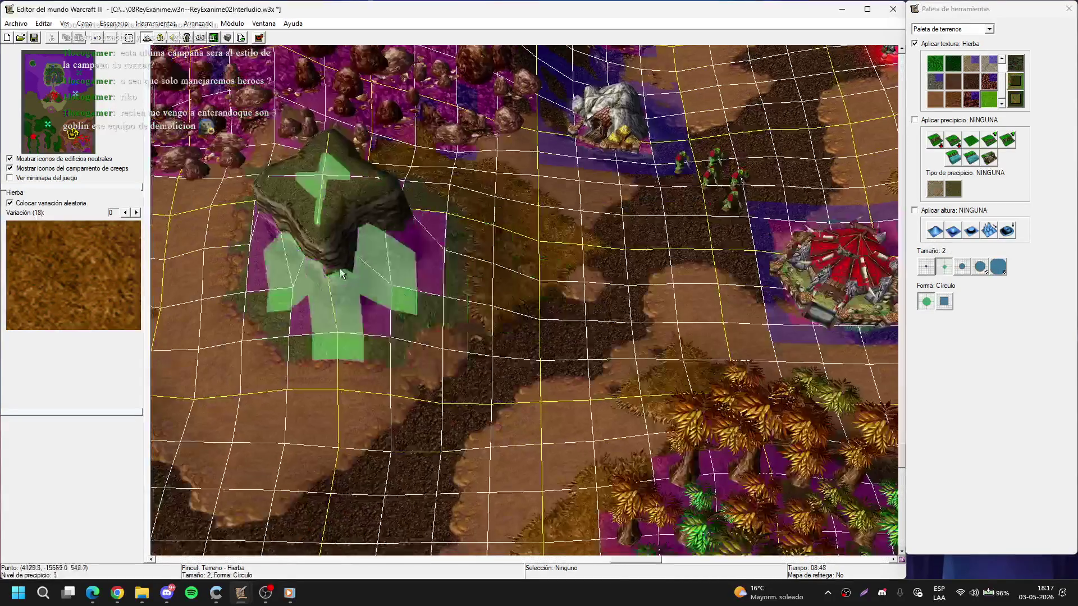
key(Up)
key(Left)
scroll(up, 3)
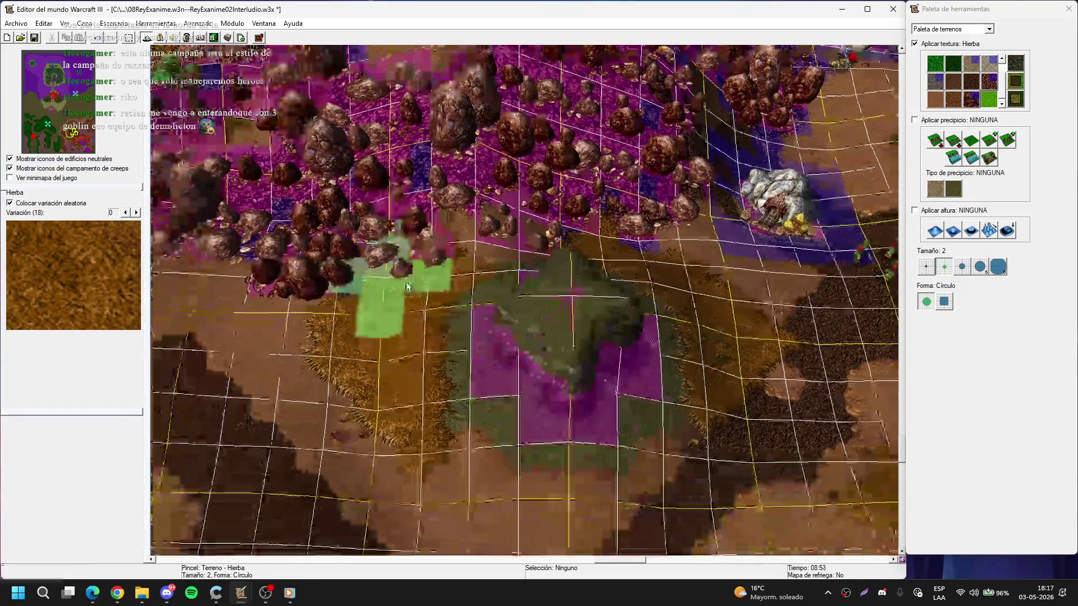
key(d)
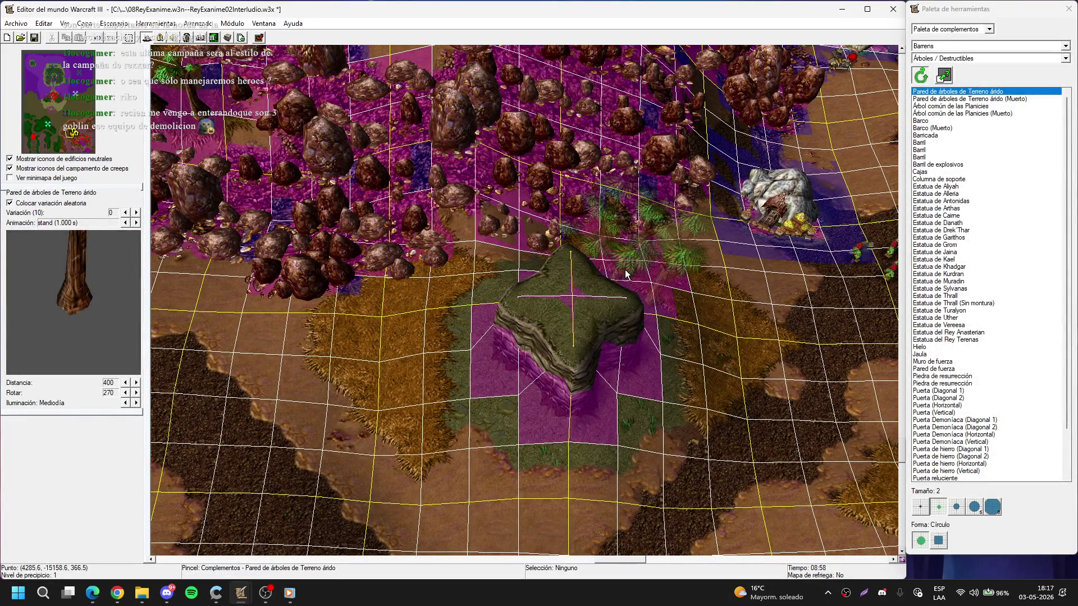
click(624, 267)
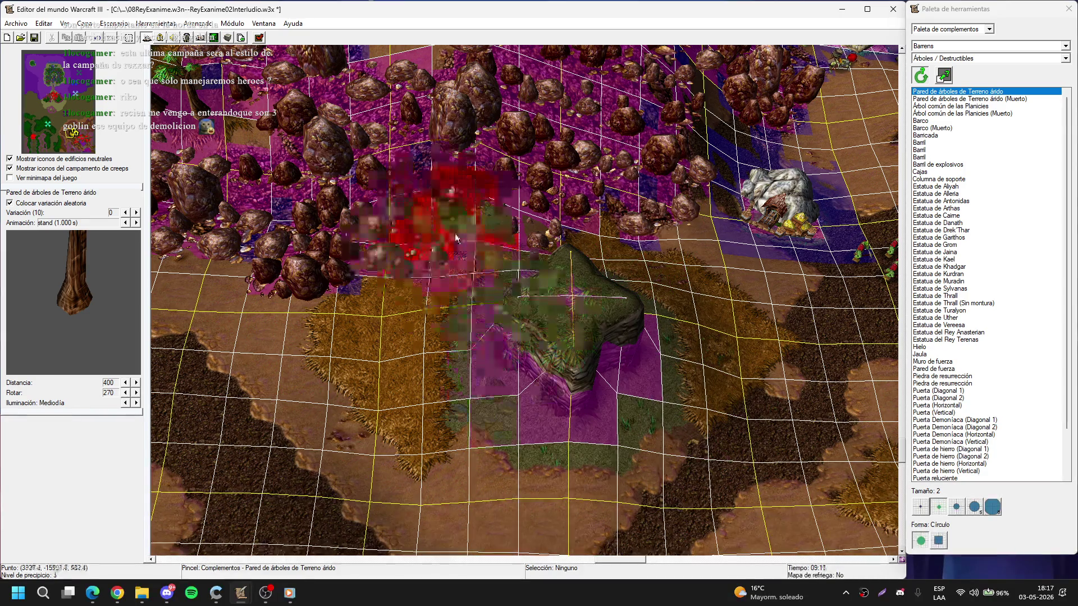
- Drop the tree brush and zoom in on the slope west of the gold mine
right_click(447, 265)
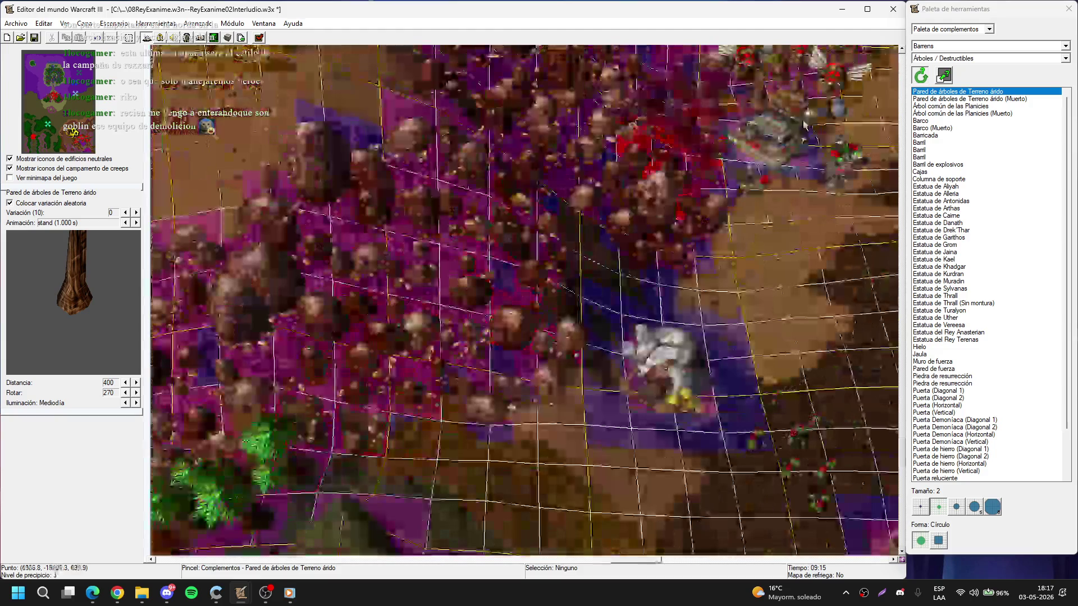
scroll(up, 3)
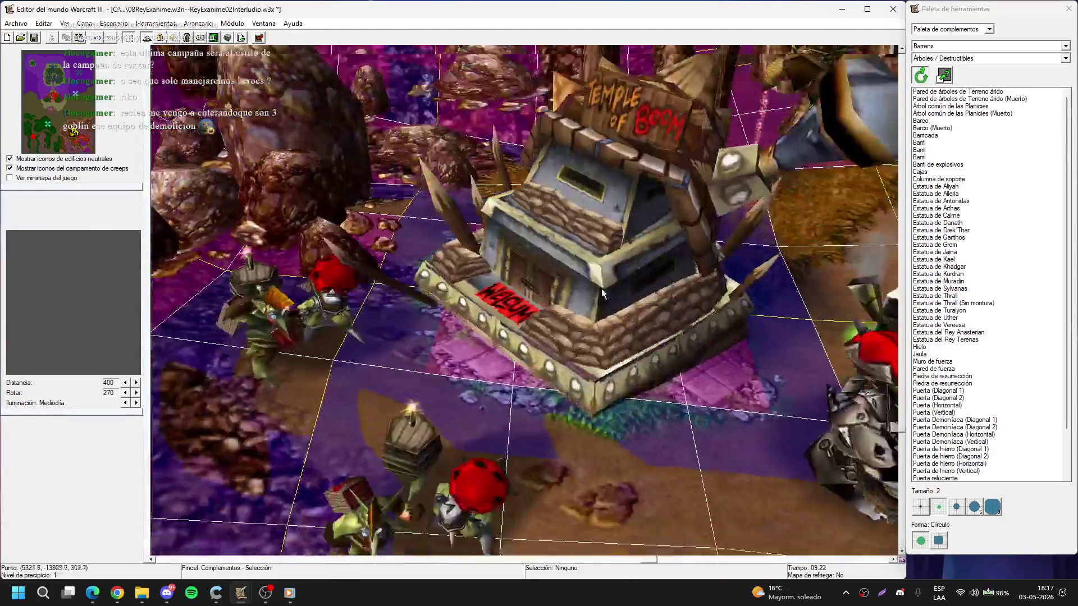
scroll(up, 3)
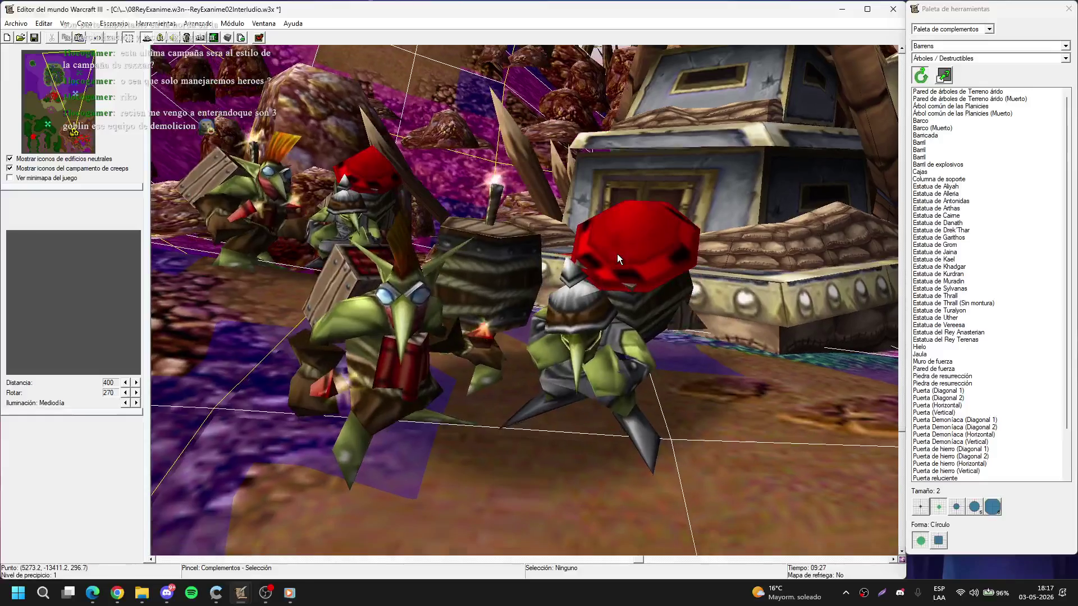
scroll(up, 3)
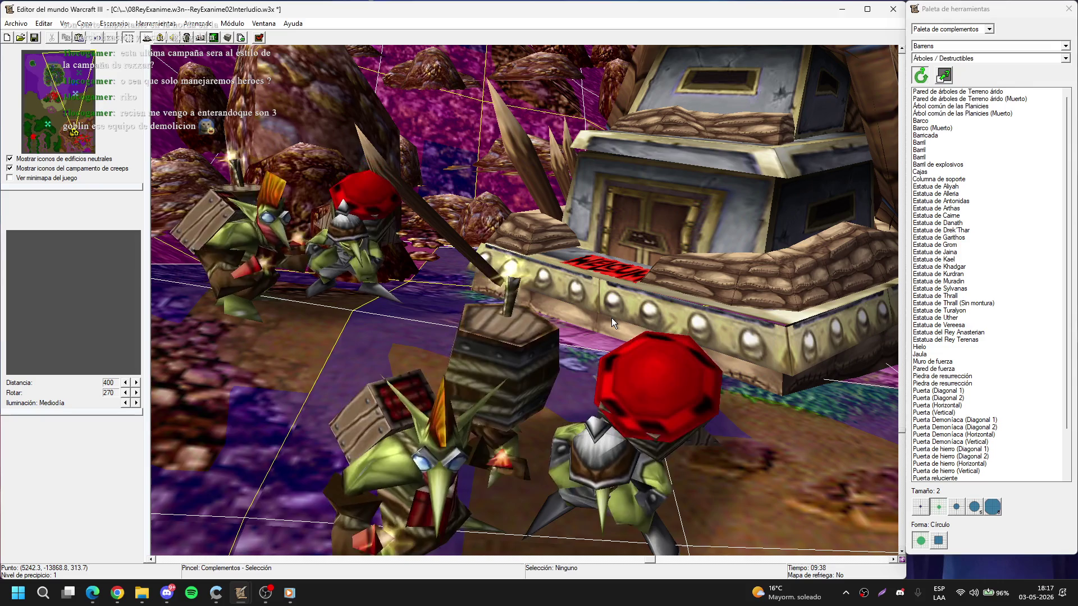
scroll(up, 3)
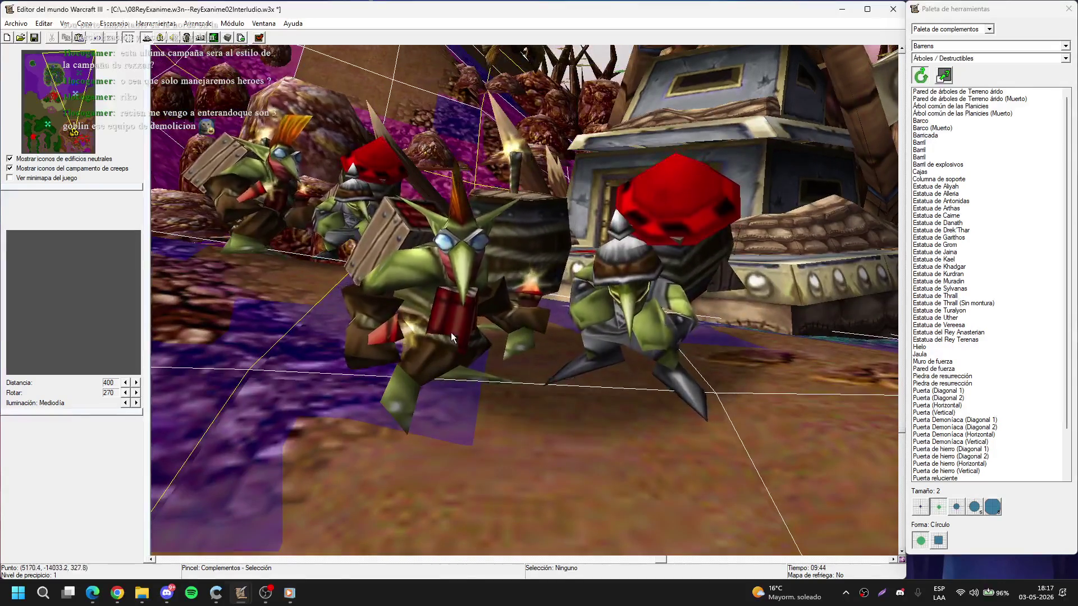
scroll(up, 3)
scroll(down, 3)
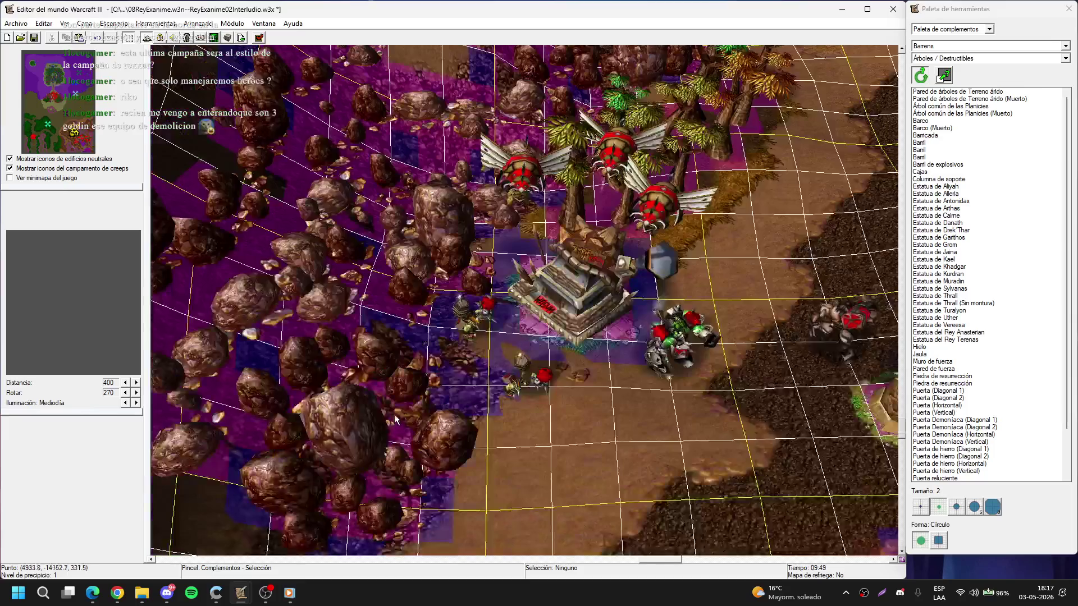
scroll(up, 3)
- Paint a Pared de árboles de Terreno árido wall across the slope between plateau and boulders
key(Down)
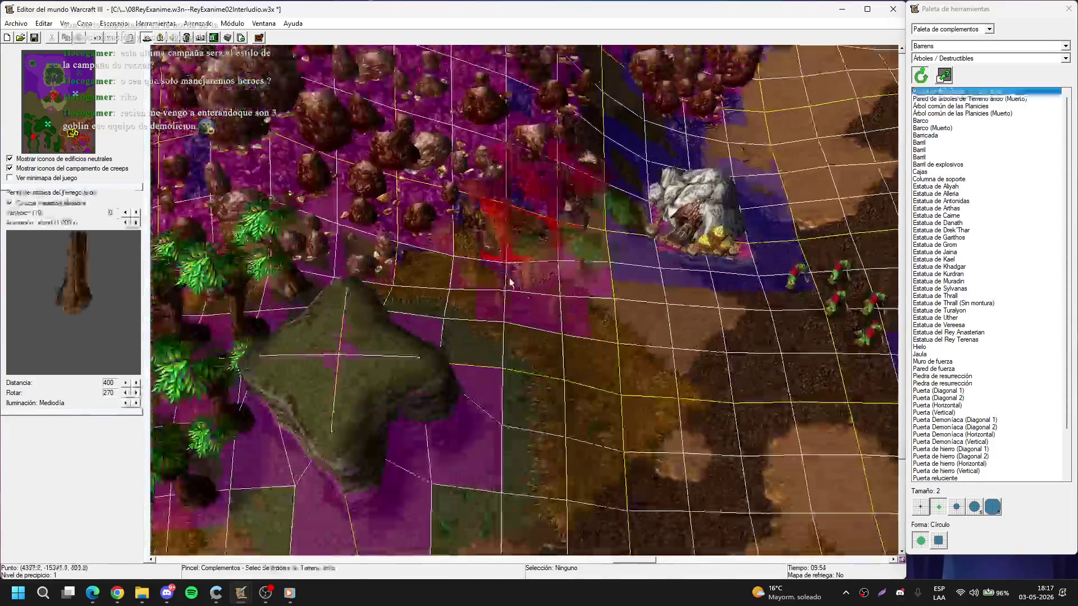
drag(407, 267, 581, 341)
right_click(581, 341)
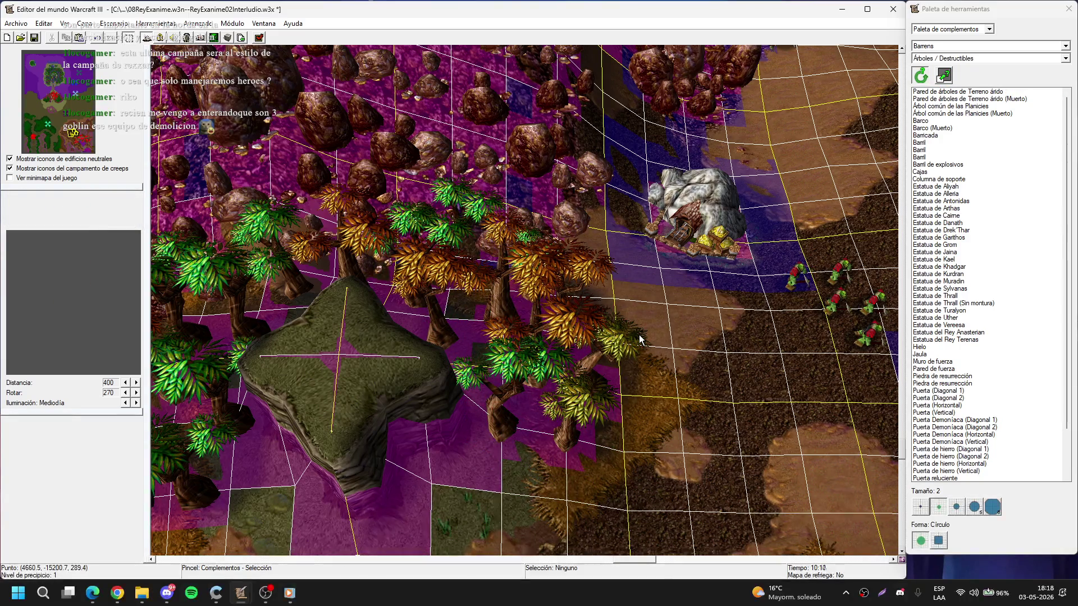
key(Down)
key(Right)
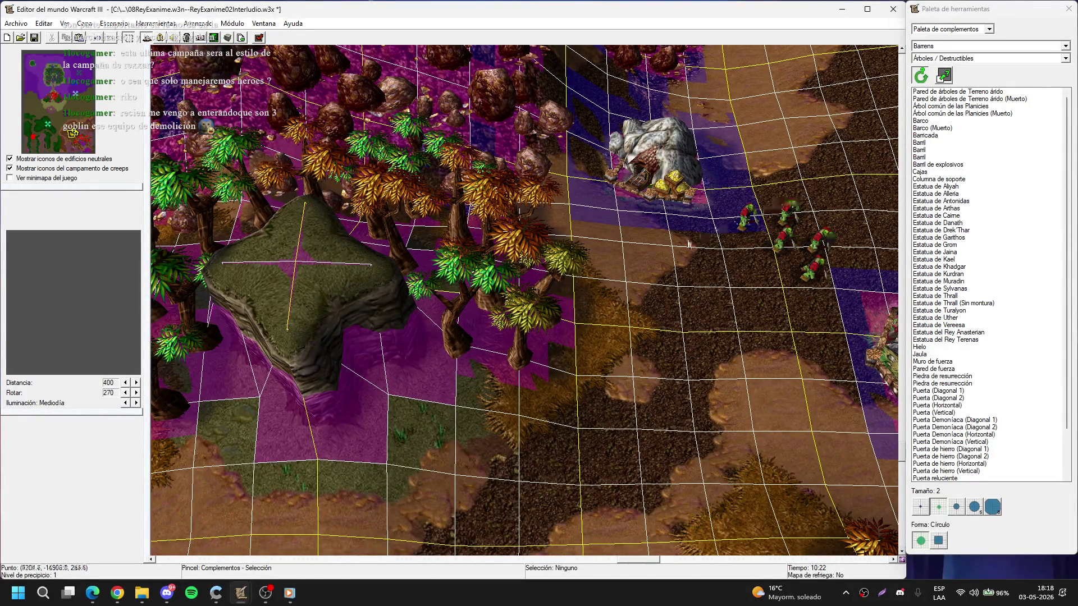
key(Down)
key(Right)
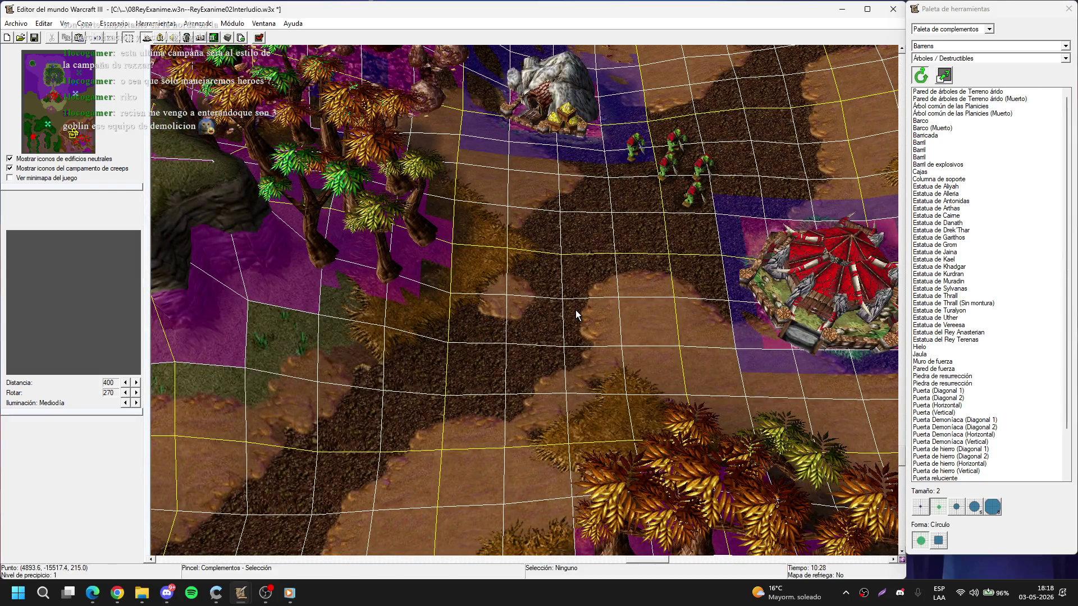
- Place three Barril de explosivos at brush size 1 near the altar along the rocks
click(937, 165)
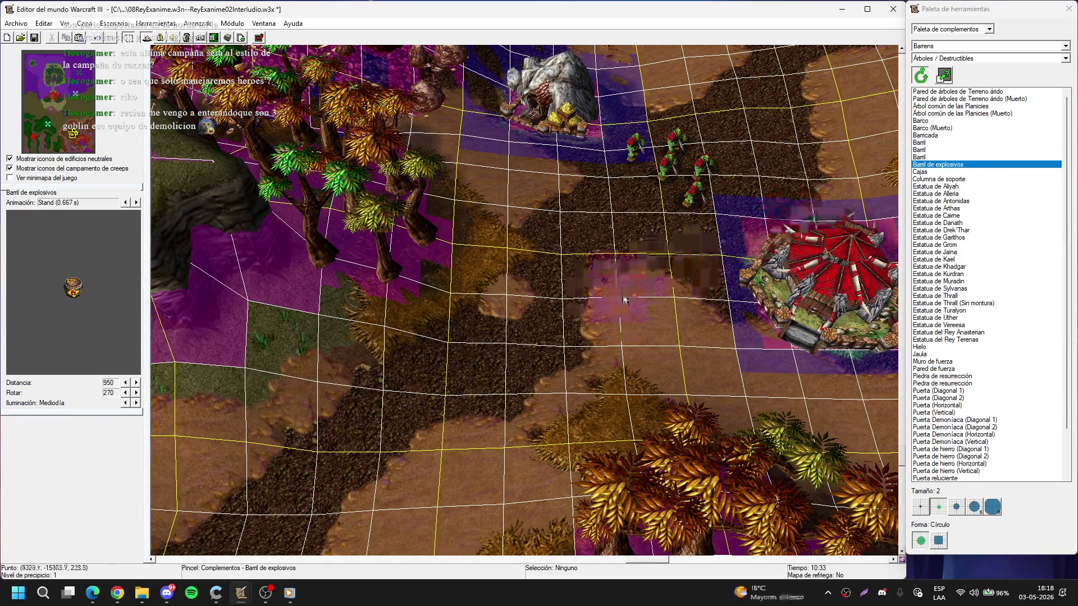
click(921, 507)
key(Up)
key(Right)
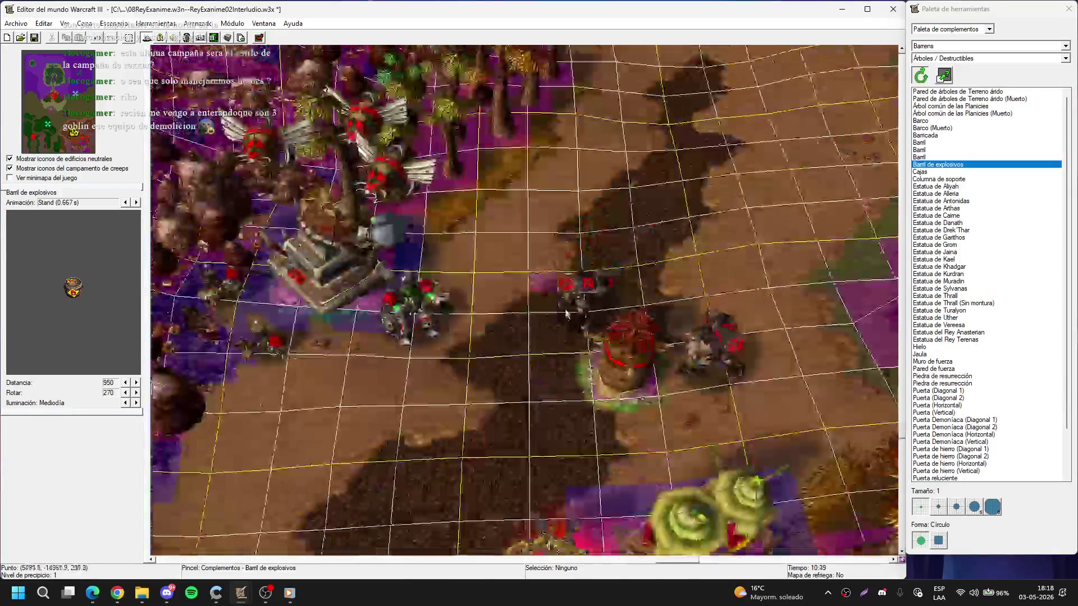
click(334, 302)
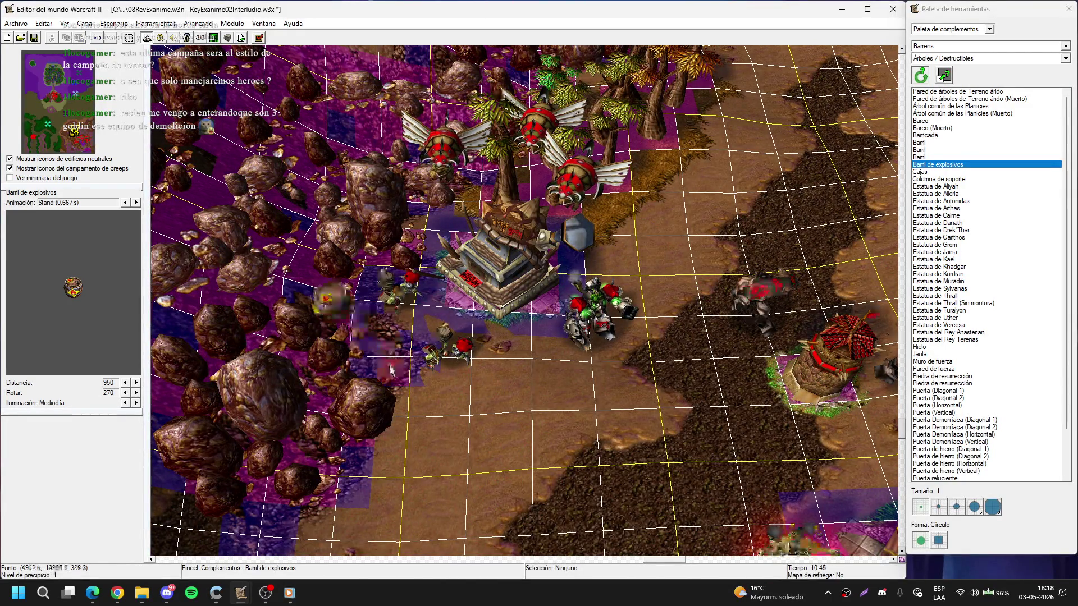
click(374, 372)
key(Up)
key(Right)
click(550, 242)
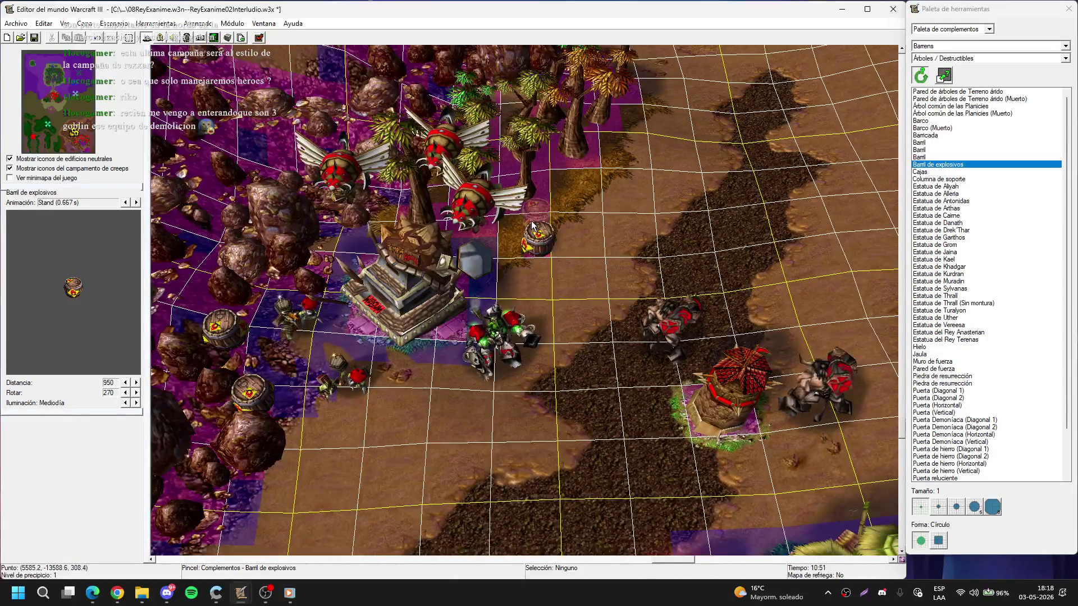
- Preview the Estatua de Aliyah doodad, then drop its brush and pan around the altar
scroll(up, 3)
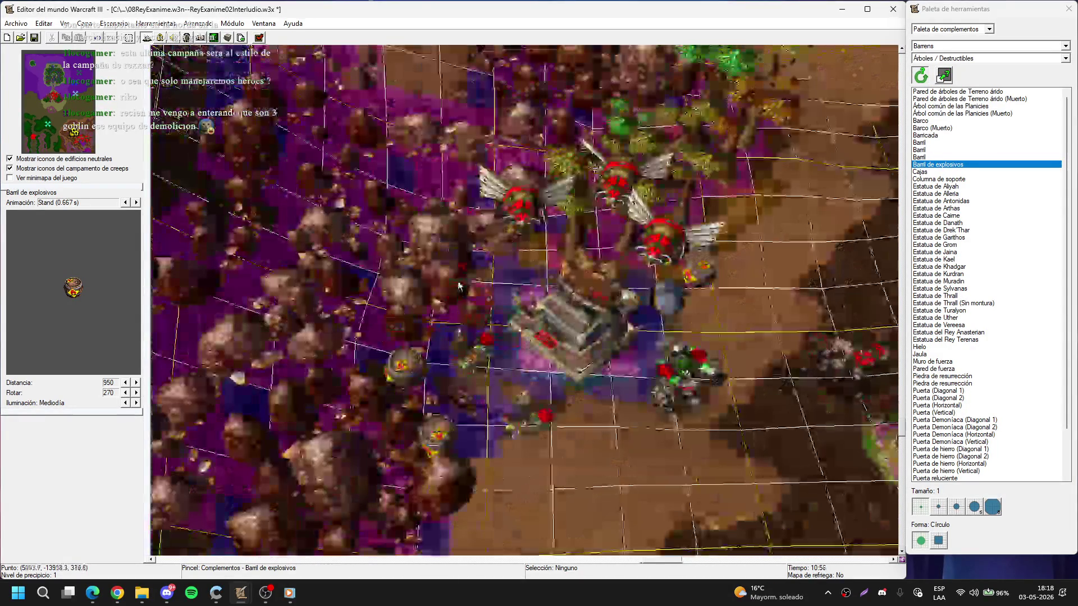
scroll(down, 3)
key(Down)
key(Right)
key(Escape)
click(966, 186)
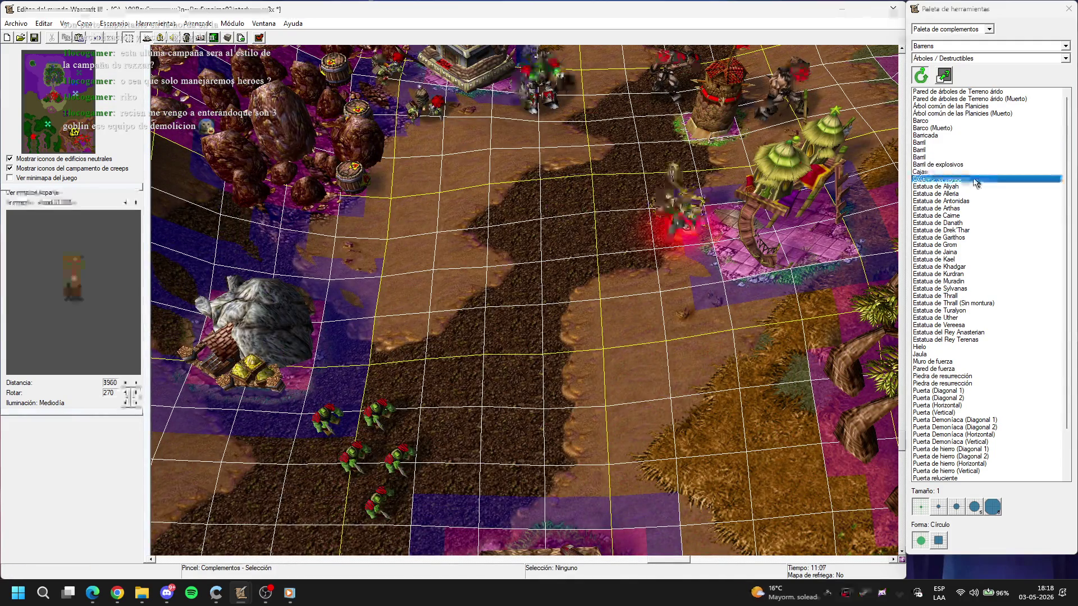
right_click(414, 275)
key(Up)
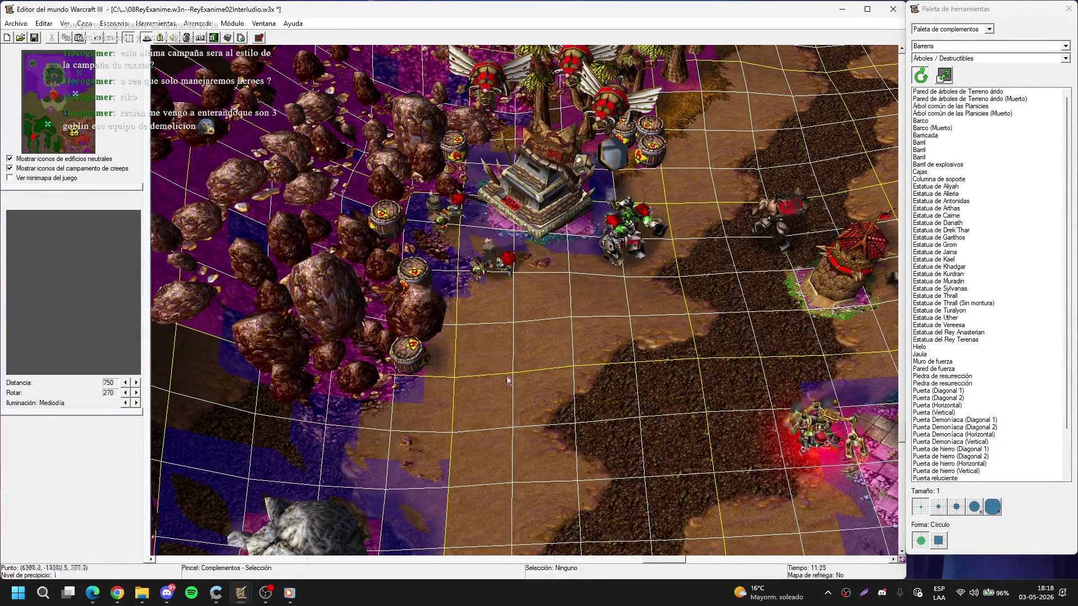
key(Down)
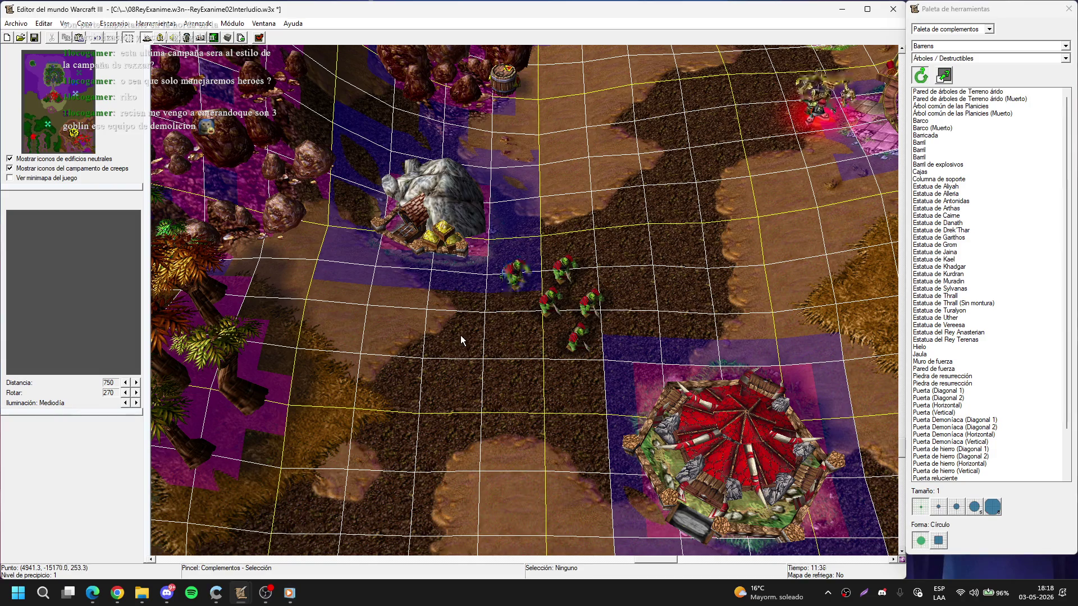
- Place 'Barricada' barricades beside the explosive barrels and confirm their properties
click(940, 128)
click(935, 121)
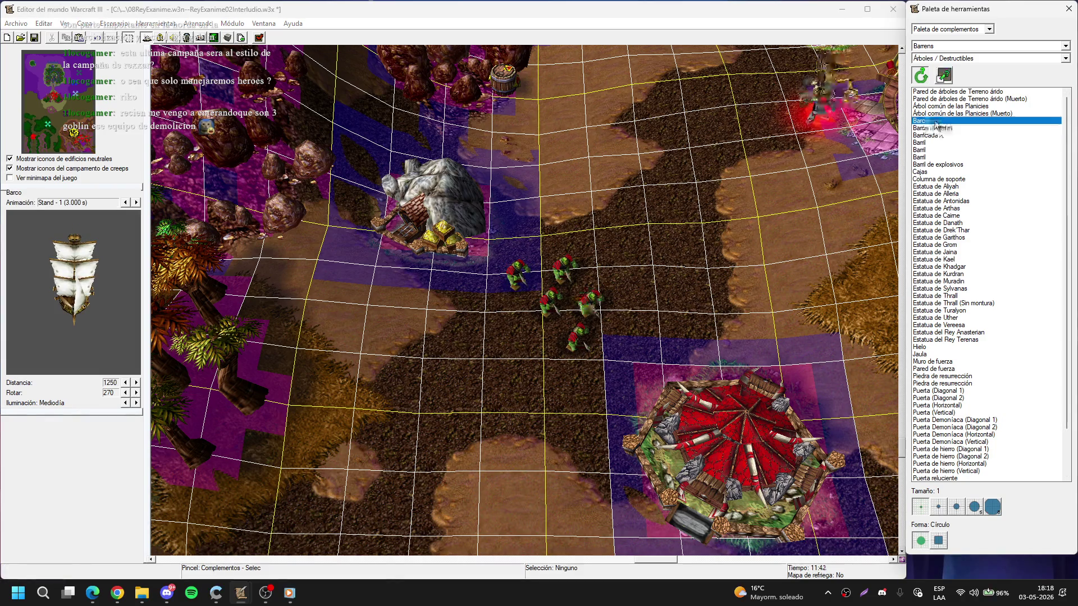
click(940, 136)
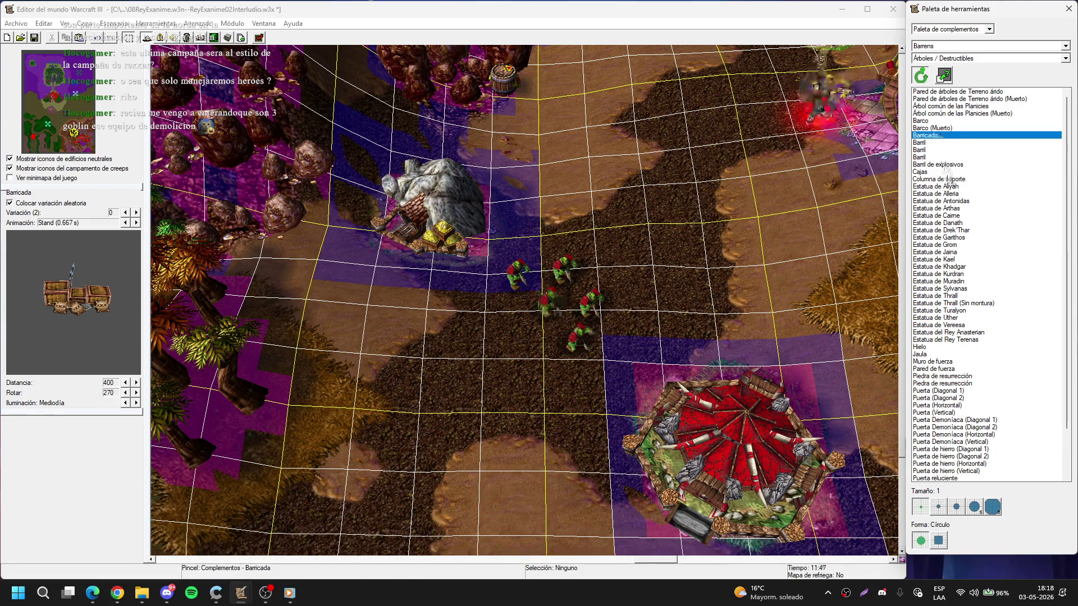
scroll(up, 3)
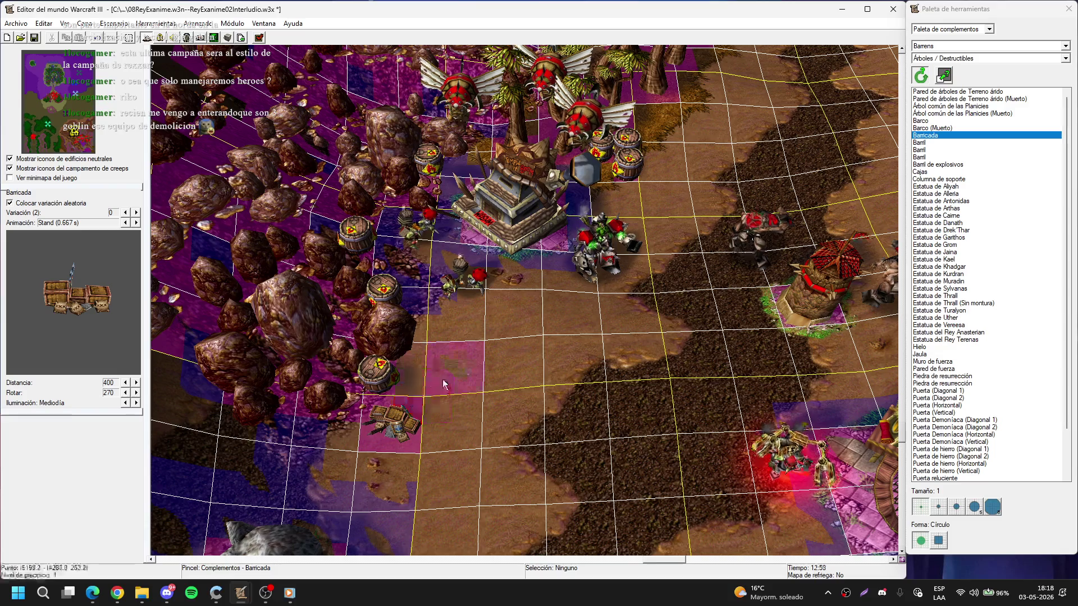
click(446, 405)
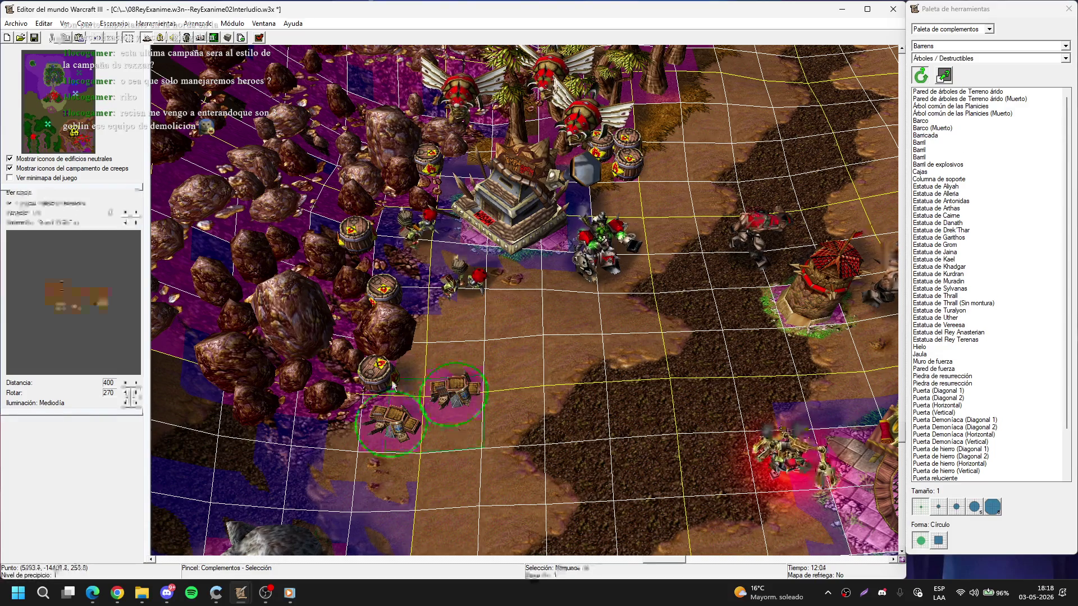
key(Return)
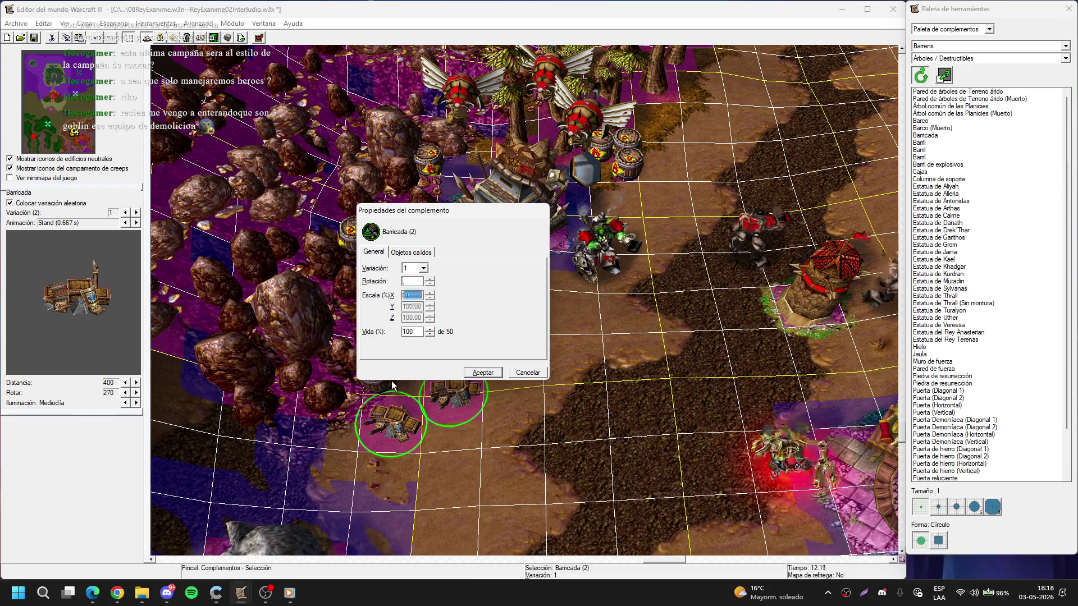
key(Return)
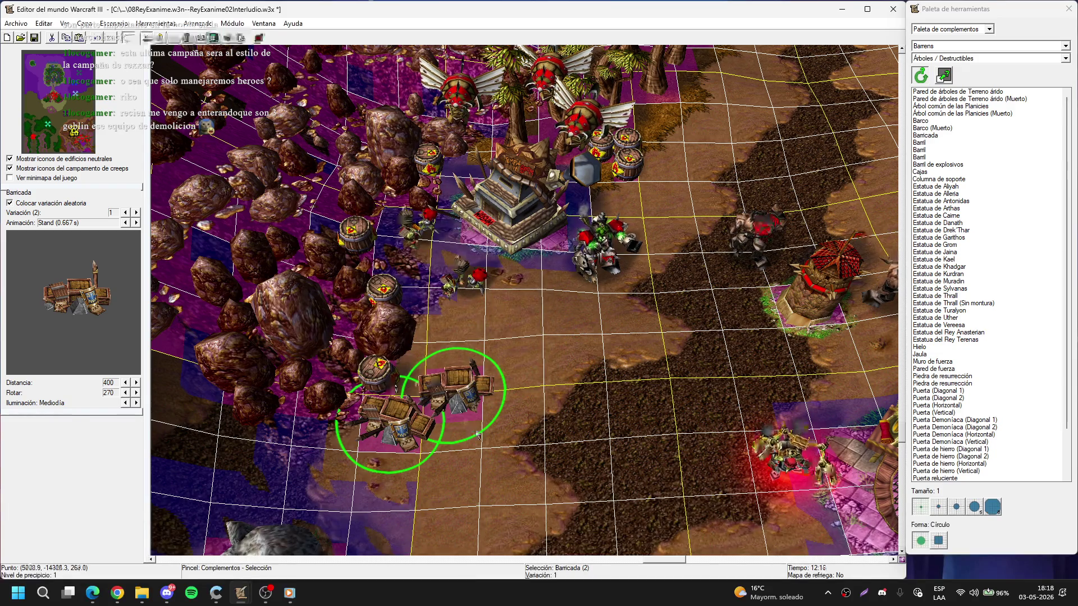
- Move the barricade near the altar up beside the barrels and check its properties
click(486, 417)
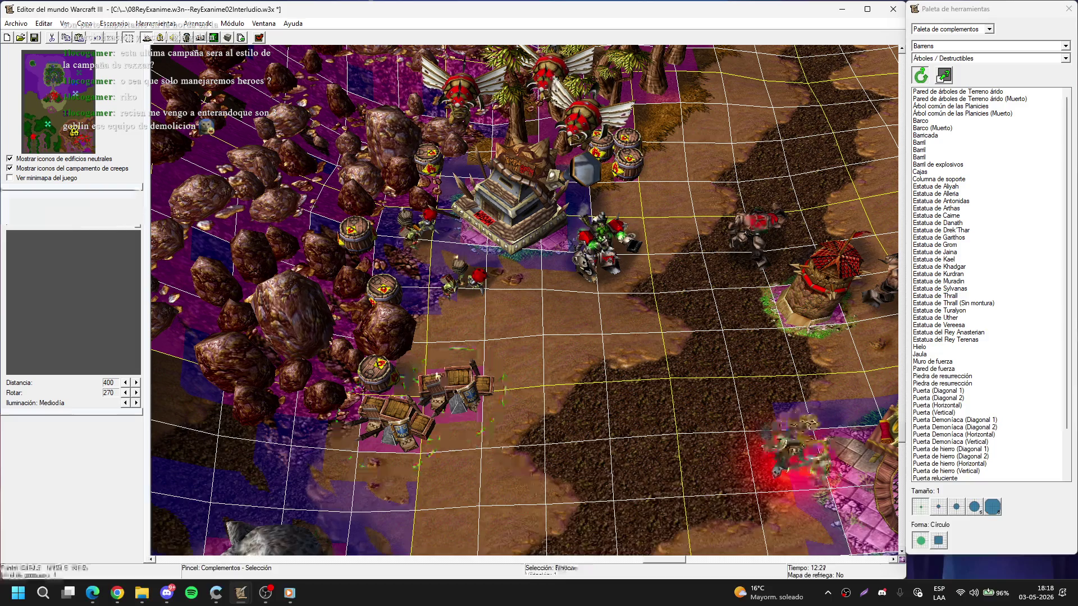
click(486, 417)
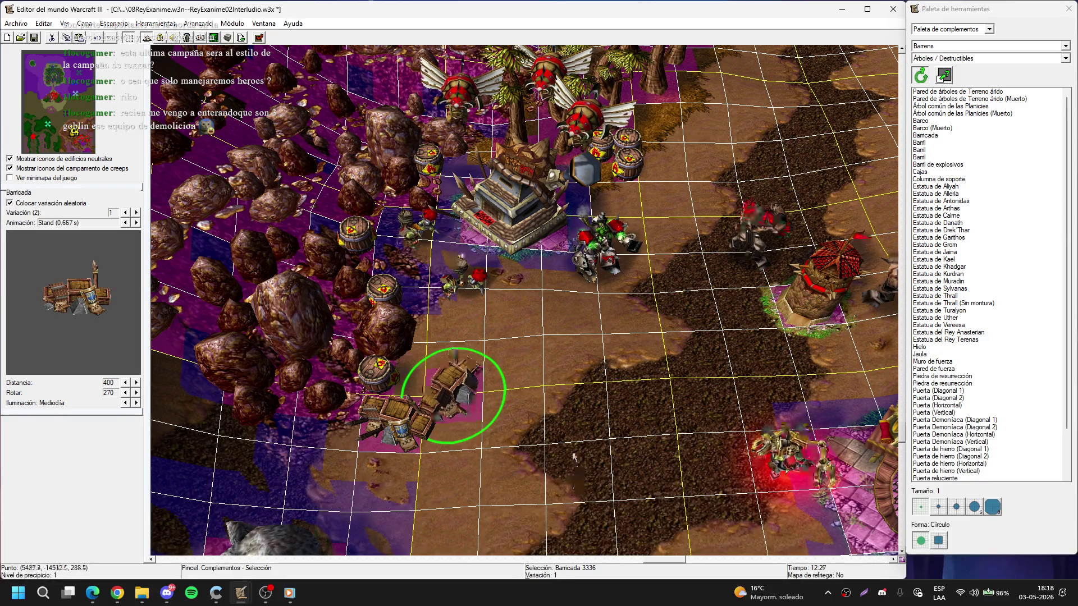
click(543, 339)
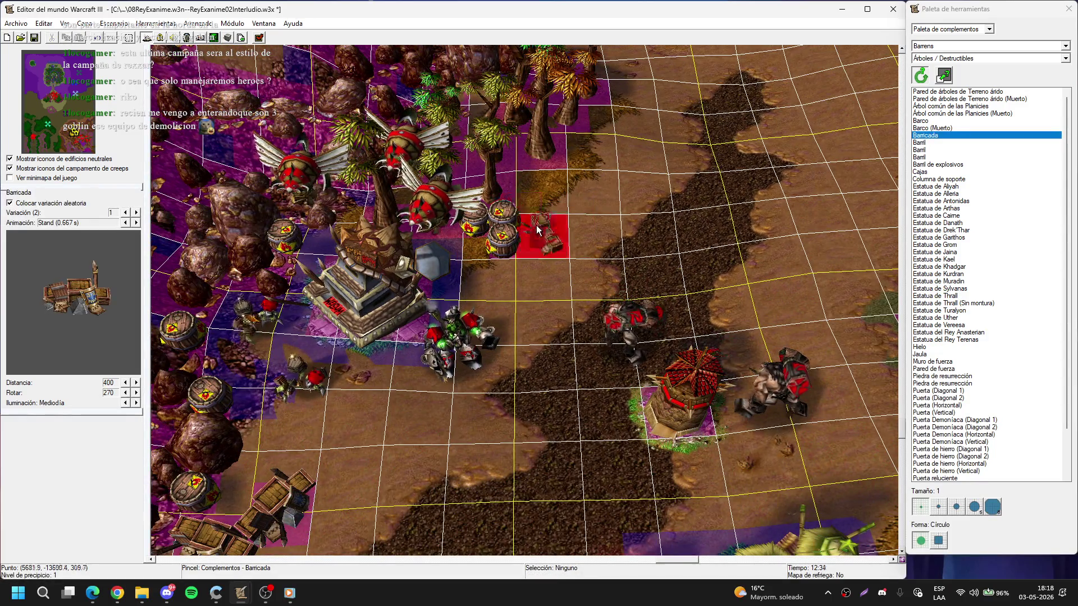
click(536, 225)
drag(542, 233, 540, 205)
scroll(up, 3)
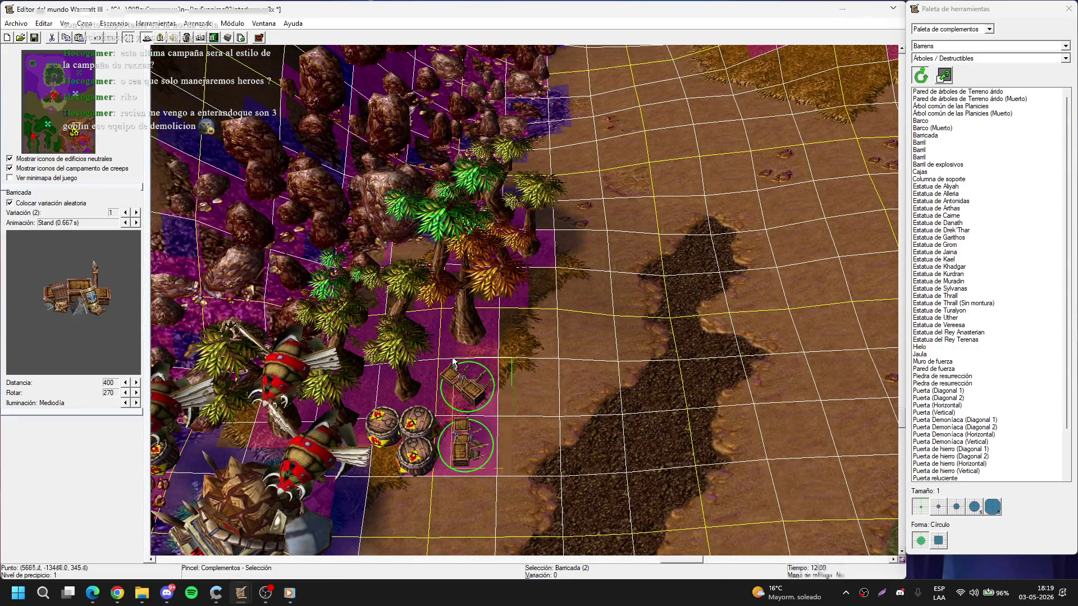
double_click(453, 362)
key(Return)
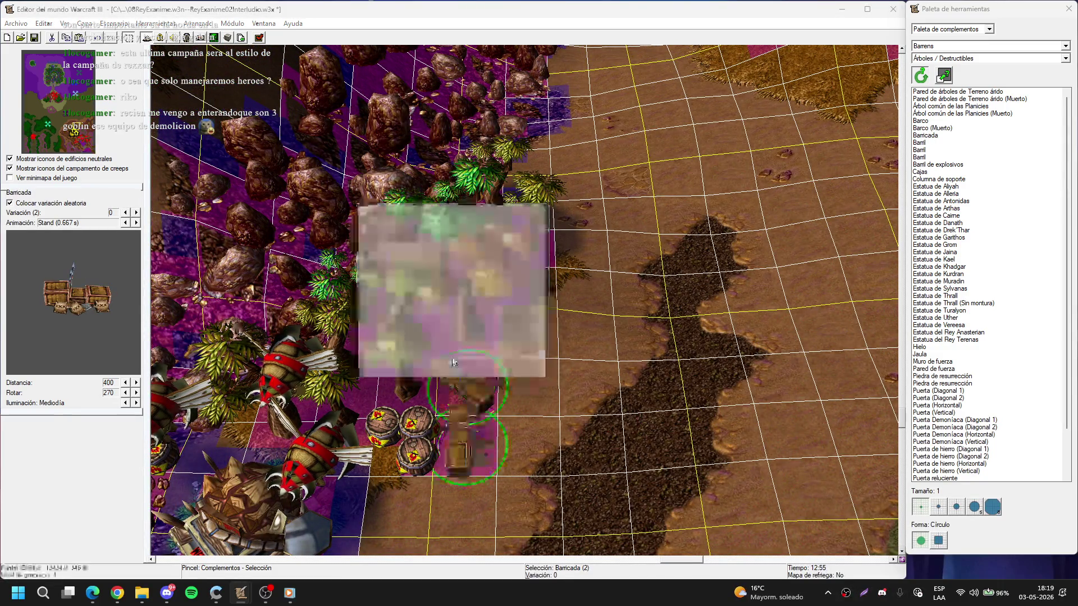
- Cut the crates and paste them beside the barrels
click(596, 439)
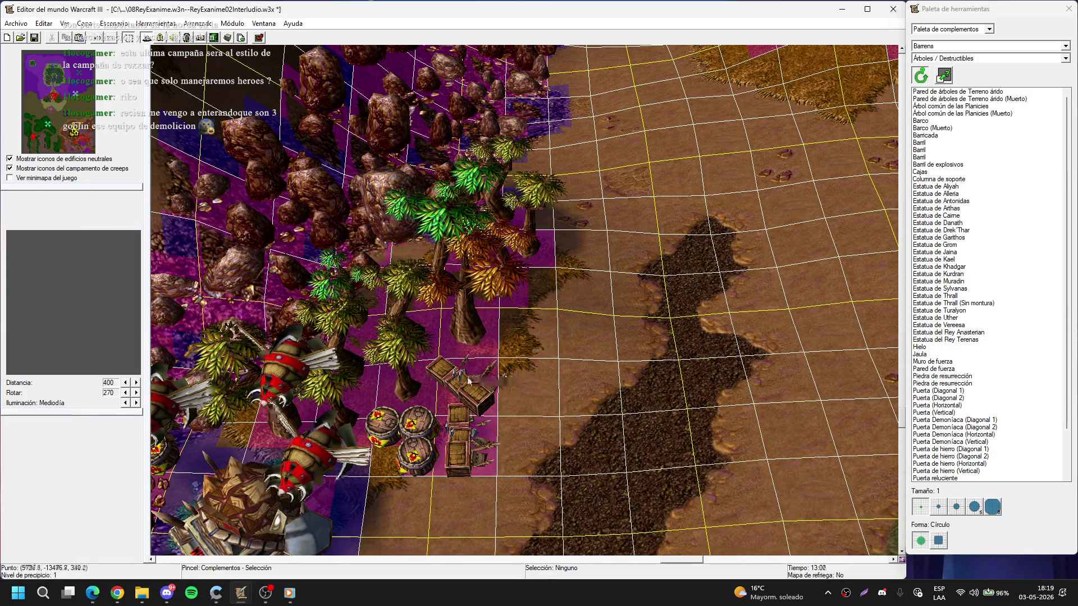
click(470, 445)
key(Delete)
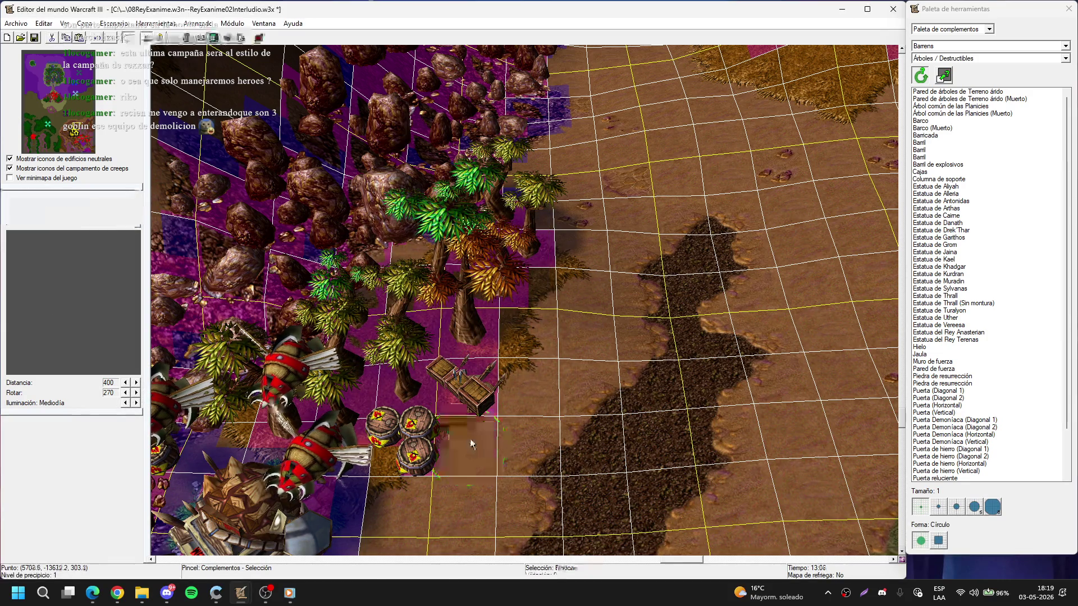
click(485, 429)
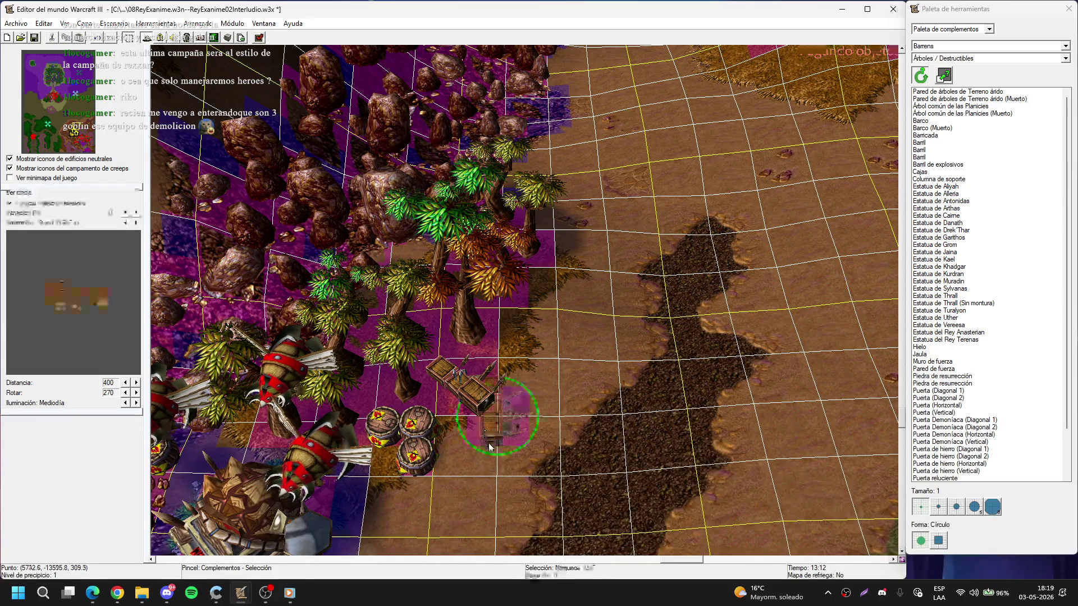
key(Down)
click(482, 426)
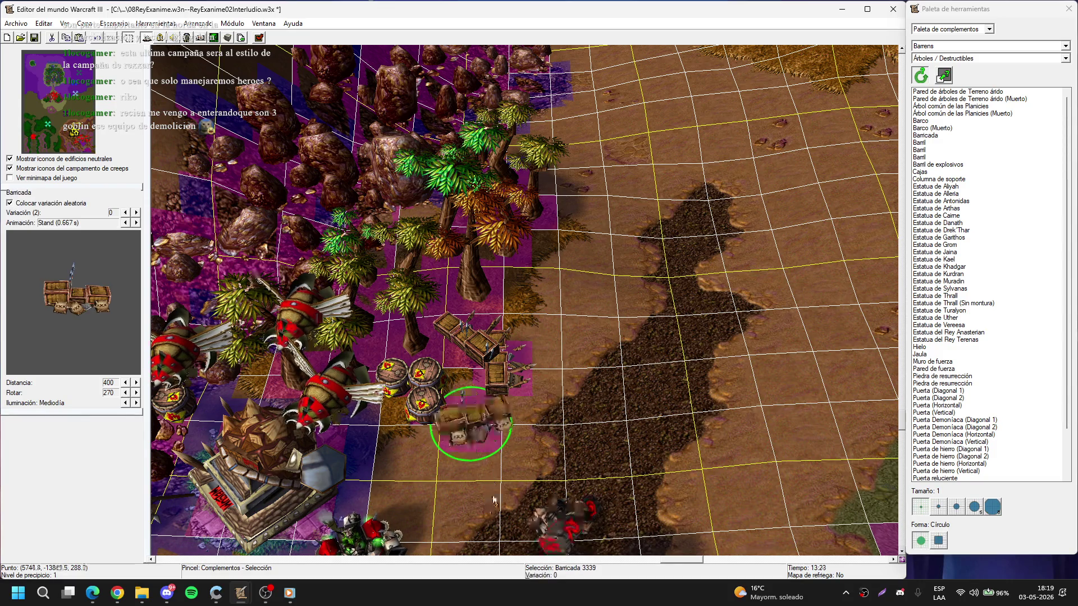
click(587, 357)
- Add one more explosive barrel by the crates
click(452, 389)
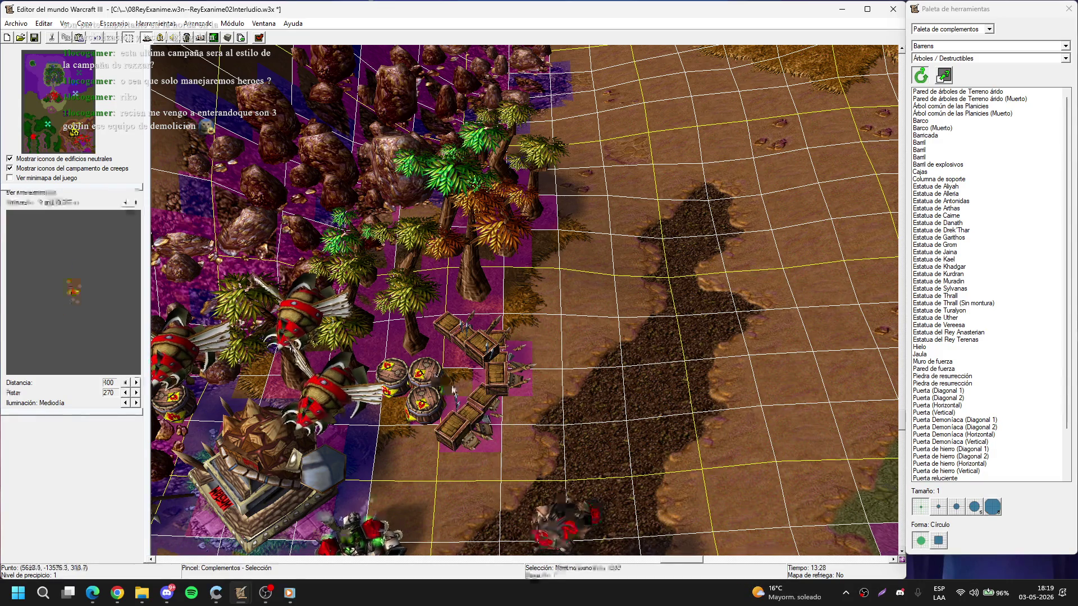
click(458, 386)
drag(581, 469, 685, 142)
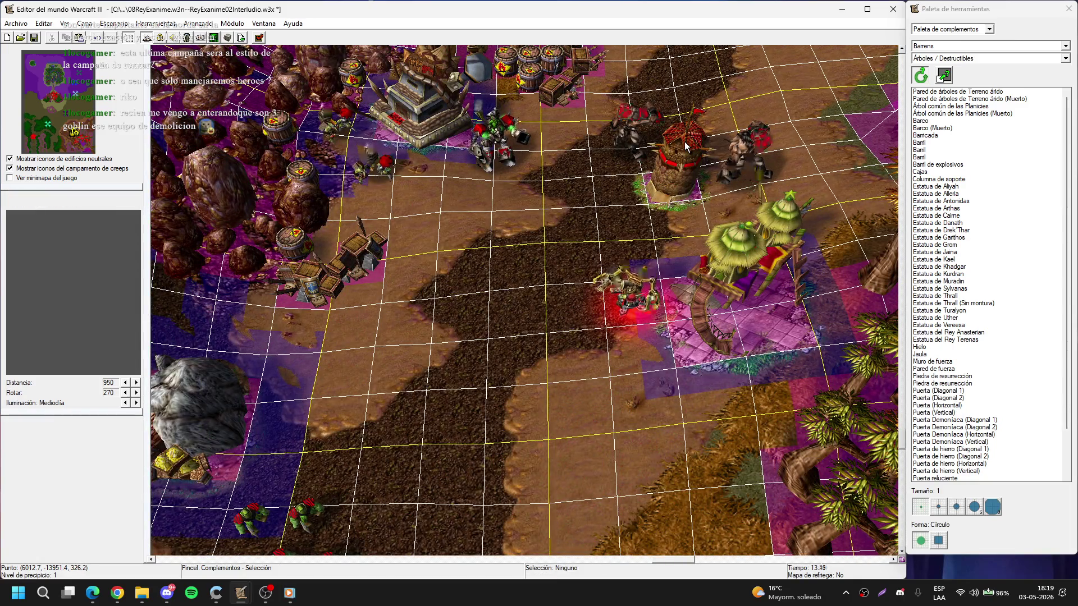
drag(684, 146, 689, 320)
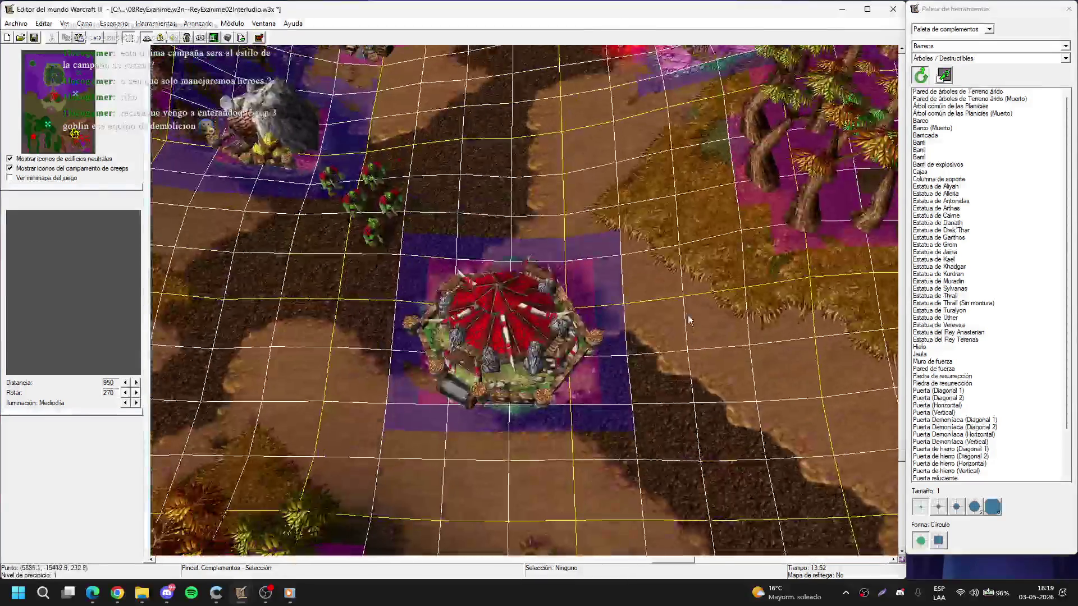
- Place an Altar de tormentas beside the trees
key(u)
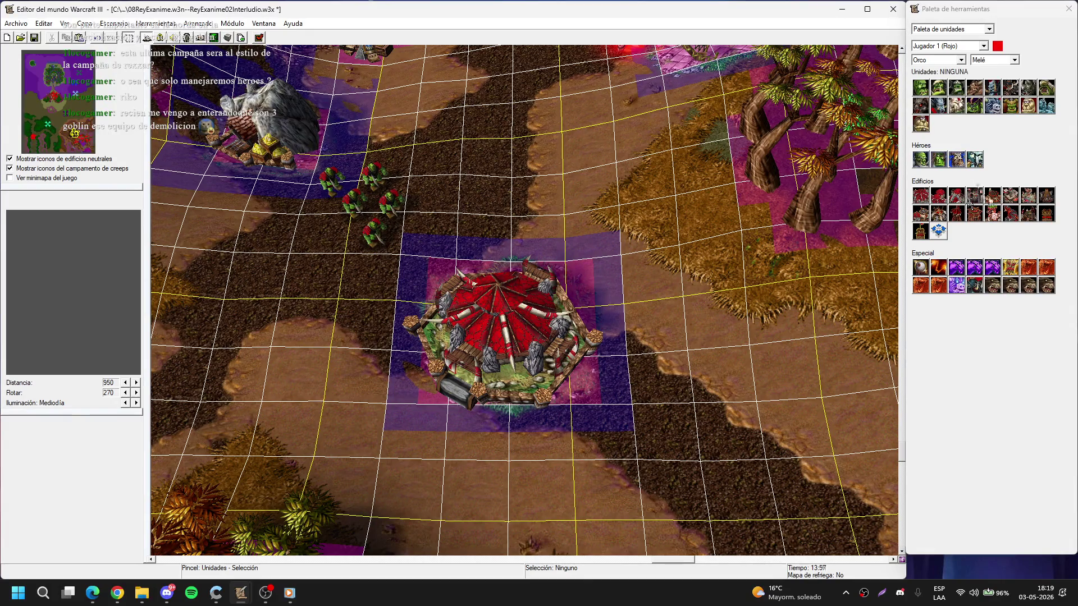
click(975, 194)
scroll(down, 3)
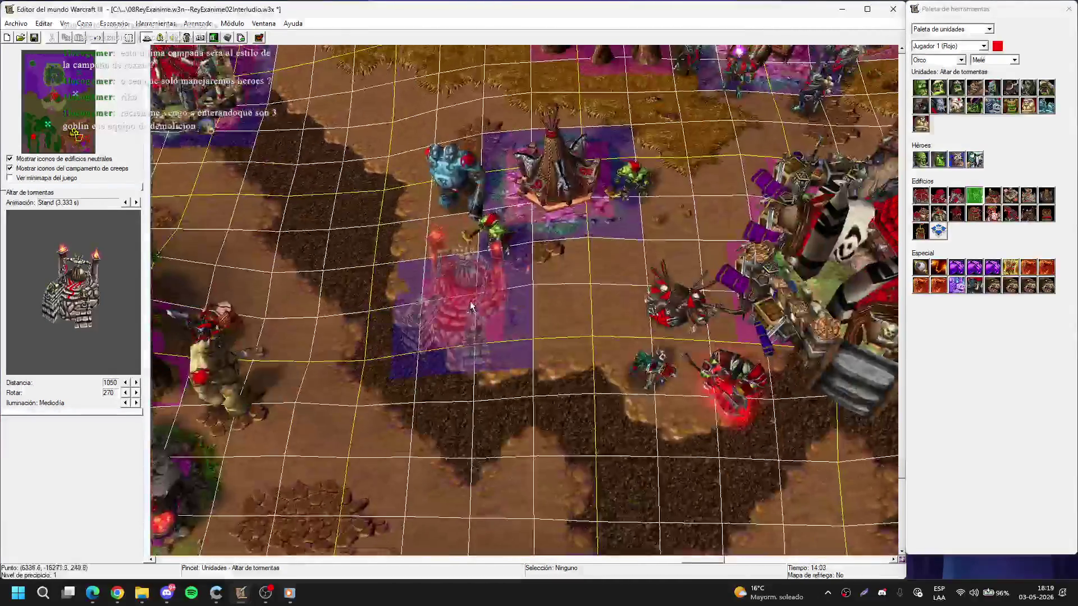
drag(710, 251, 550, 340)
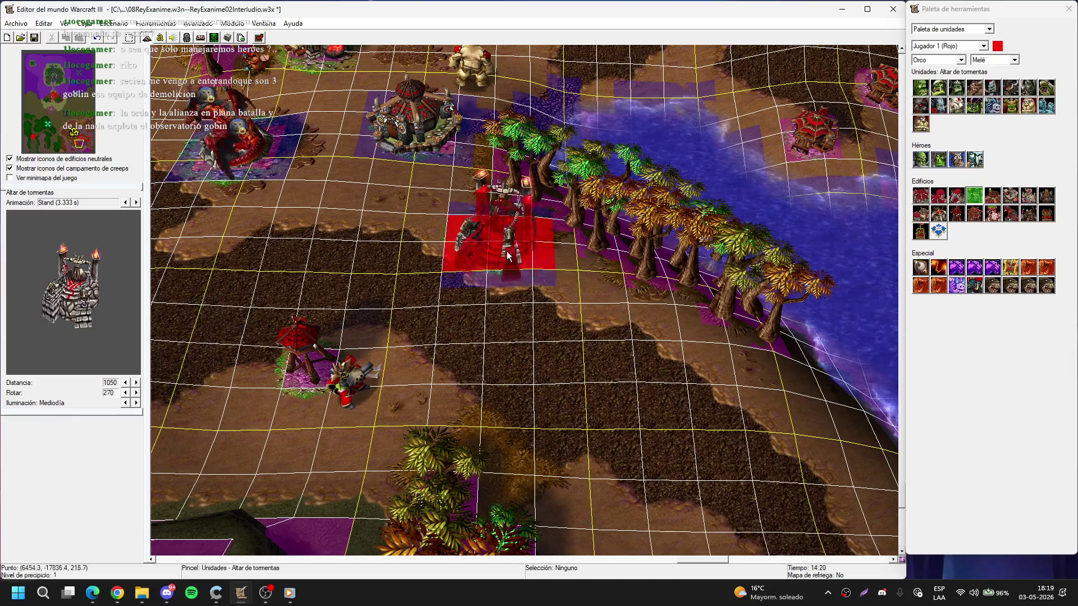
click(507, 255)
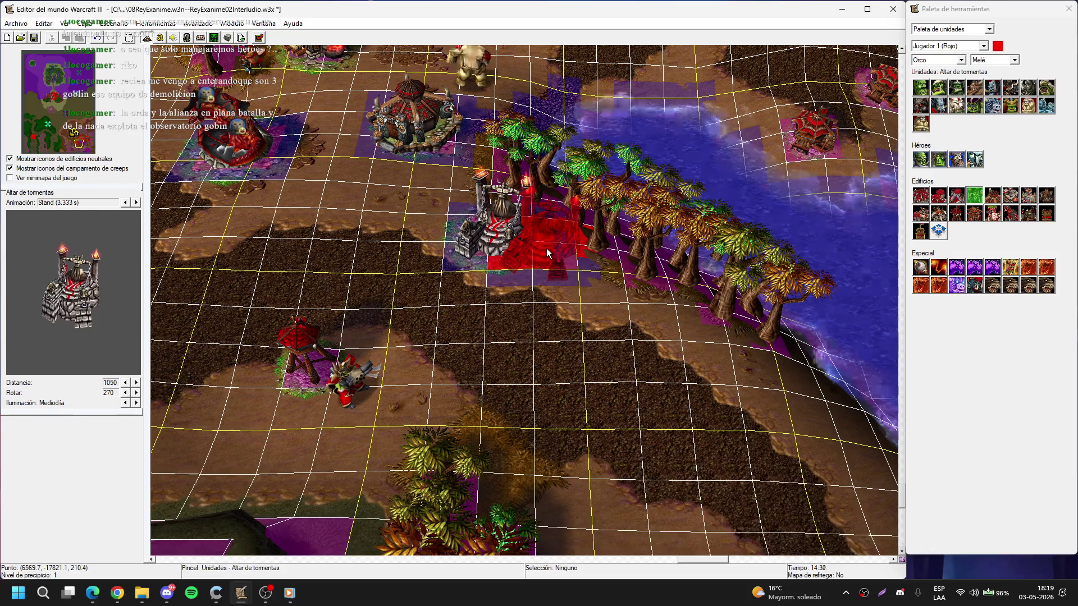
key(Up)
key(Left)
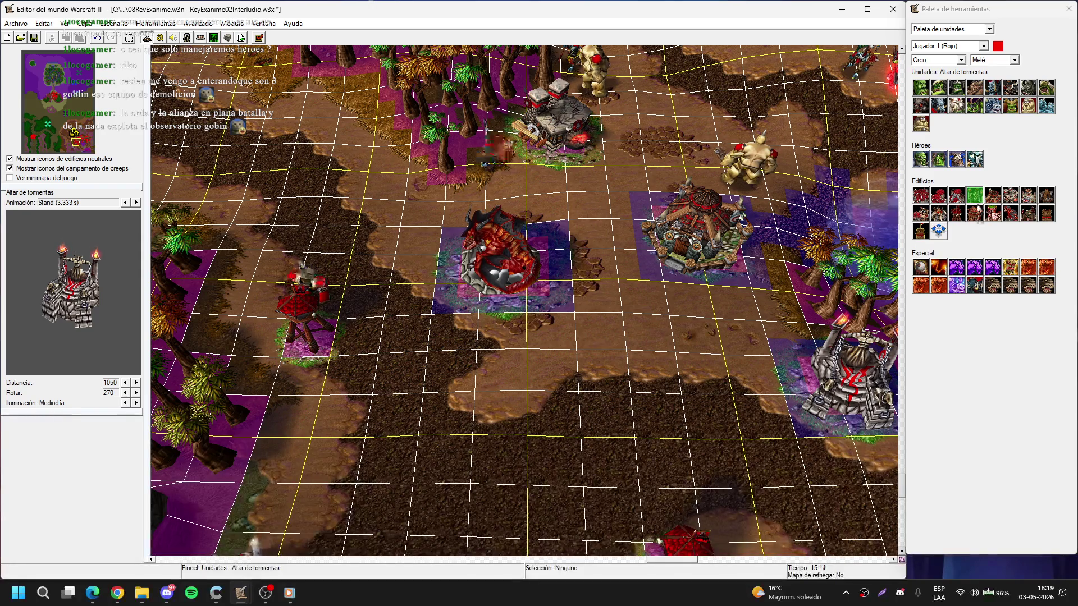
- Place an Espíritu caminante unit on the path
click(936, 106)
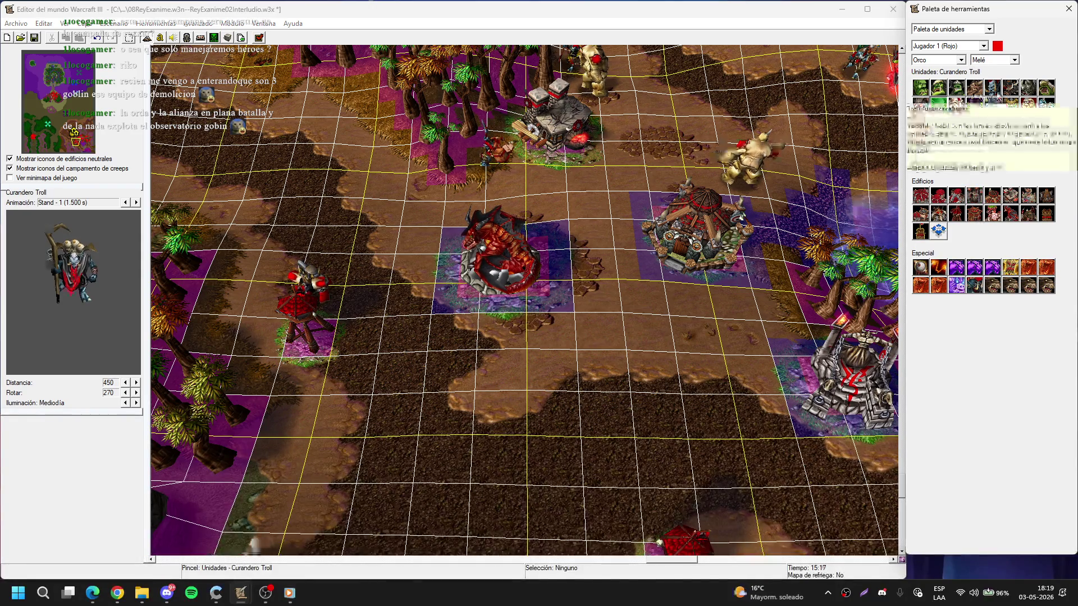
click(992, 87)
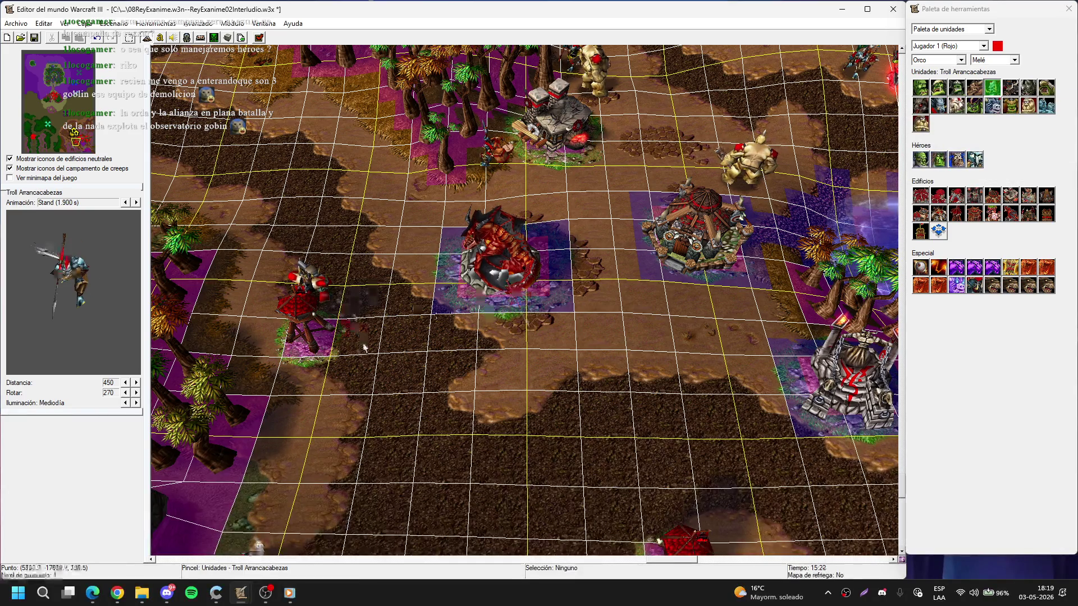
key(Down)
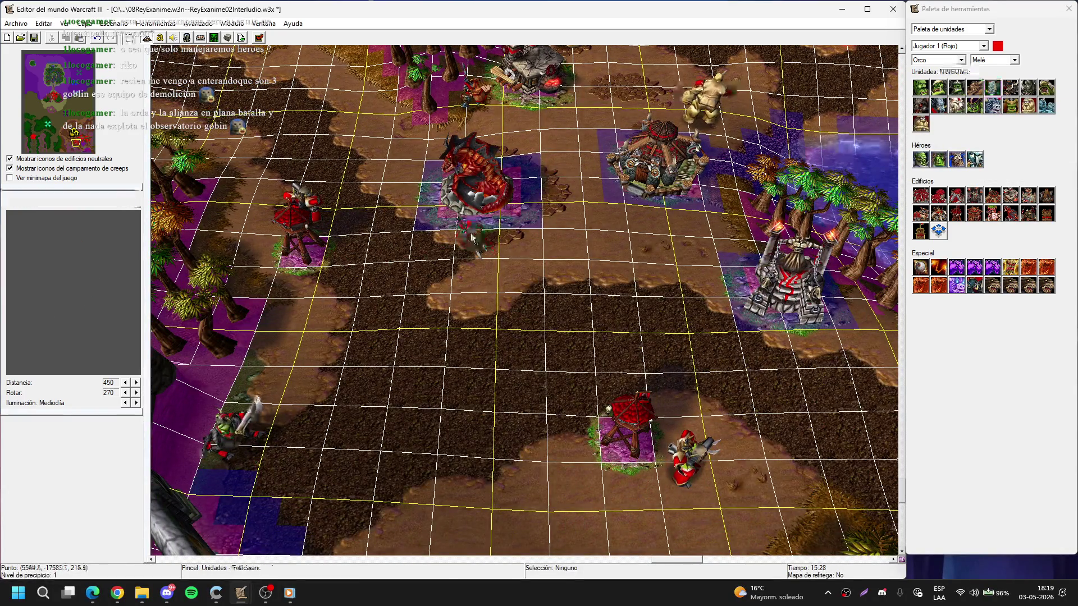
key(Right)
key(Up)
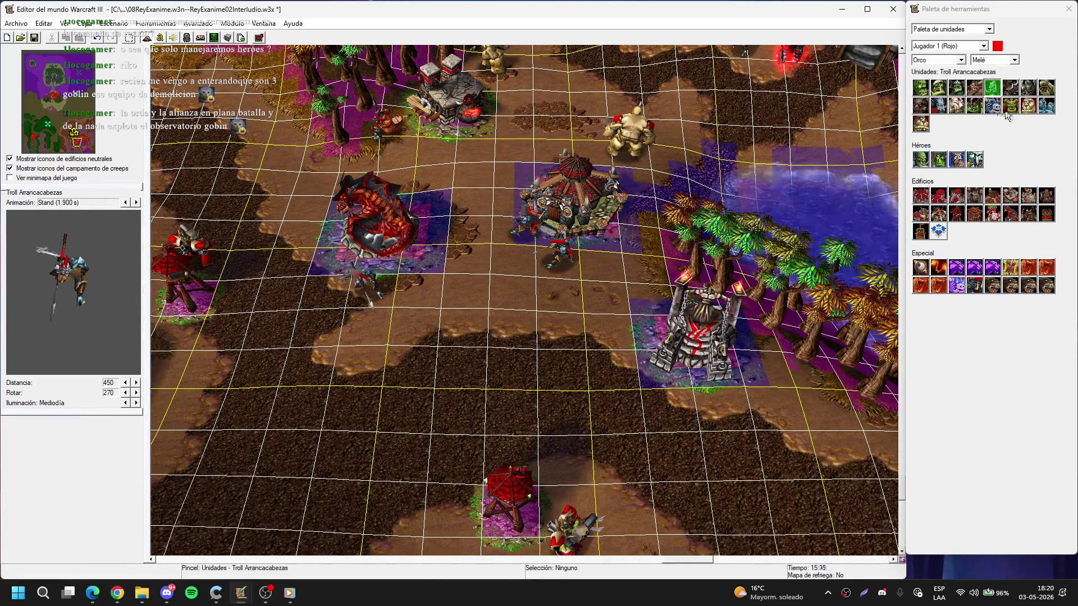
click(992, 106)
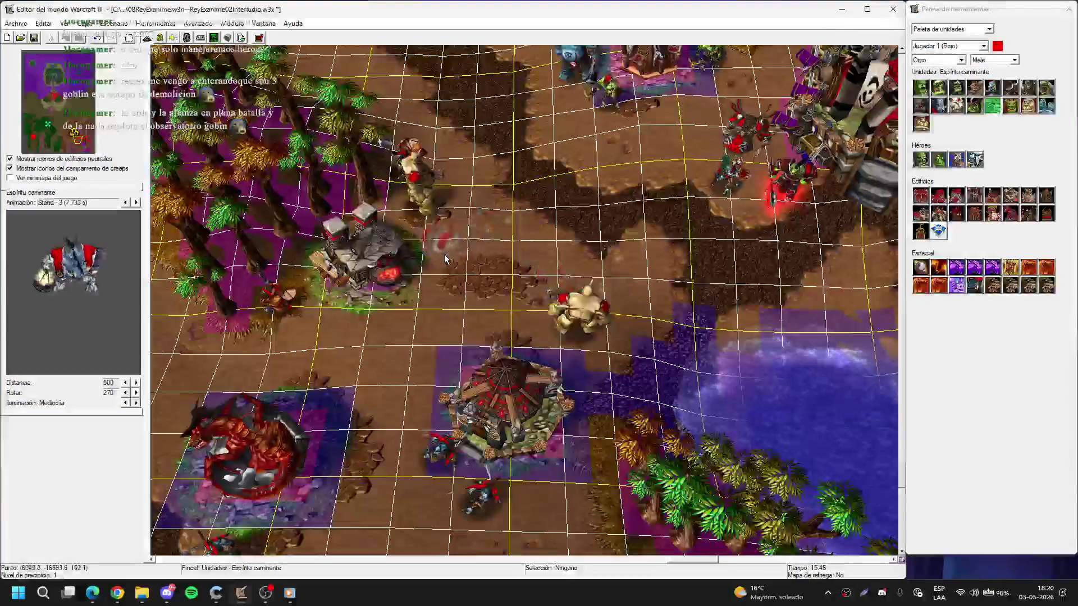
key(Up)
key(Right)
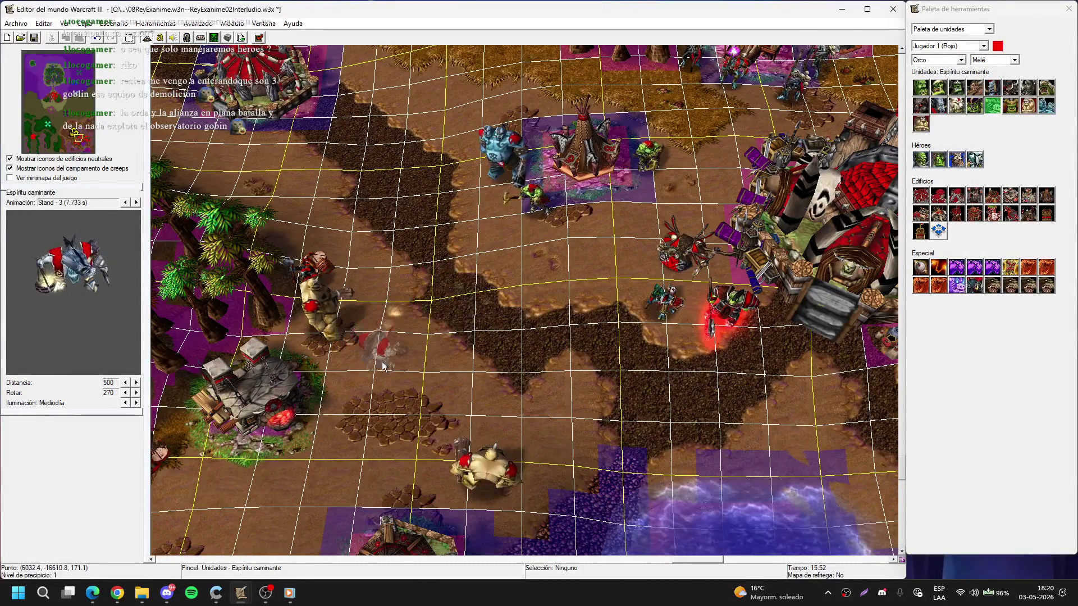
click(475, 222)
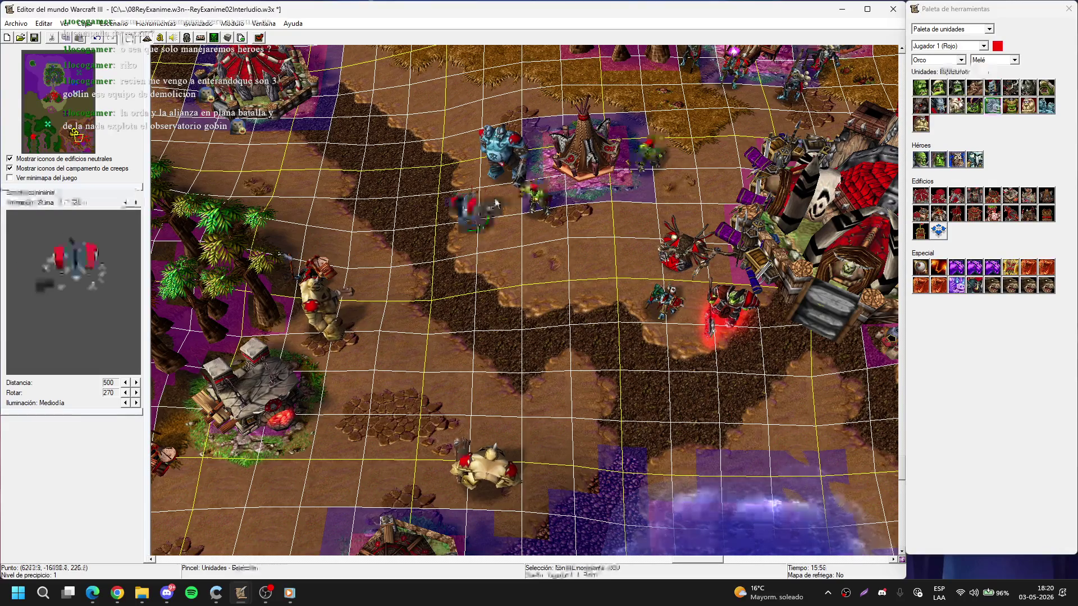
- Place a second Espíritu caminante near the burrow
key(Up)
key(Right)
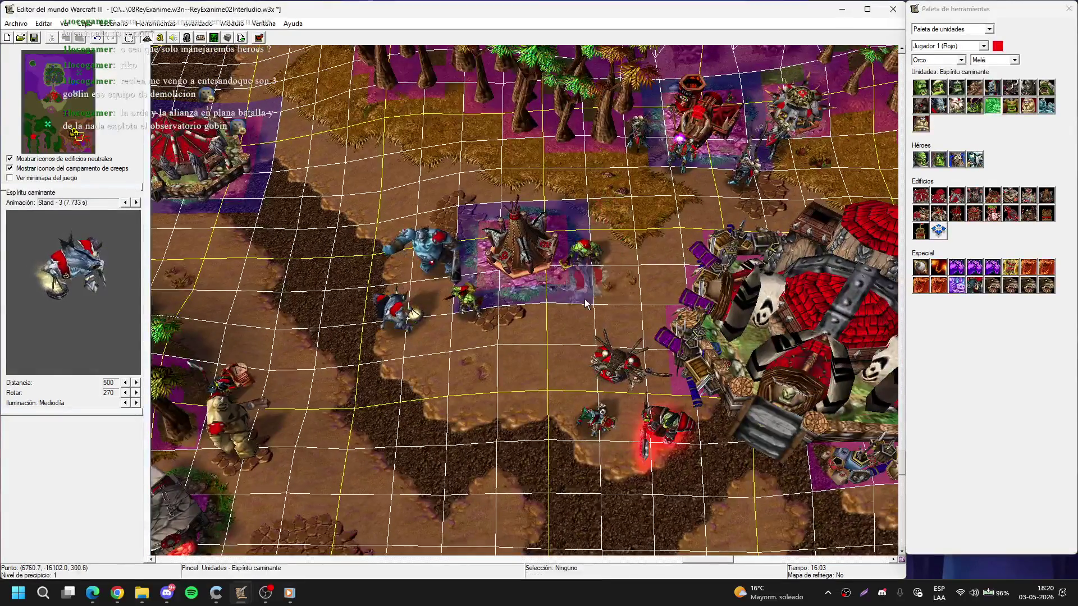
click(598, 304)
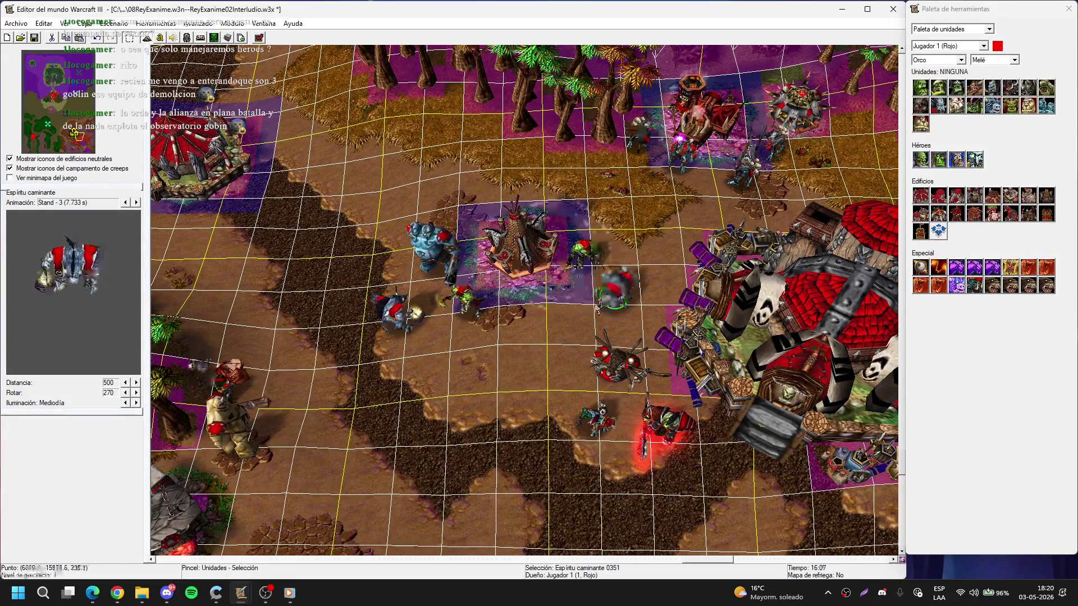
key(Down)
key(Right)
click(547, 292)
key(Left)
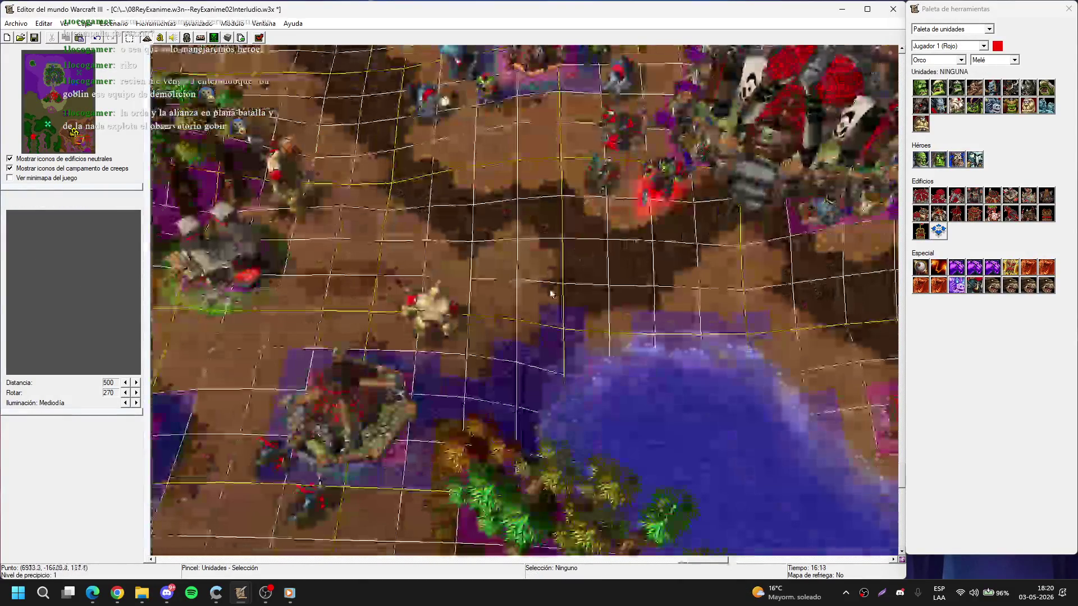
key(Left)
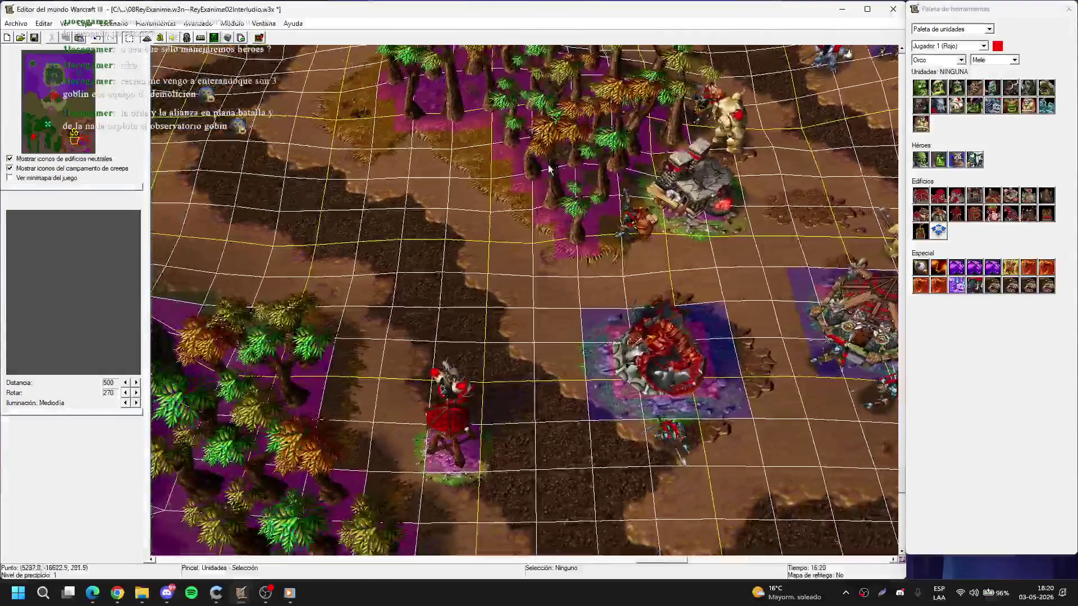
key(Left)
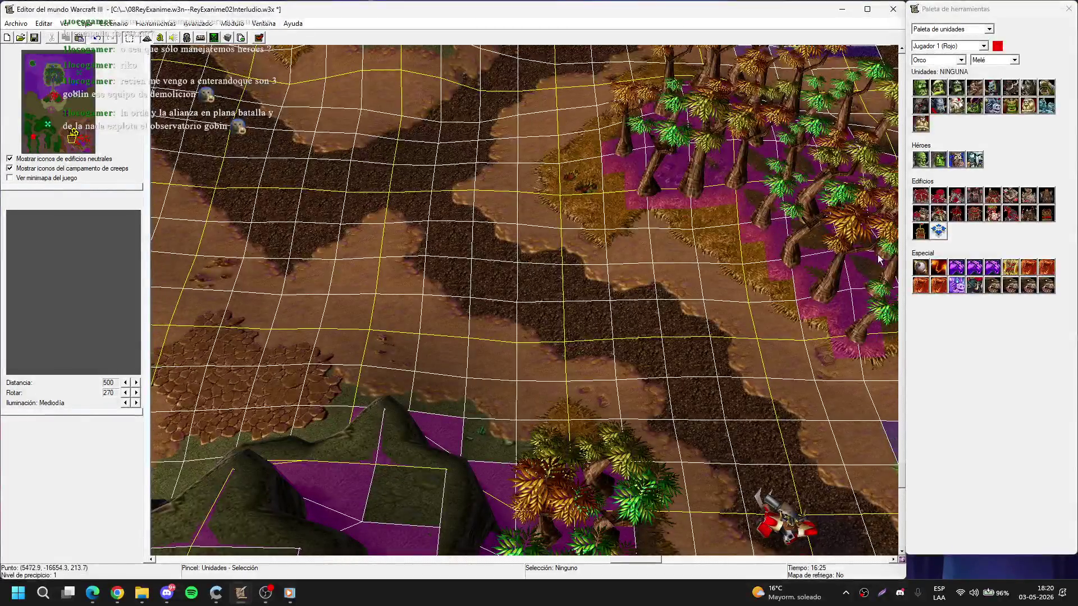
- Place a Tótem Tauren by the dirt road and a Torre de vigilancia near the cobblestones
click(1030, 196)
click(559, 271)
click(956, 213)
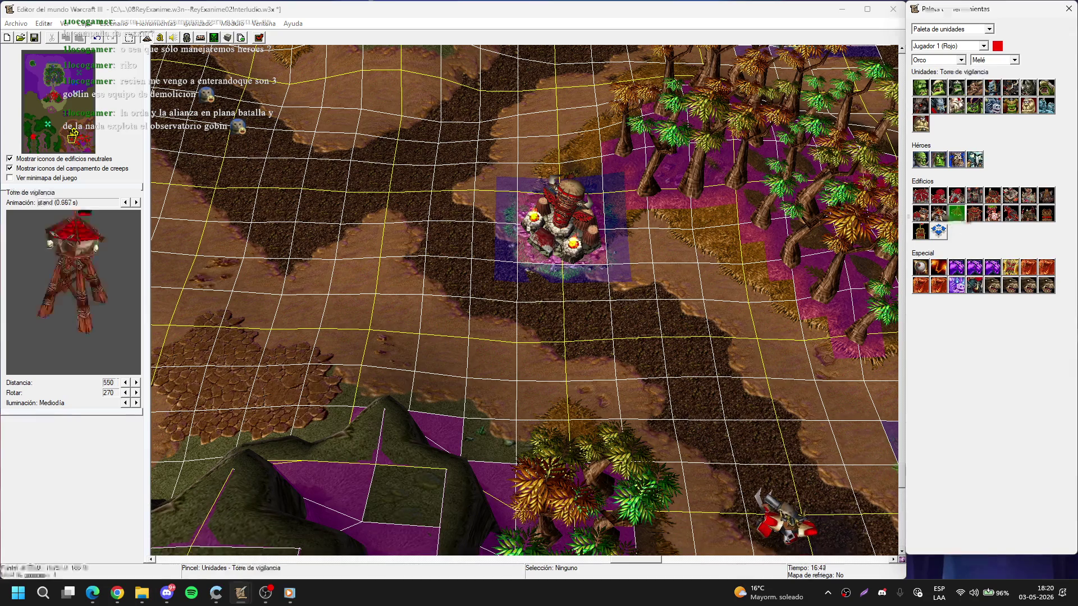
key(Left)
key(Up)
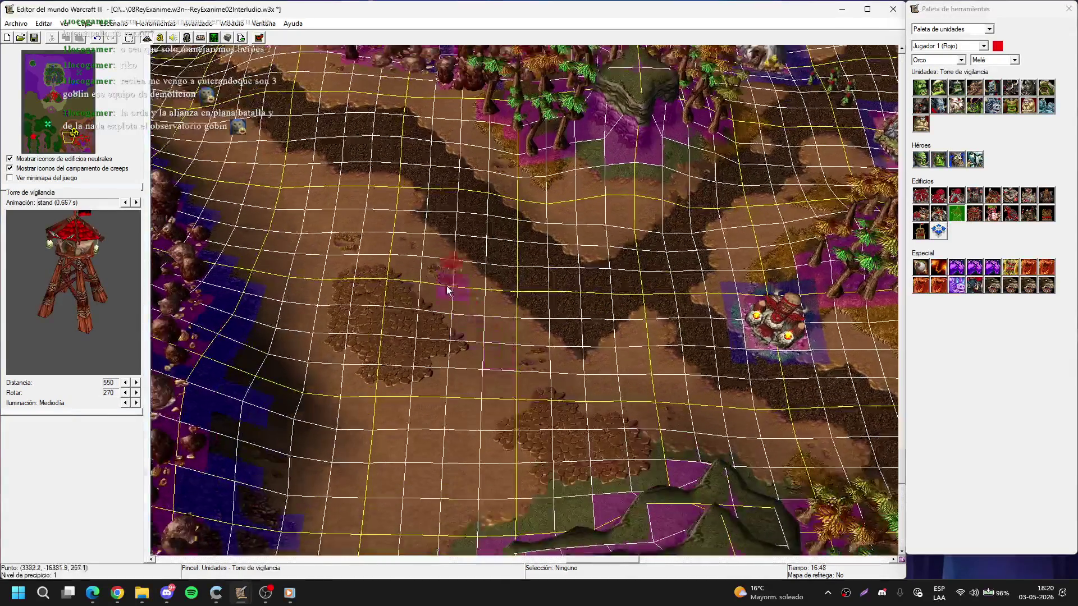
click(449, 292)
scroll(up, 3)
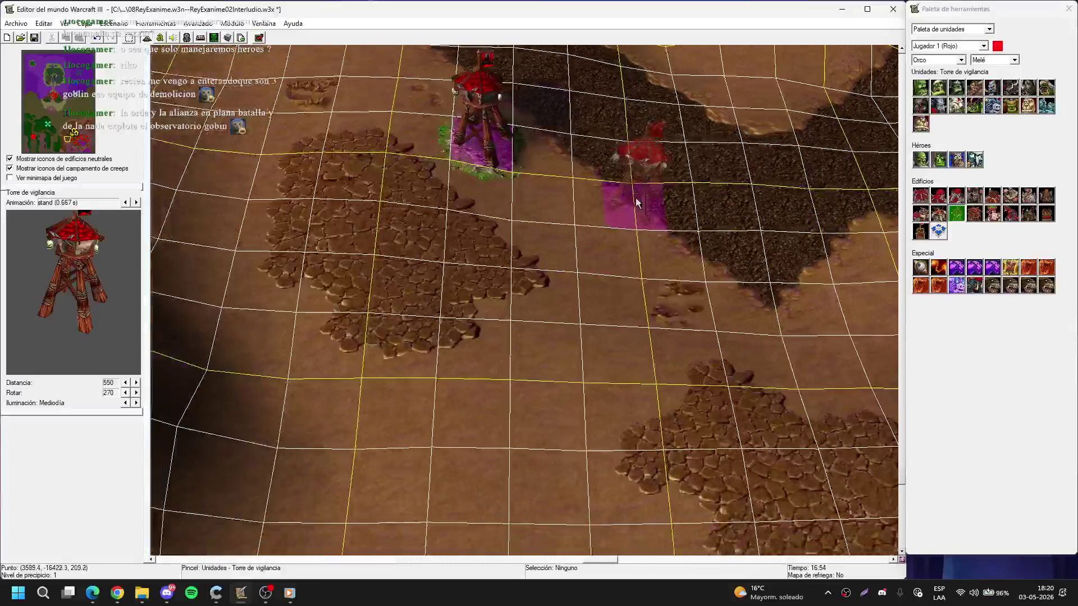
scroll(down, 3)
- Raise a mound west of the tower with a size 3 brush and smooth it
key(t)
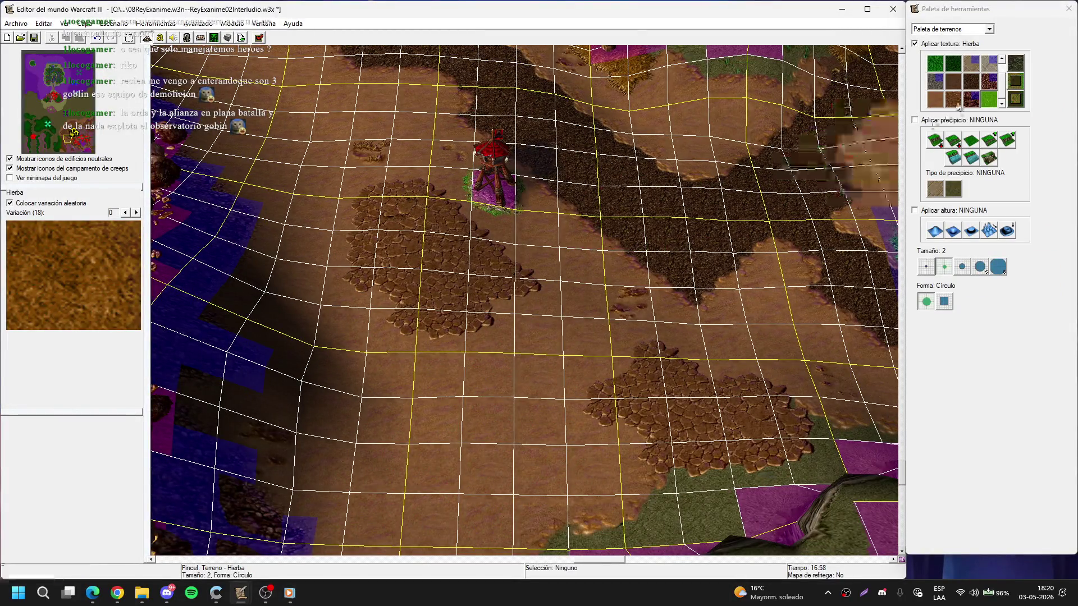
click(935, 230)
click(961, 267)
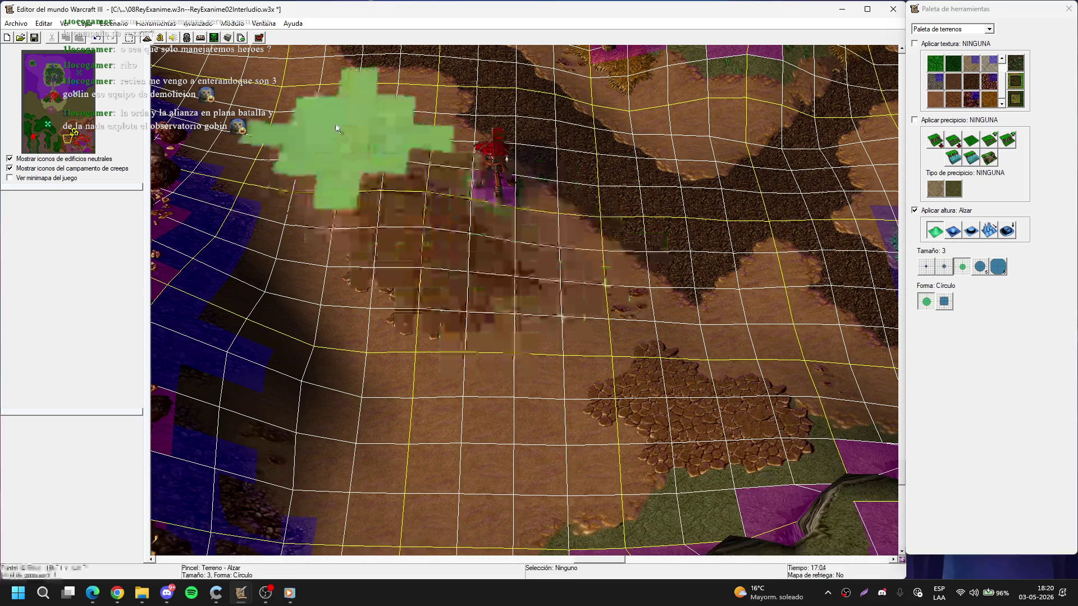
drag(373, 187, 414, 298)
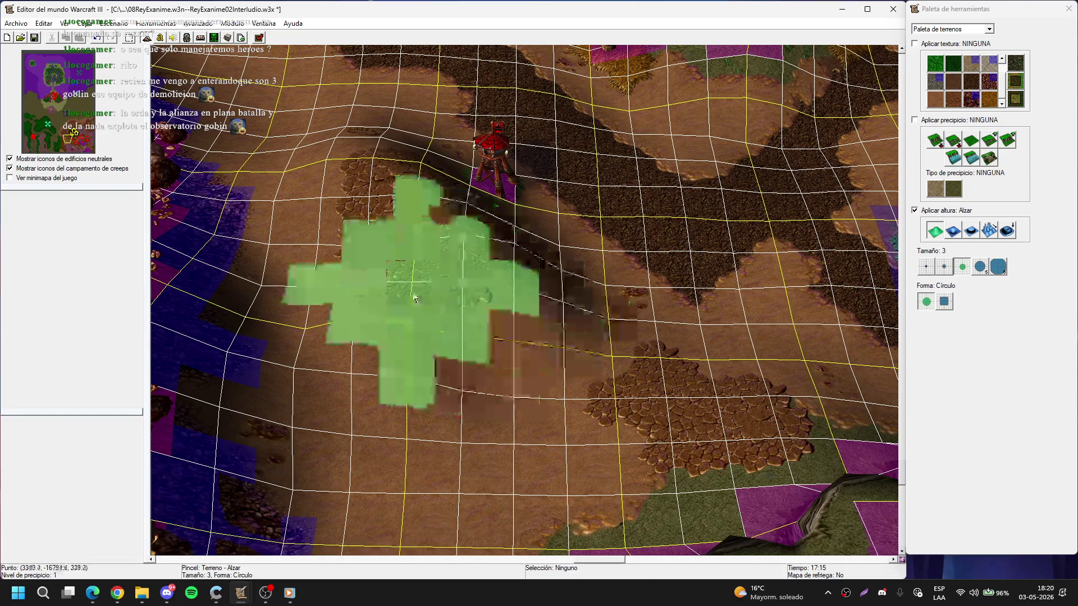
drag(457, 328, 271, 224)
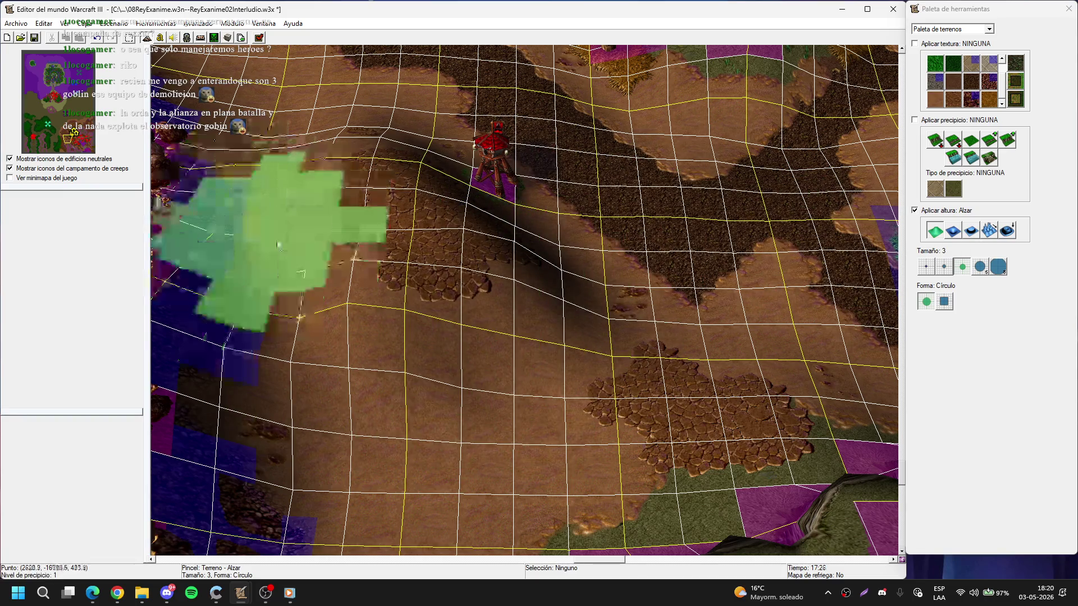
click(1008, 230)
drag(351, 277, 507, 352)
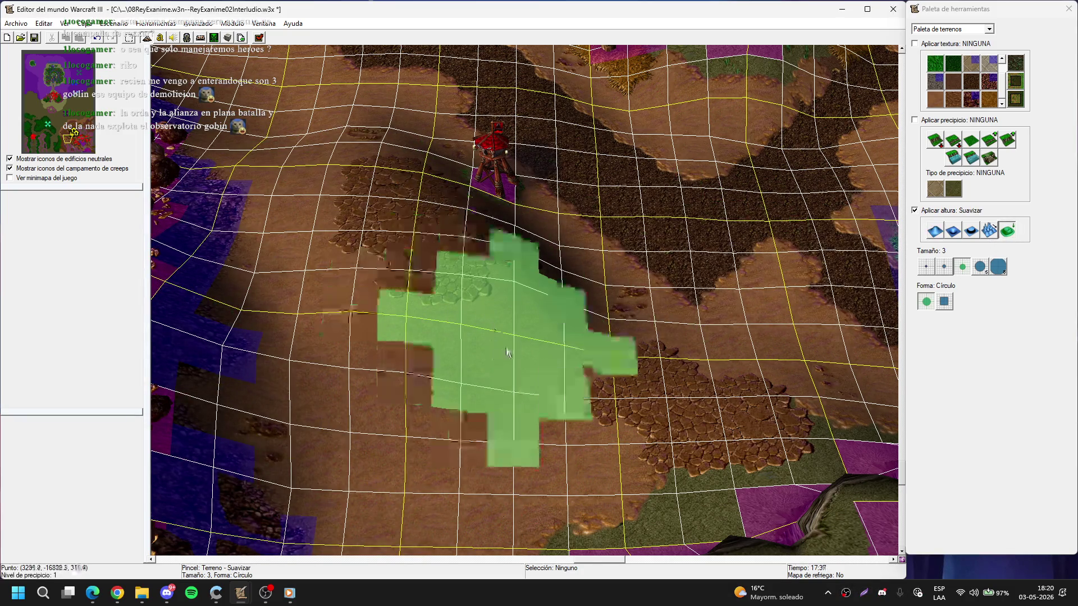
- Paint a Guijarros cobble trail down from the tower with a size 1 brush
click(989, 81)
click(927, 267)
key(Up)
key(Right)
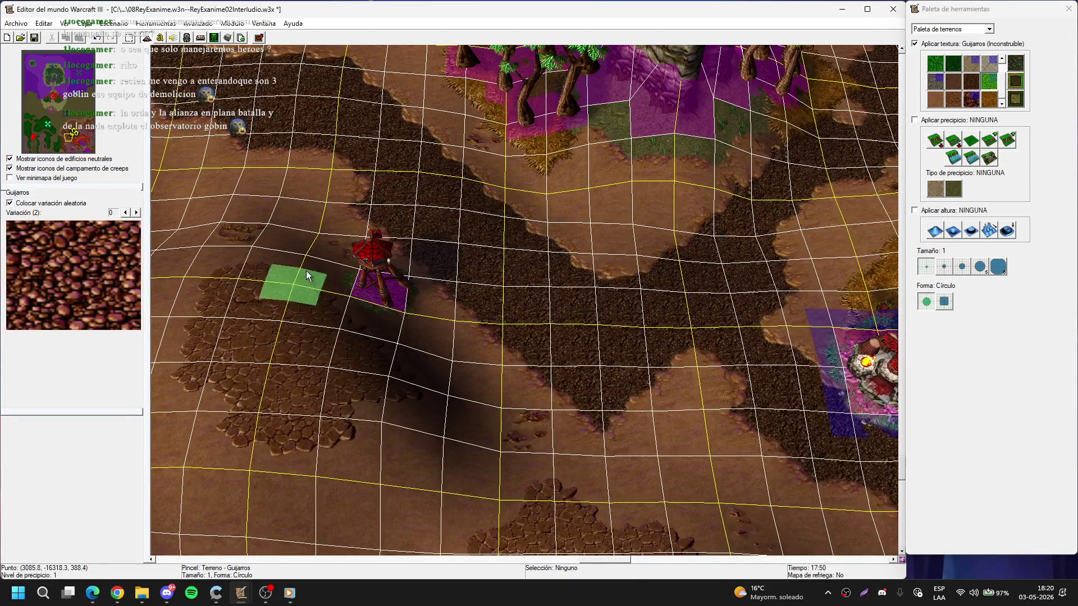
drag(308, 263, 267, 385)
key(Down)
key(Left)
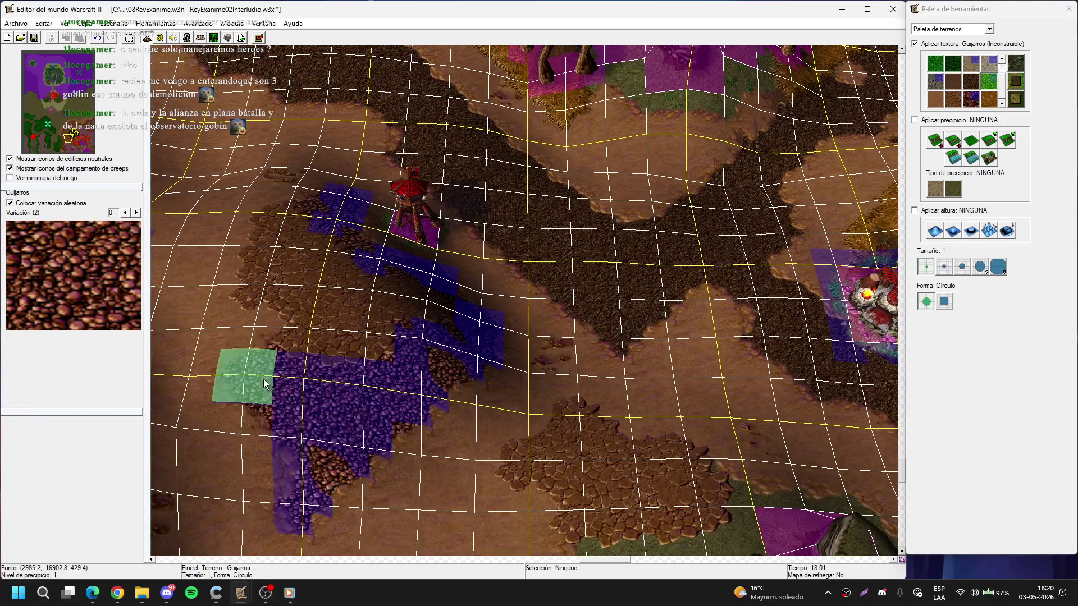
key(Down)
key(Left)
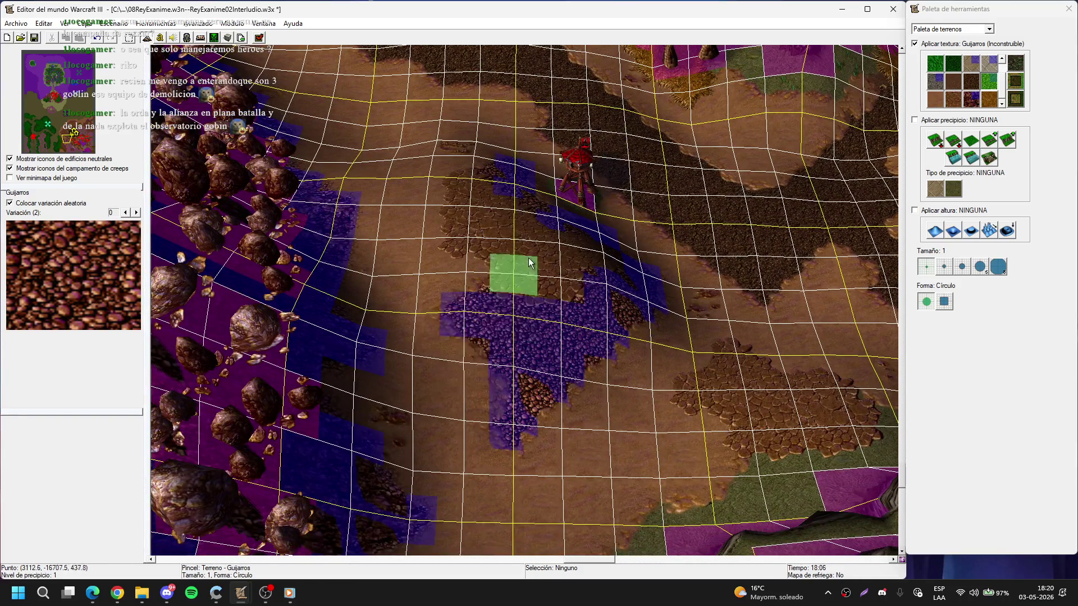
key(Up)
key(Right)
- Scatter Rocas doodads along the trail below the tower
key(d)
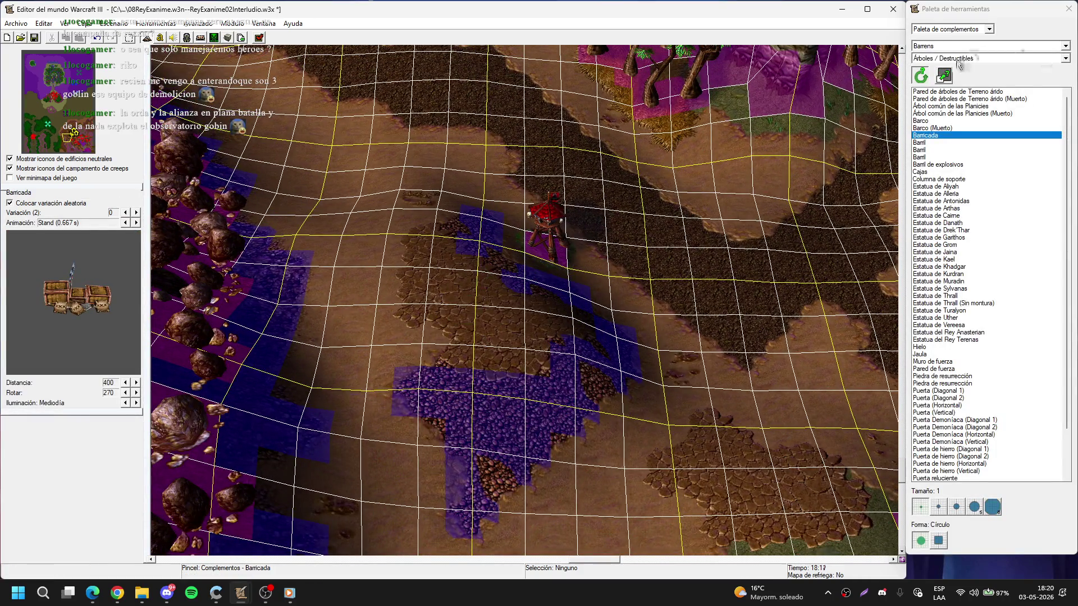
click(959, 59)
click(946, 89)
click(940, 186)
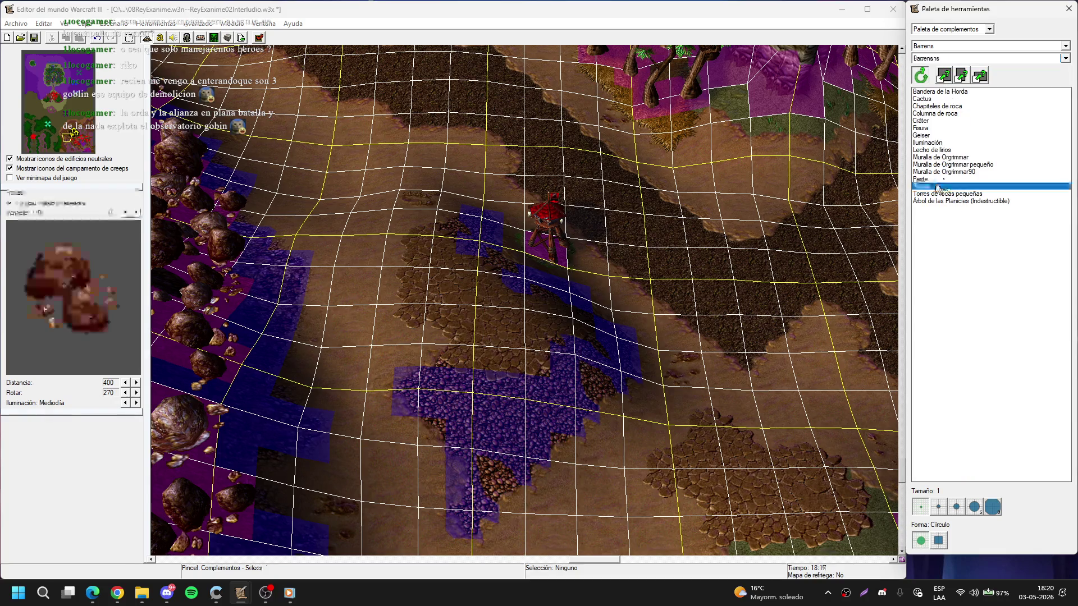
drag(539, 306, 493, 409)
right_click(439, 348)
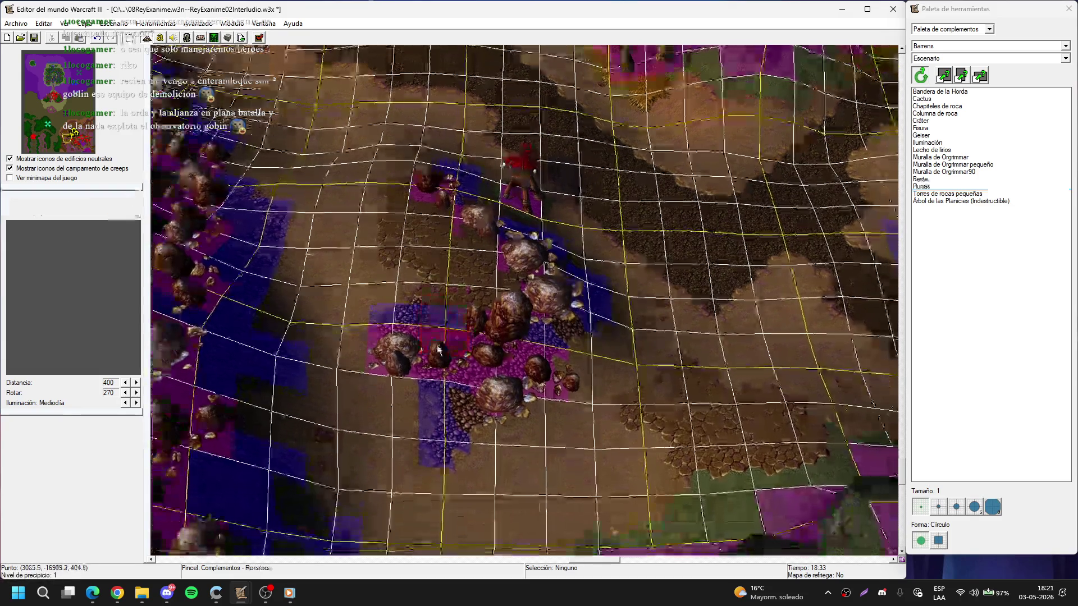
right_click(553, 351)
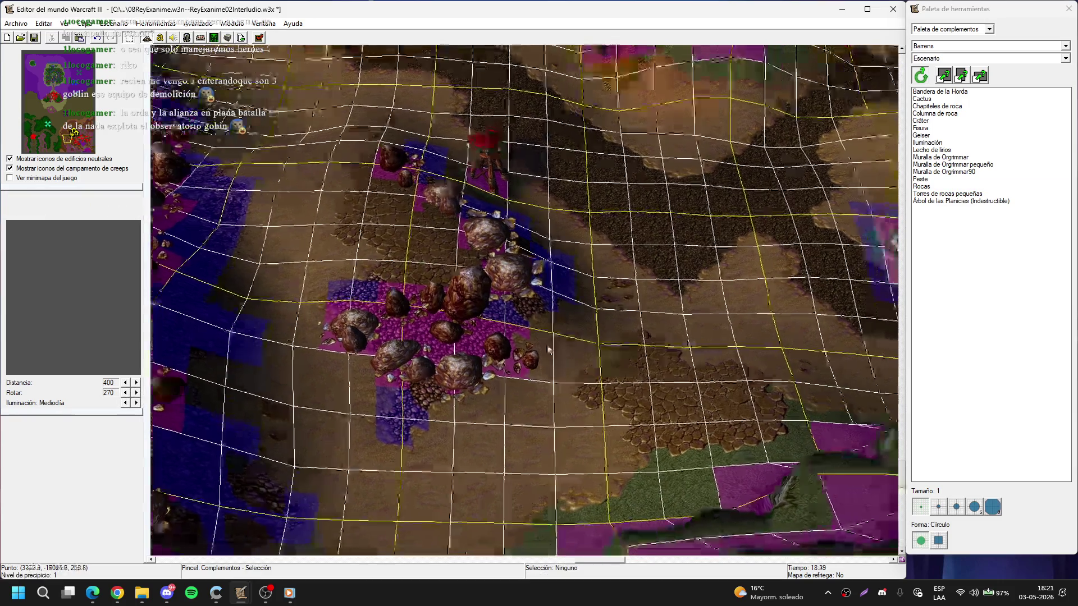
right_click(516, 344)
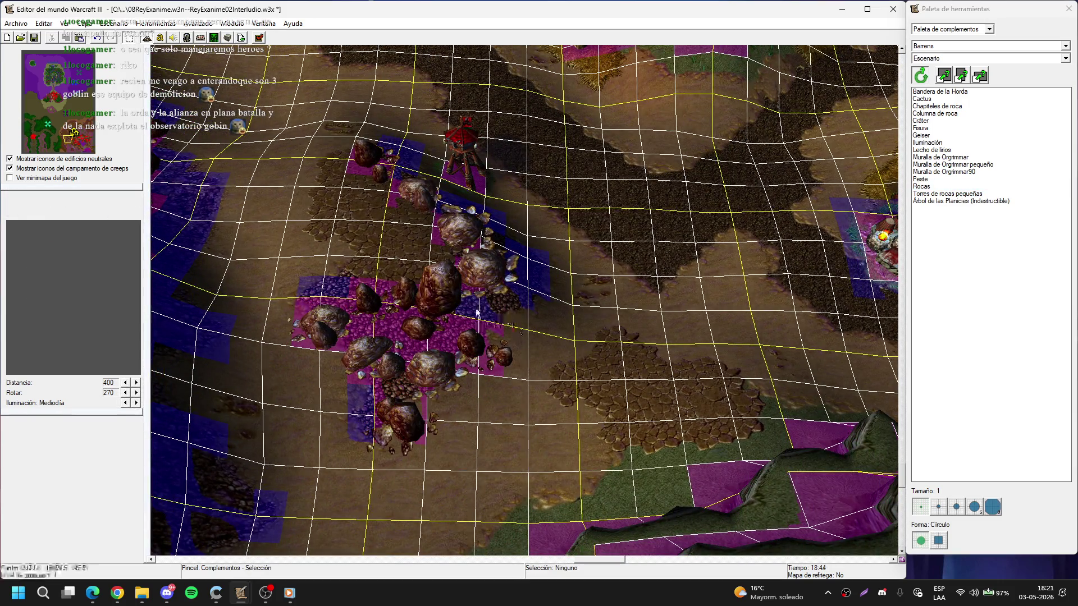
- Shift one of the rocks slightly to the left
click(476, 313)
key(Up)
drag(477, 343, 456, 347)
click(501, 333)
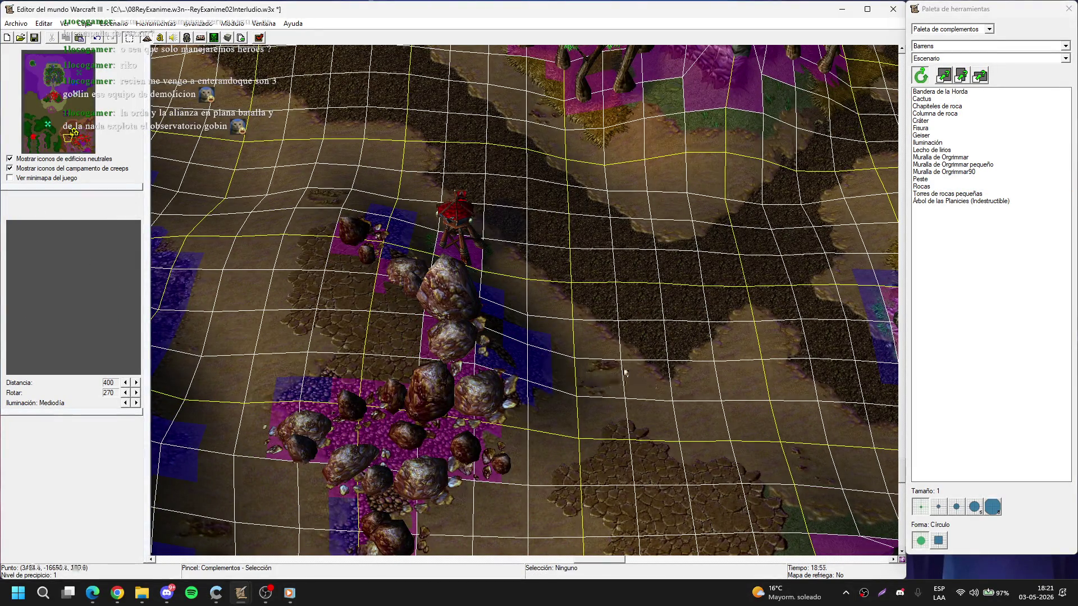
scroll(up, 3)
key(u)
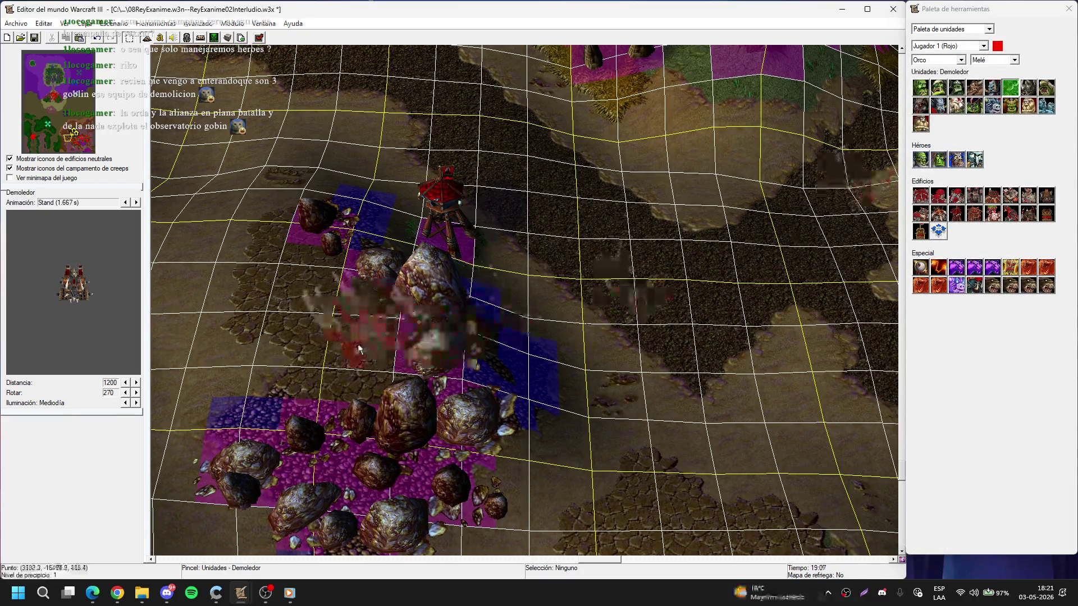
- Place a Demolisher beside the rocks and a Peón next to it
click(331, 311)
scroll(down, 3)
key(Left)
key(Down)
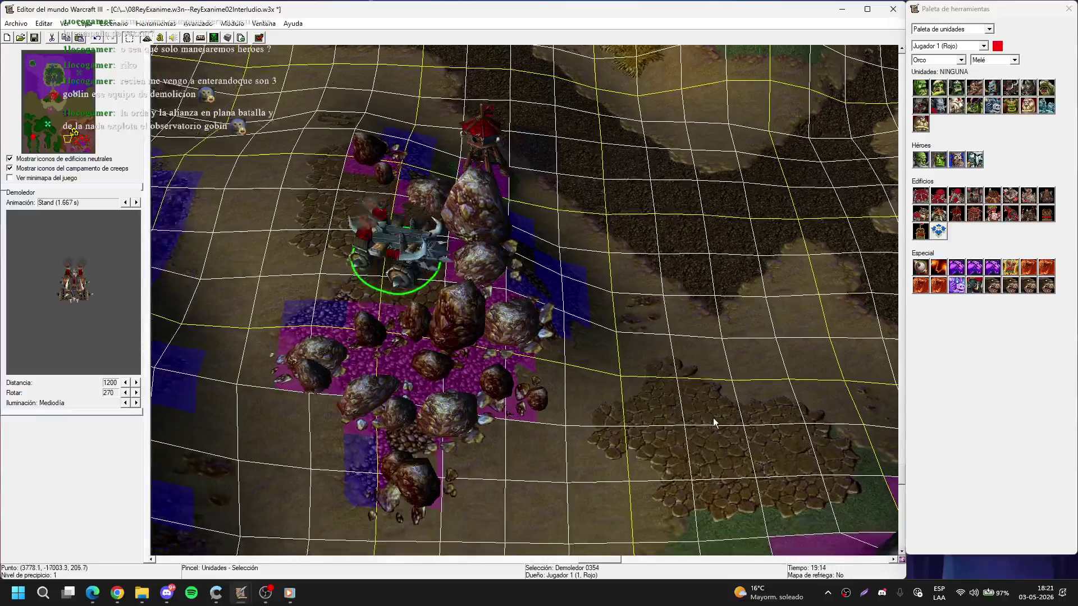
scroll(up, 3)
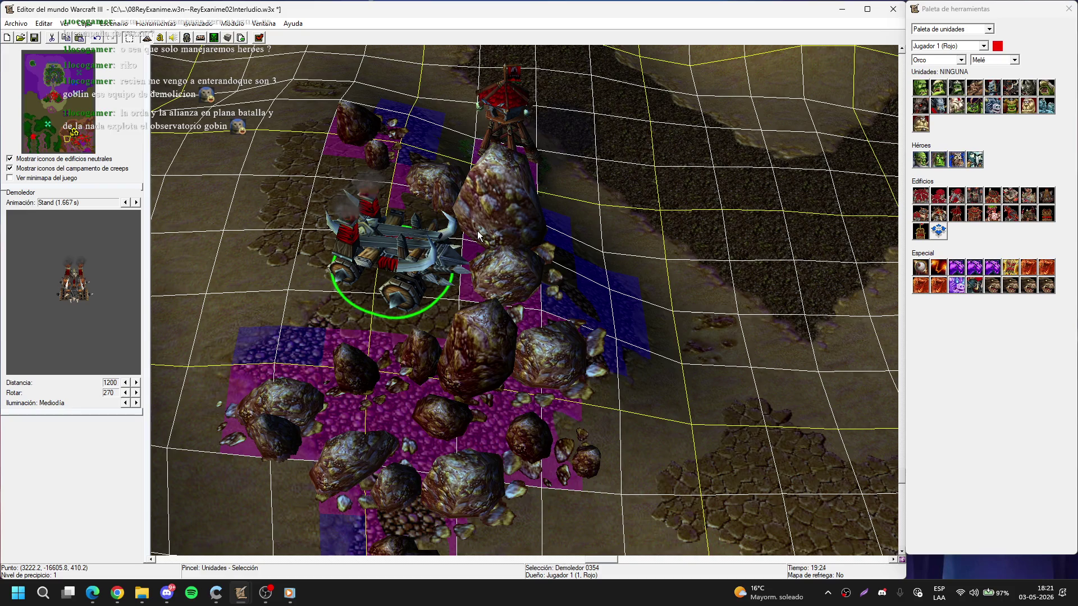
click(920, 87)
click(324, 273)
key(Escape)
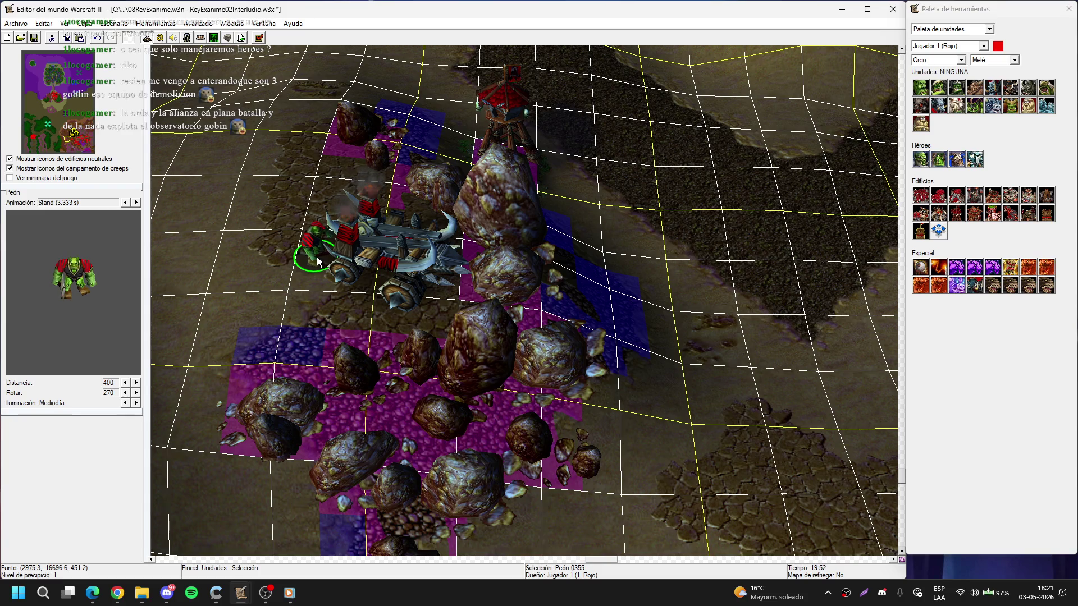
- Select the Demolisher and compare it with the catapult in the orc army area
click(394, 237)
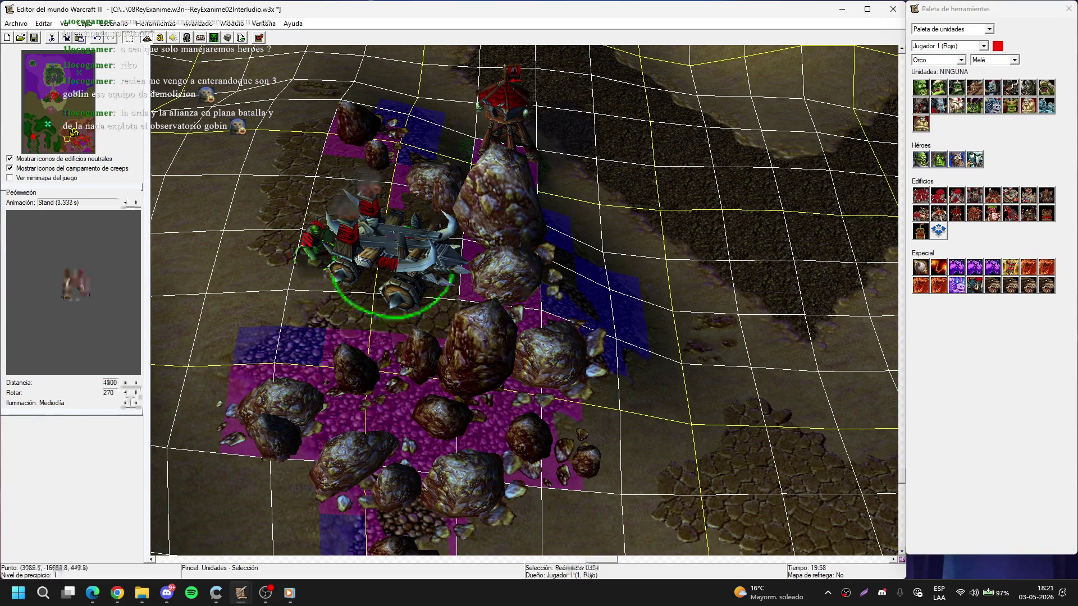
click(59, 125)
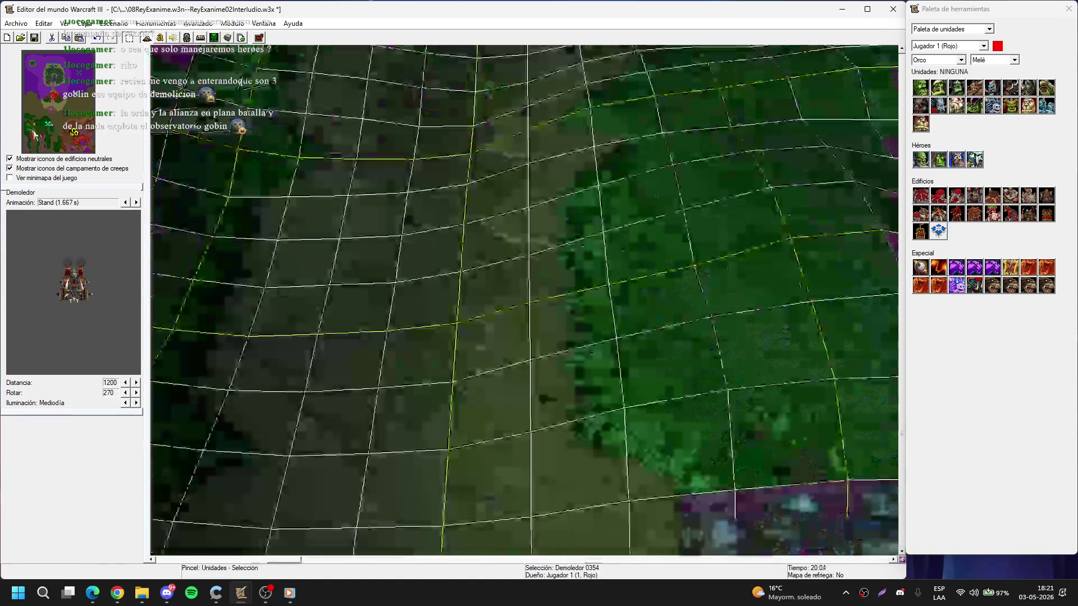
click(305, 354)
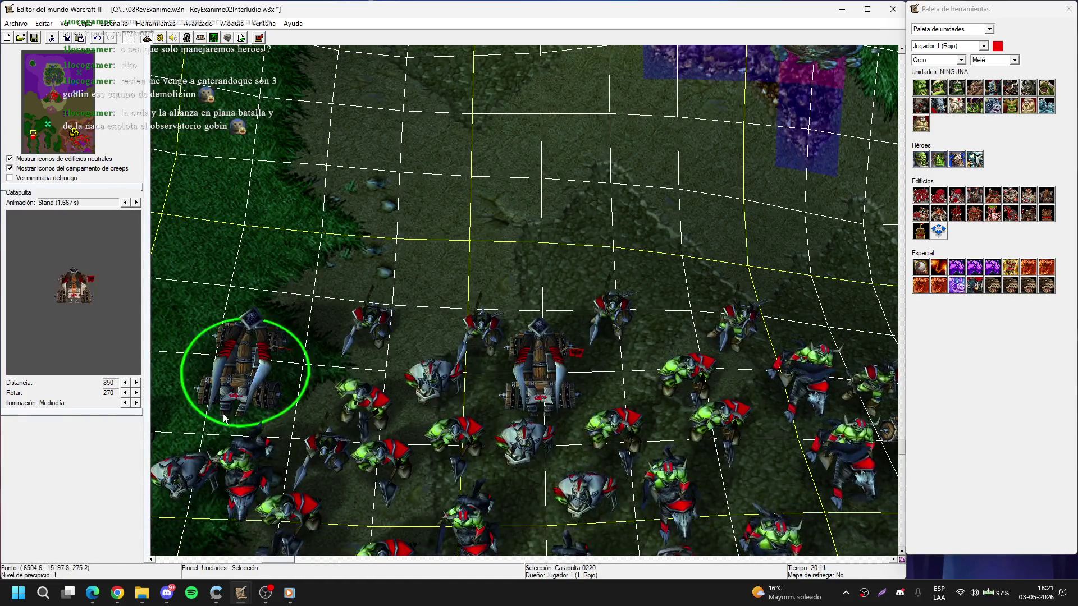
scroll(up, 3)
scroll(down, 3)
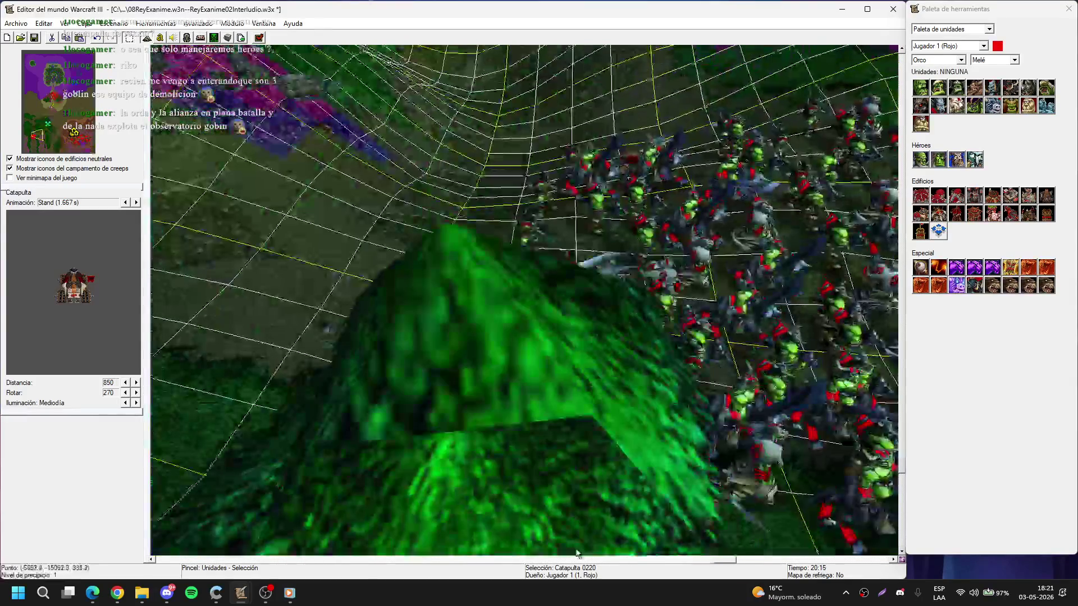
click(77, 139)
- Nudge the watch tower slightly down-left
key(Left)
key(Down)
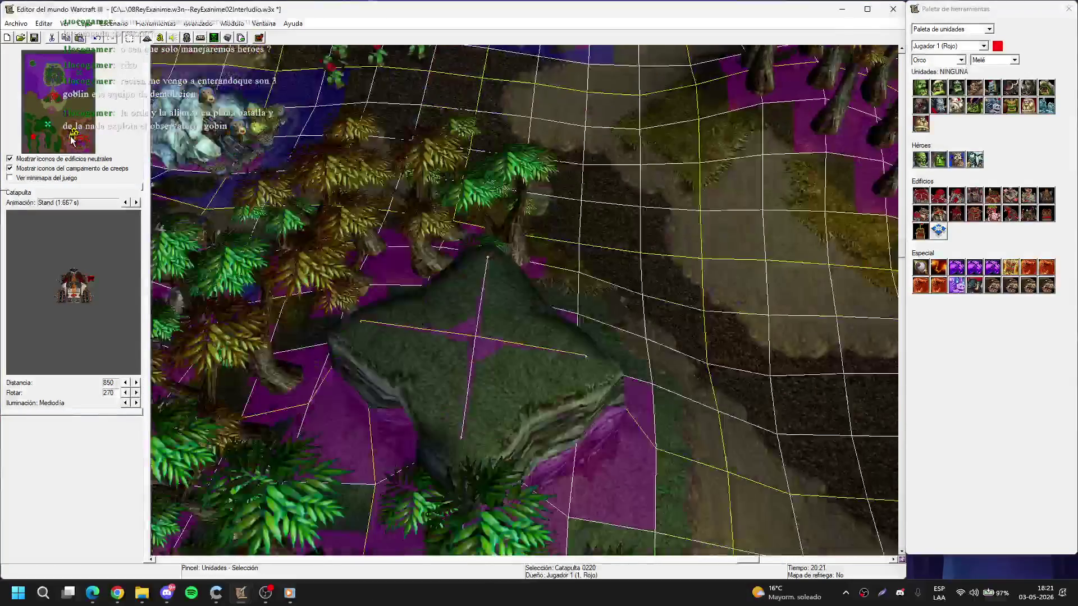
key(Right)
key(Down)
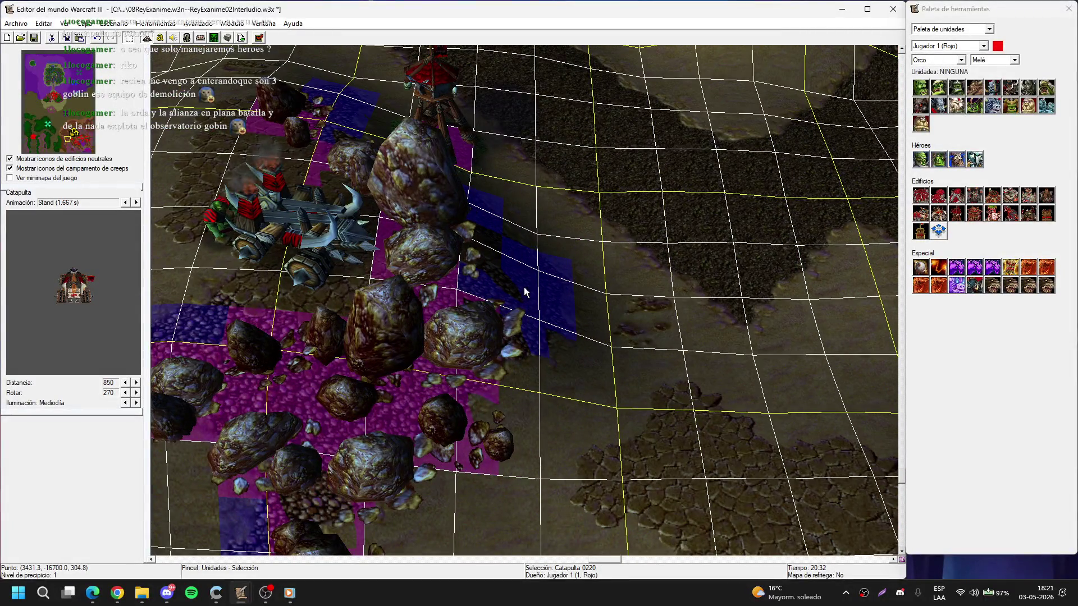
key(Up)
key(Right)
key(Down)
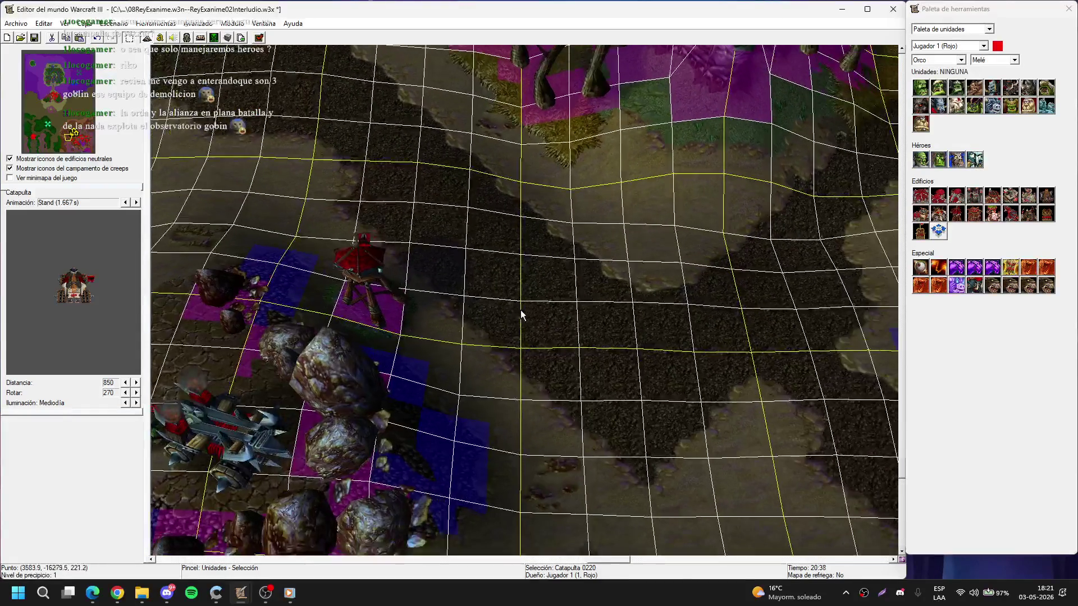
drag(369, 265, 369, 309)
click(592, 167)
click(592, 167)
scroll(up, 3)
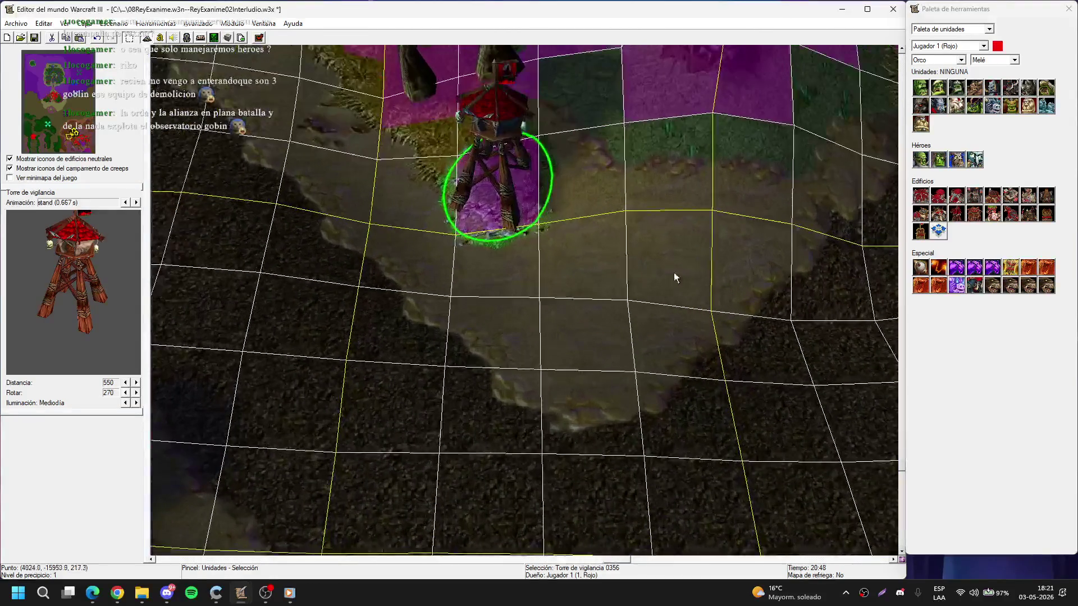
key(t)
click(935, 230)
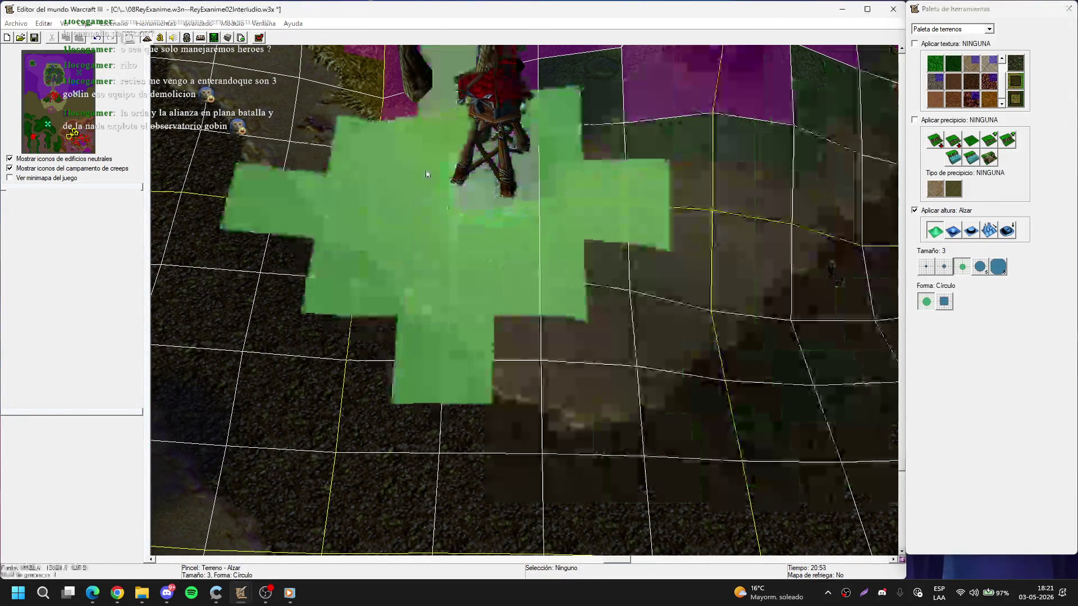
- Drag the size 3 Raise brush over the ground next to the watch tower
click(513, 279)
drag(513, 278, 486, 176)
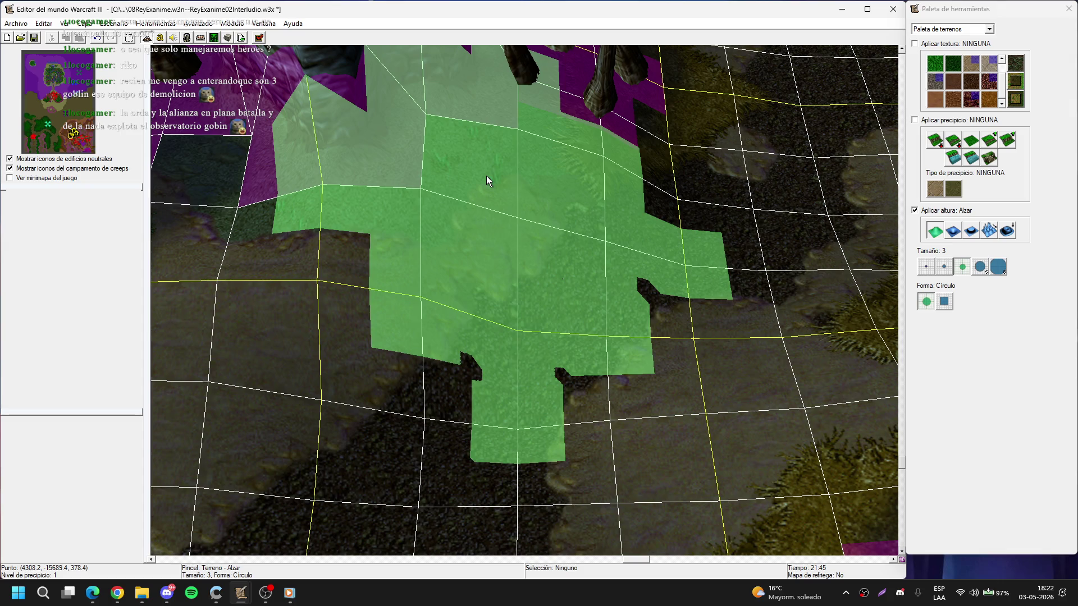
key(Left)
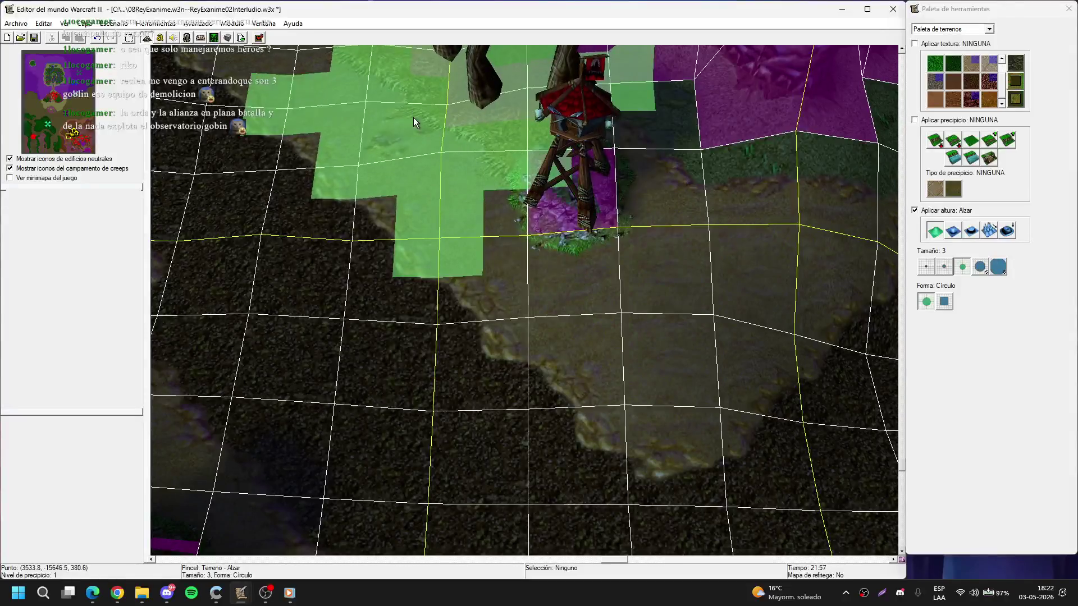
key(Left)
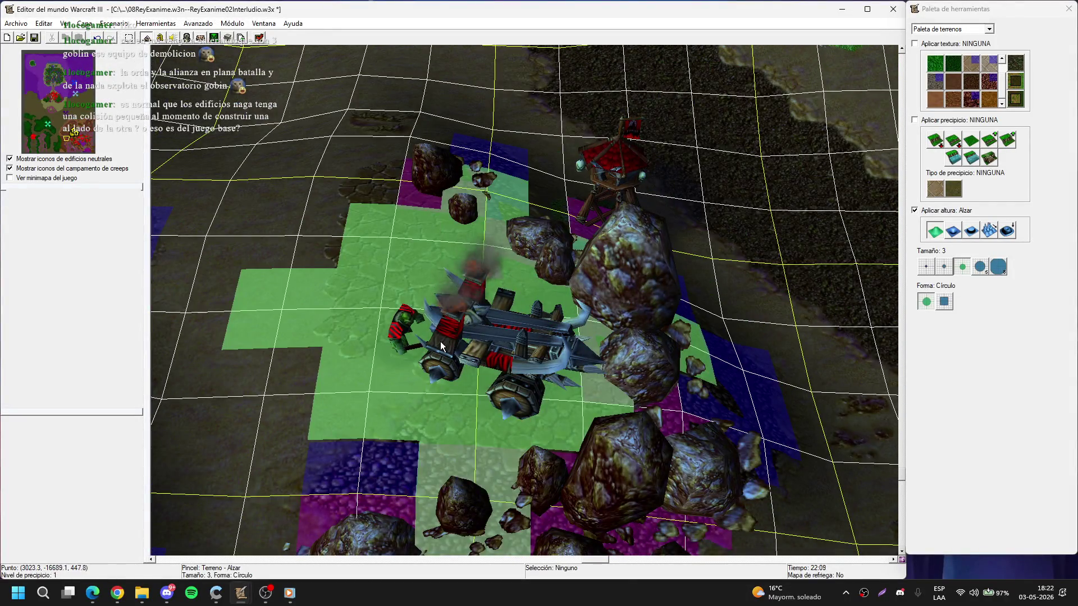
key(u)
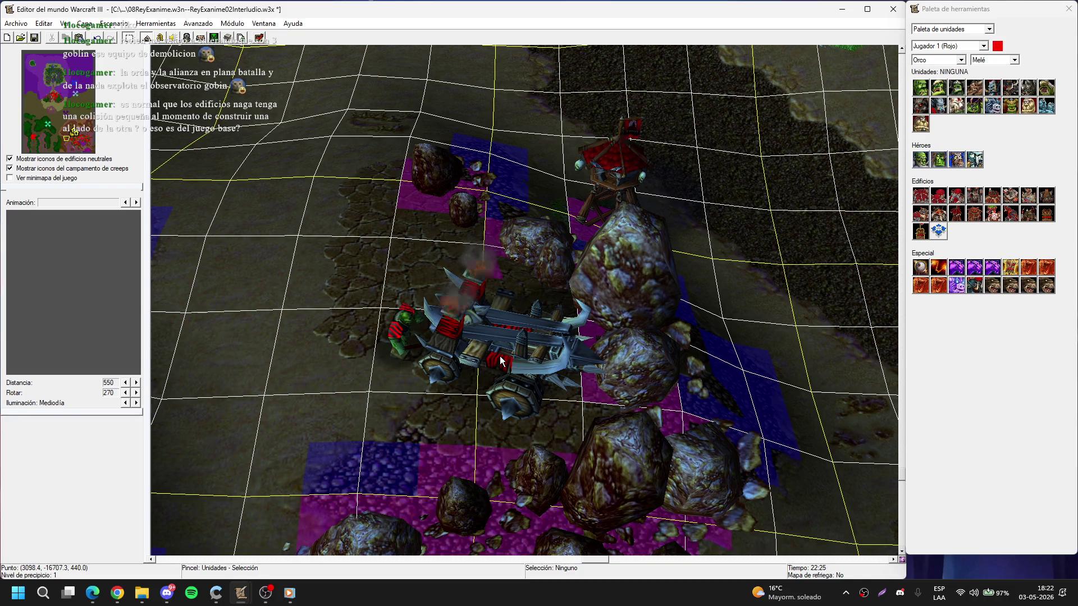
- Pick Grunt from the Unit Palette and drop it just beside the watch tower
click(500, 356)
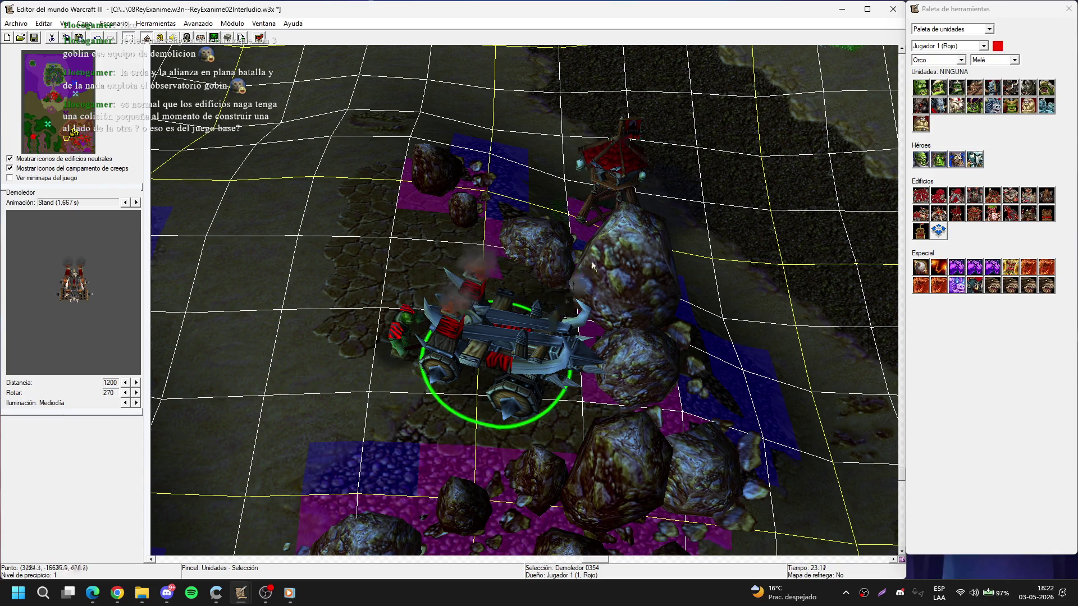
key(Right)
key(Up)
key(Right)
key(Up)
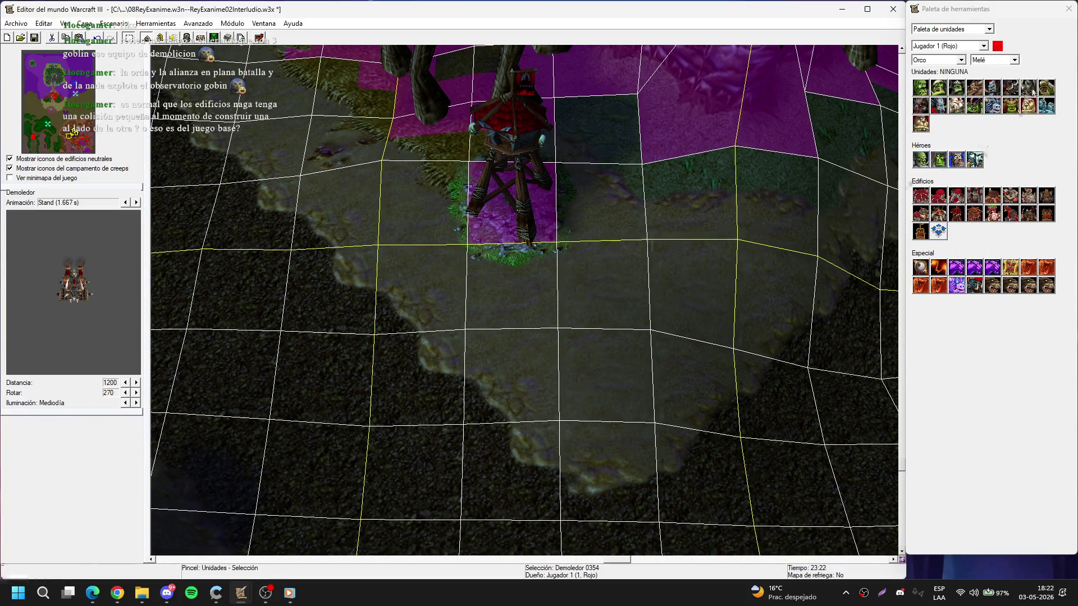
click(975, 87)
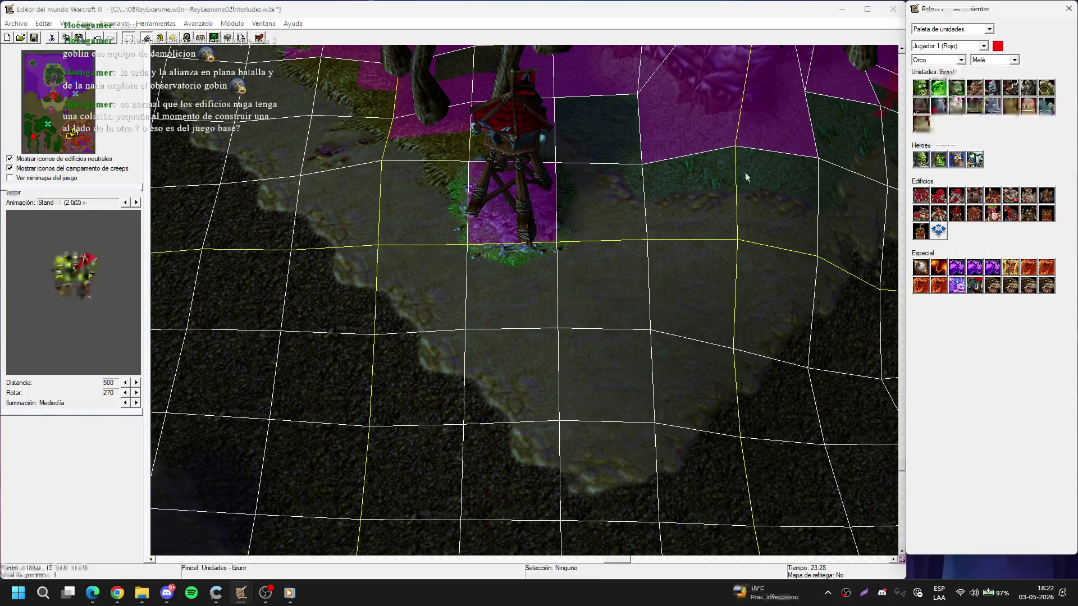
click(440, 208)
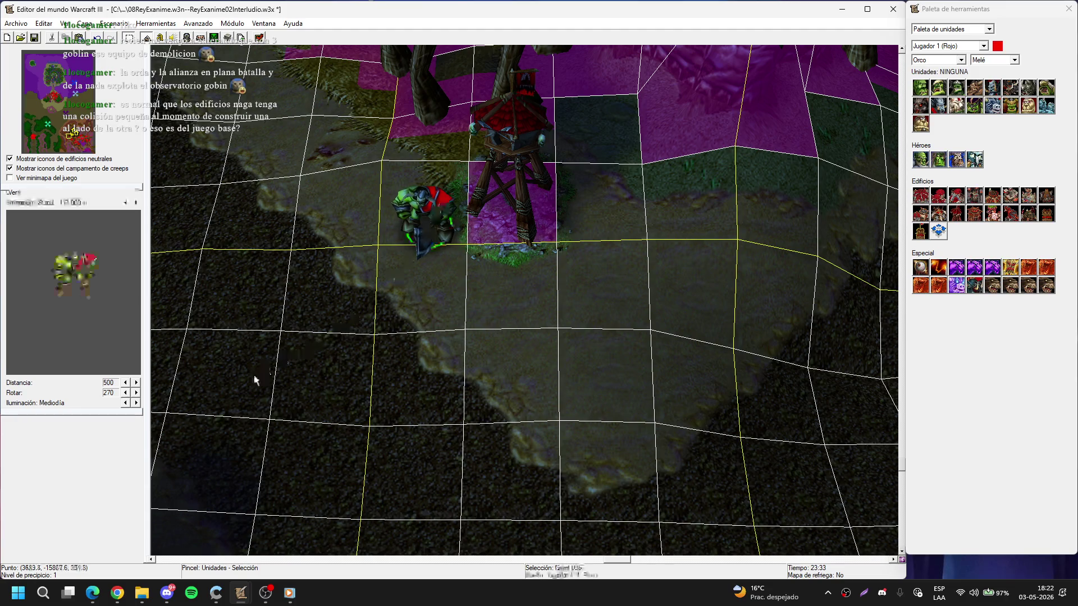
- Place two Kodo Beasts beside the burrow
key(Down)
scroll(down, 3)
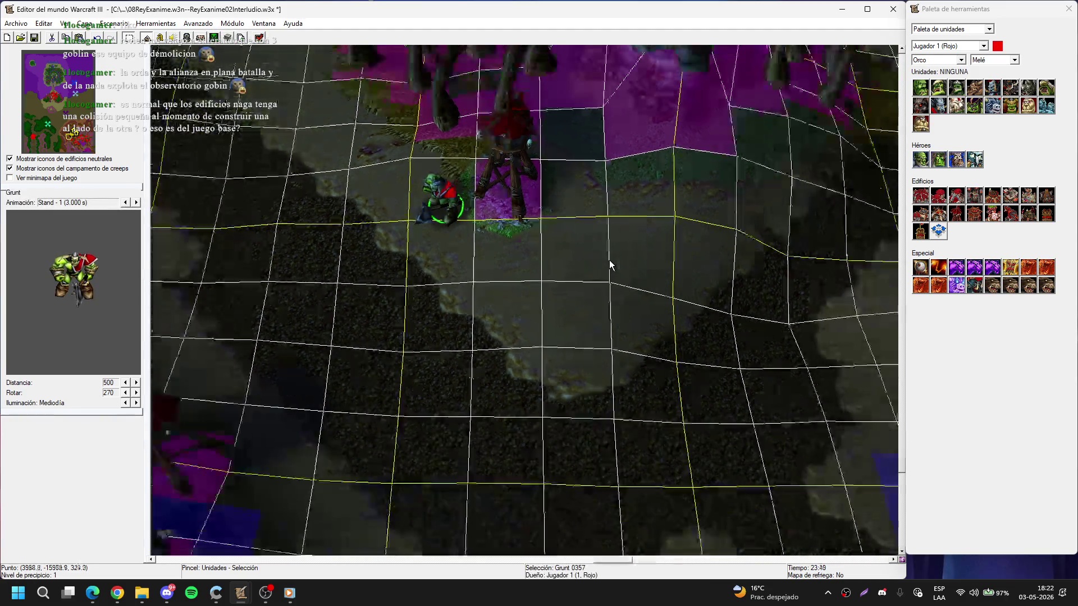
click(1029, 108)
key(Down)
key(Right)
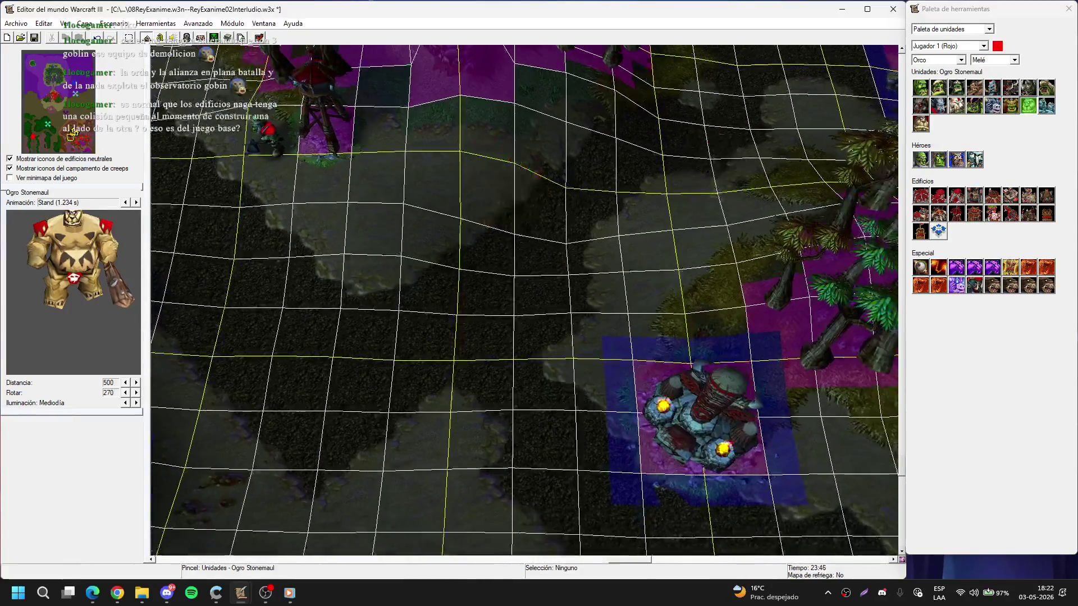
click(1031, 87)
key(Down)
key(Right)
click(595, 252)
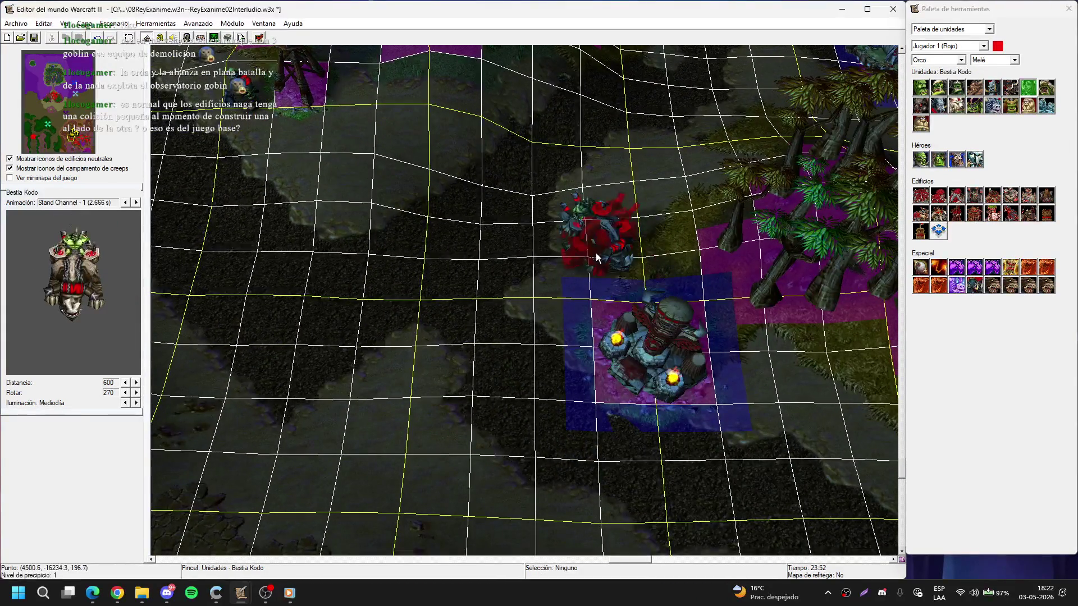
key(Down)
key(Right)
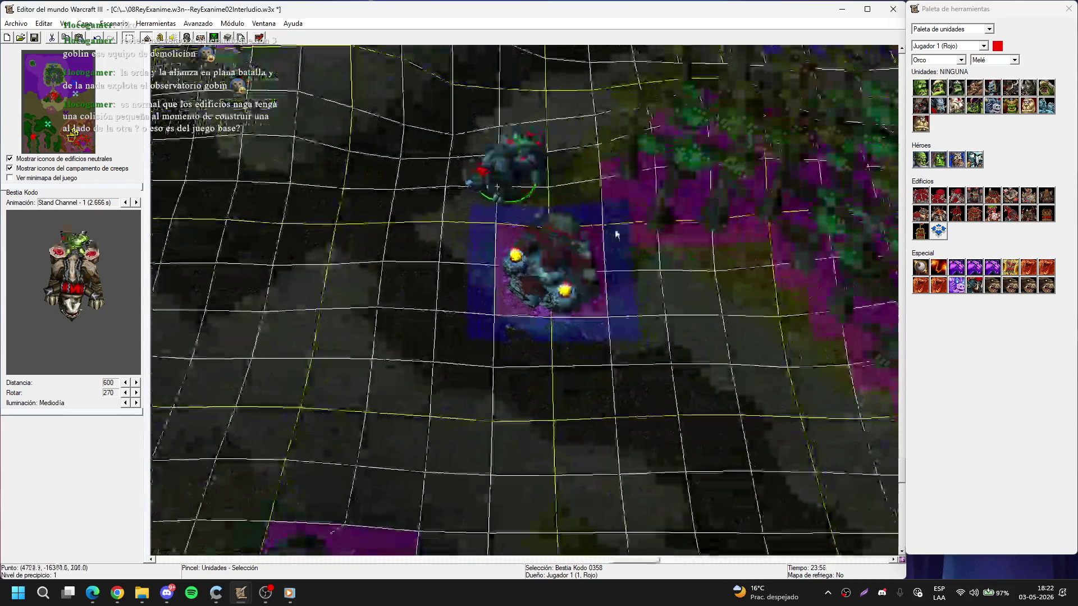
key(Down)
key(Right)
click(532, 212)
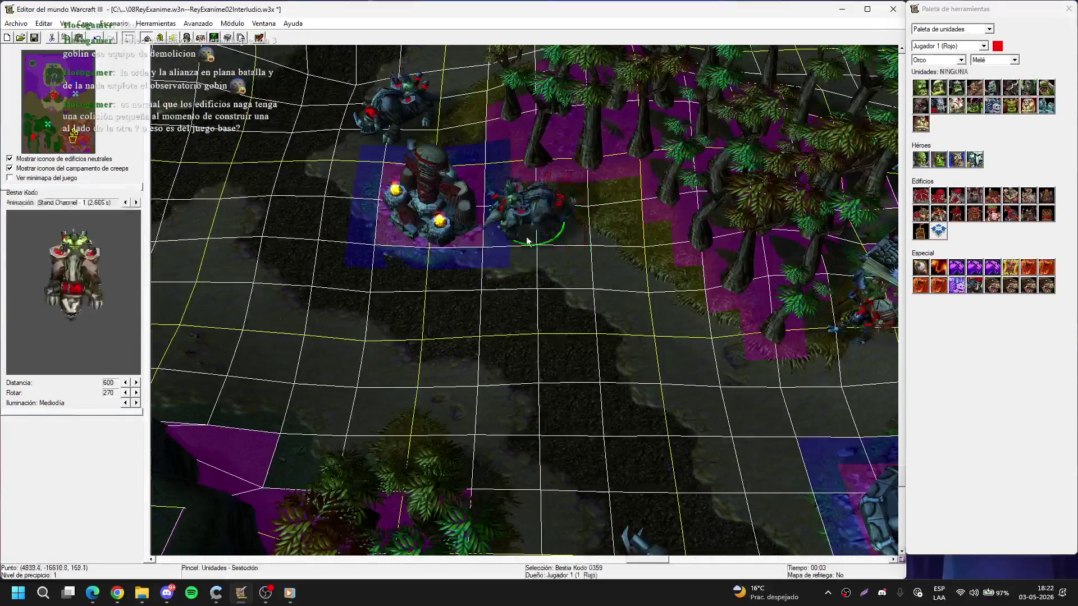
- Change the unit palette's unit set dropdown from Melé to Campaña
click(1030, 86)
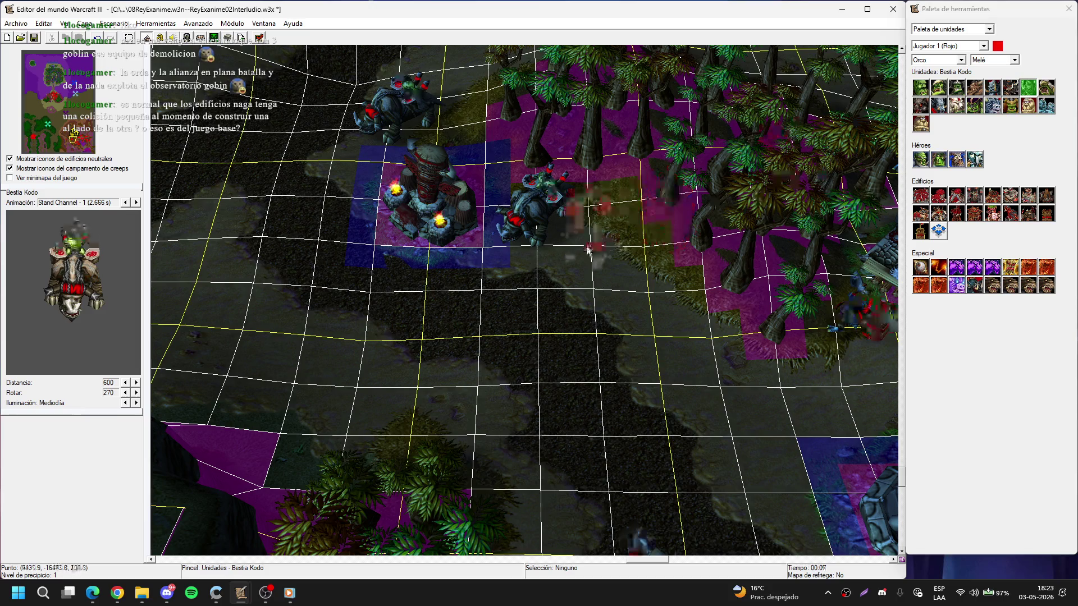
scroll(up, 3)
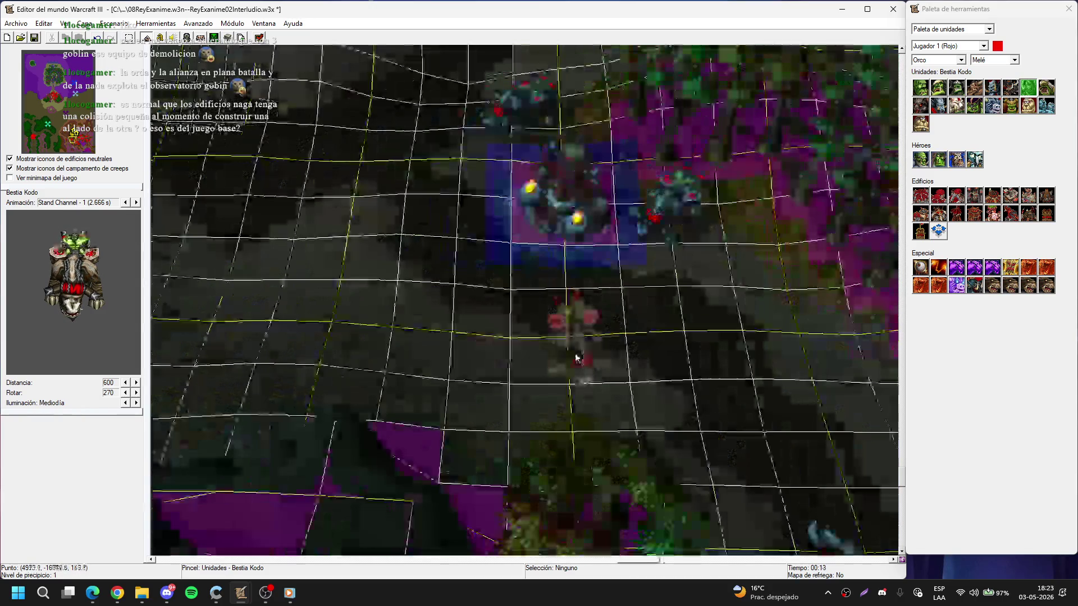
click(994, 59)
click(1005, 77)
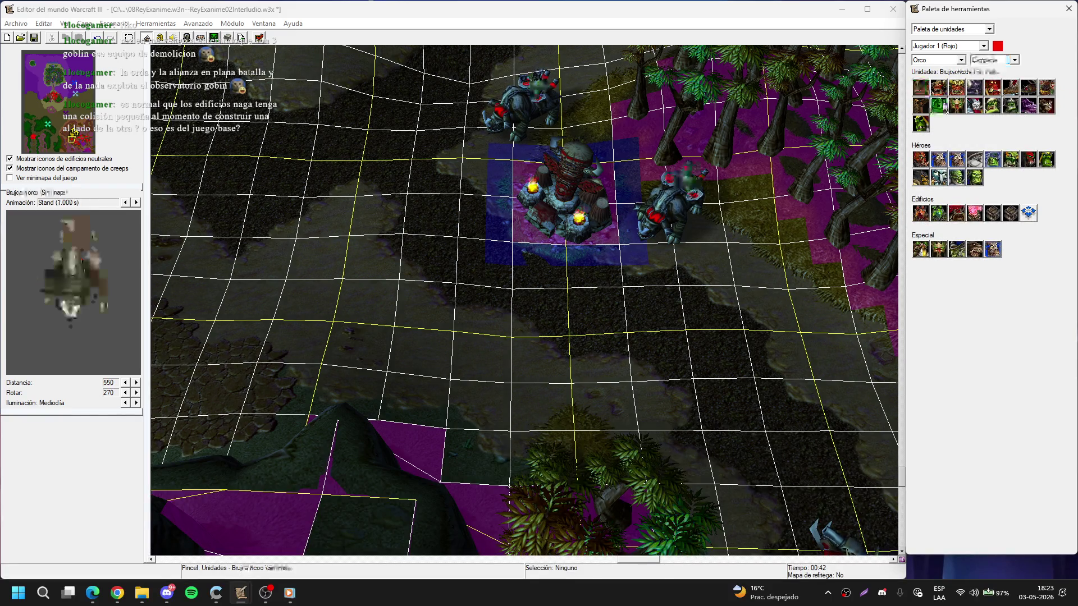
- Place three riderless Kodo Beasts below the tower, copy-pasted, rotated and arranged together
scroll(up, 3)
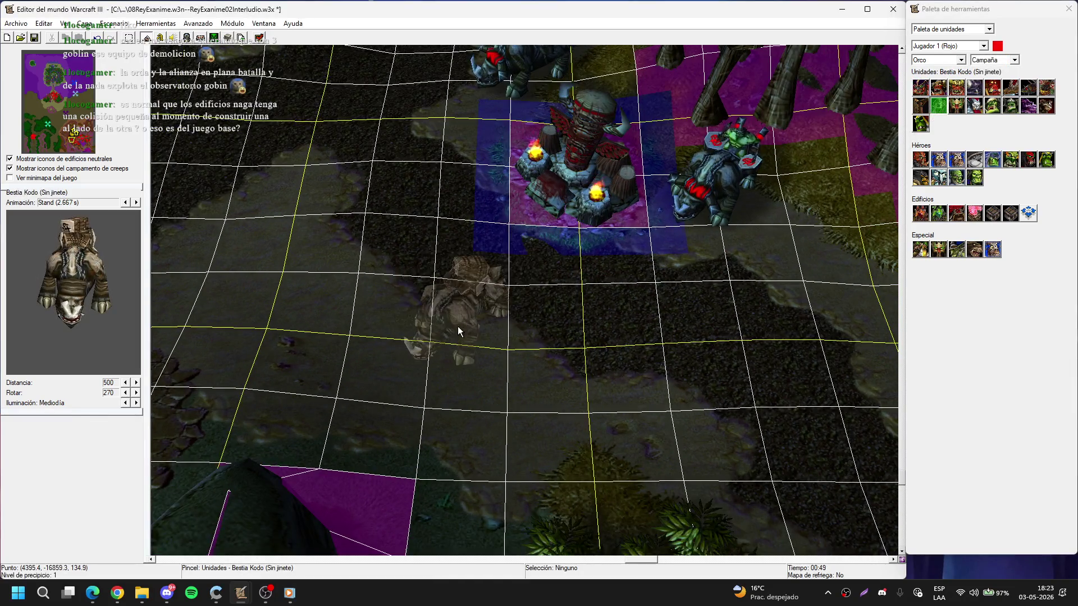
key(Left)
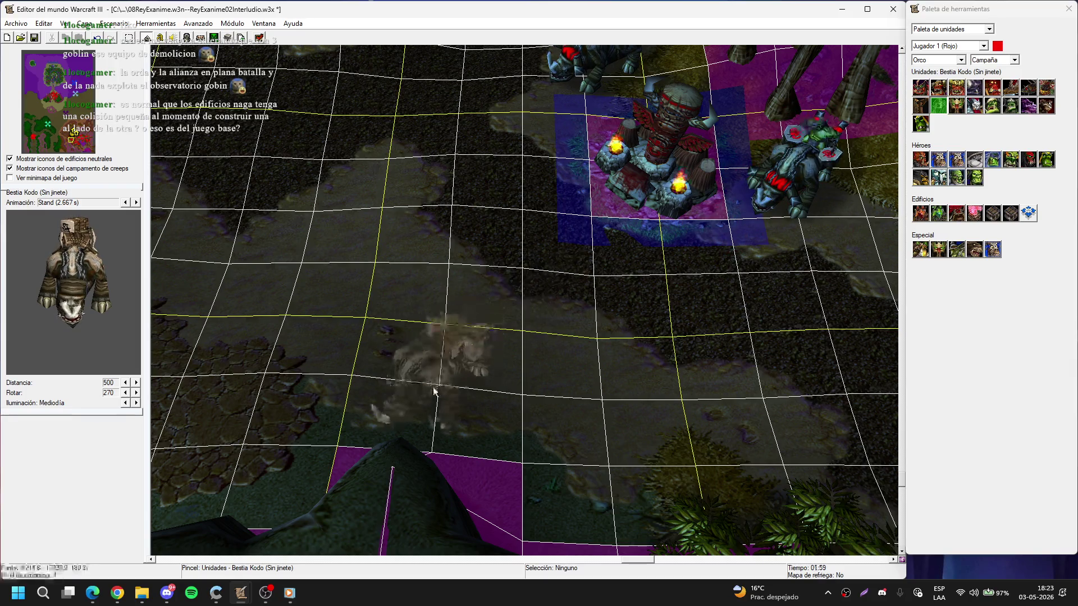
click(435, 364)
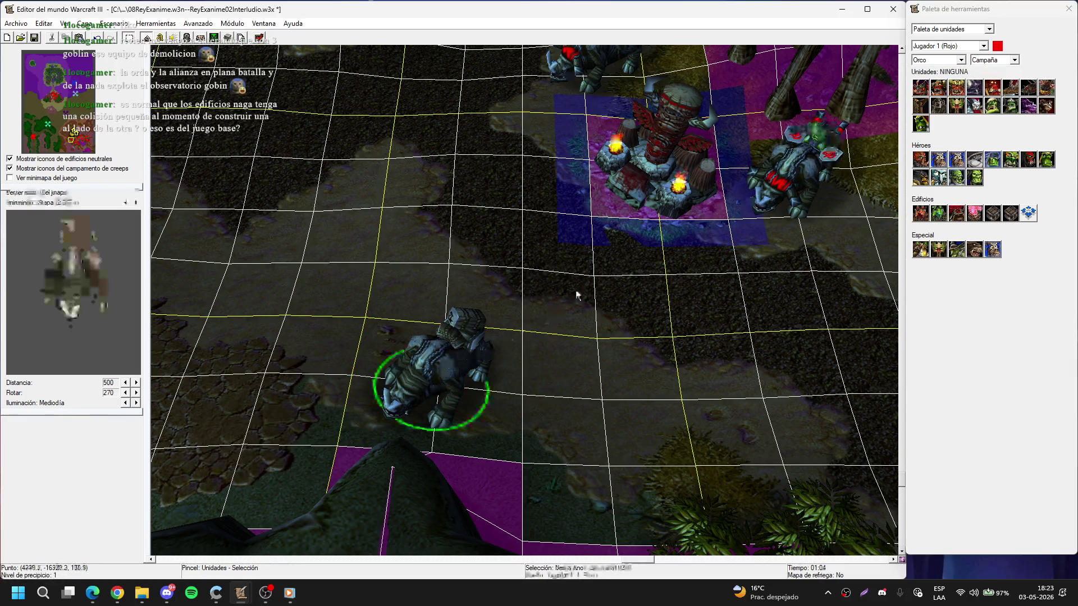
right_click(608, 266)
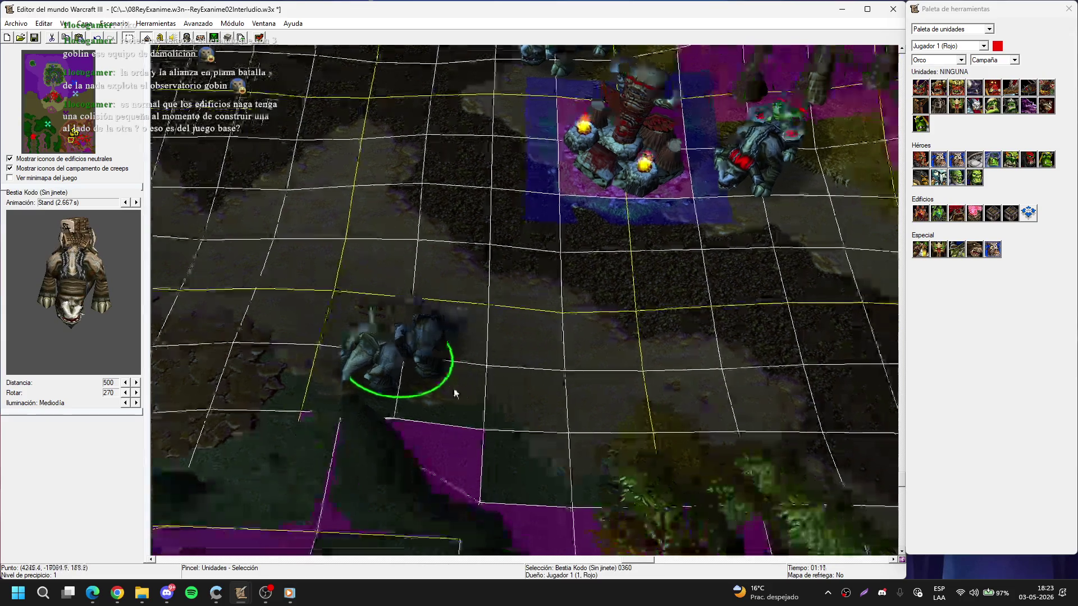
key(ctrl+c)
key(ctrl+v)
click(492, 368)
right_click(592, 300)
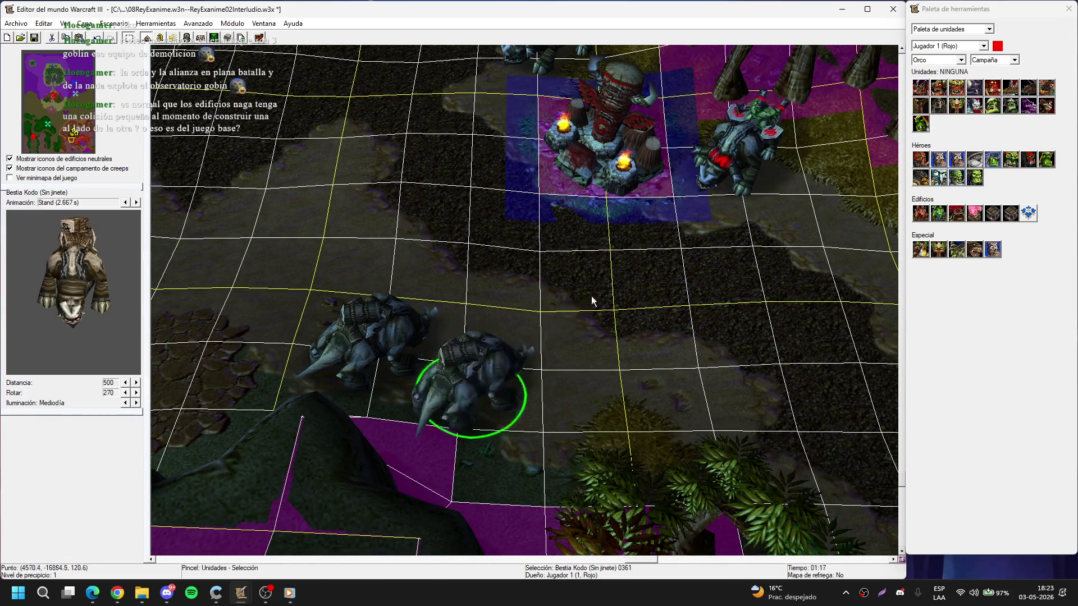
key(ctrl+v)
click(527, 455)
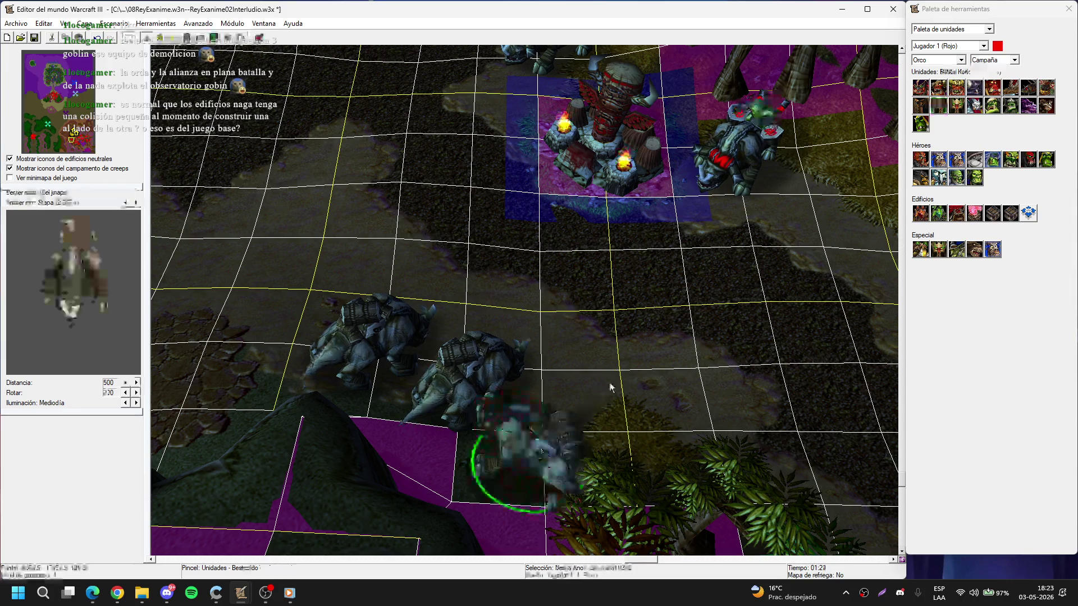
drag(446, 378, 432, 373)
click(401, 349)
right_click(348, 344)
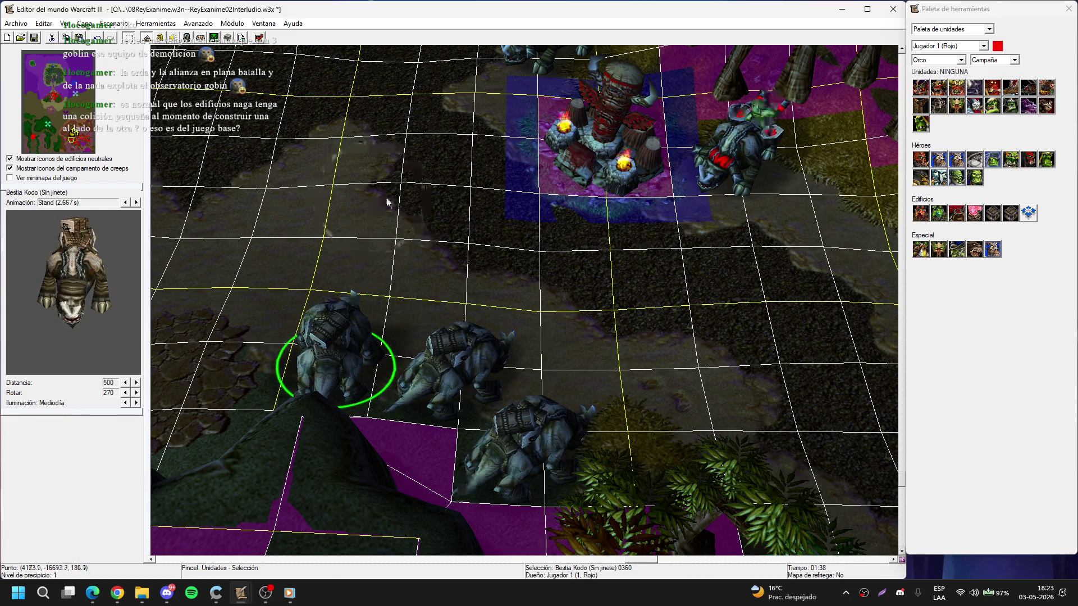
click(388, 202)
- Add riderless Kodos beside the rider Kodos, shifting one rider Kodo down-left
key(Right)
click(938, 105)
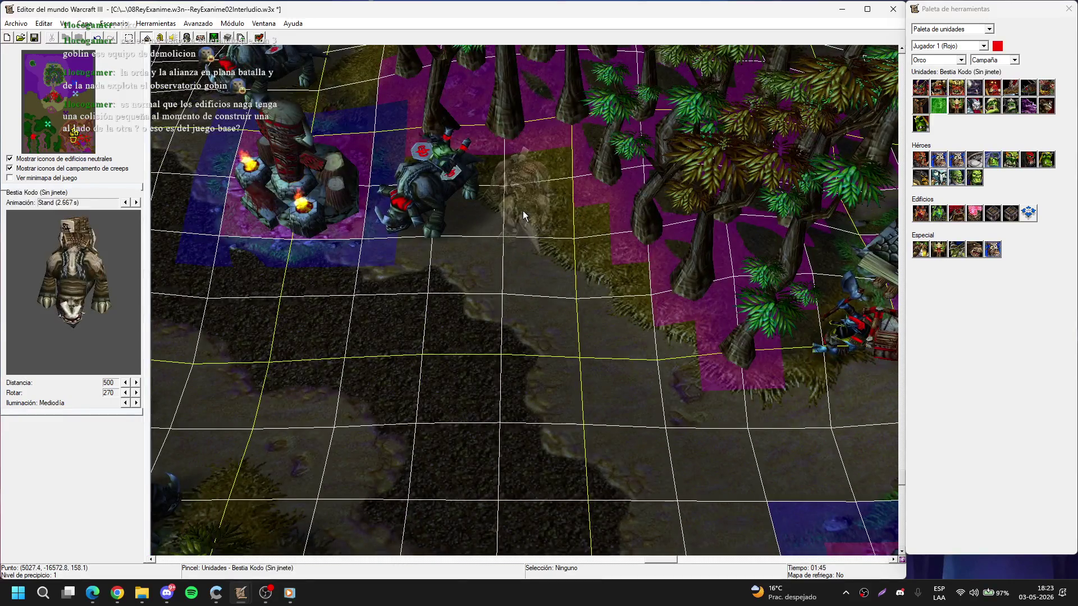
click(523, 216)
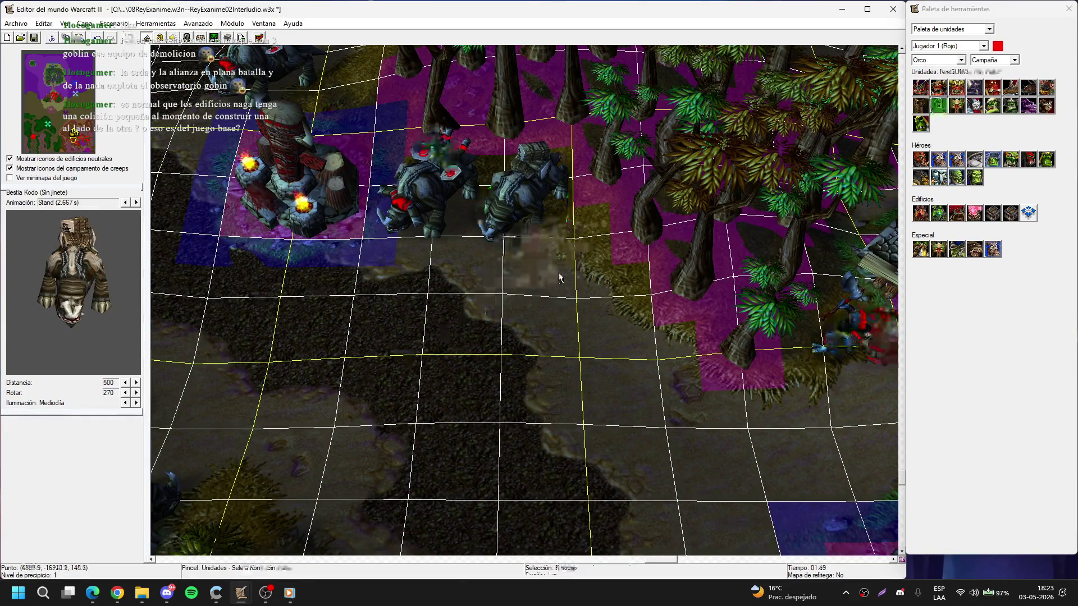
click(568, 269)
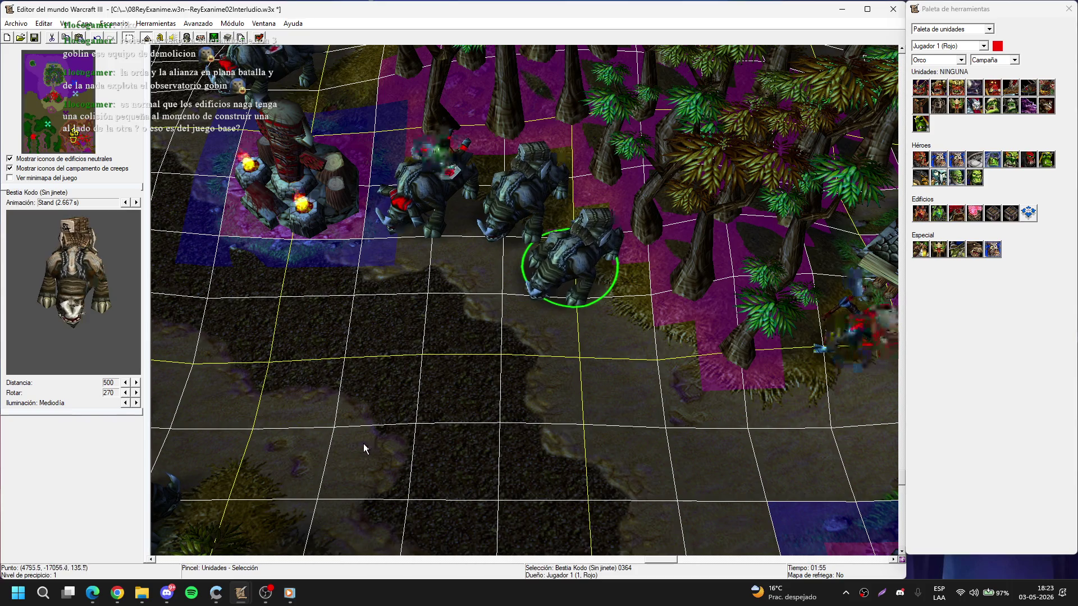
key(space)
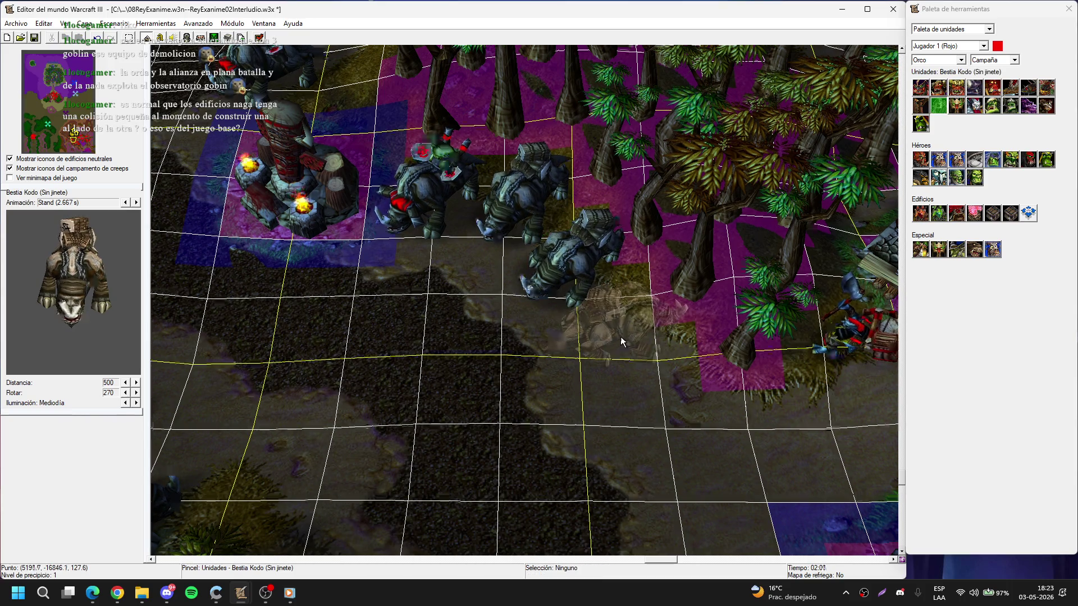
key(Escape)
click(440, 367)
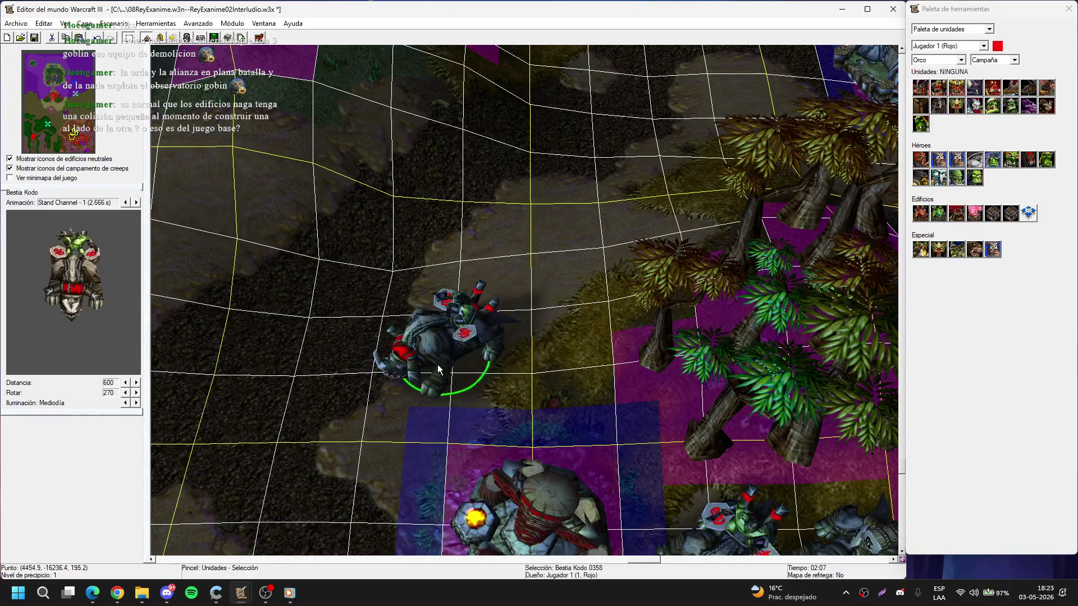
drag(440, 367, 420, 389)
key(space)
click(554, 379)
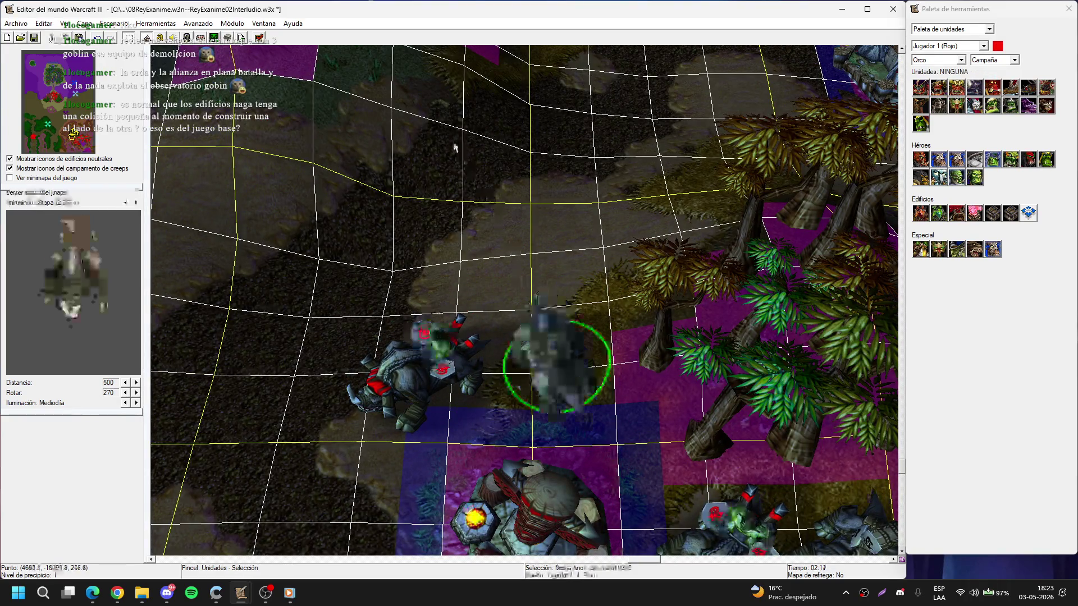
click(504, 305)
key(Down)
key(Right)
scroll(up, 3)
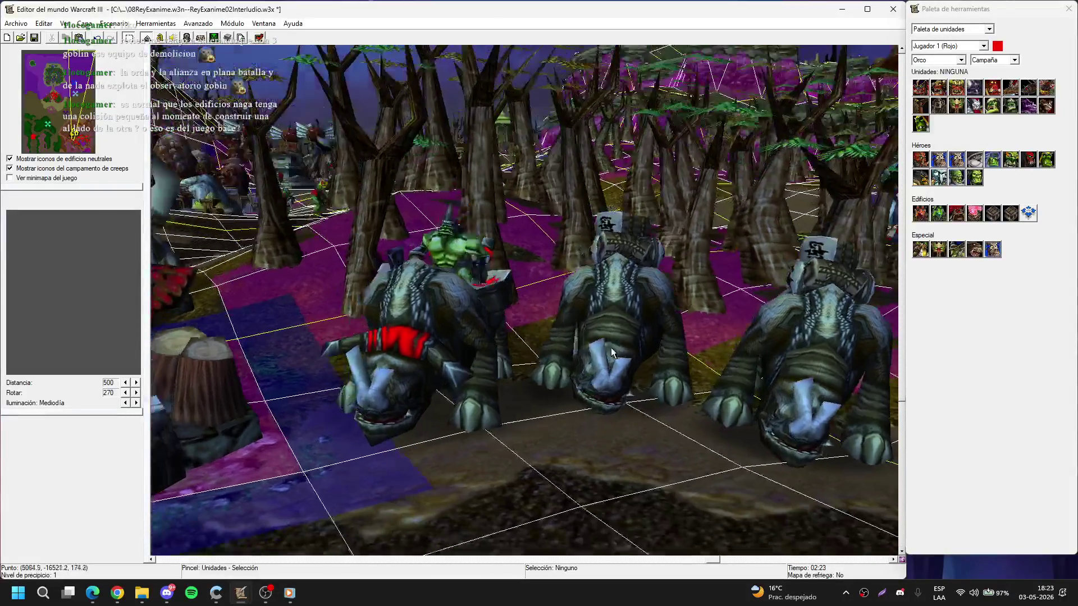
scroll(down, 3)
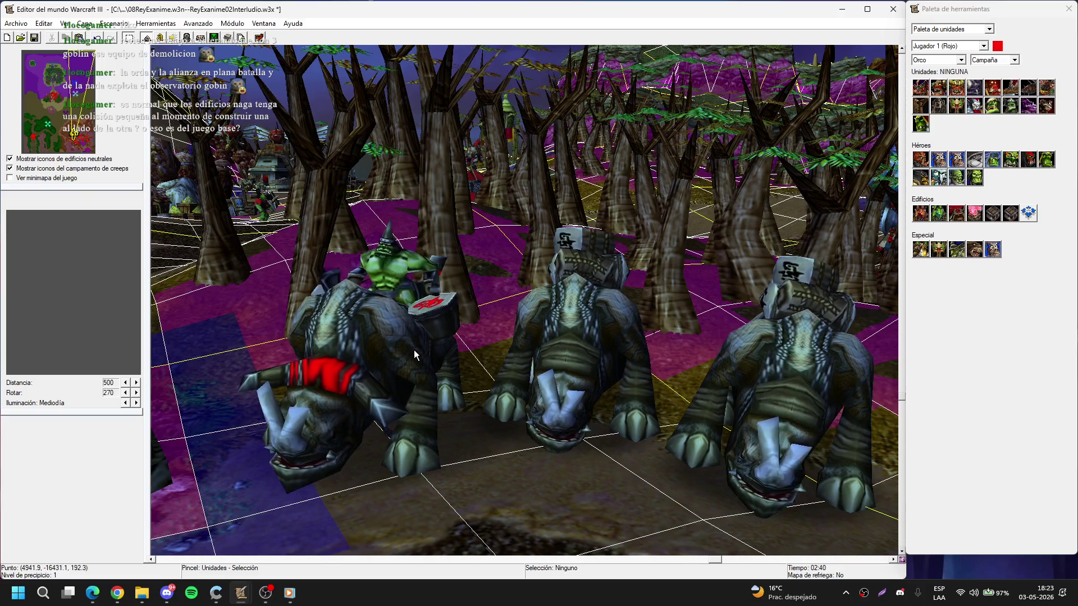
scroll(down, 3)
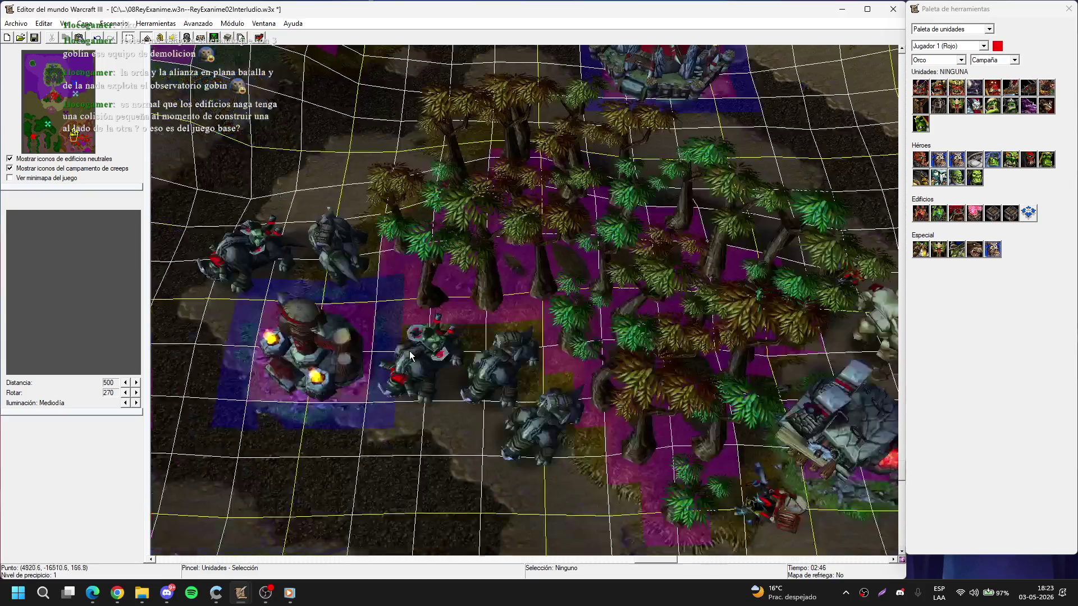
key(Down)
key(Left)
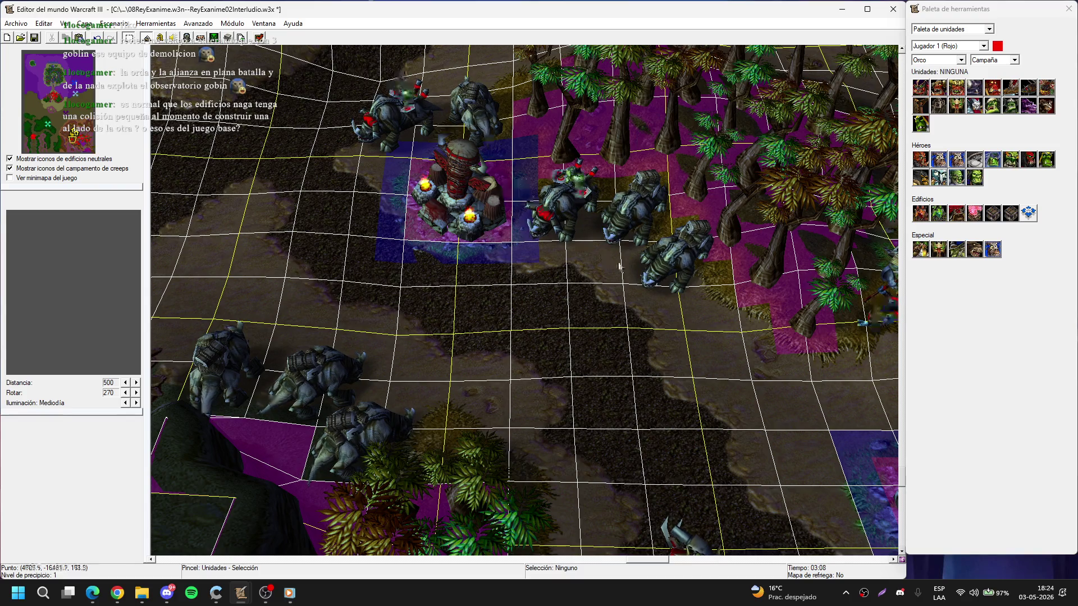
key(Up)
key(Left)
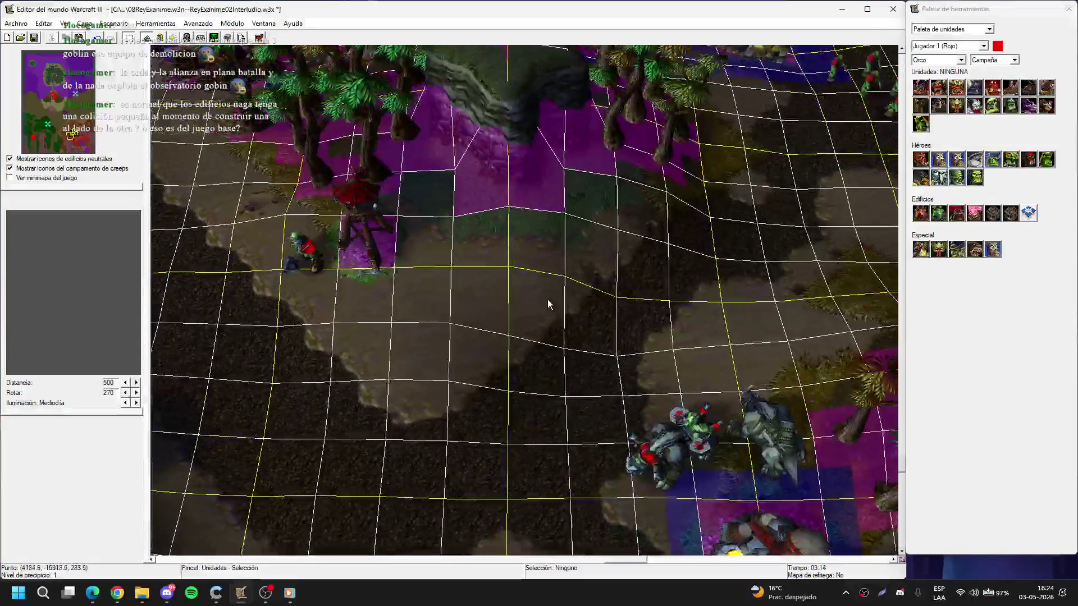
- Pick the riderless Kodo Beast, then switch to the web browser and open a new tab
click(938, 106)
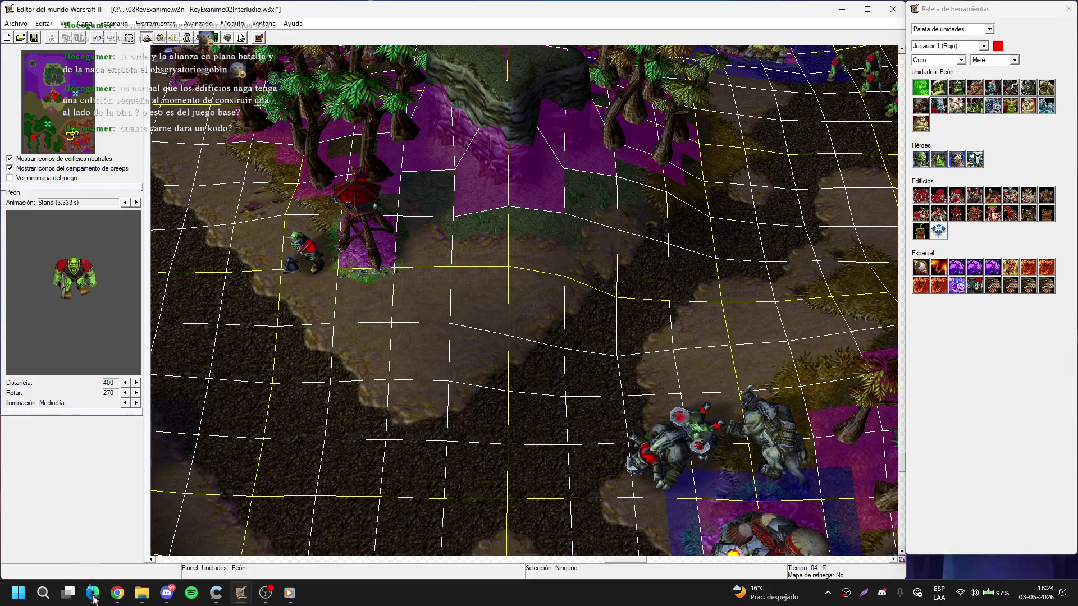
click(93, 596)
key(ctrl+t)
- Google 'cuánta carne dará un kodo', expand the full answer, then close the tab and return to the editor
click(31, 57)
click(440, 291)
text(cuánta carne )
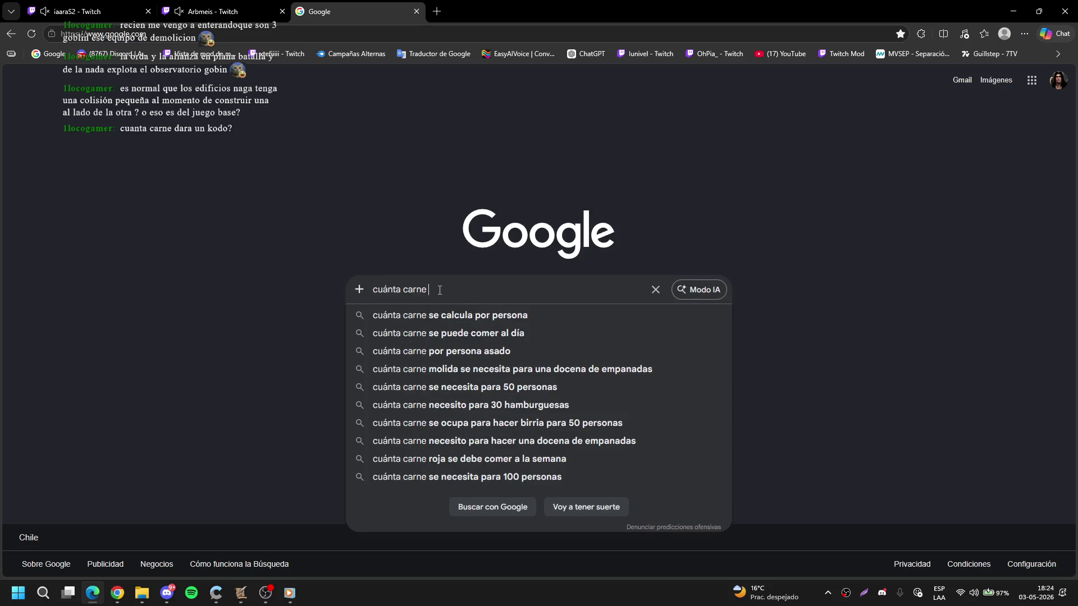
text(dará un kodo)
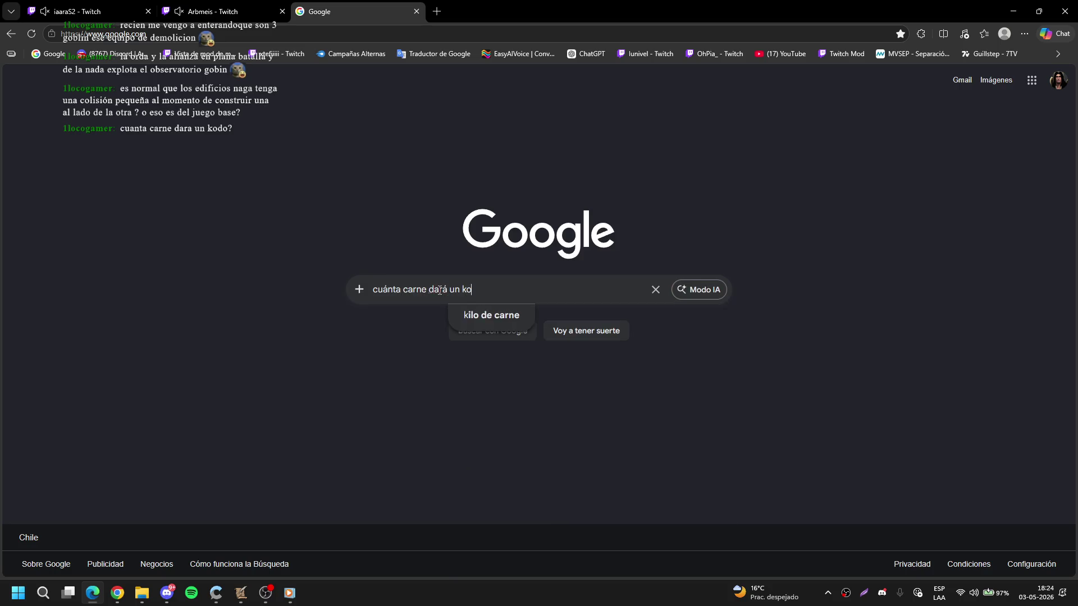
key(Return)
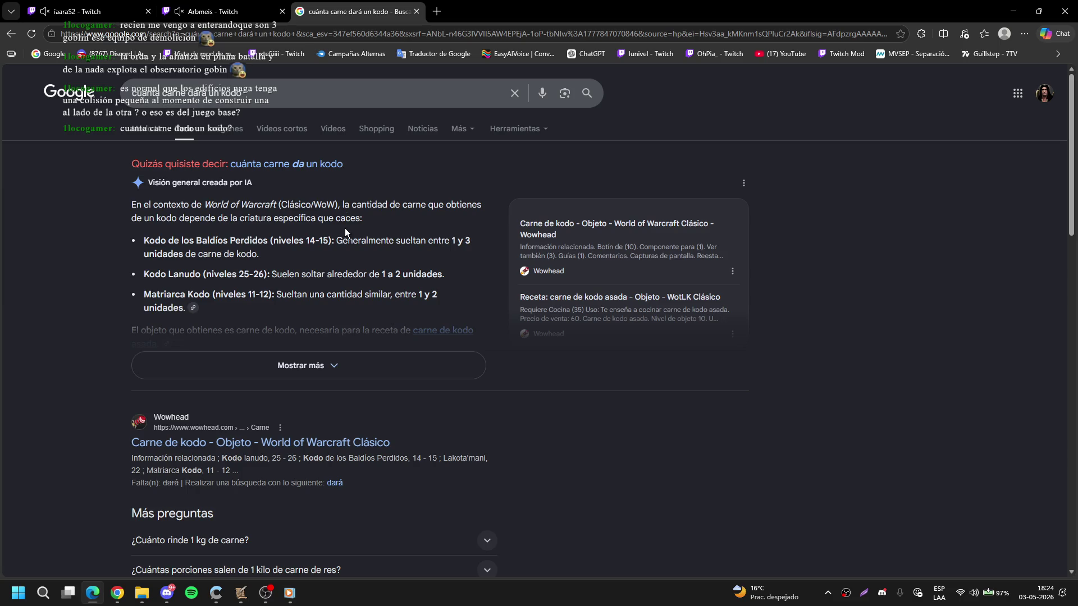
click(317, 371)
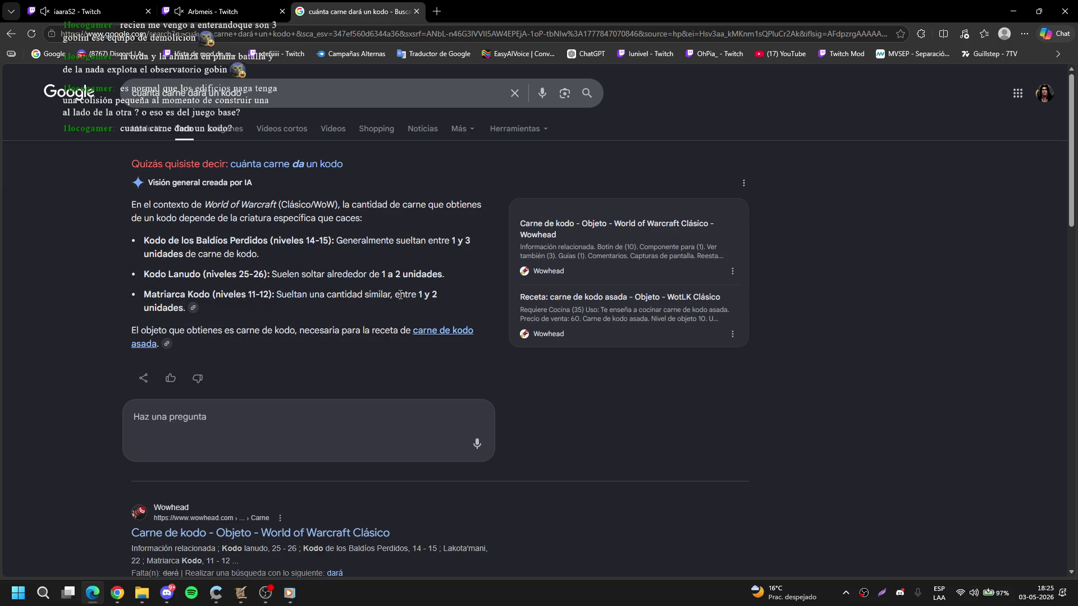
click(417, 12)
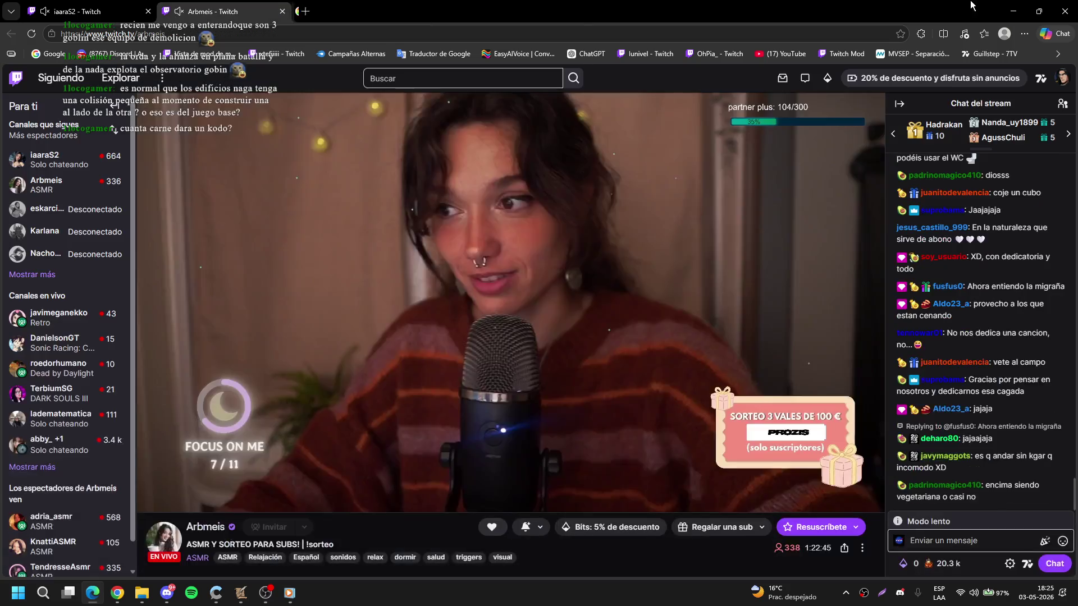
key(alt+Tab)
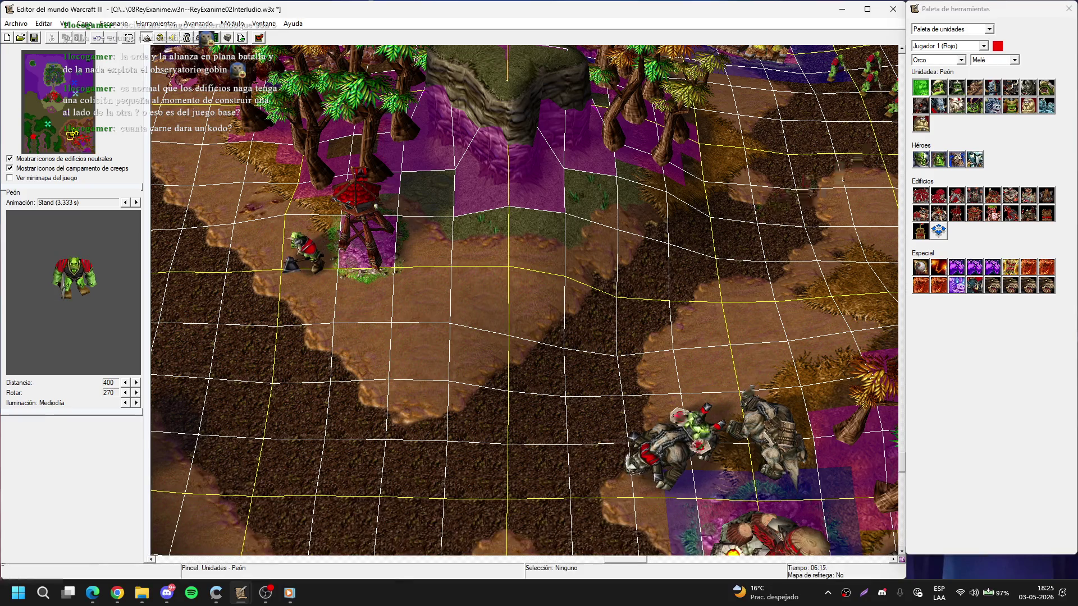
- Place a Tauren near the orc tower
click(974, 87)
key(Down)
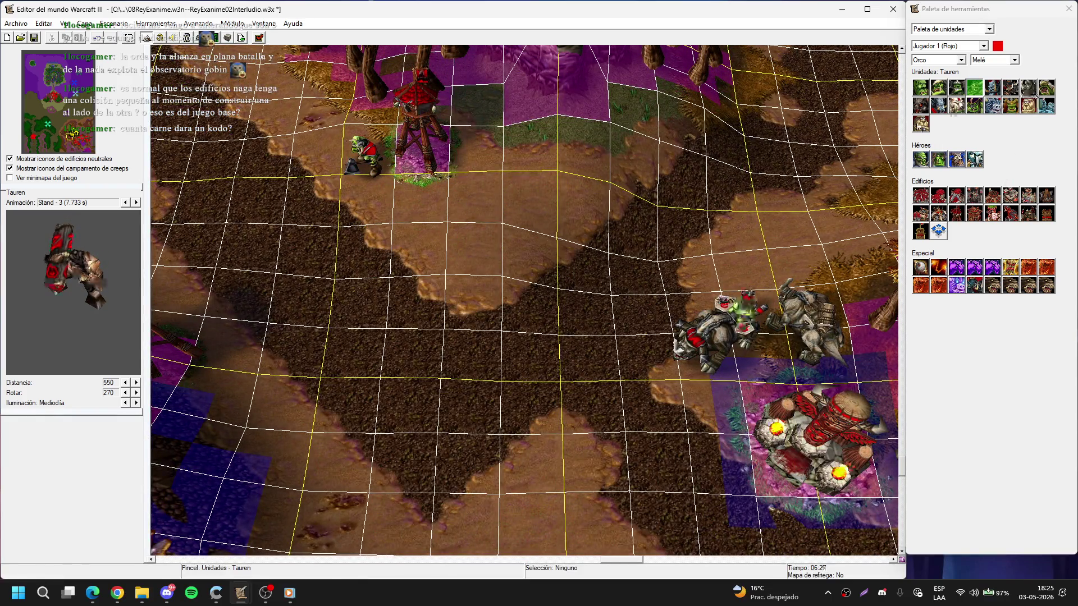
key(Right)
key(Up)
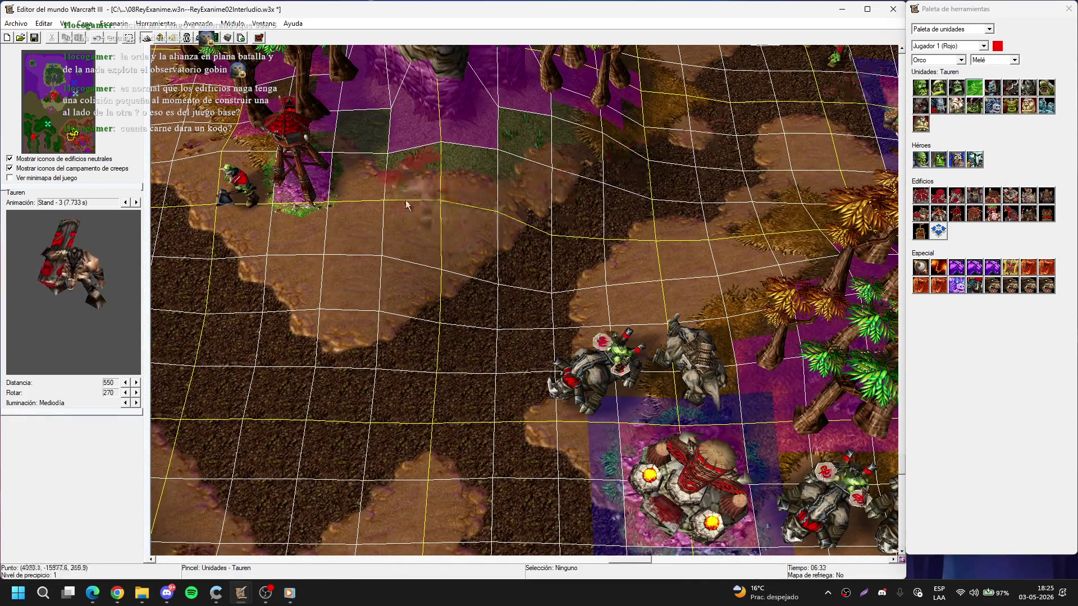
click(373, 182)
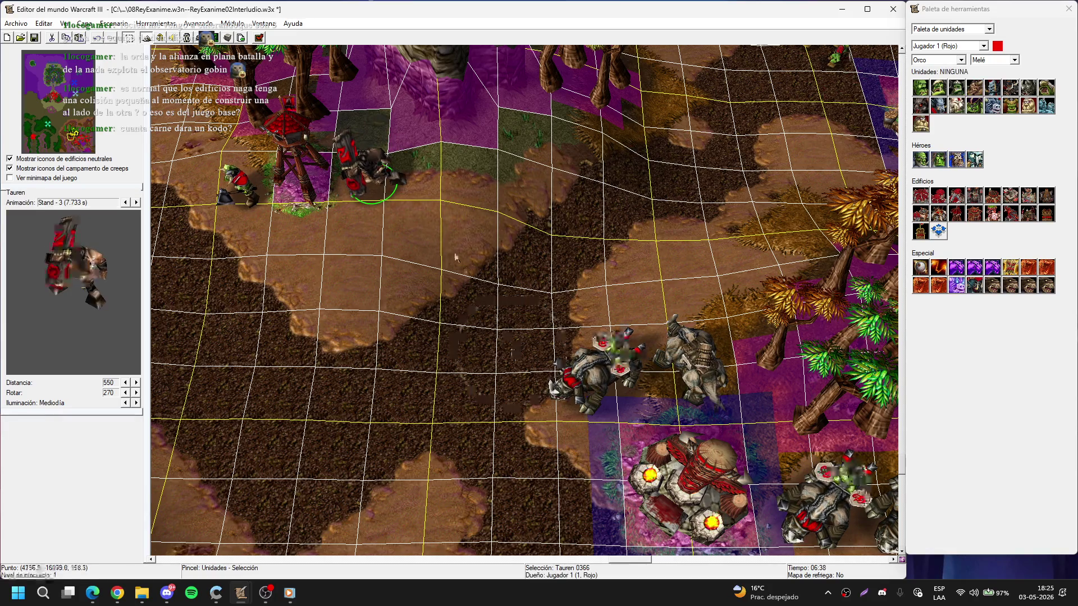
- Place a Troll Arrancacabezas beside the watch tower
key(Left)
key(Down)
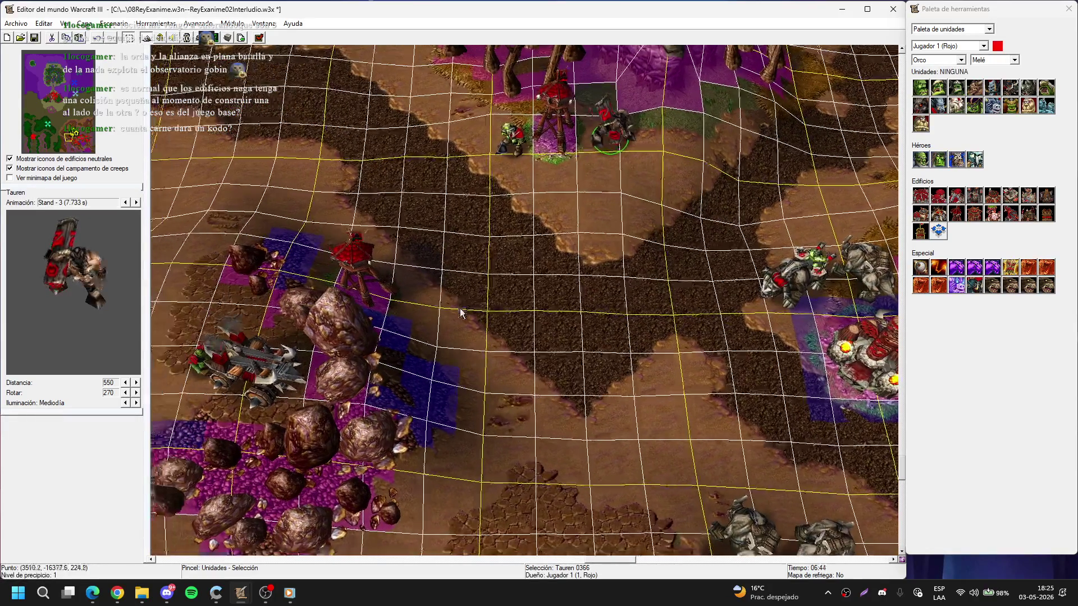
scroll(up, 3)
click(992, 87)
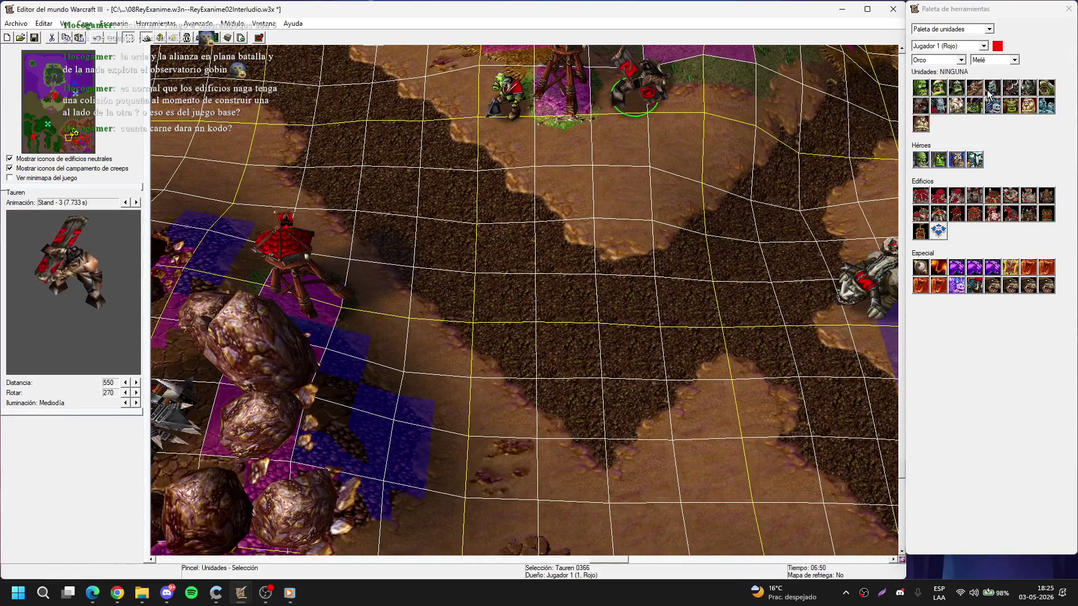
click(377, 328)
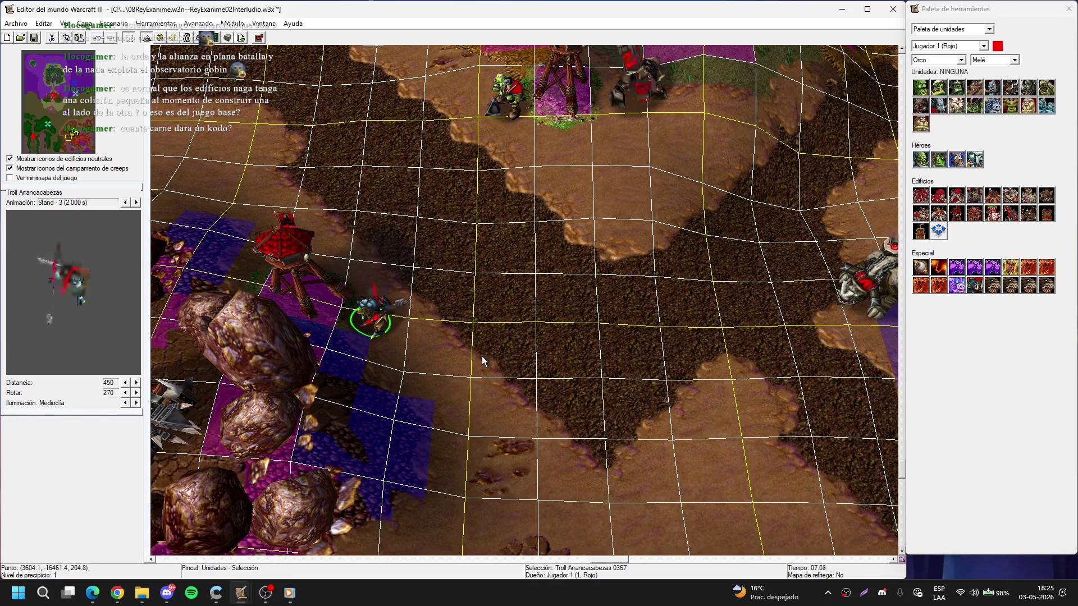
- Pick the Torre de roca avanzada building for placement
key(Down)
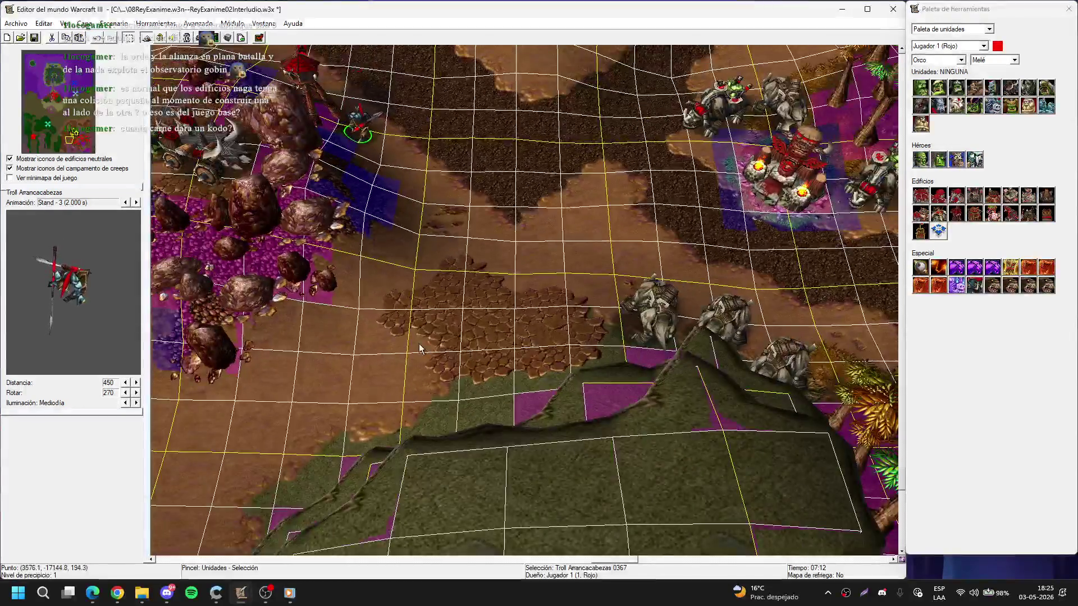
key(Up)
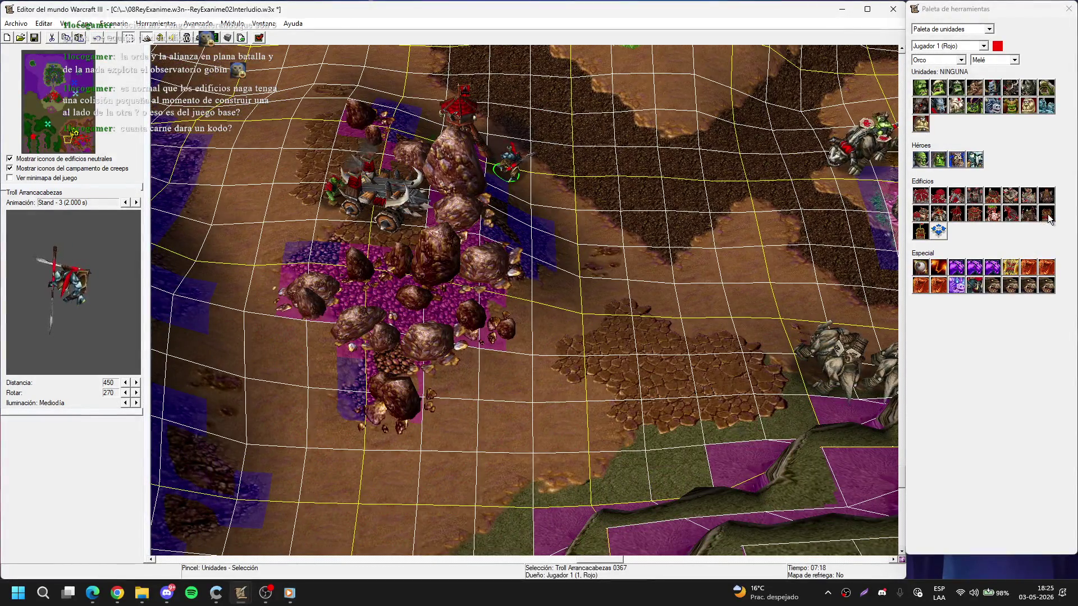
click(920, 230)
key(Right)
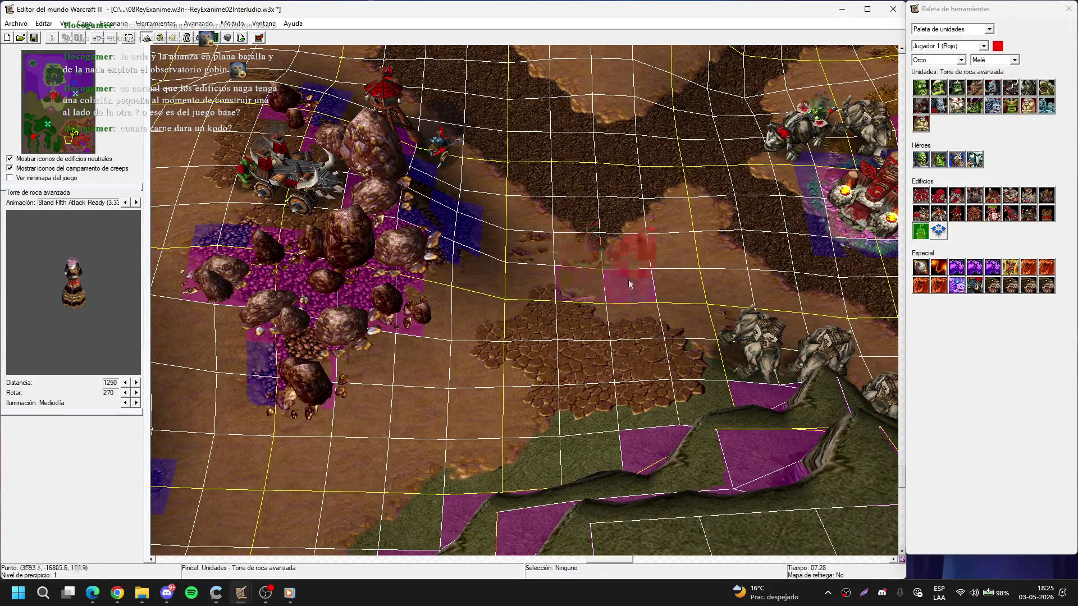
- Place an advanced rock tower on the cobbled ground with a Bestiario beside it
click(643, 322)
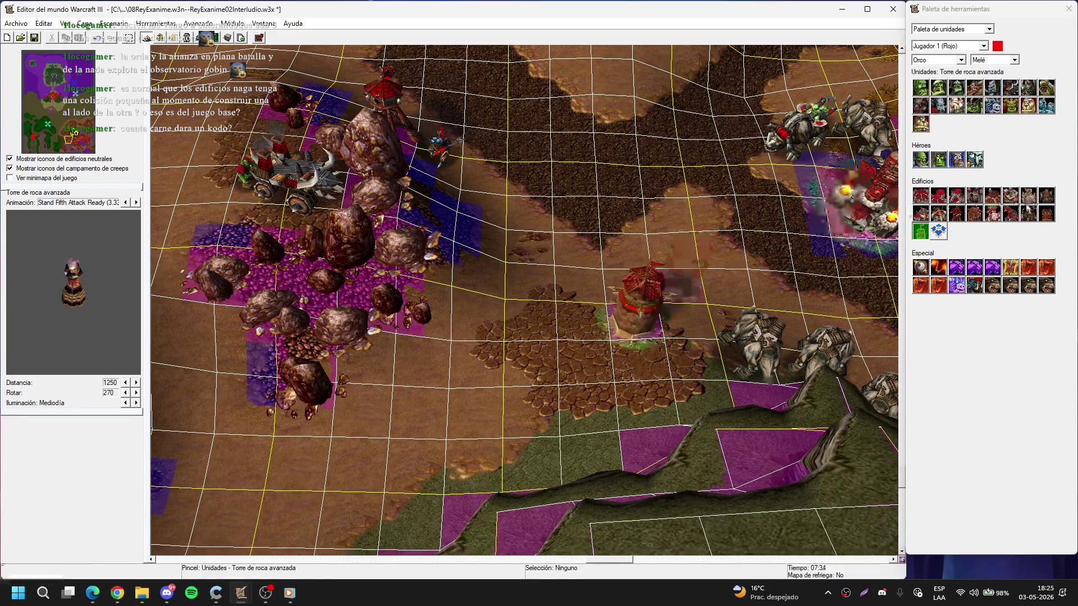
click(920, 213)
click(524, 371)
drag(510, 360, 513, 347)
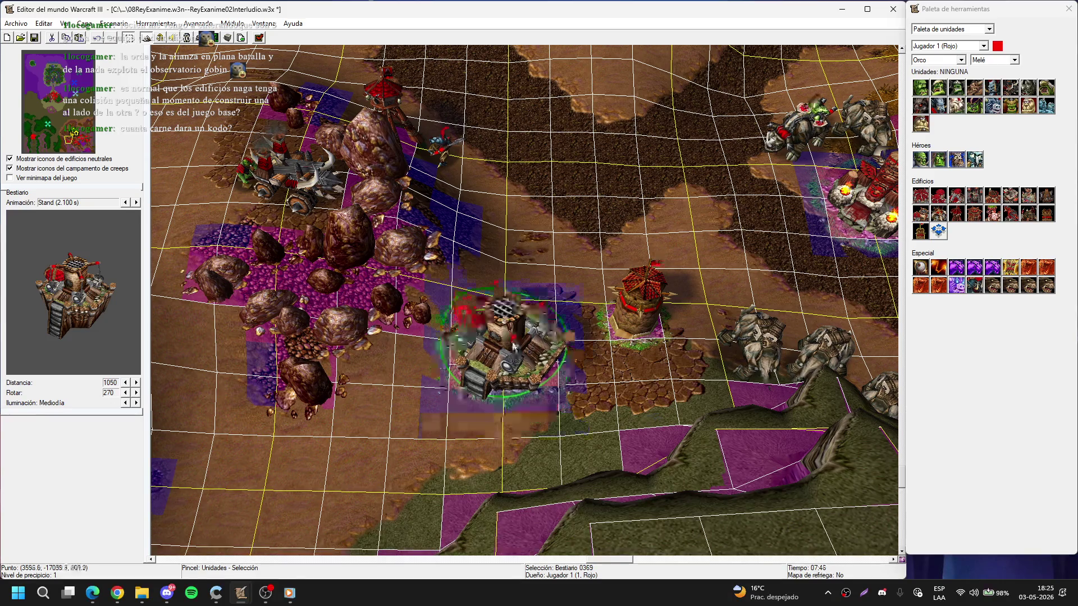
drag(568, 375, 537, 372)
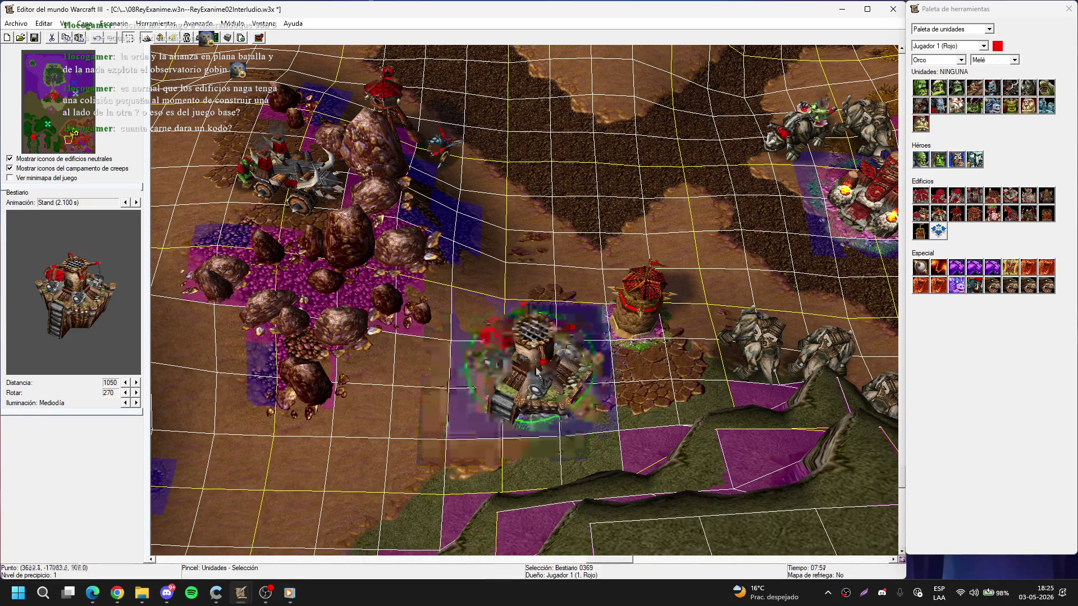
drag(635, 397, 637, 390)
click(639, 386)
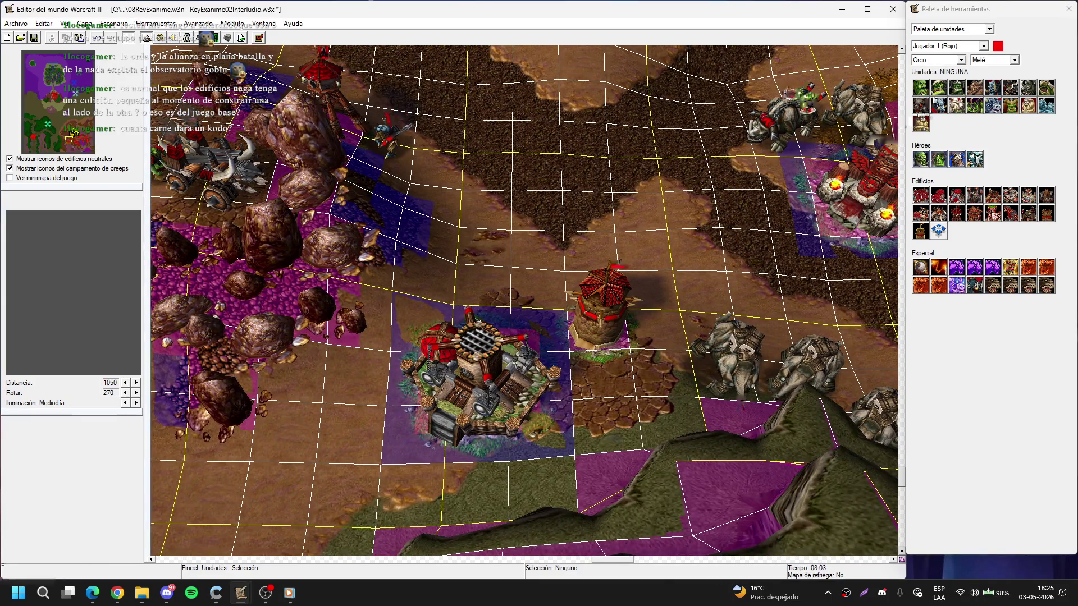
- Place a Jefe Stonemaul behind the rock tower, then delete it
click(965, 110)
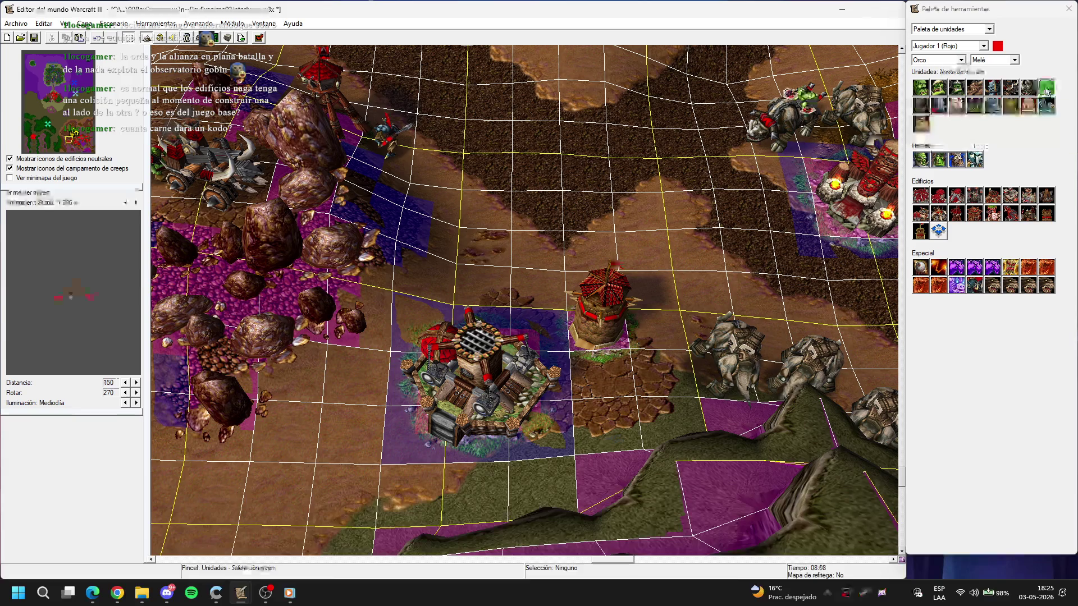
click(956, 160)
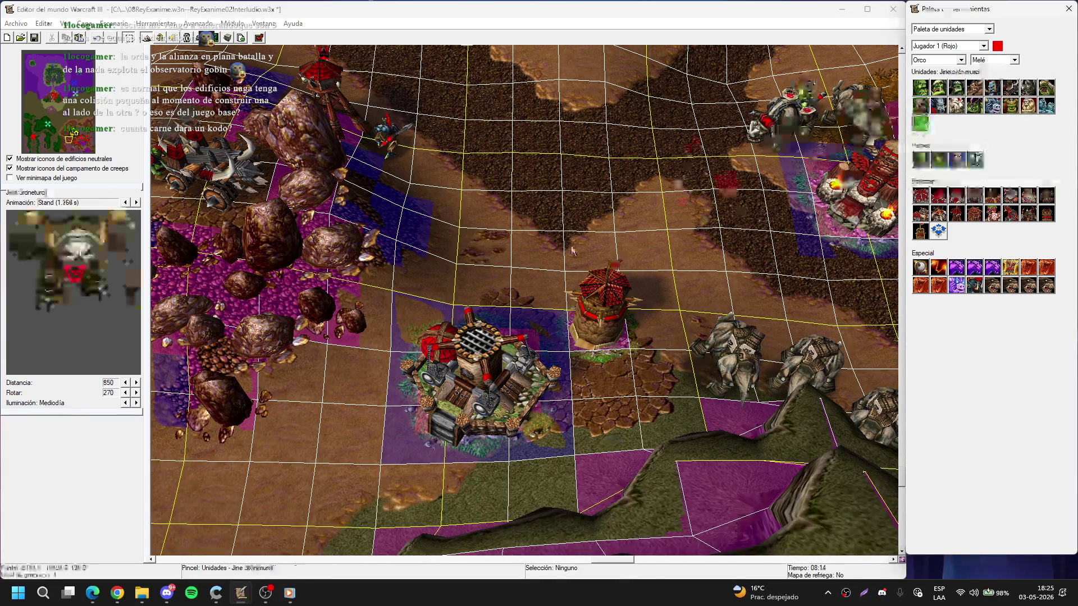
click(541, 247)
right_click(542, 247)
click(540, 247)
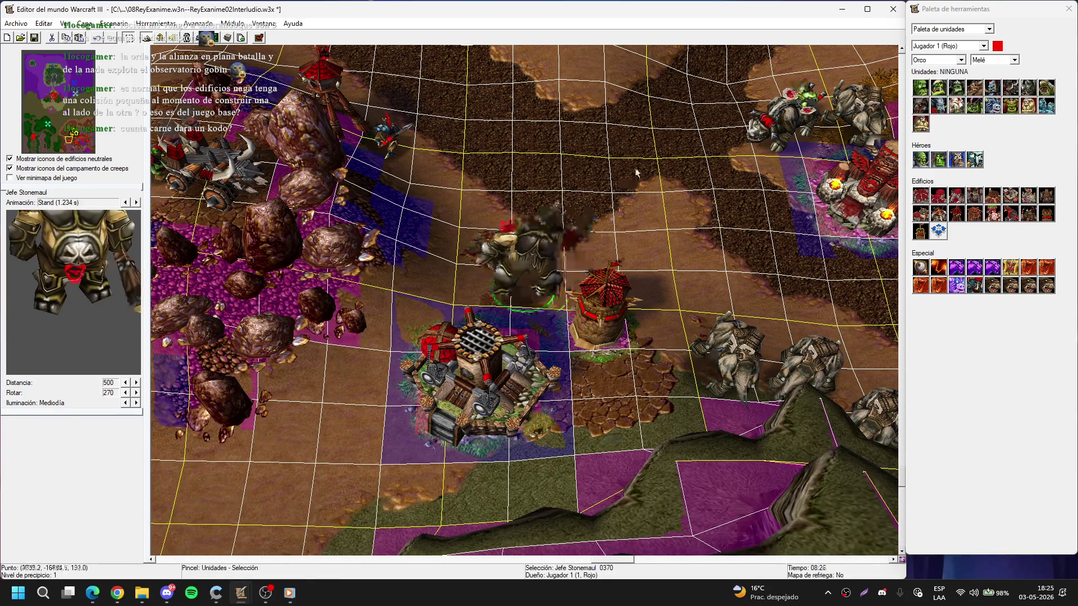
key(Delete)
- Pan across the map and switch to the doodad palette
key(Right)
key(Up)
key(Right)
key(Down)
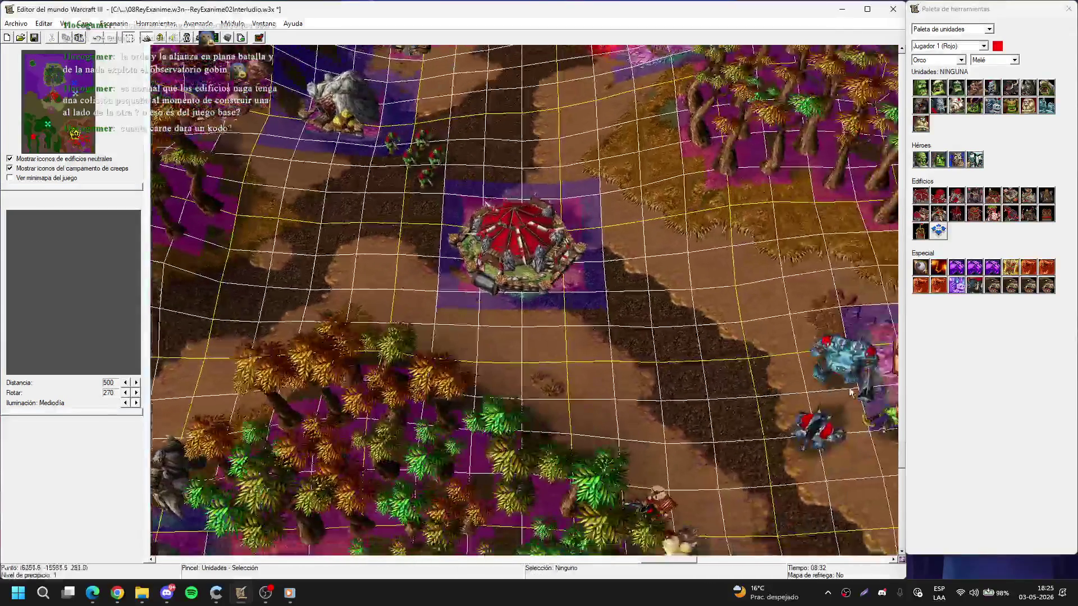
key(Left)
key(Up)
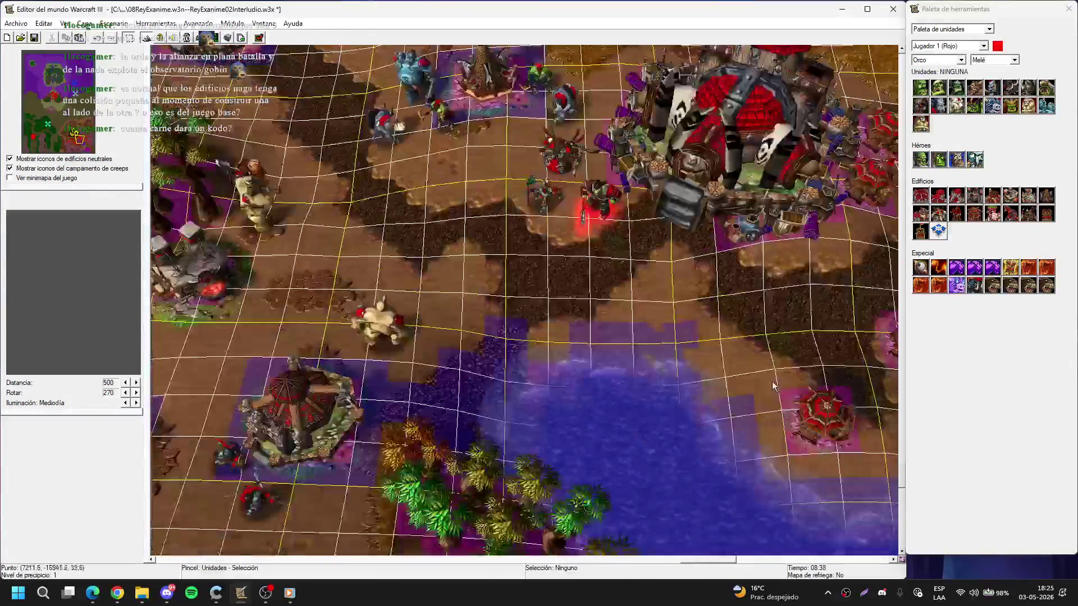
- Place two cacti at the path crossing near the kodos and tower
key(d)
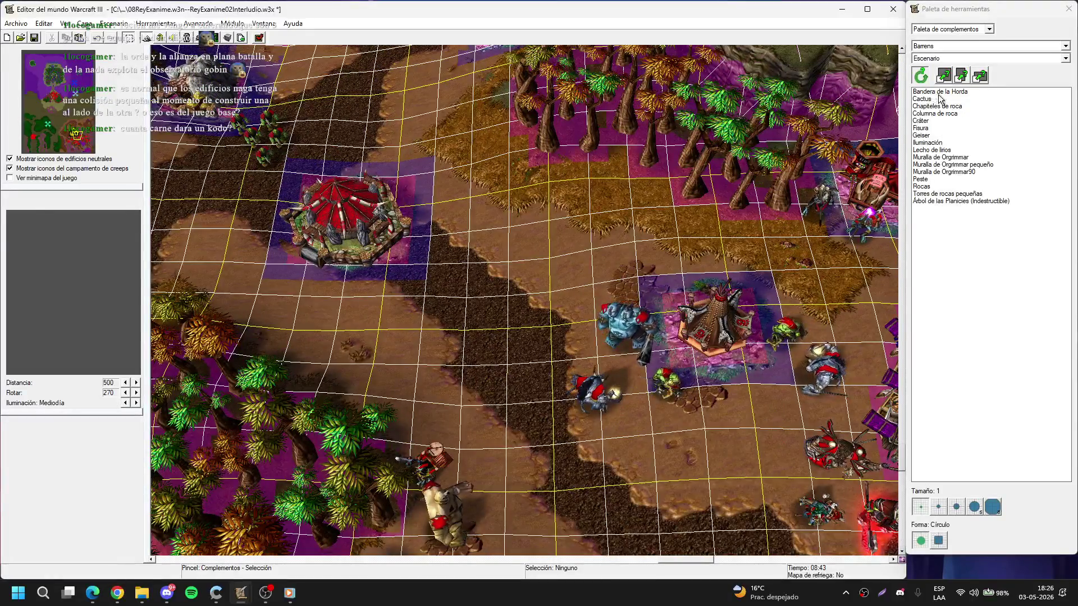
click(921, 99)
scroll(up, 3)
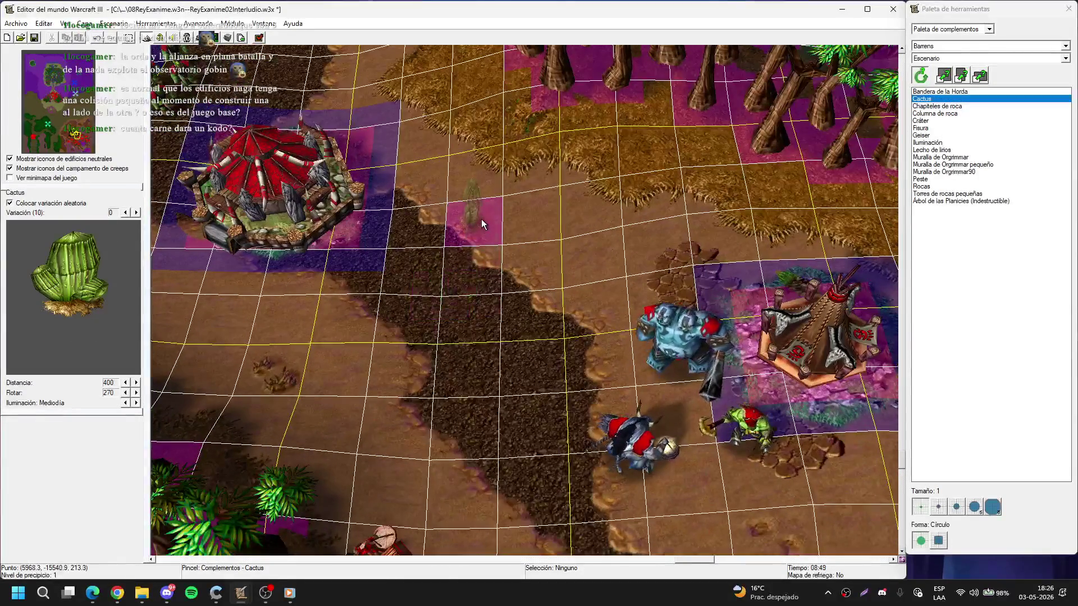
key(Up)
key(Right)
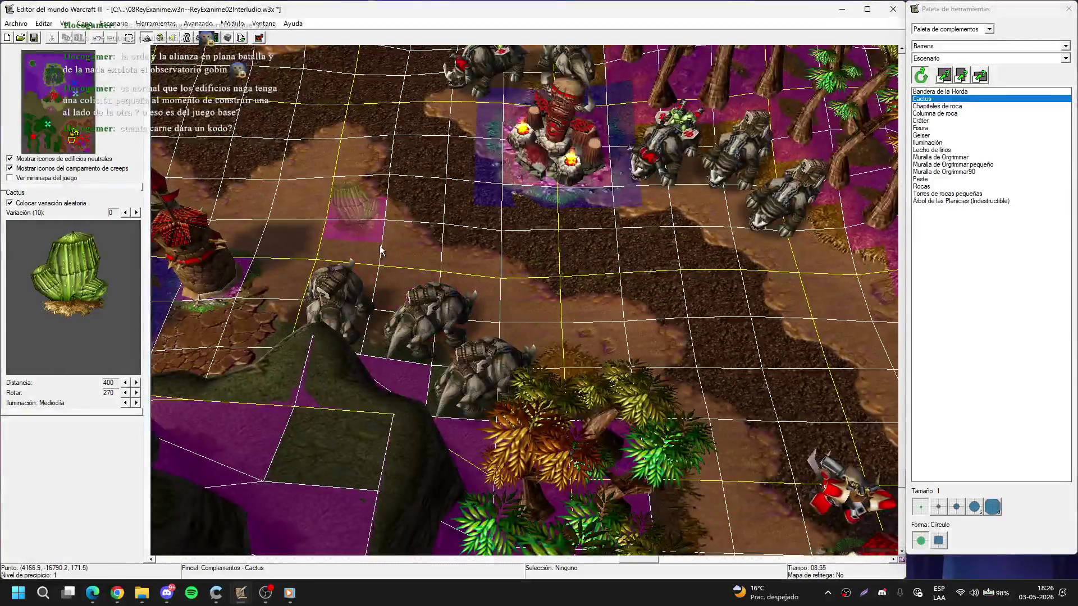
key(Left)
key(Up)
click(499, 256)
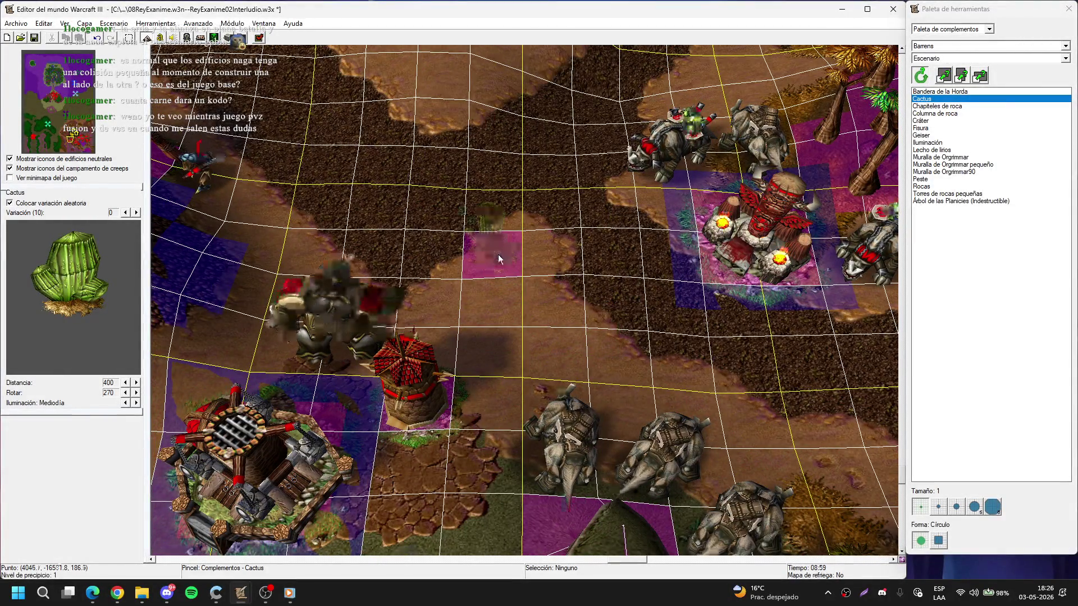
click(498, 254)
key(Escape)
- Place another cactus on the dirt beside the path to the west
key(Left)
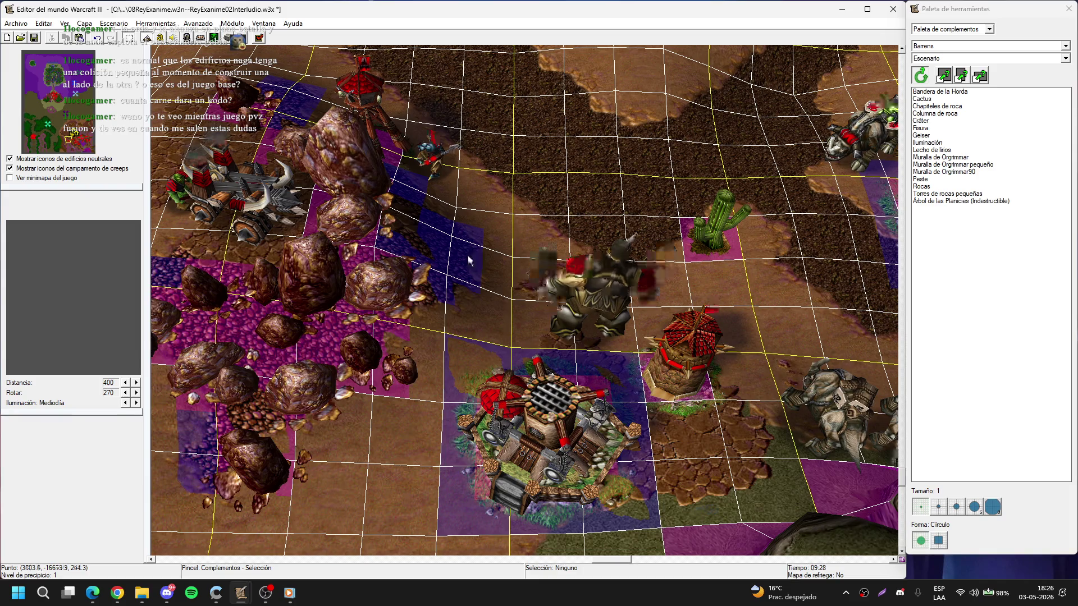
scroll(up, 3)
click(922, 99)
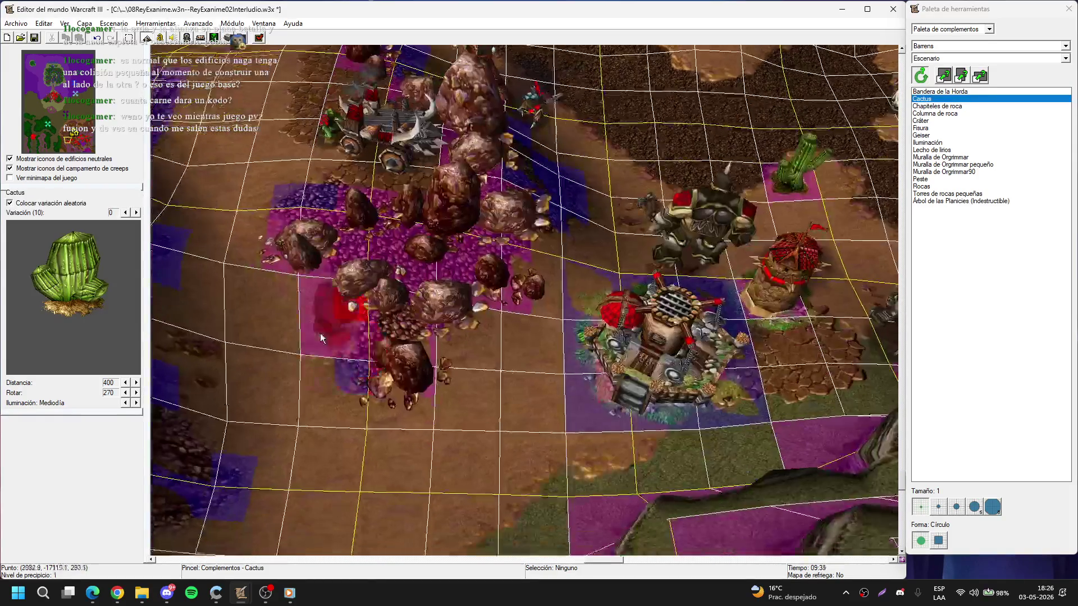
key(Up)
key(Up)
key(Up)
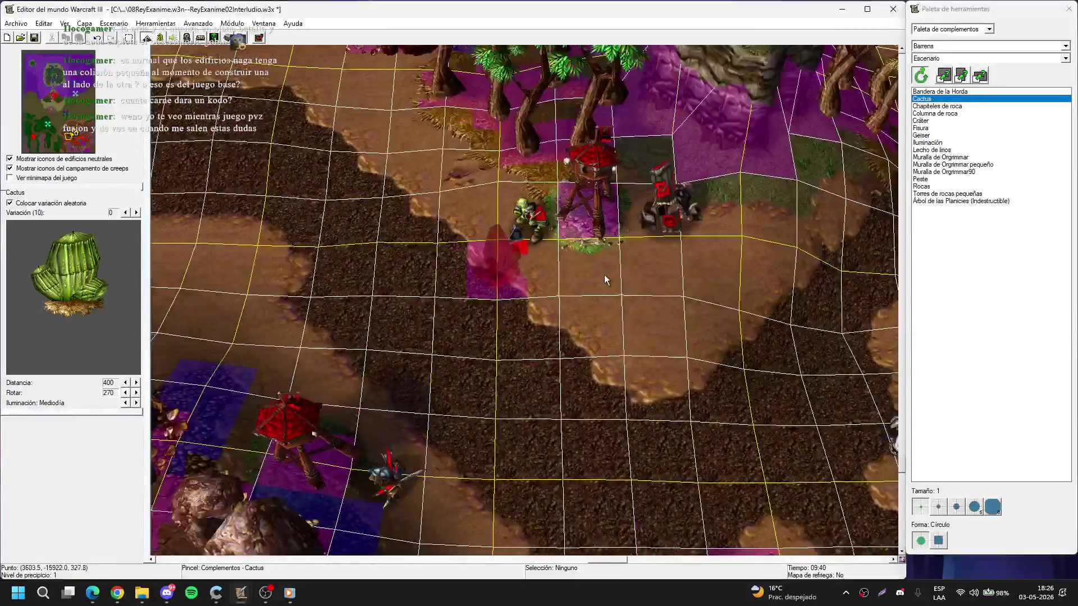
key(Left)
key(Left)
click(406, 272)
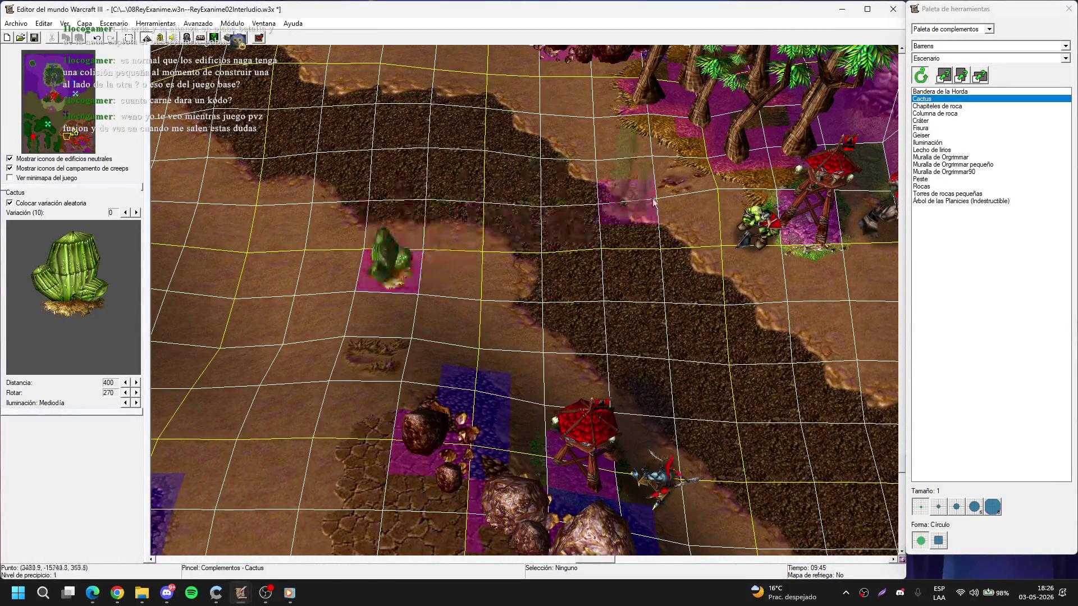
- Place a Geiser doodad near the tree line, then select the demolisher by the rocks
key(Right)
key(Up)
click(948, 135)
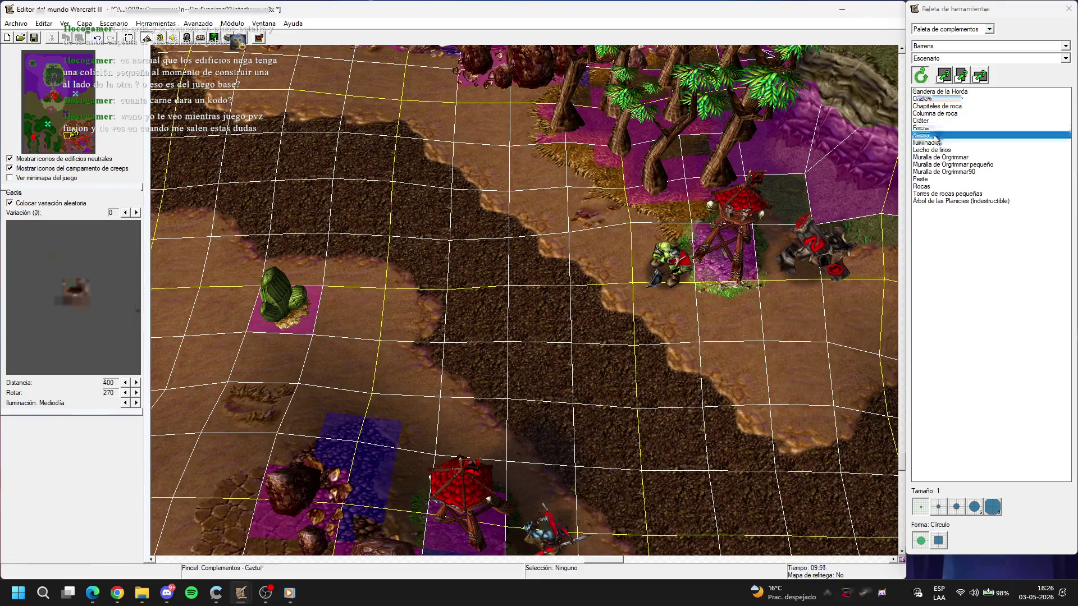
key(Up)
key(Up)
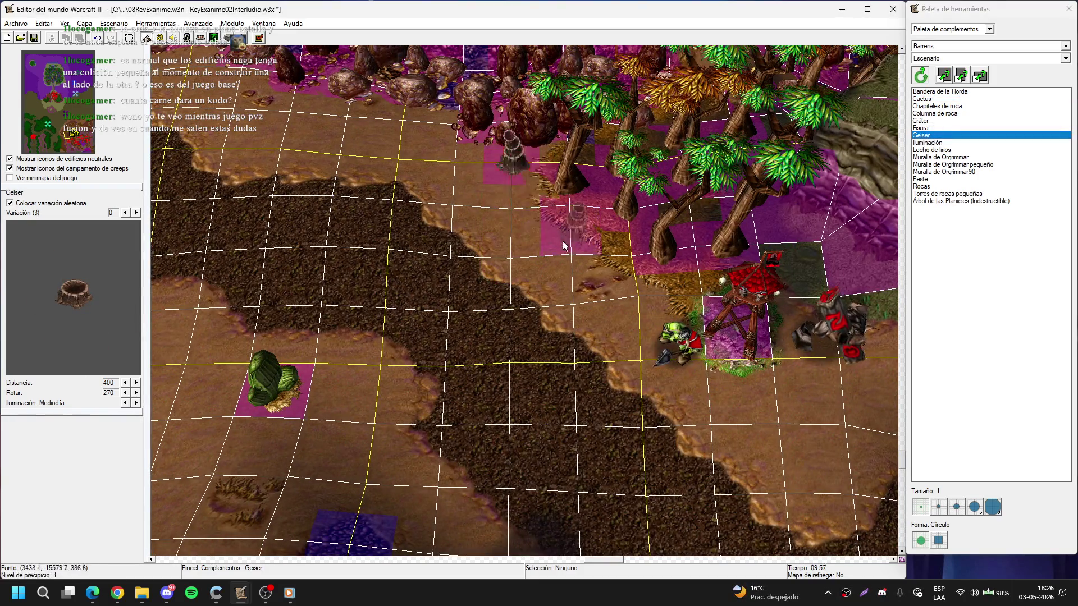
key(Right)
key(Down)
click(223, 200)
right_click(222, 200)
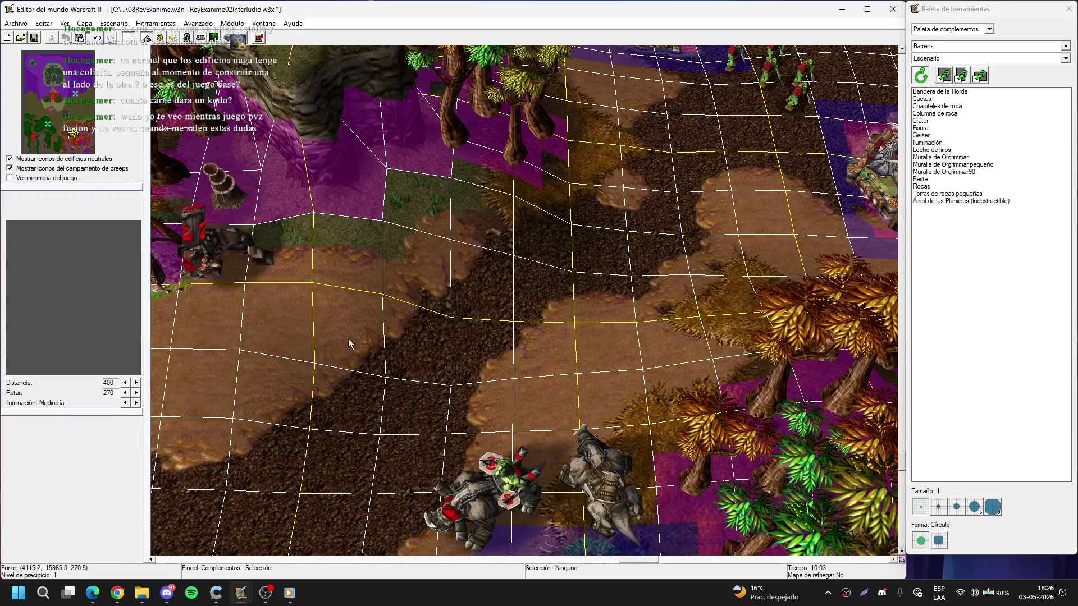
key(Left)
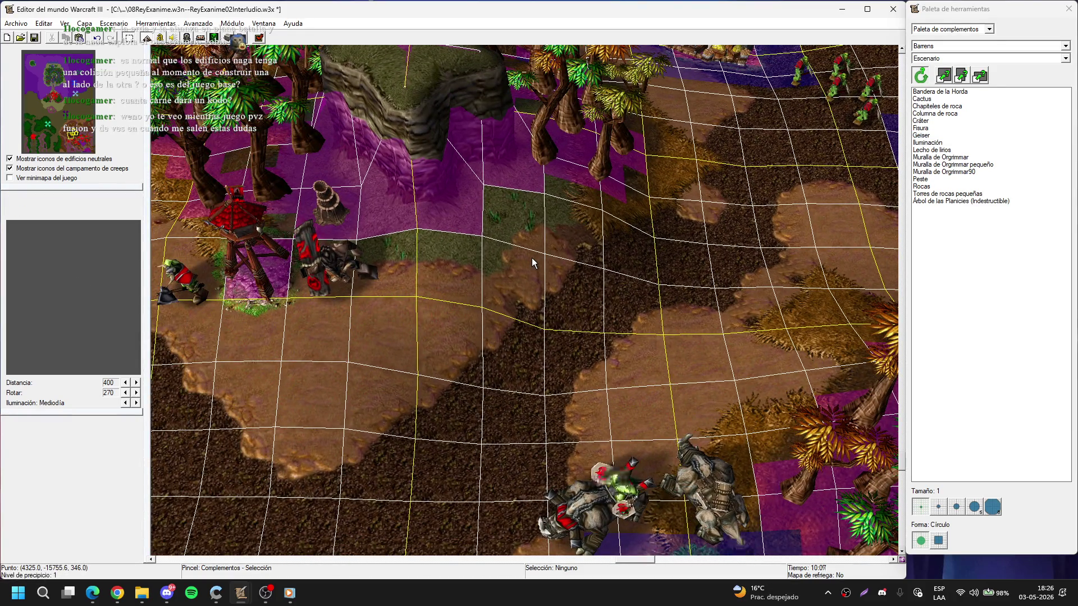
key(Left)
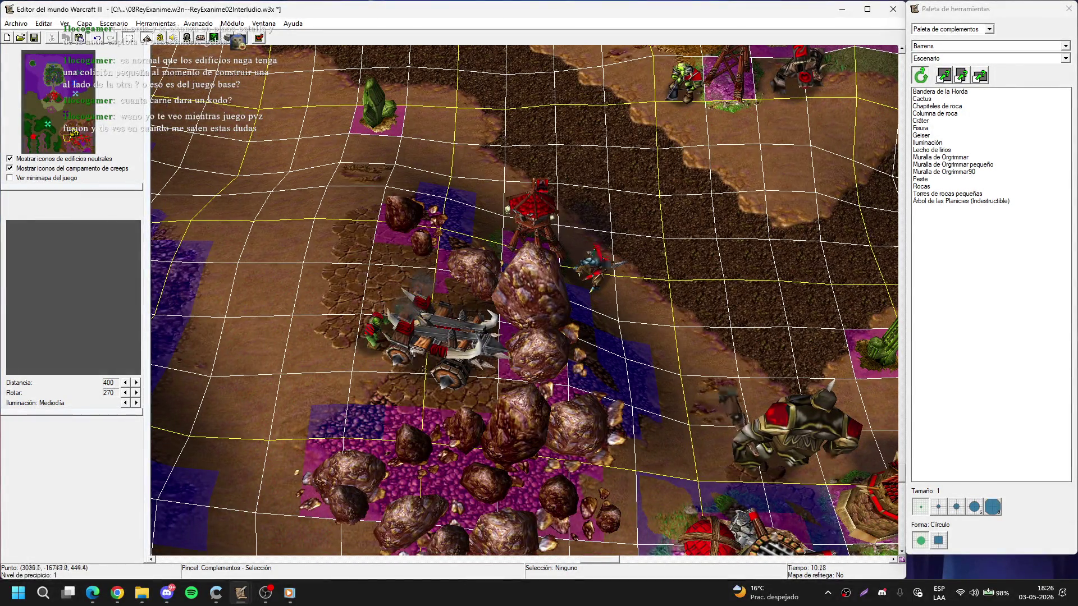
click(444, 340)
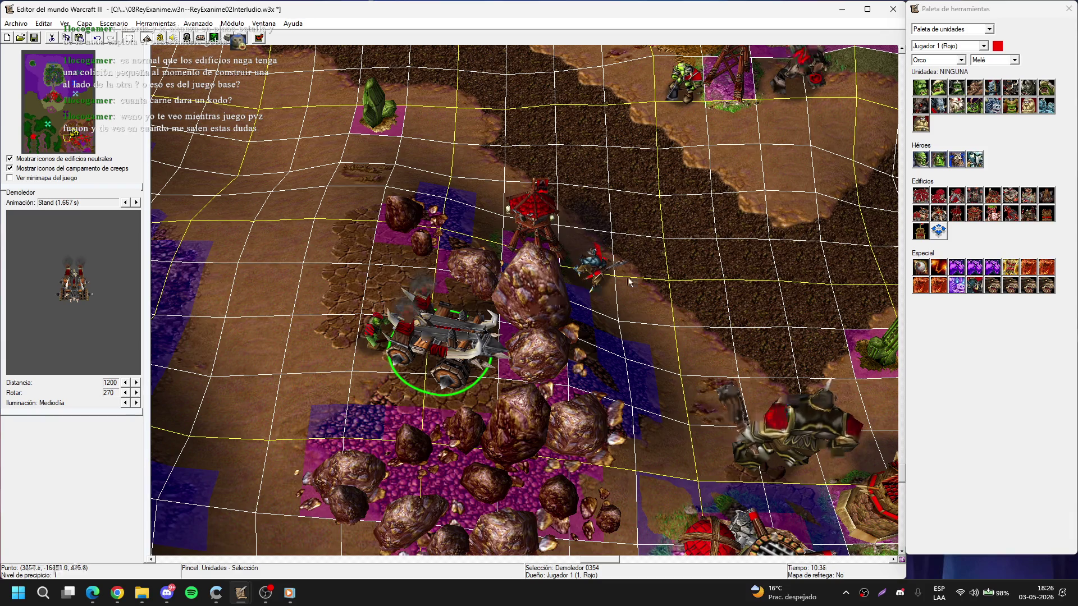
- Place two Madriguera orca burrows around the base
click(746, 286)
key(Up)
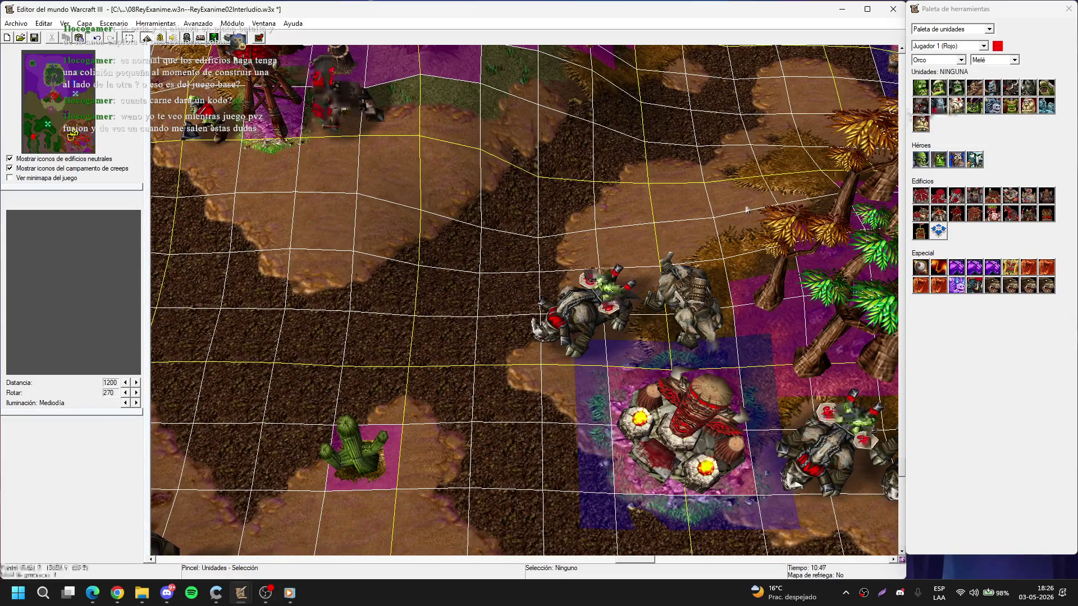
scroll(down, 3)
scroll(up, 3)
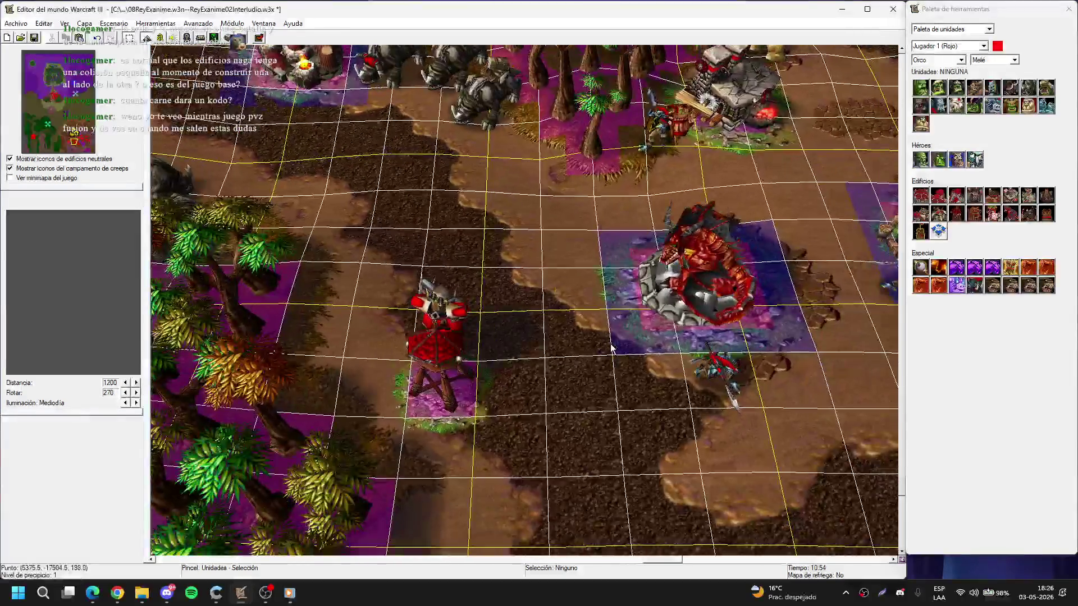
scroll(down, 3)
scroll(up, 3)
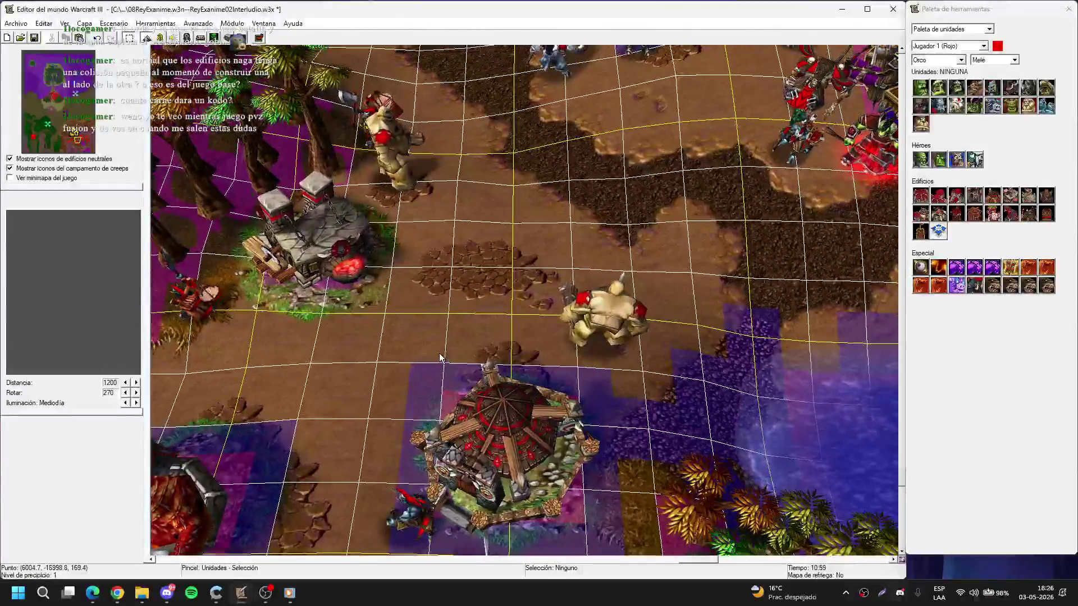
click(938, 215)
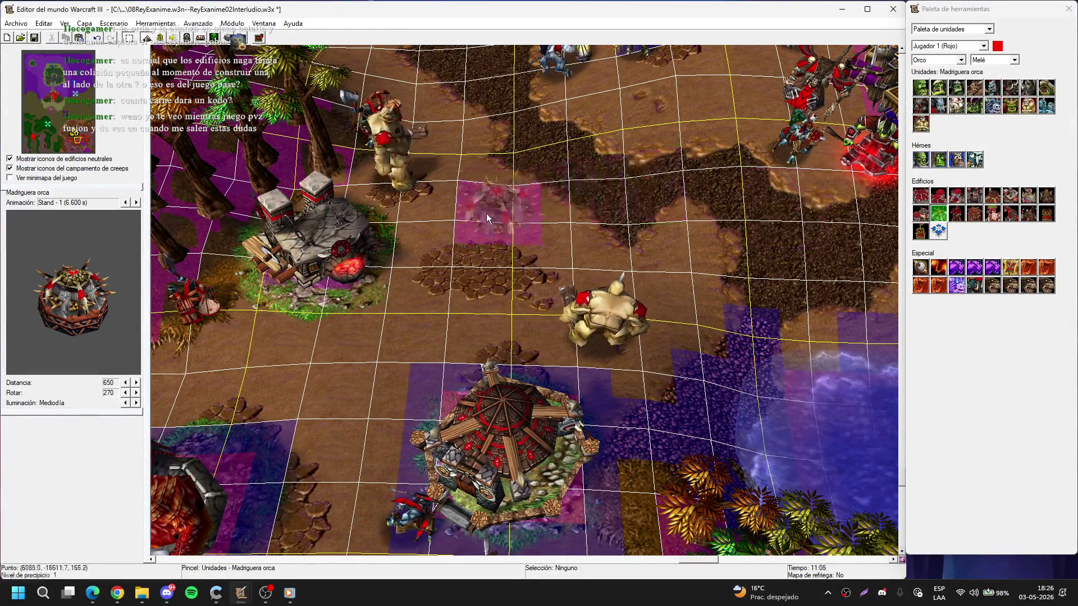
click(467, 233)
right_click(467, 233)
scroll(down, 3)
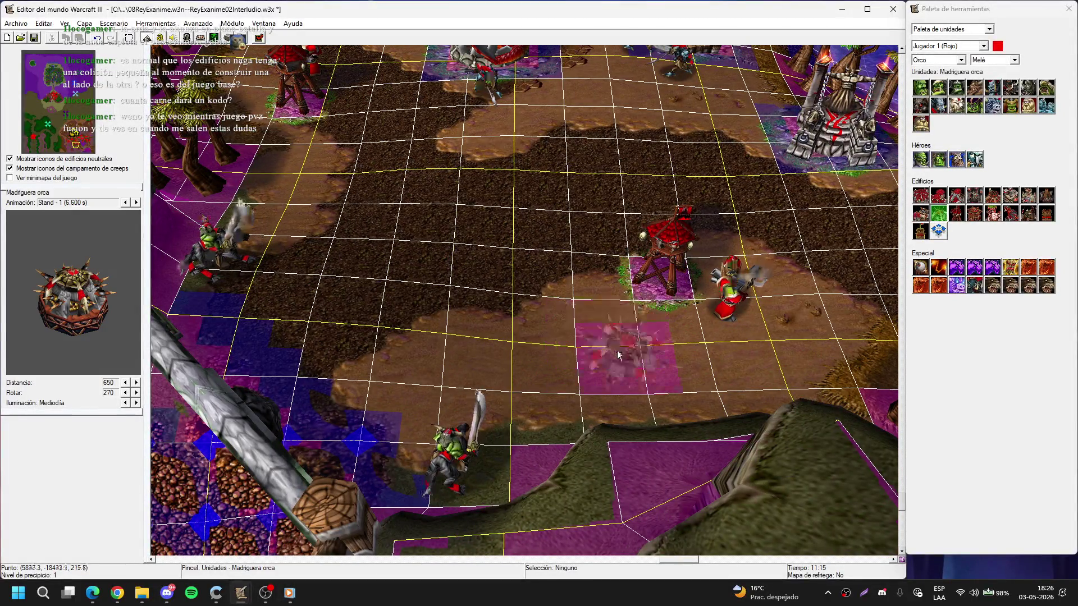
click(618, 355)
right_click(618, 355)
- Add another orc burrow near the grunts toward the trees
key(Left)
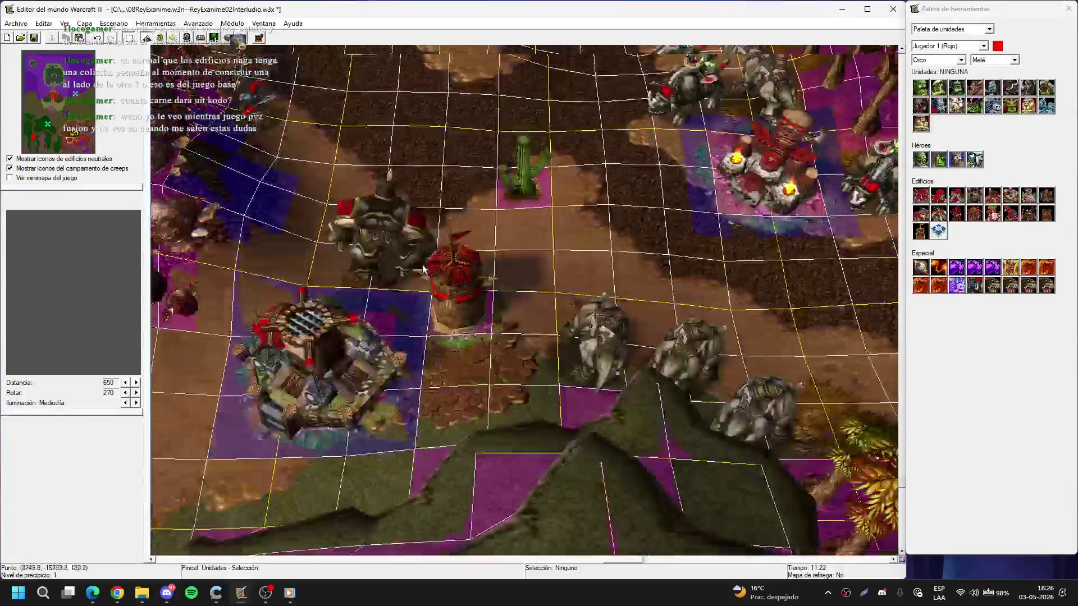
key(Right)
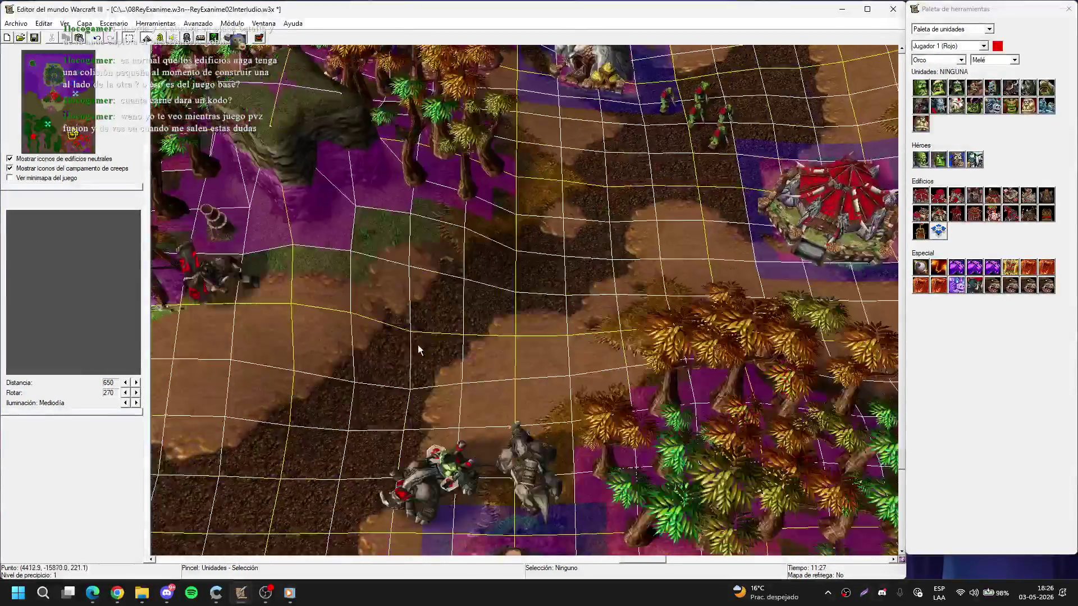
key(Down)
key(Left)
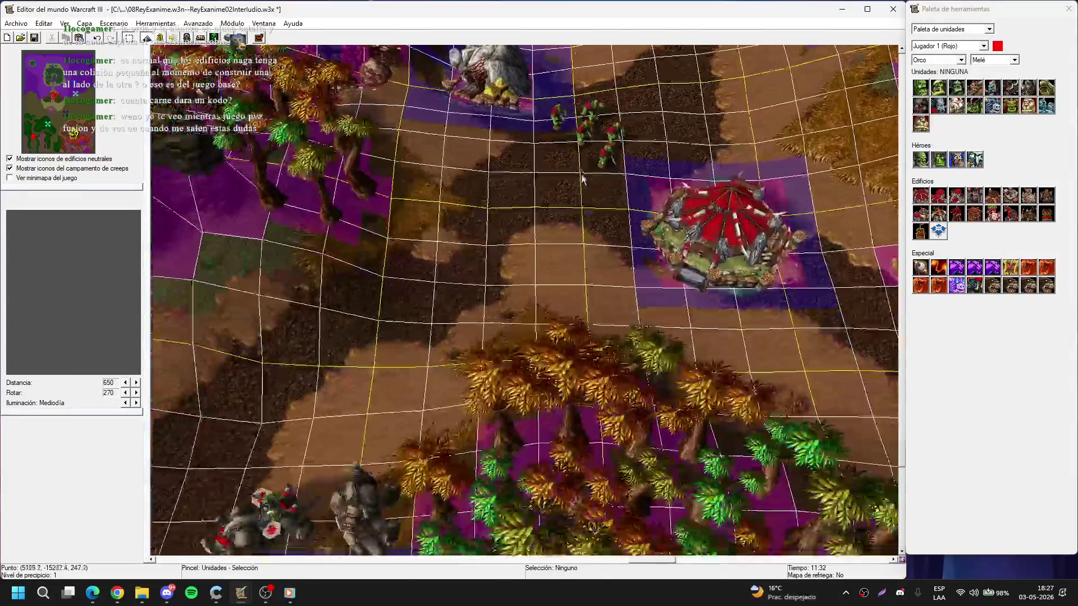
click(938, 213)
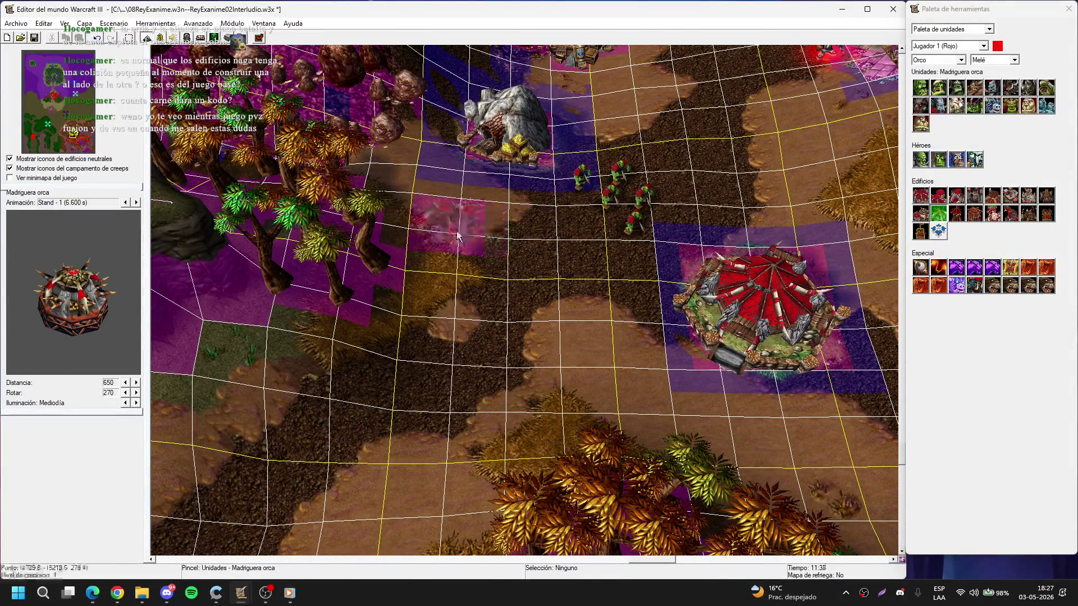
click(458, 236)
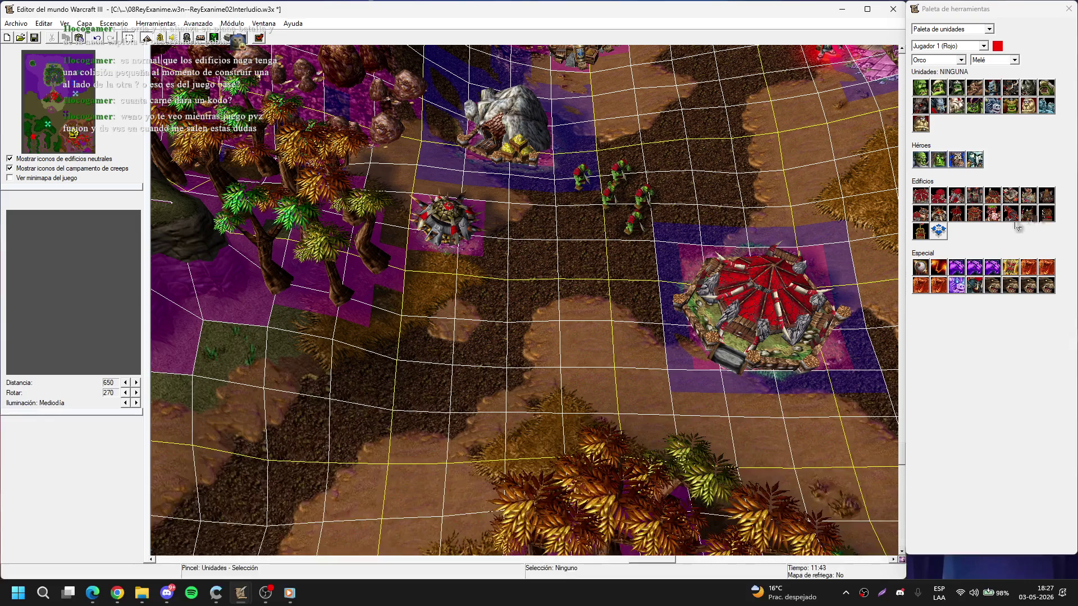
- Place a Rocas rock formation from the scenery doodads beside the western trees
key(d)
drag(938, 136, 943, 107)
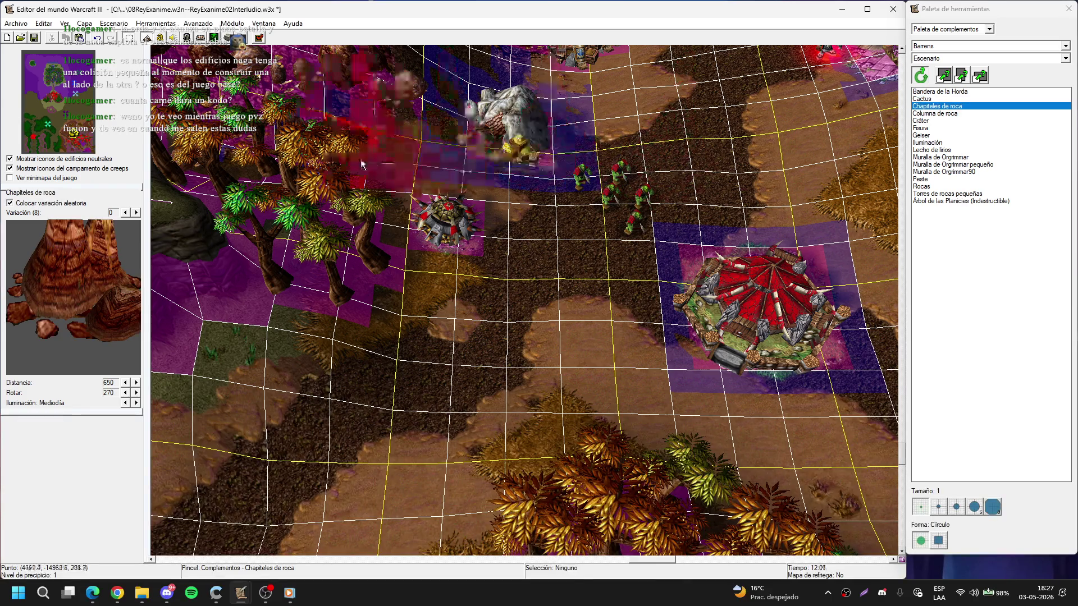
scroll(up, 3)
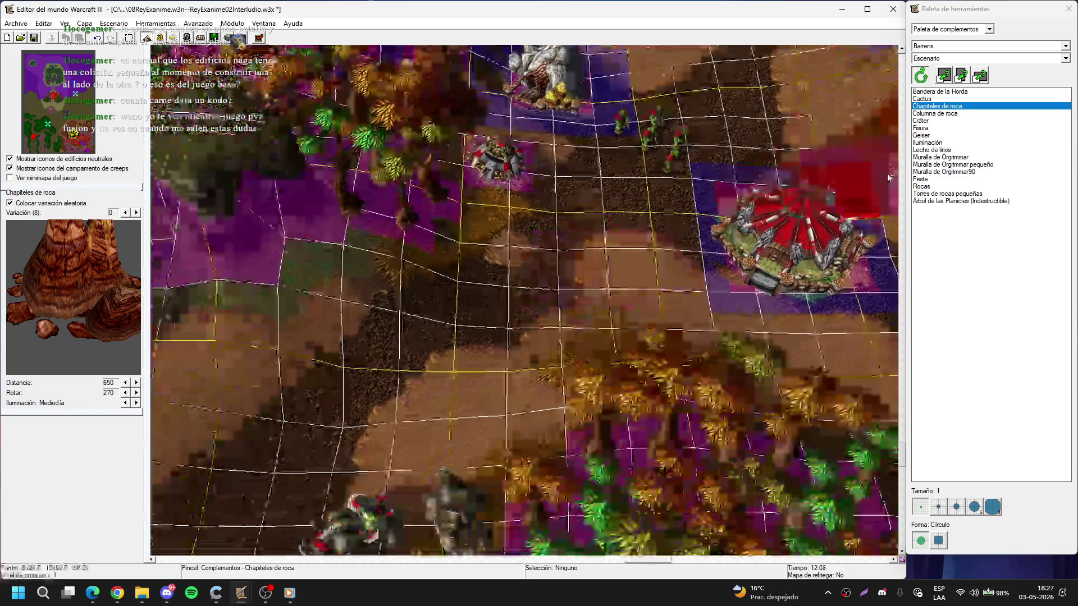
drag(935, 134, 950, 191)
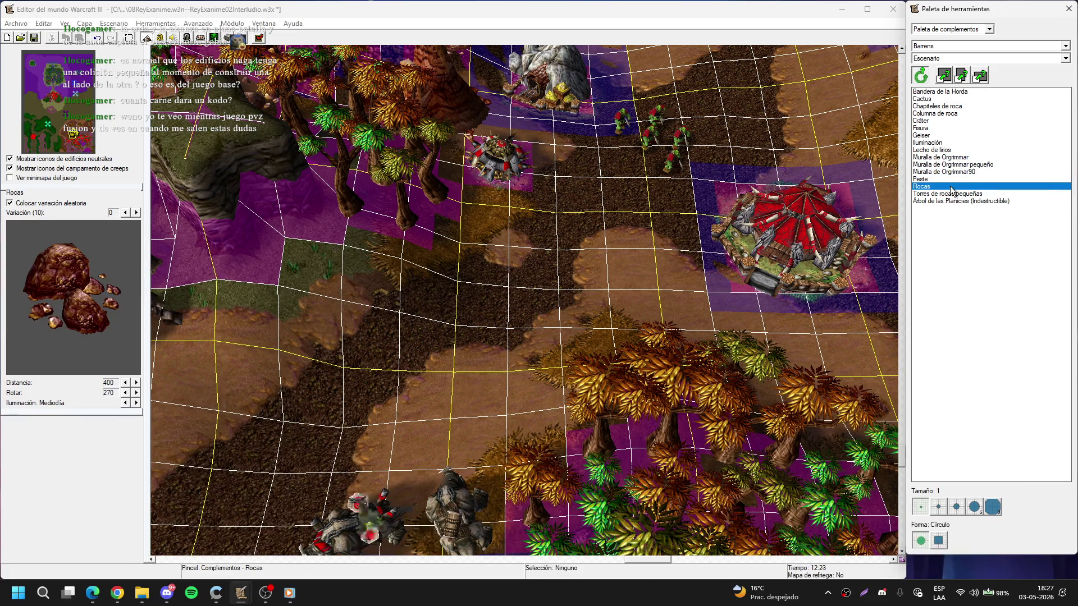
scroll(up, 3)
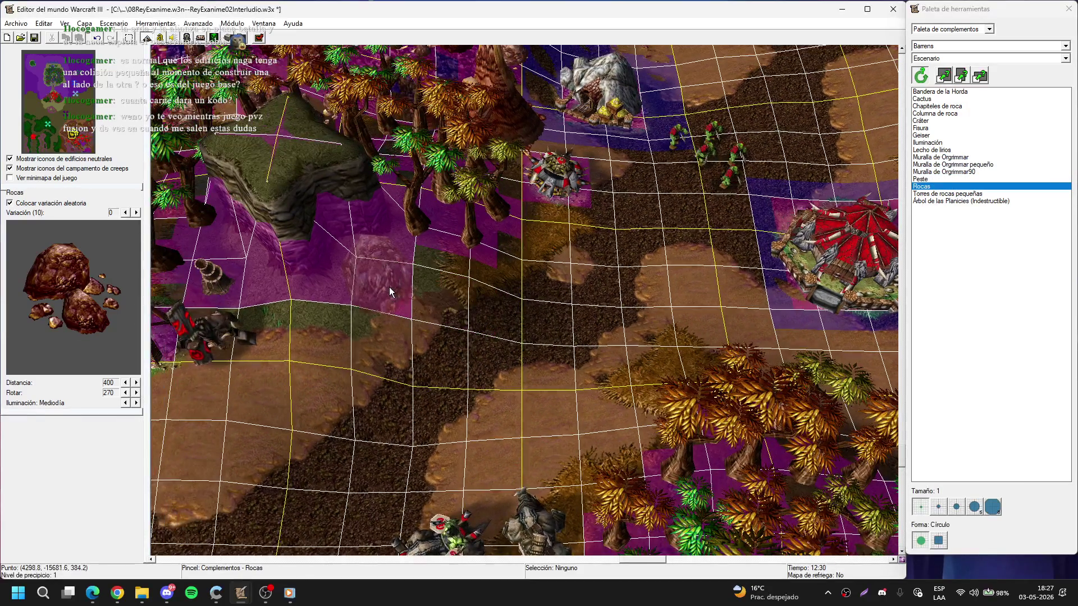
click(442, 275)
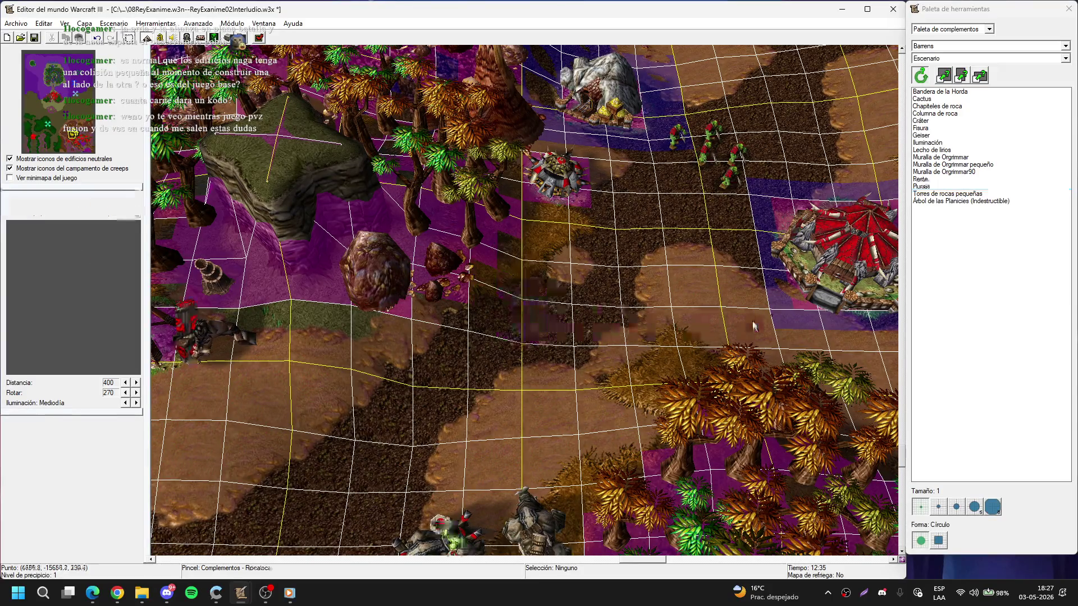
click(931, 59)
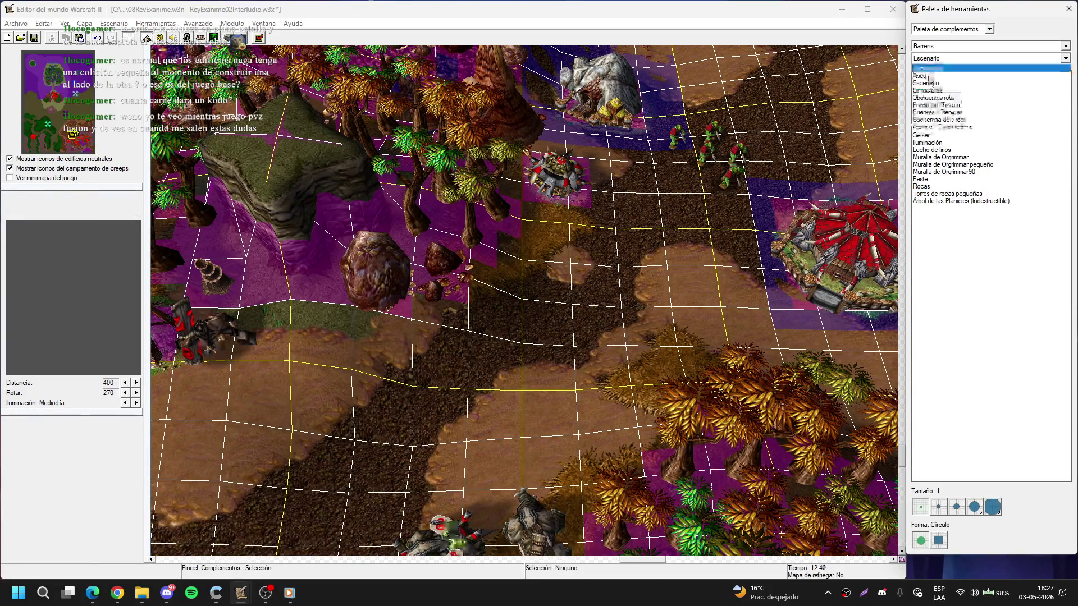
- Pick the Estandarte de la Horda banner from the Accesorios category and bring the gate into view
click(930, 70)
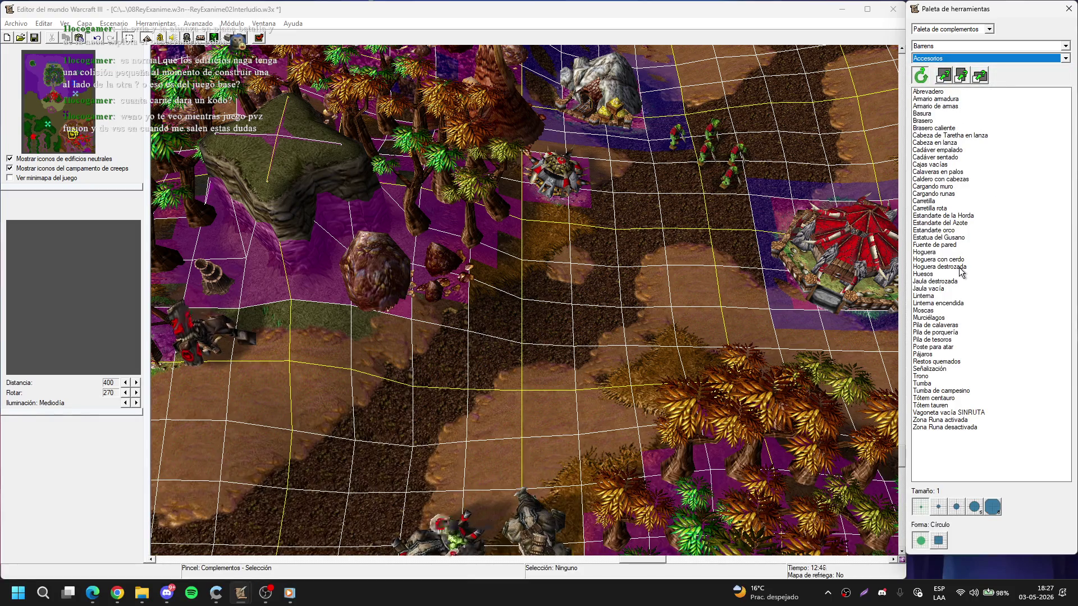
click(948, 216)
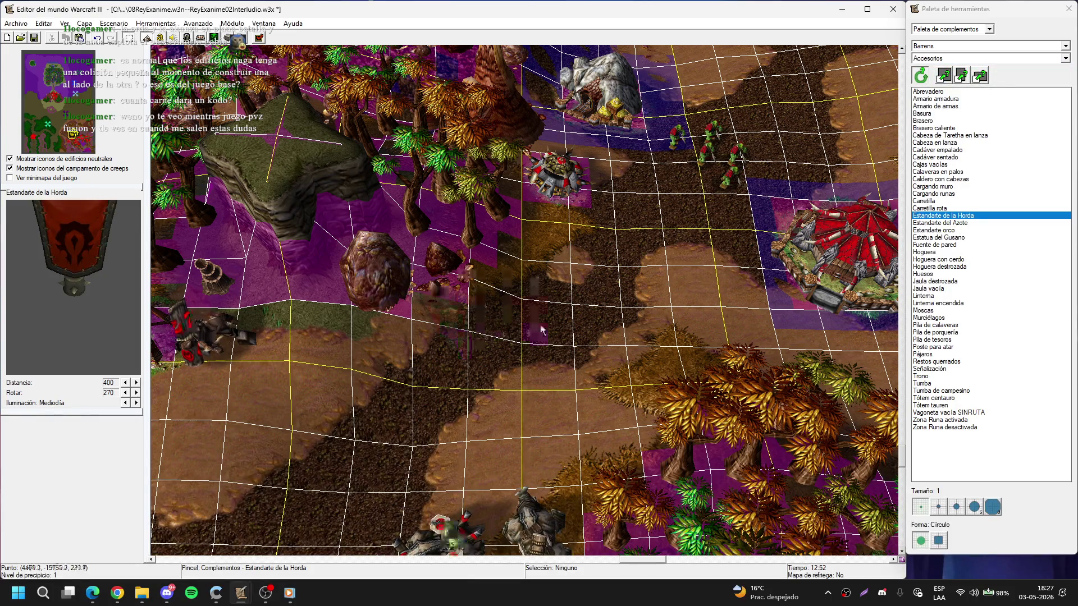
key(Right)
key(Down)
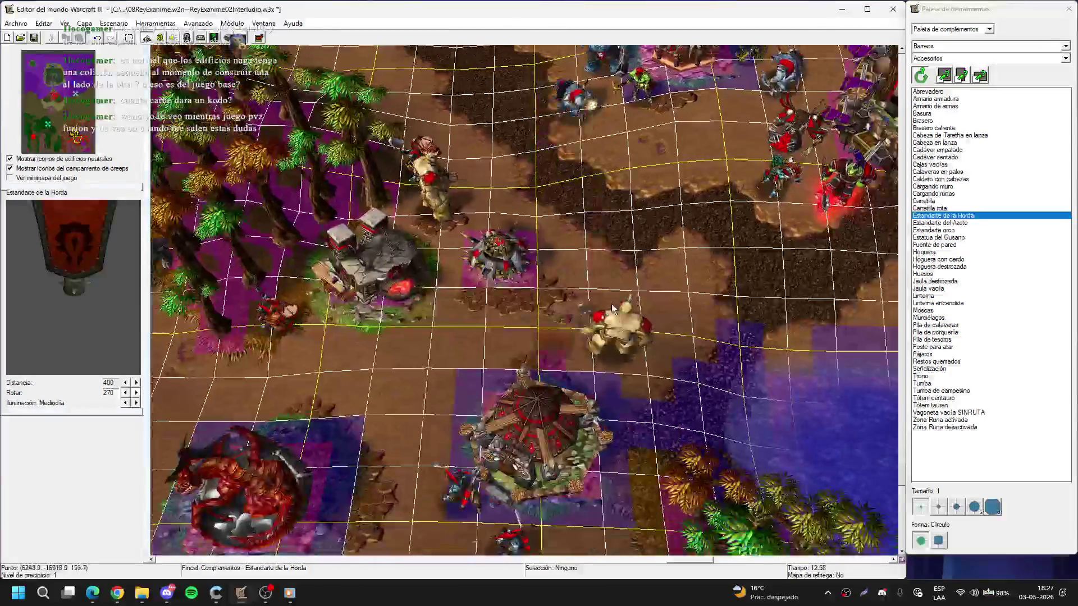
key(Down)
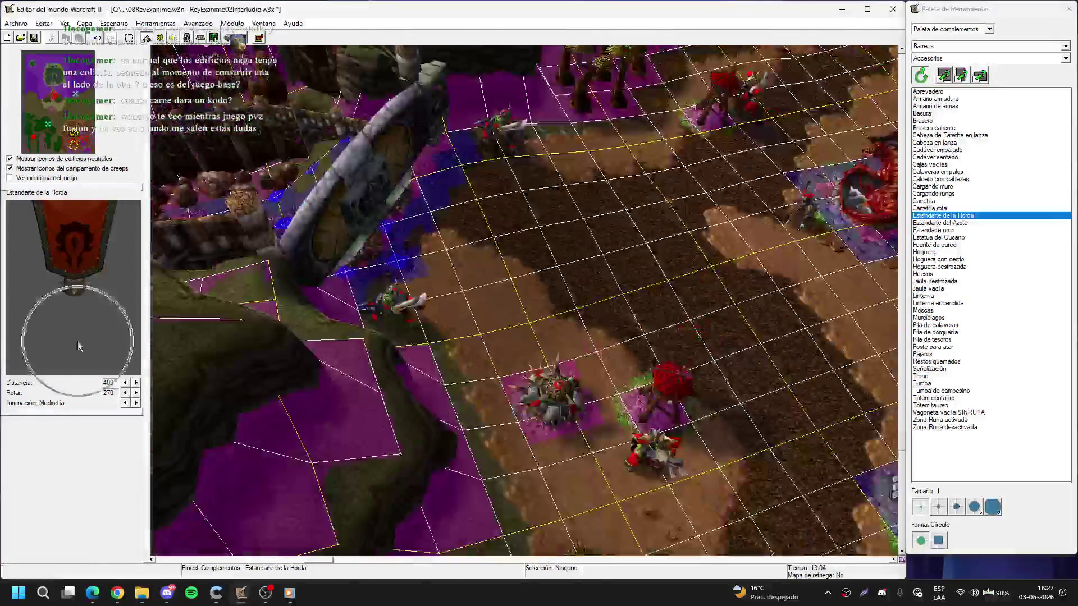
key(Up)
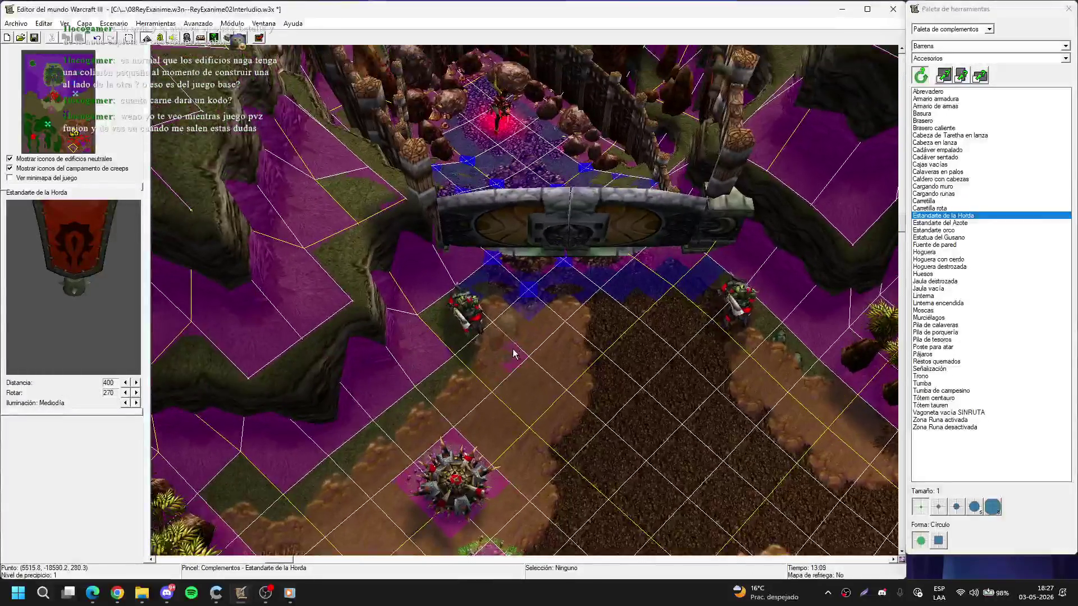
scroll(up, 3)
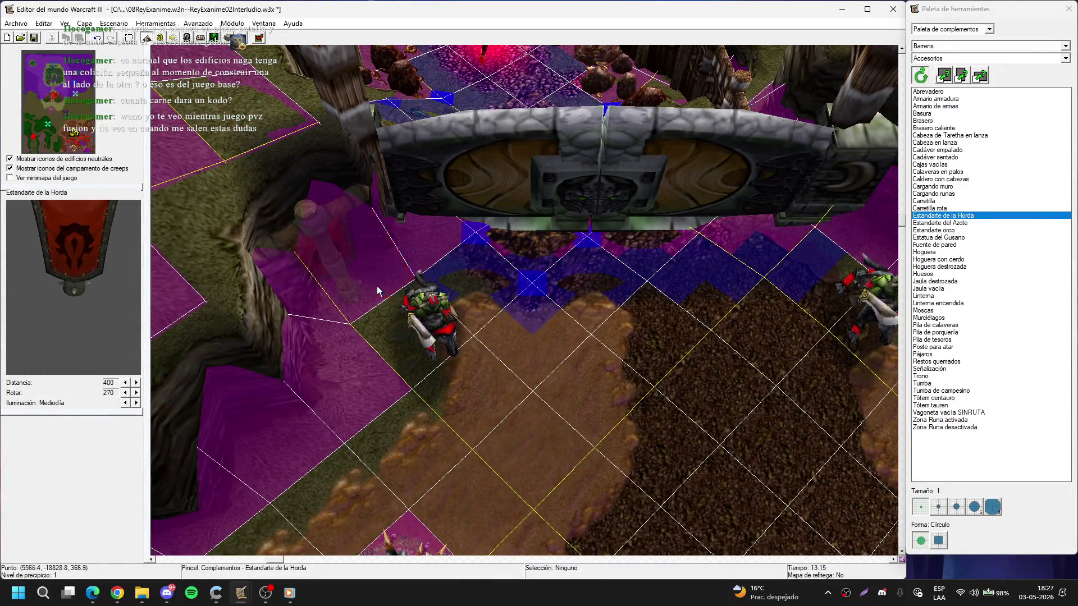
right_click(375, 306)
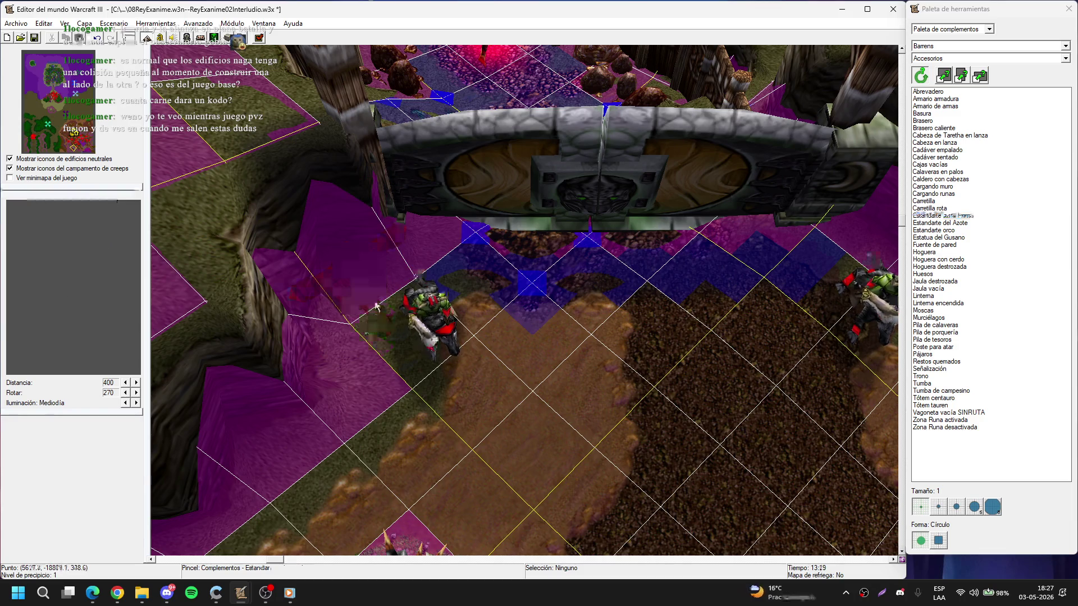
- Drag the right raider closer to the gate
key(Down)
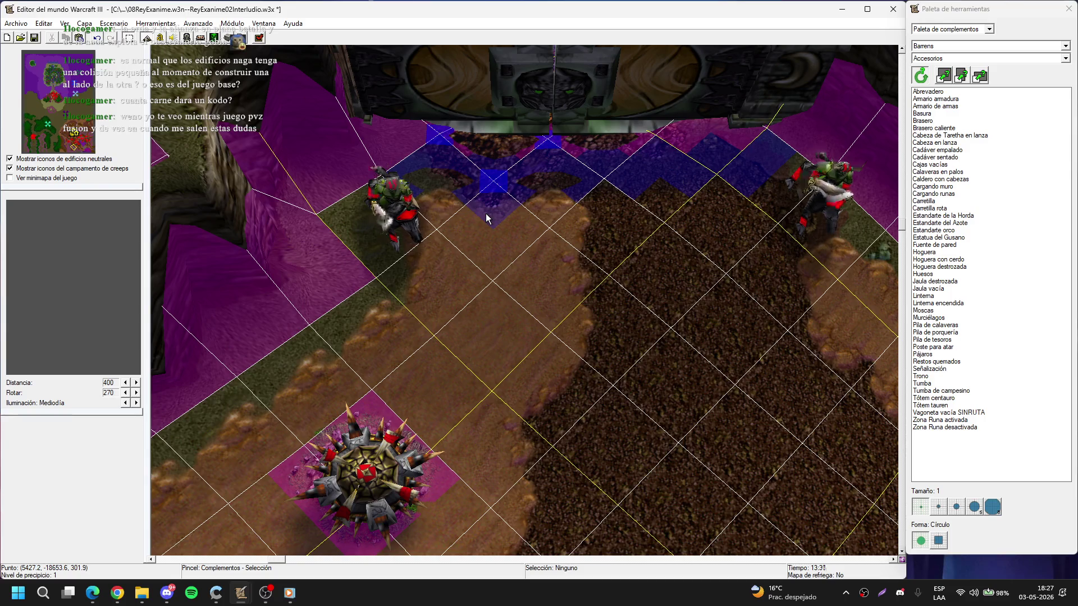
scroll(down, 3)
click(433, 249)
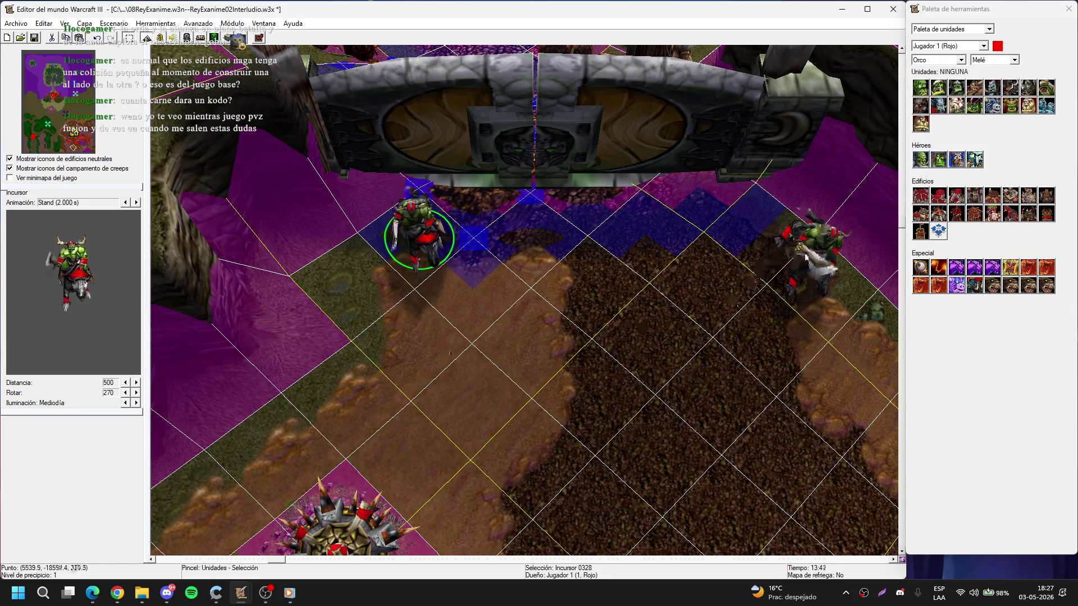
drag(804, 257, 703, 236)
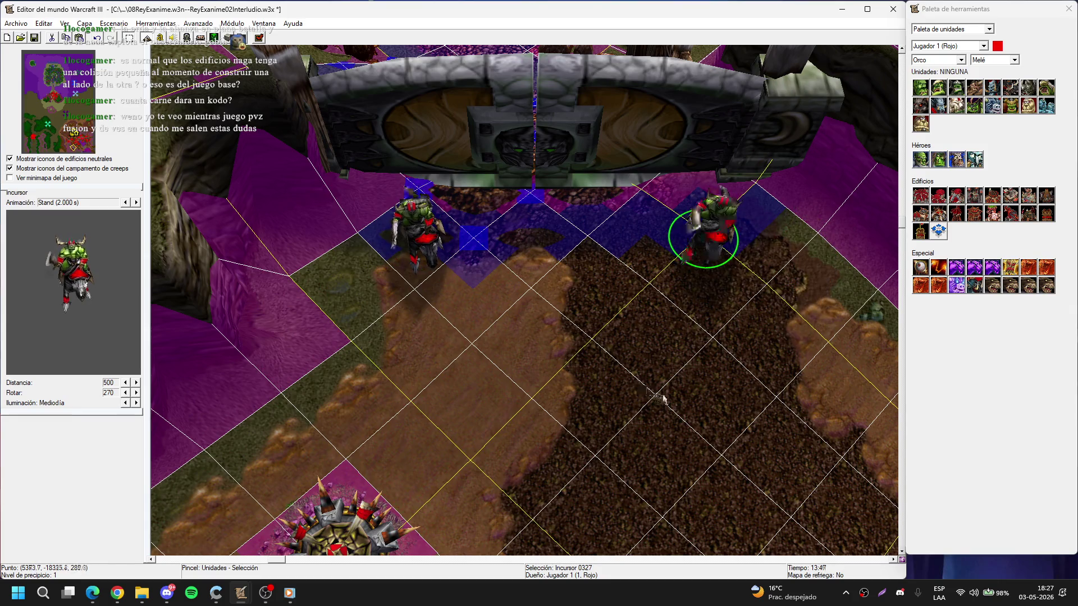
- Place Estandarte de la Horda banners on the left and right sides of the gate
key(d)
scroll(up, 3)
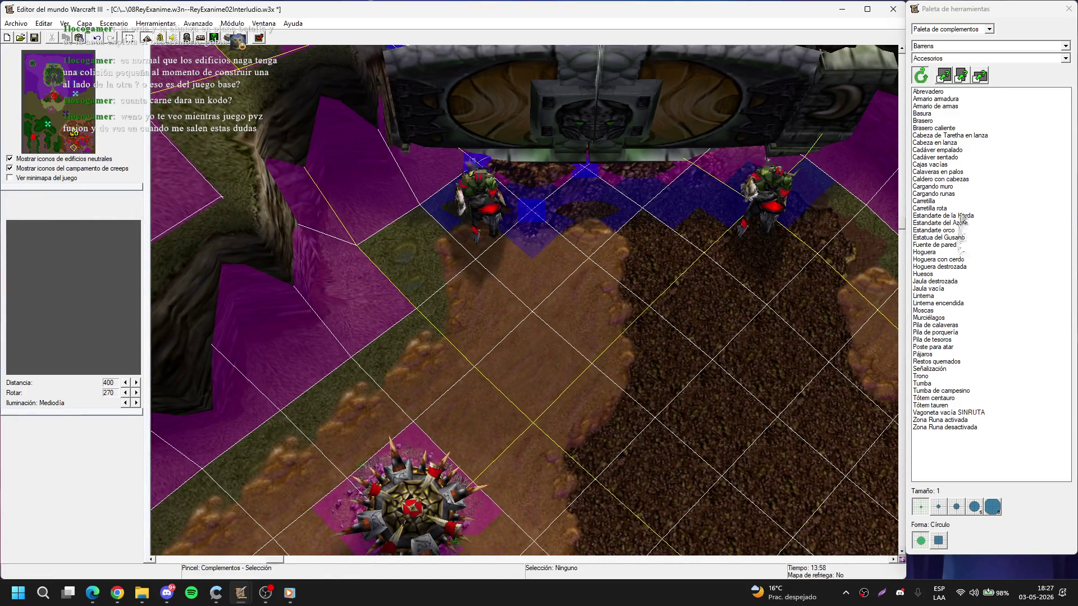
click(961, 217)
click(377, 252)
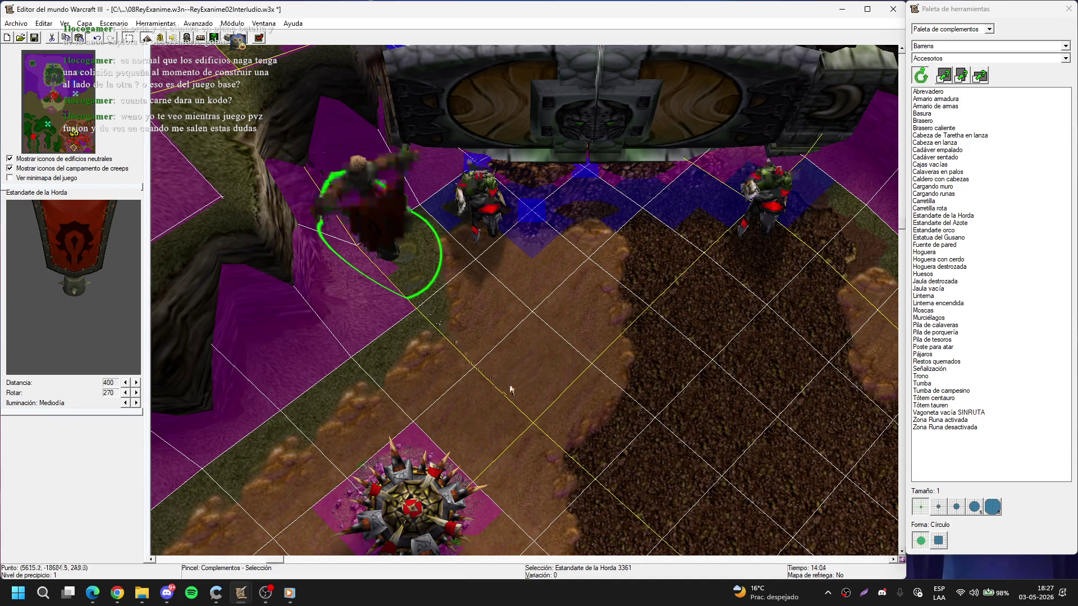
key(Right)
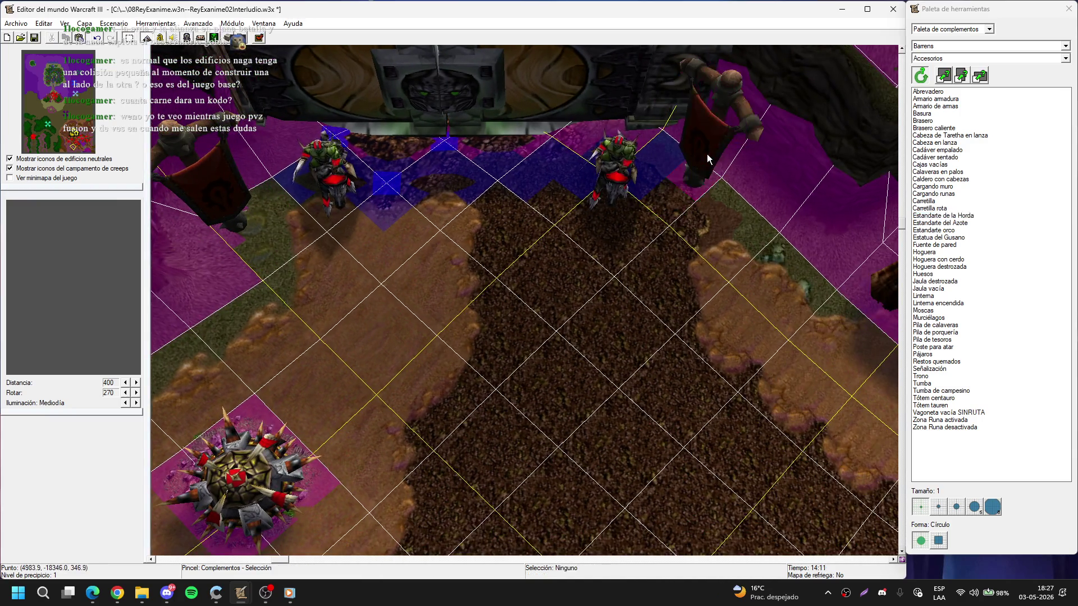
click(699, 168)
click(651, 302)
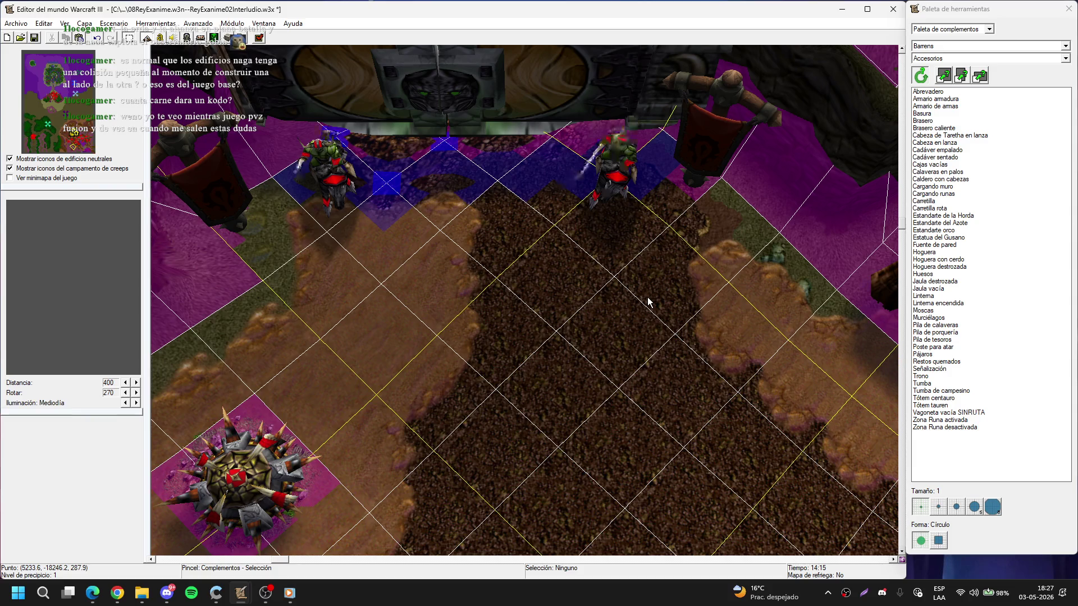
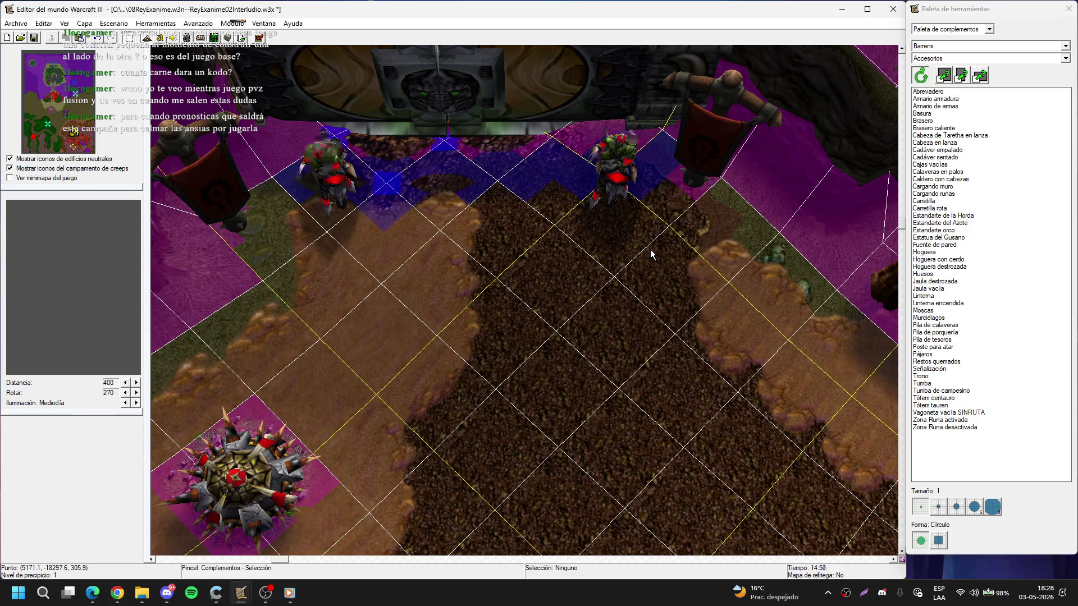
- Browse the doodad palette and select the Estandarte de la Horda banner
scroll(up, 3)
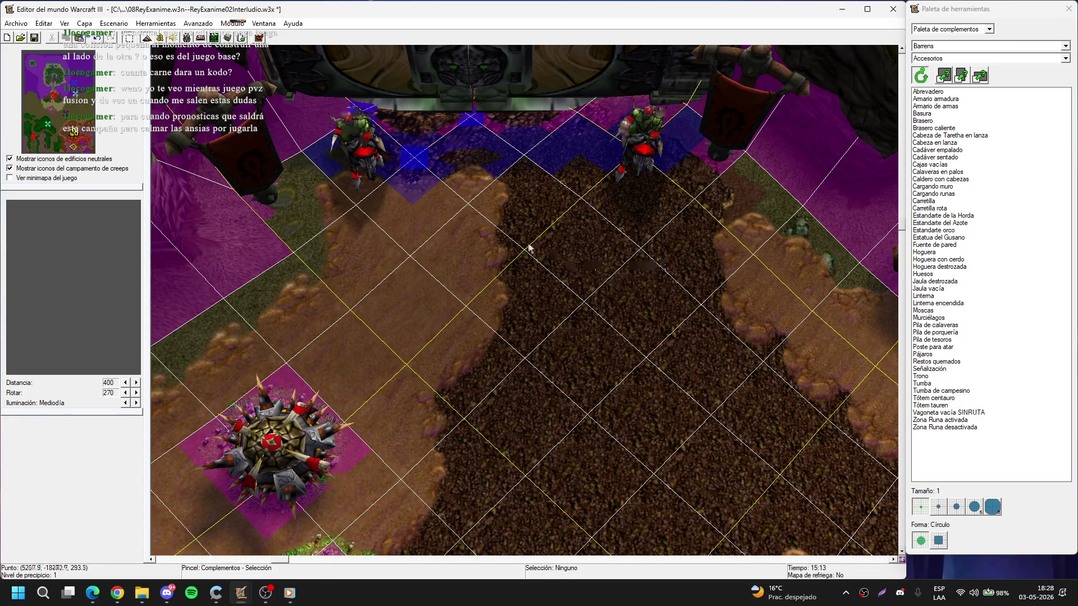
scroll(up, 3)
scroll(down, 3)
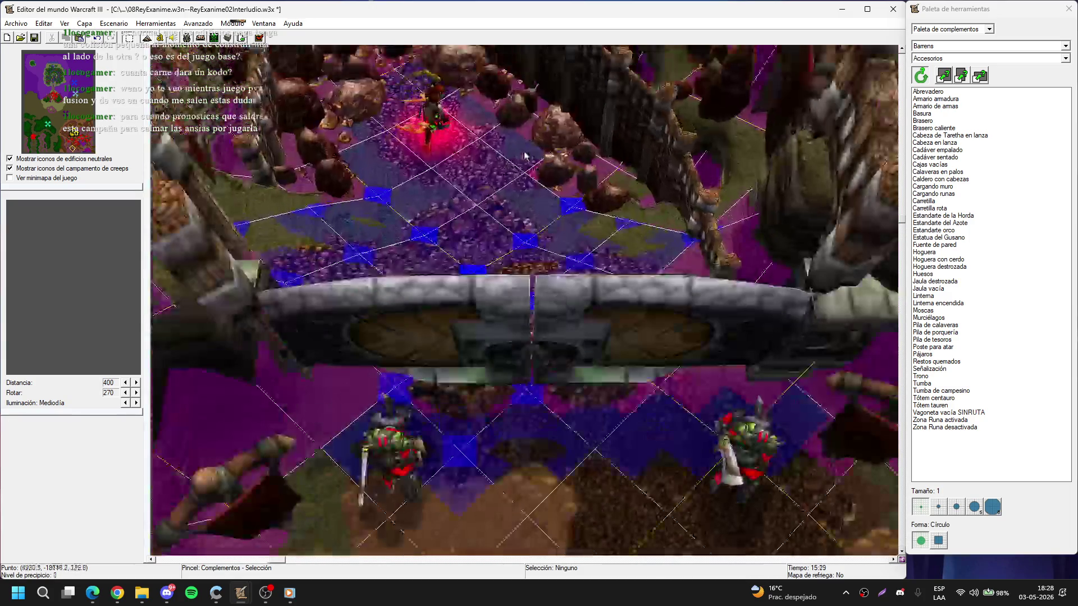
scroll(up, 3)
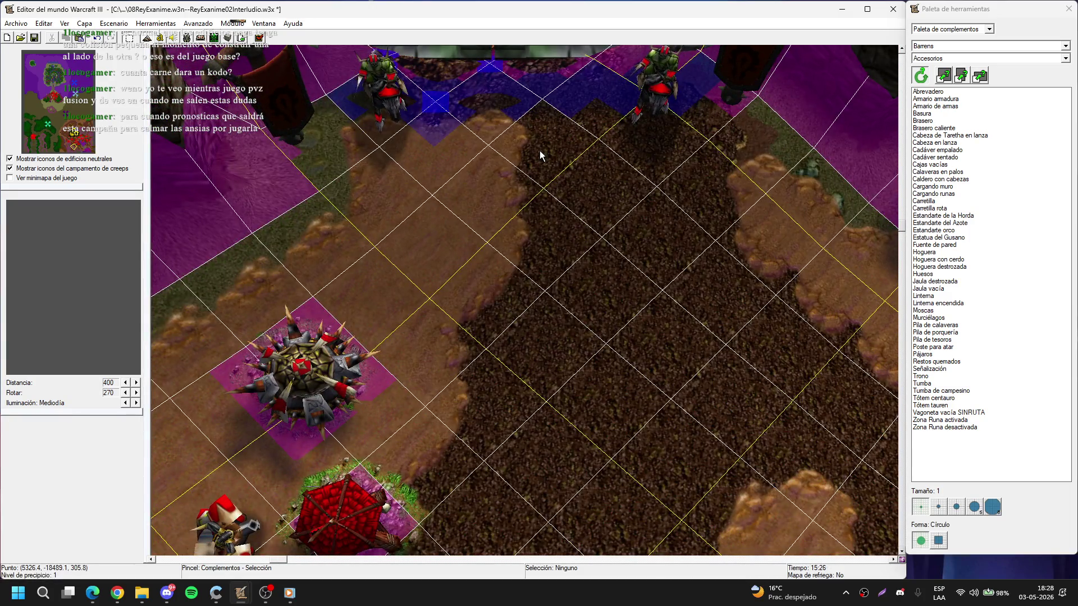
click(961, 128)
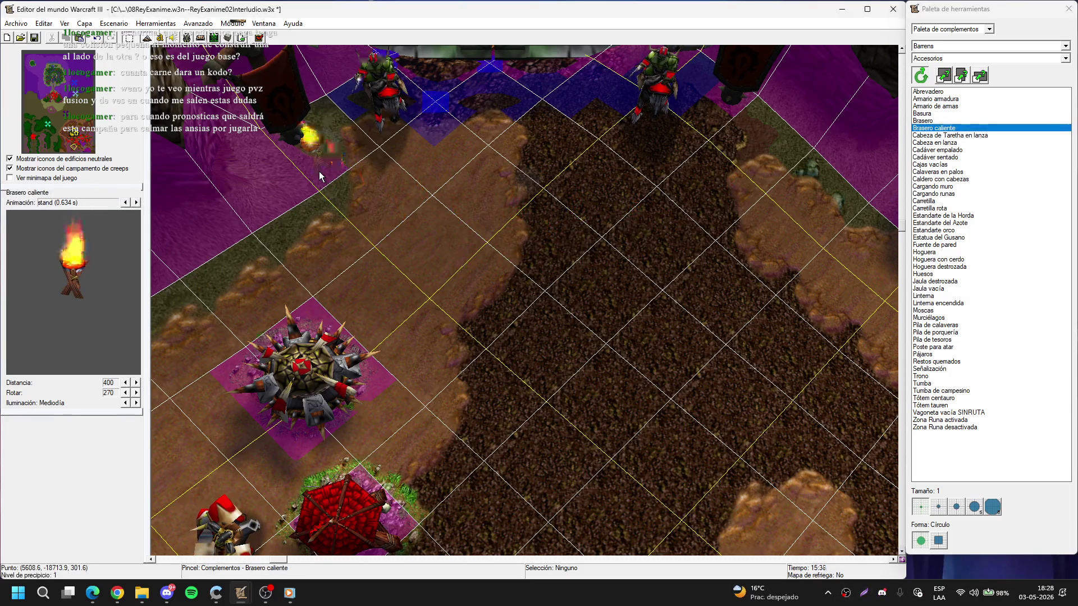
scroll(up, 3)
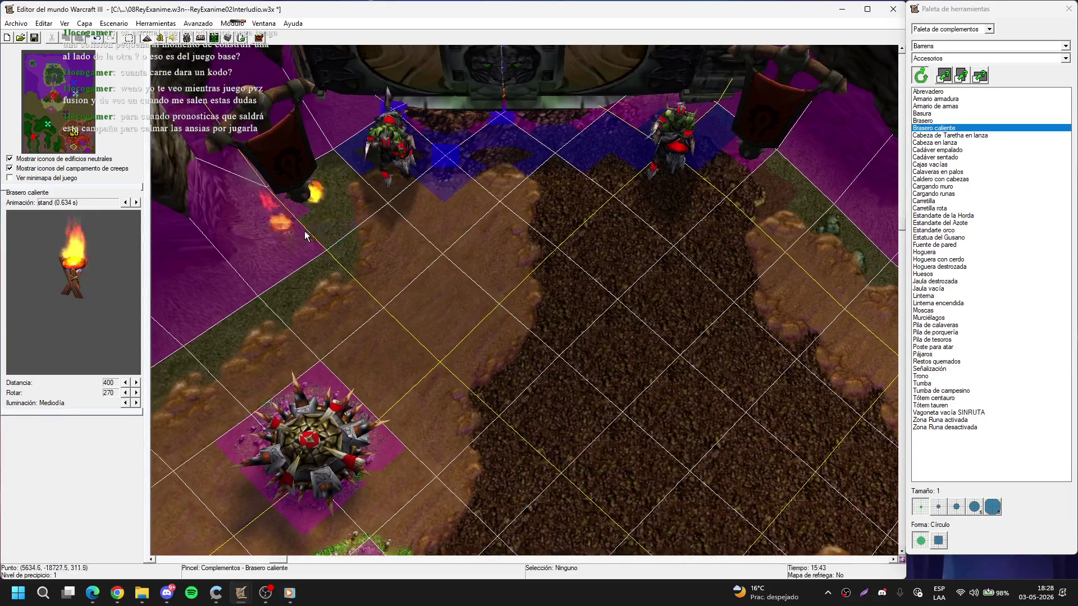
click(932, 172)
click(934, 179)
click(938, 186)
click(943, 200)
click(945, 208)
click(948, 216)
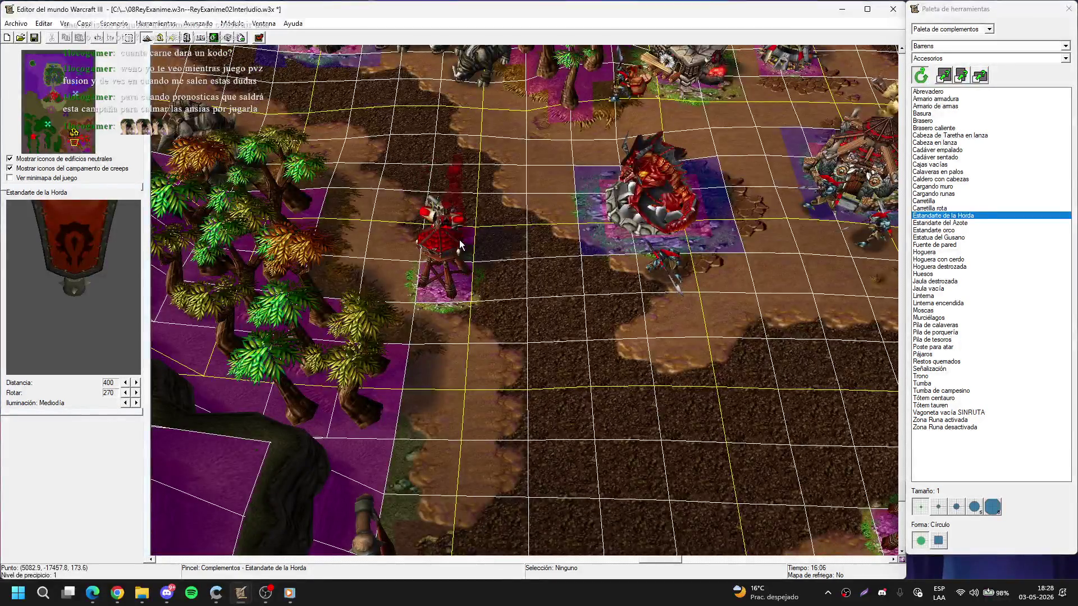
scroll(down, 3)
- Place a Horde banner beside the orc great hall
key(Up)
key(Right)
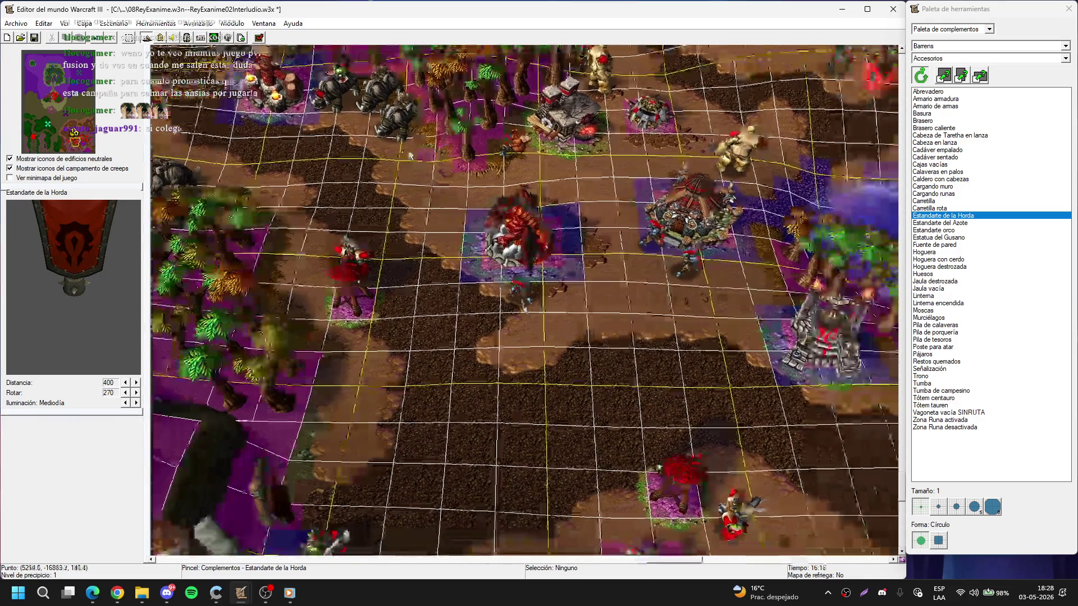
key(Down)
key(Right)
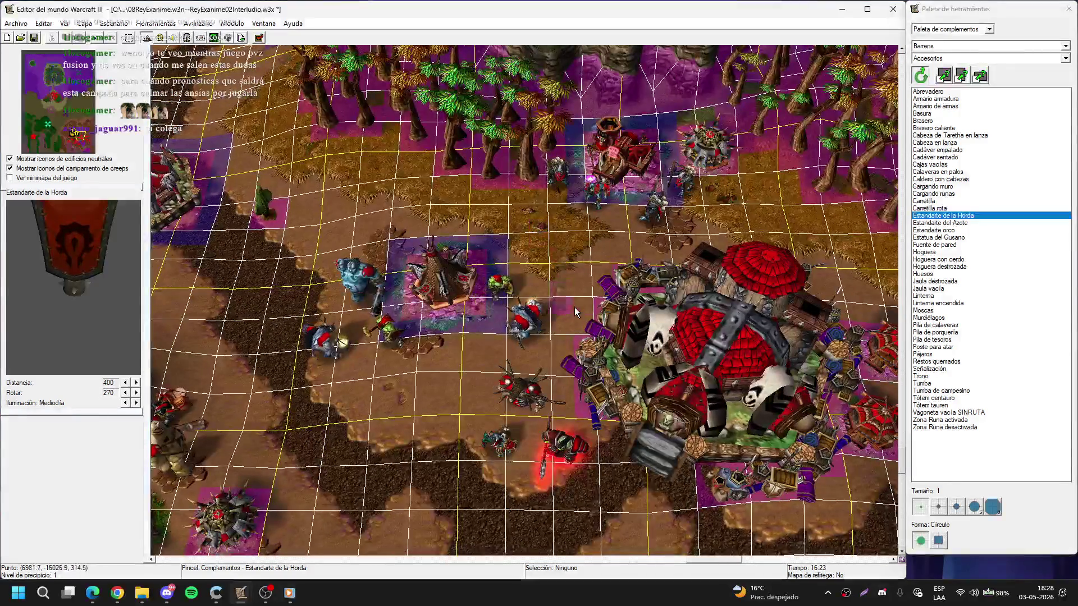
click(583, 327)
right_click(584, 303)
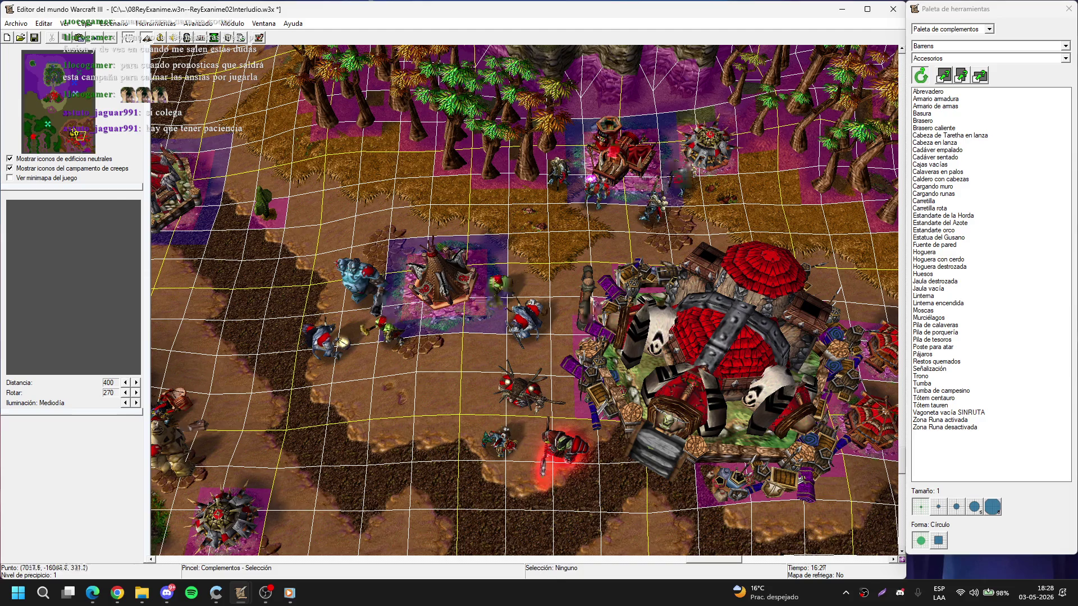
click(588, 306)
- Place a second Horde banner just below the great hall, then pick Brasero caliente
key(Down)
key(Right)
click(934, 216)
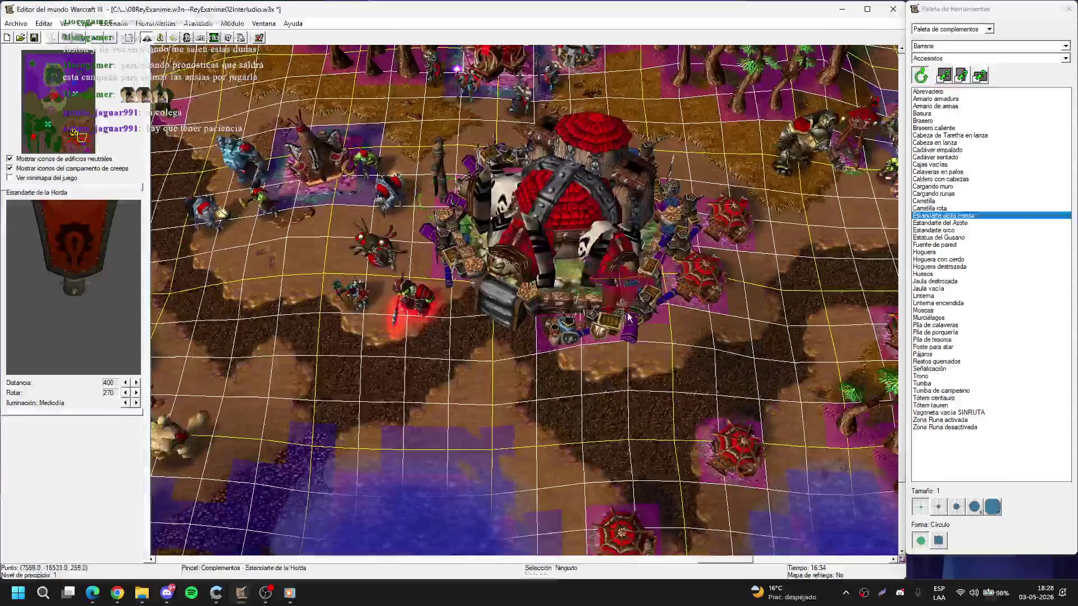
click(643, 331)
right_click(648, 350)
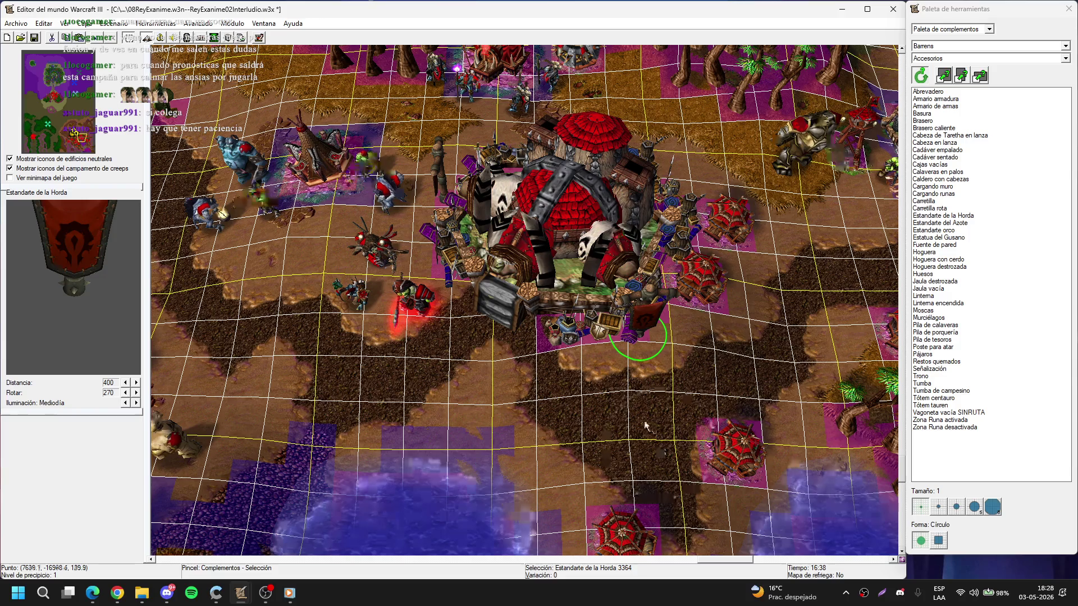
click(623, 404)
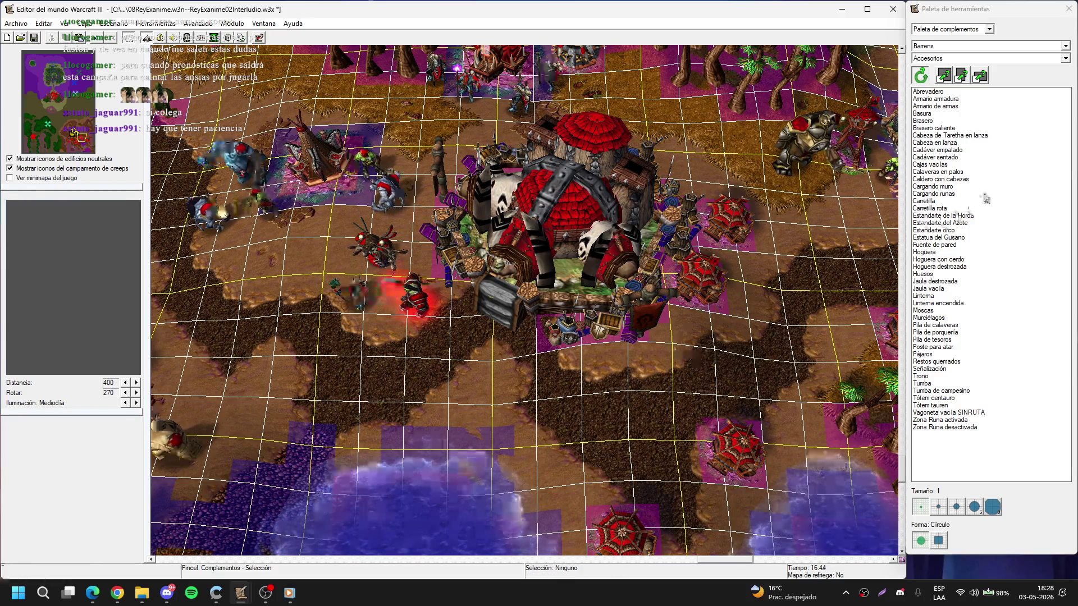
click(944, 129)
scroll(down, 3)
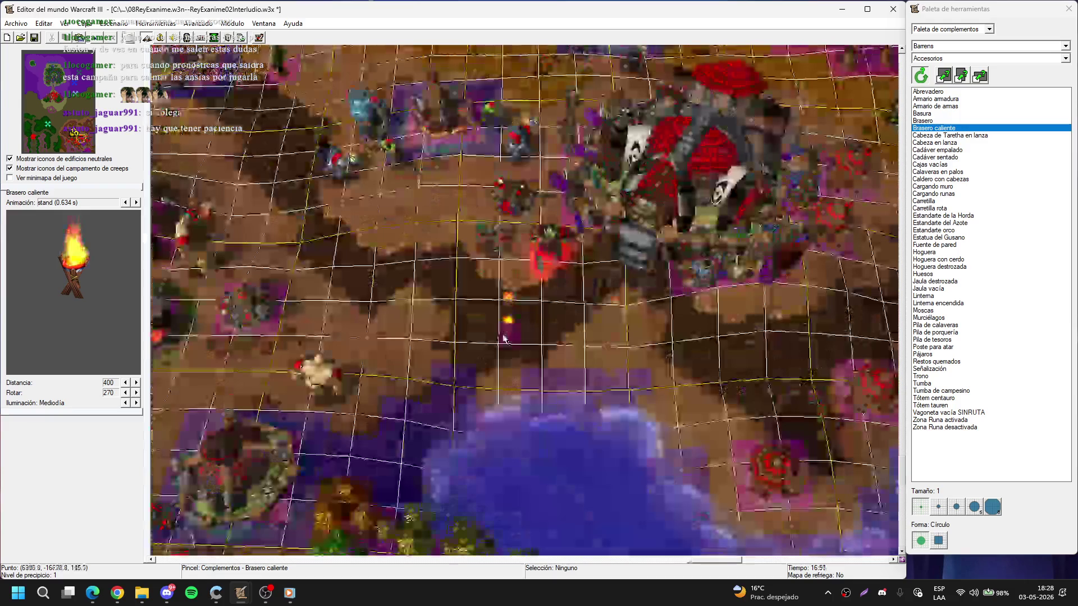
- Place a Brasero caliente brazier below the great hall
scroll(up, 3)
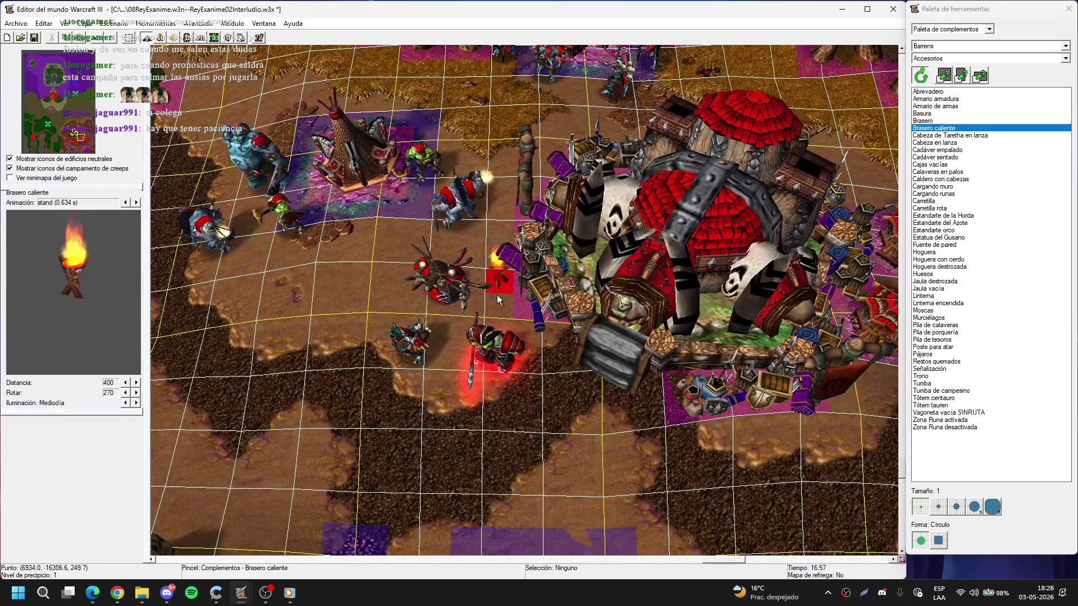
key(Down)
key(Right)
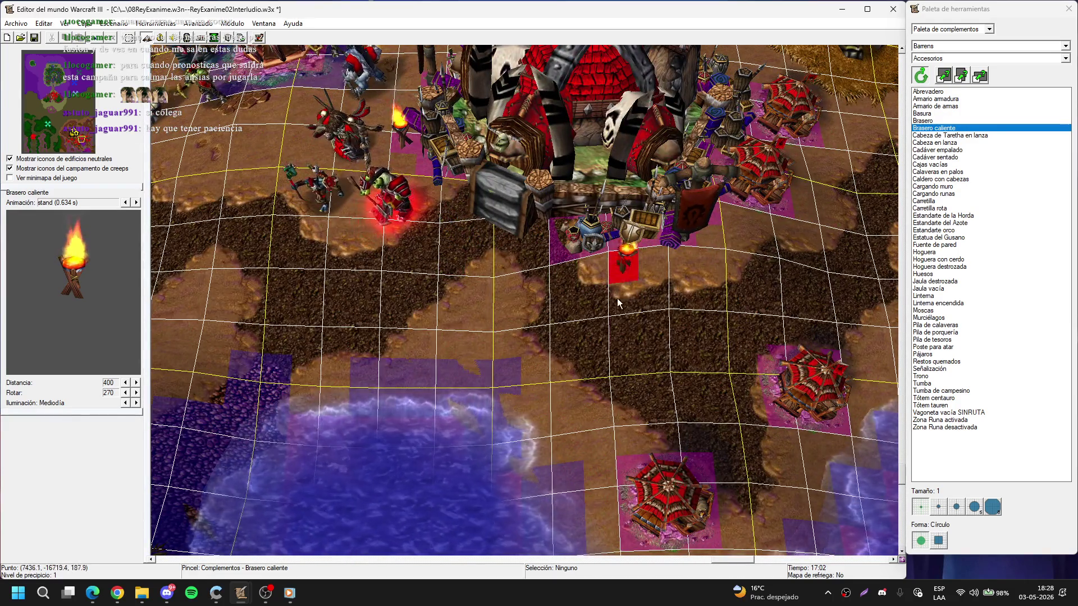
click(613, 288)
- Place a Linterna encendida lit torch beside the orc watch tower
key(Down)
key(Right)
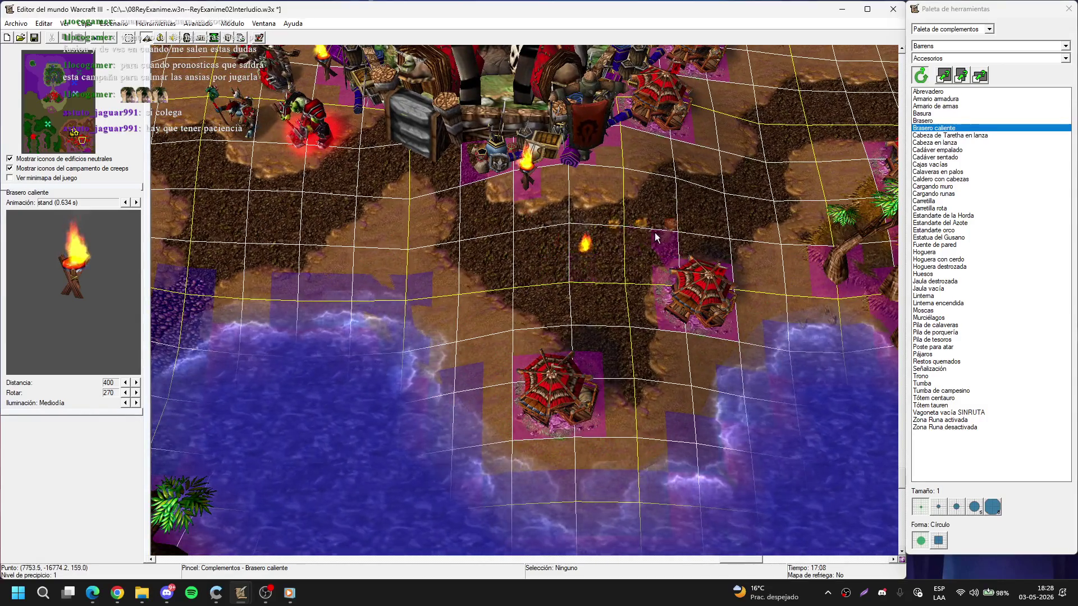
key(Up)
key(Right)
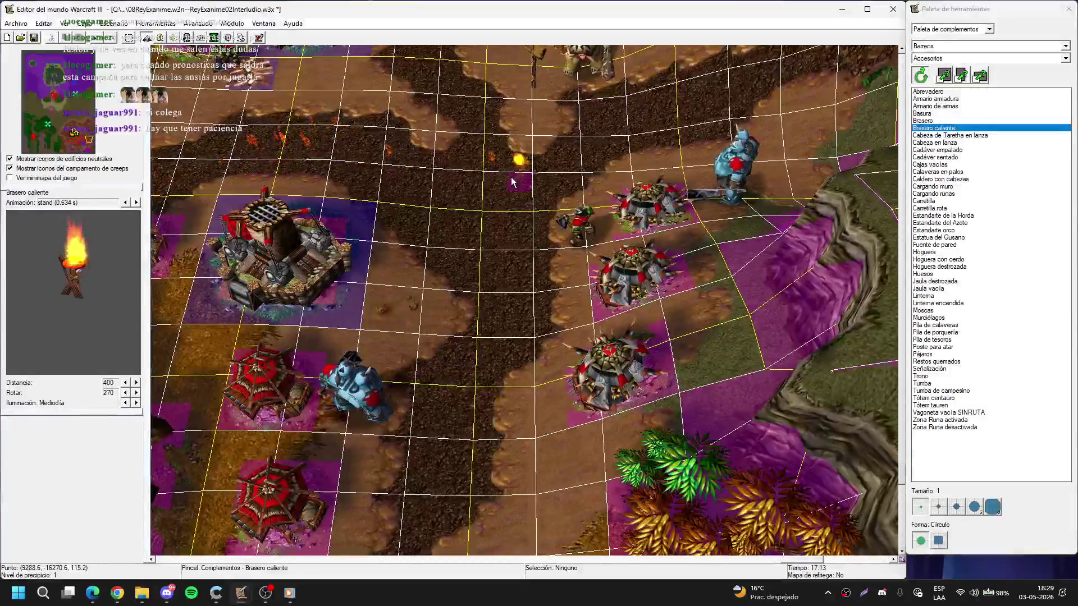
key(Up)
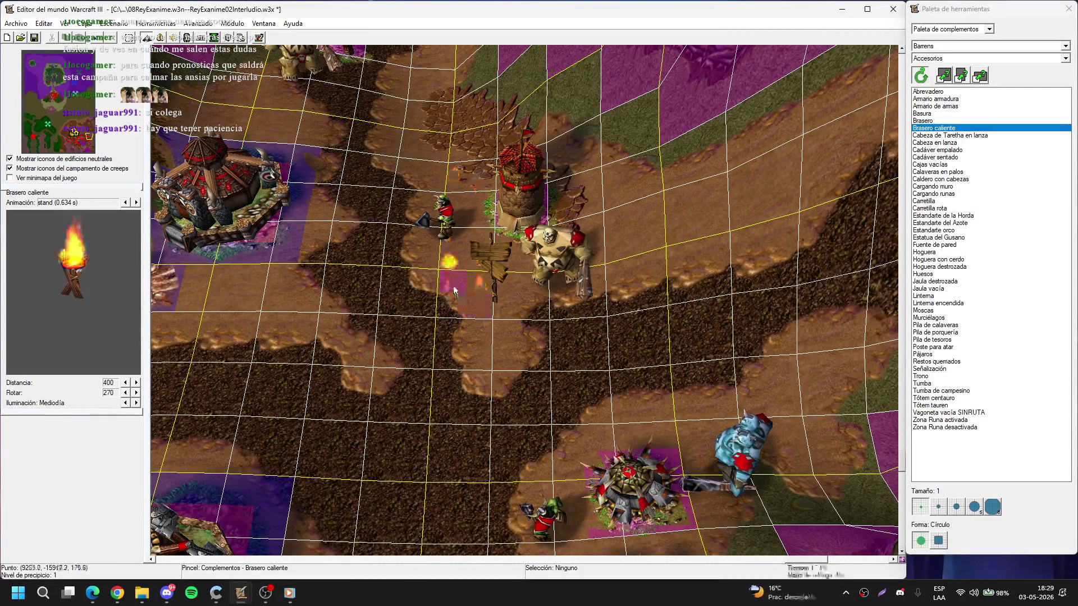
click(943, 303)
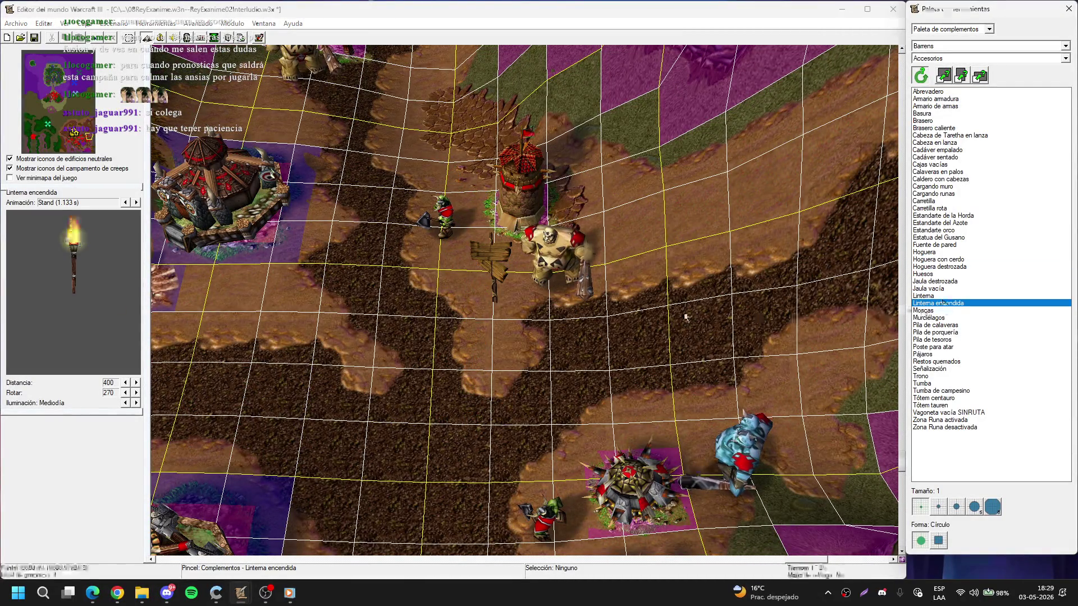
click(466, 193)
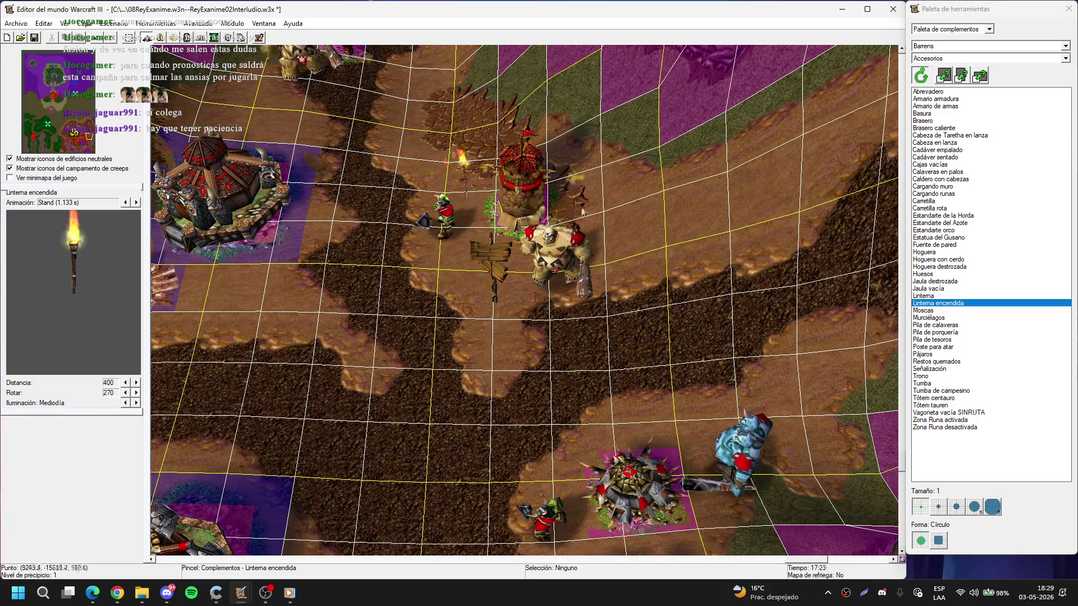
- Add another lit torch beside the stone bridge's tower by the lake
key(Down)
key(Left)
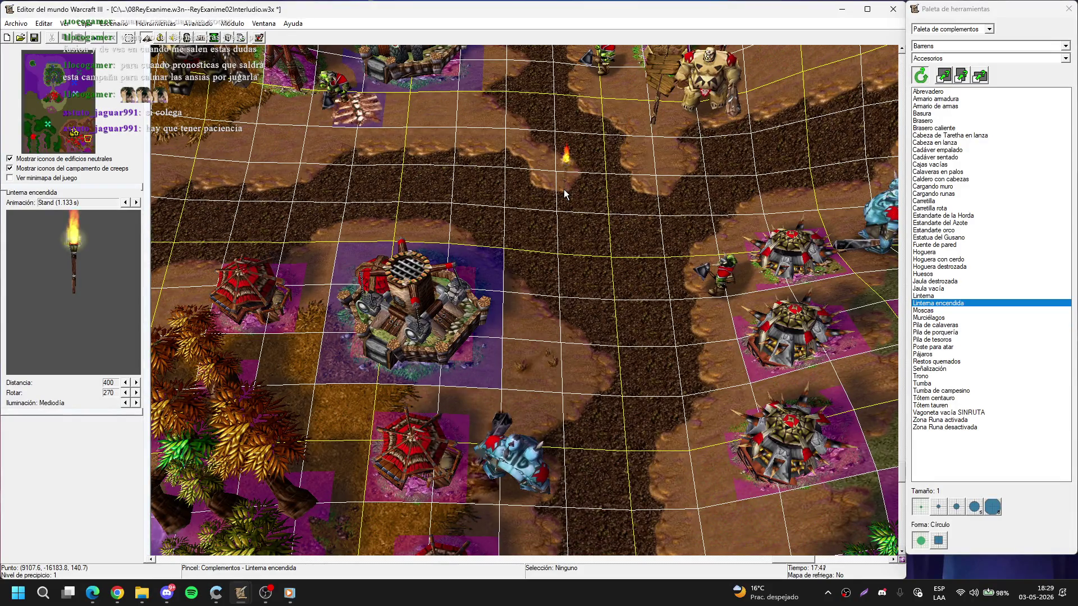
key(Down)
key(Left)
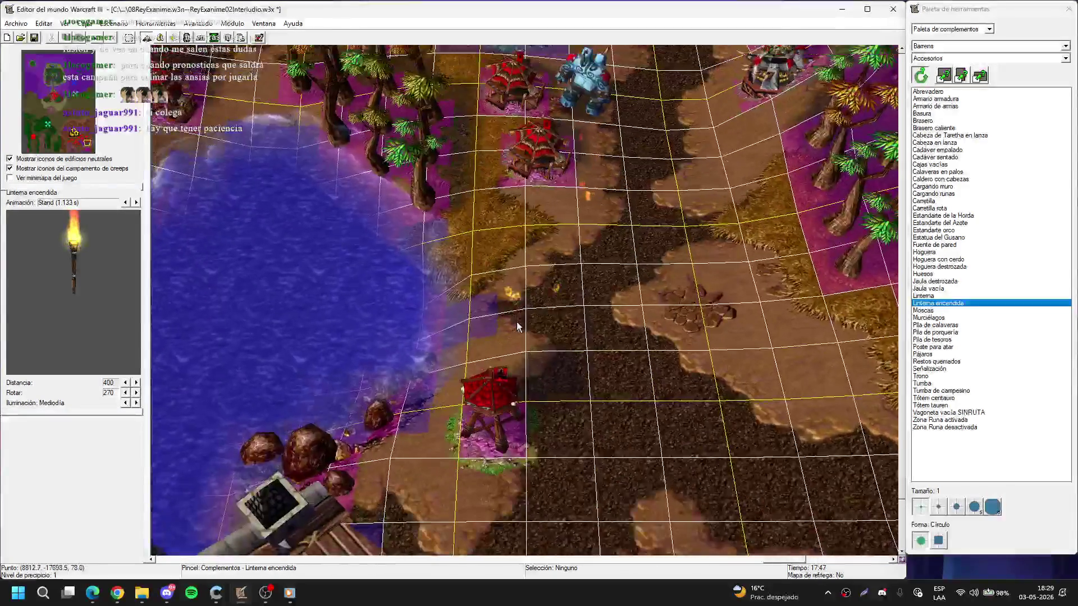
key(Down)
key(Left)
key(Down)
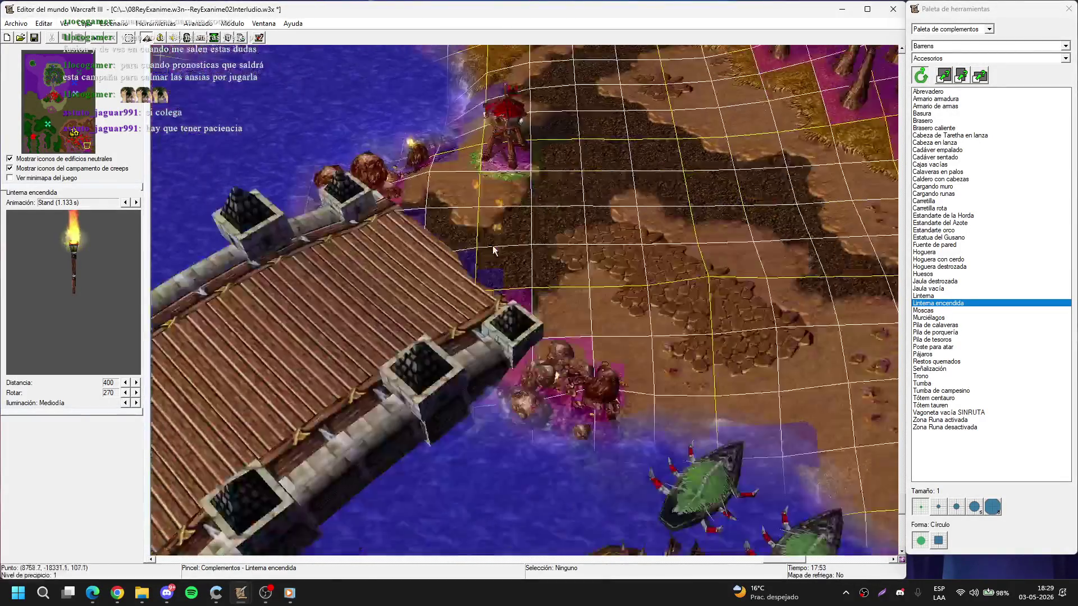
key(Down)
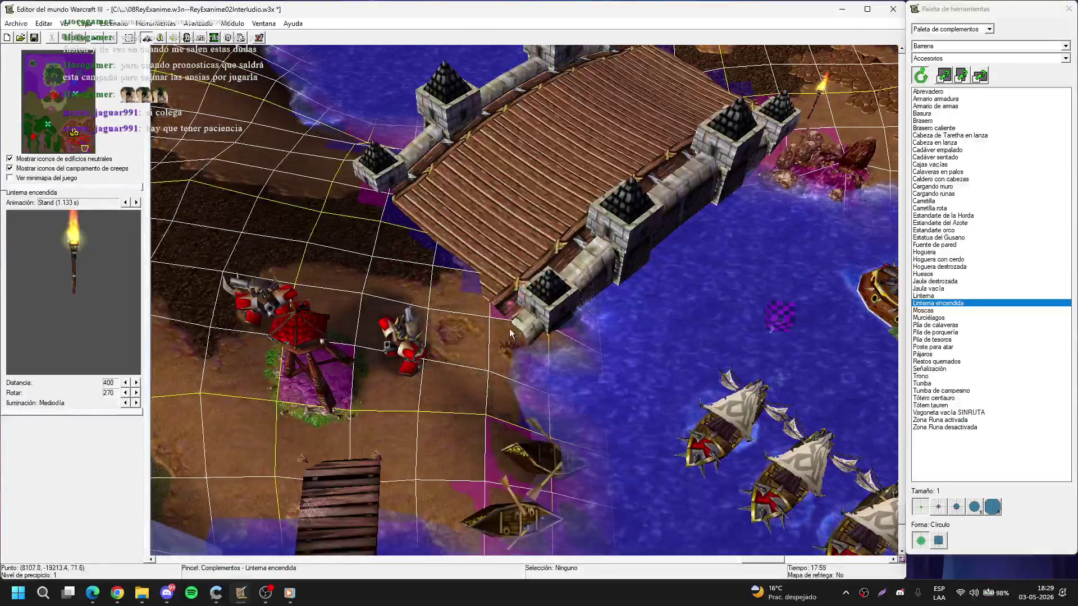
key(Up)
key(Left)
click(453, 278)
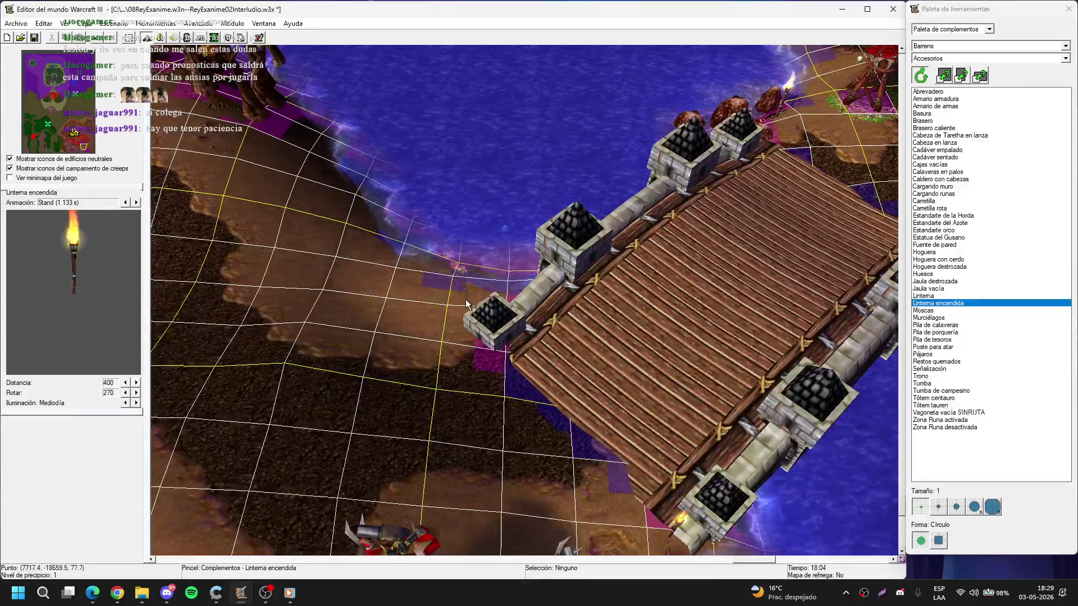
key(Escape)
scroll(down, 3)
scroll(up, 3)
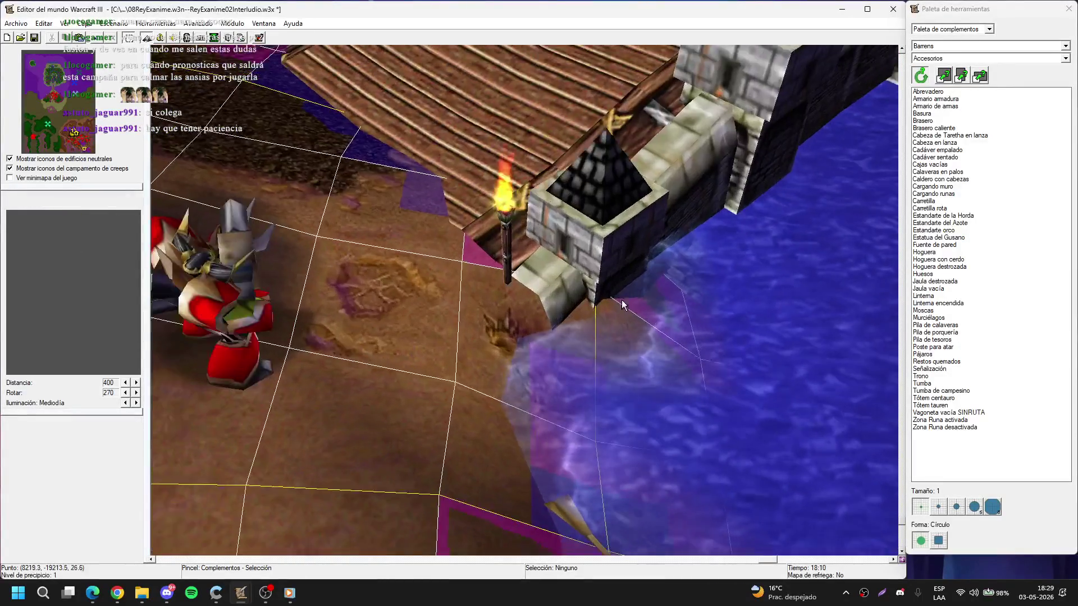
- Raise the terrain around the bridge torch and tower using brush sizes 2 and 1
key(t)
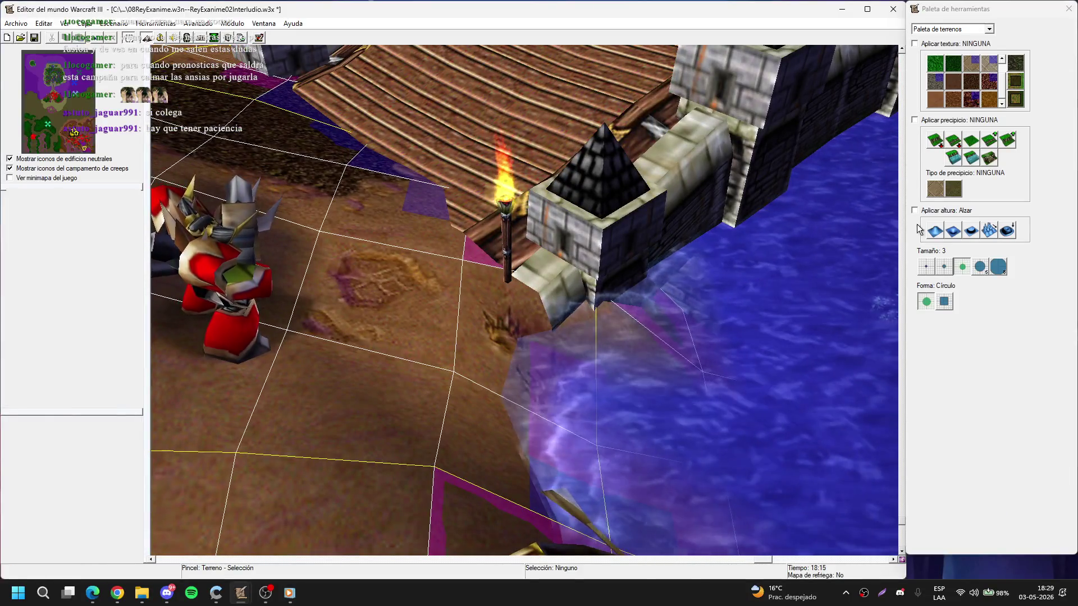
click(935, 233)
click(944, 267)
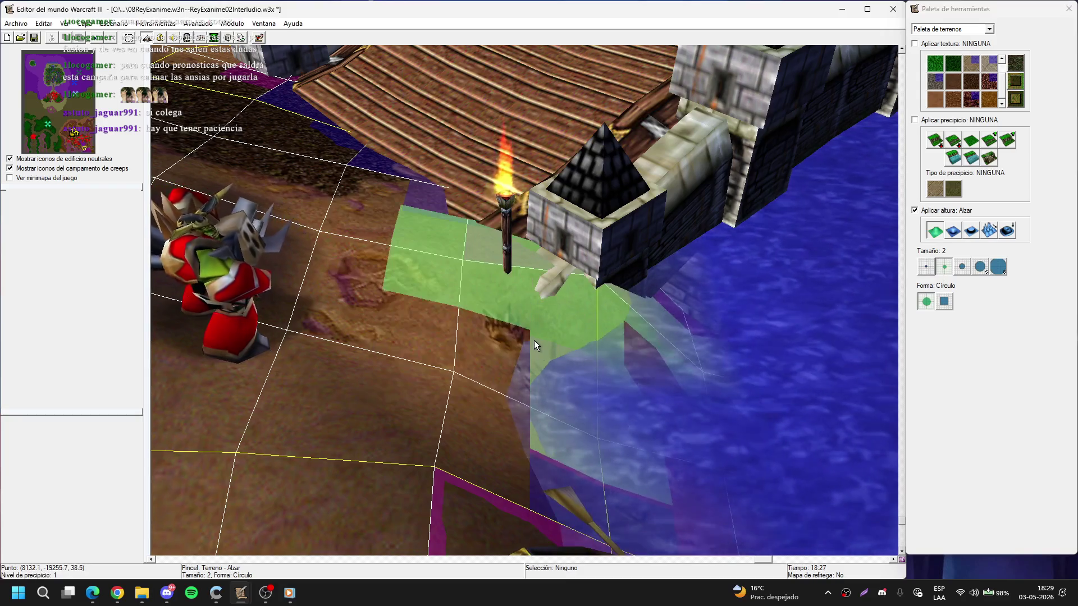
drag(530, 302, 540, 367)
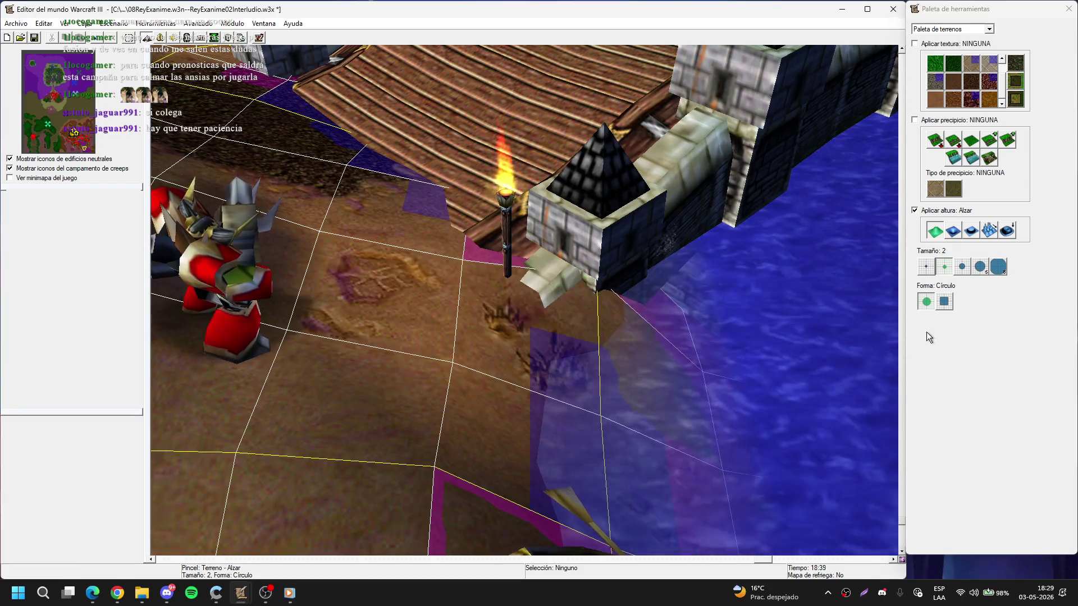
click(926, 267)
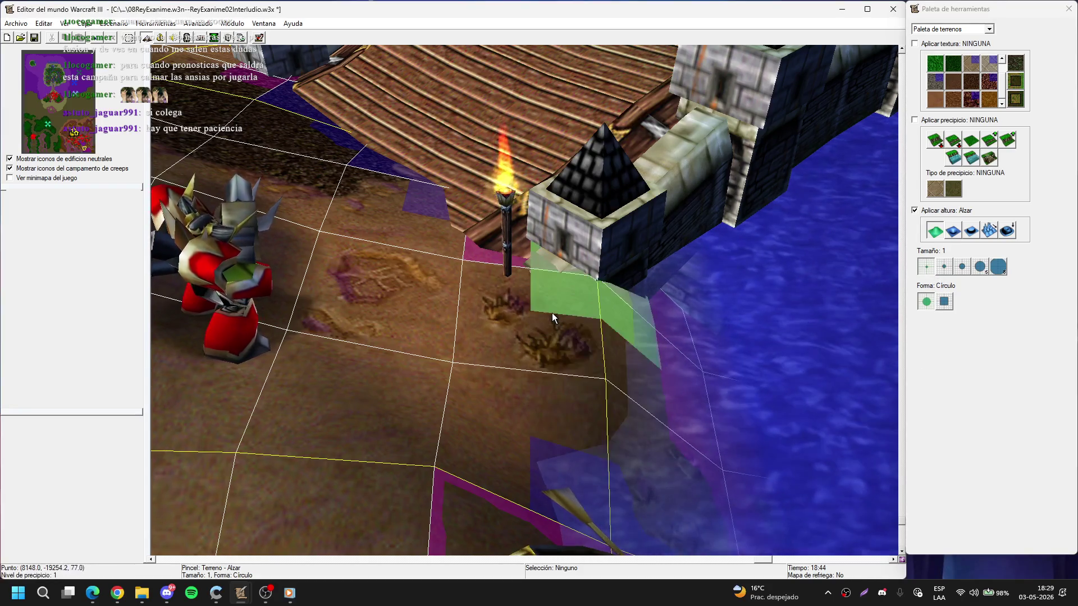
click(435, 351)
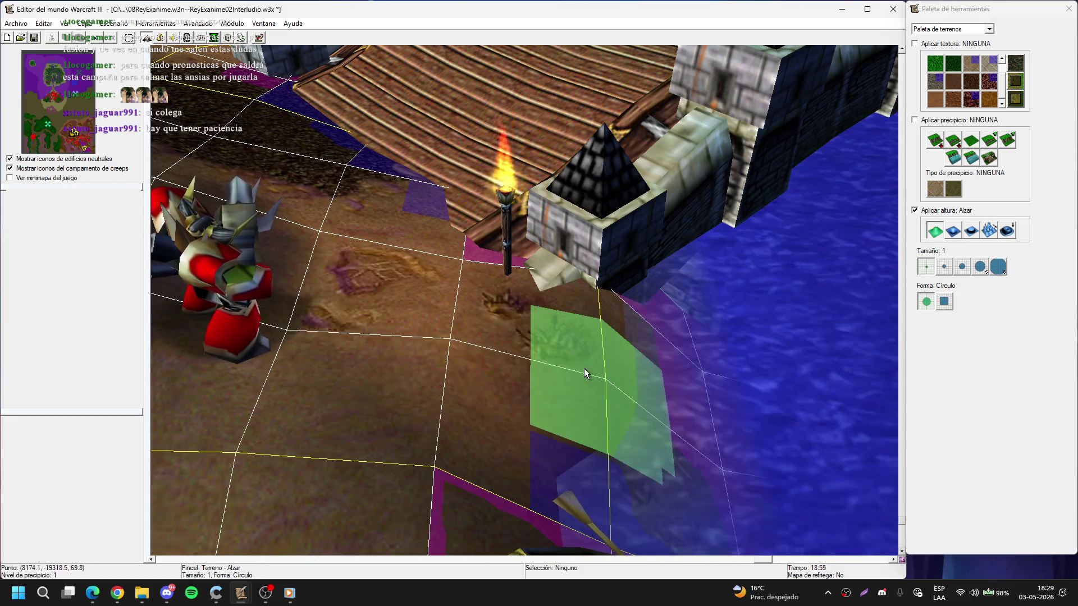
- Zoom out toward the palm-lined shore and load the Armario de armas doodad
key(Down)
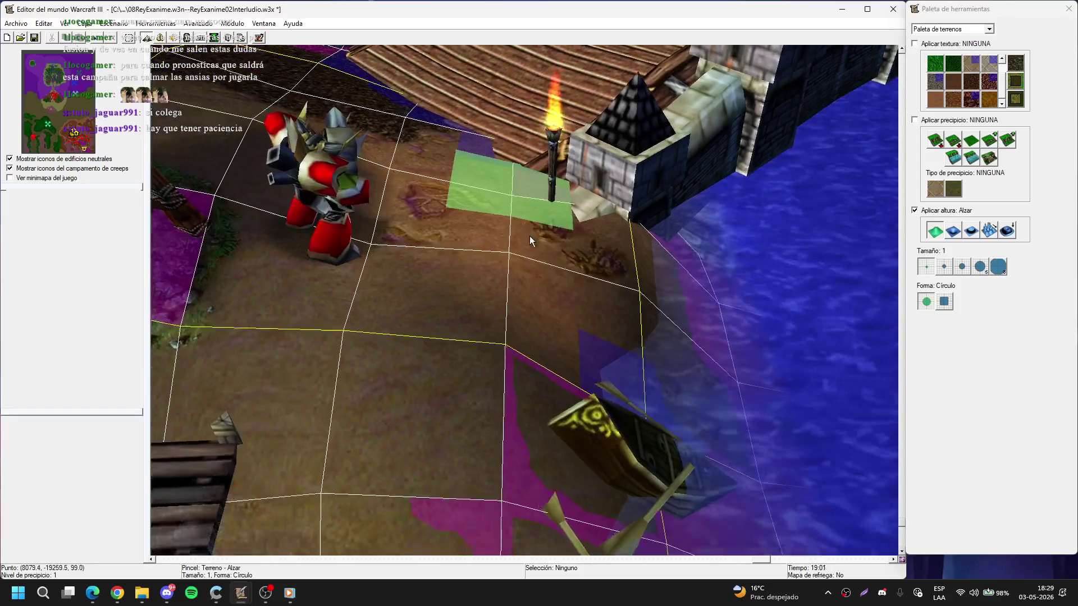
scroll(down, 3)
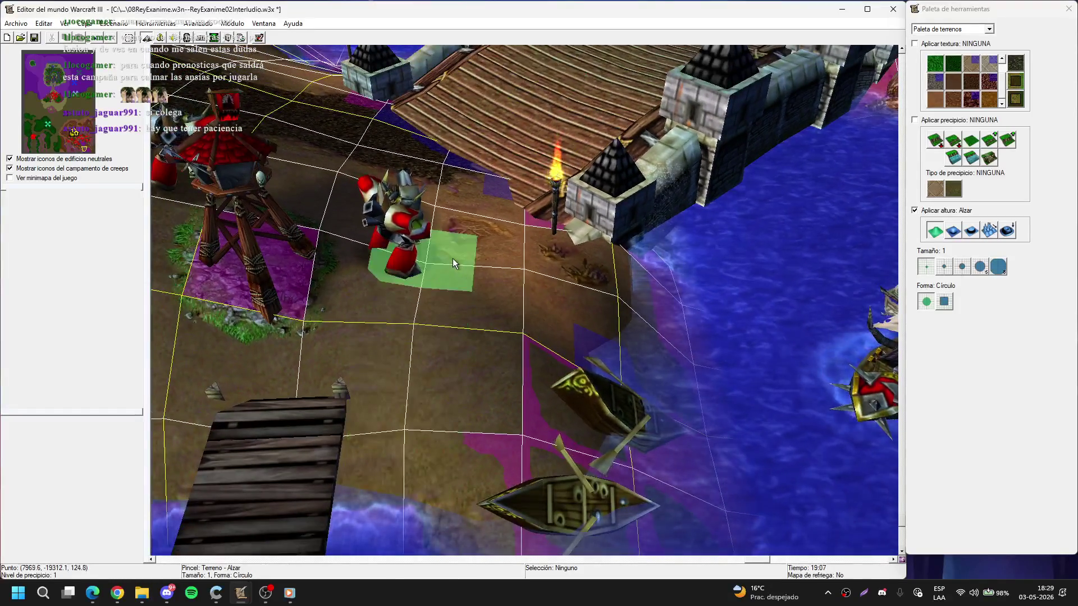
scroll(down, 3)
key(Up)
key(Left)
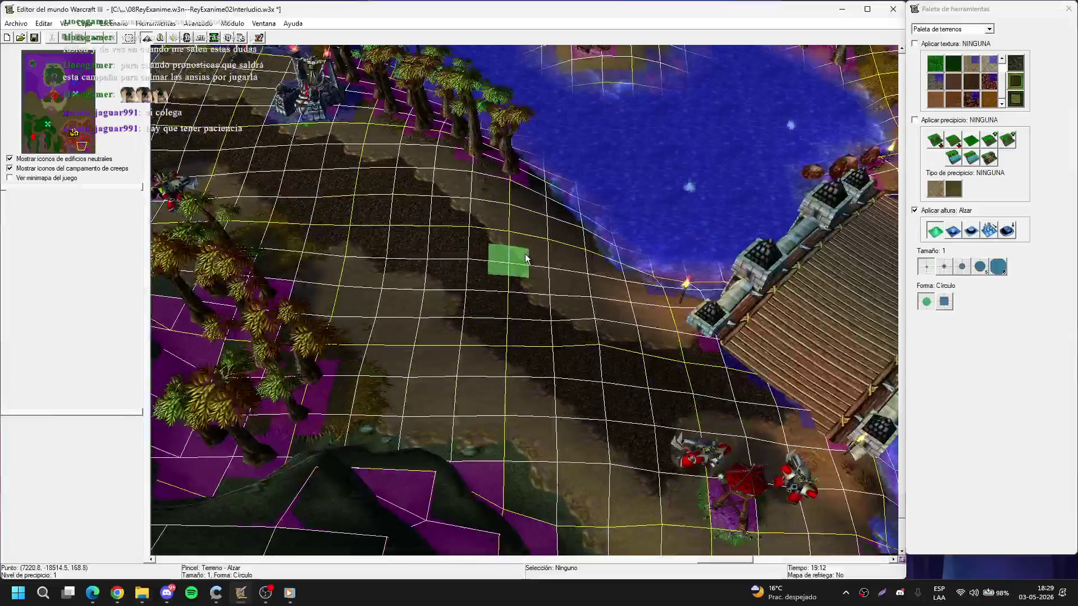
key(d)
click(935, 106)
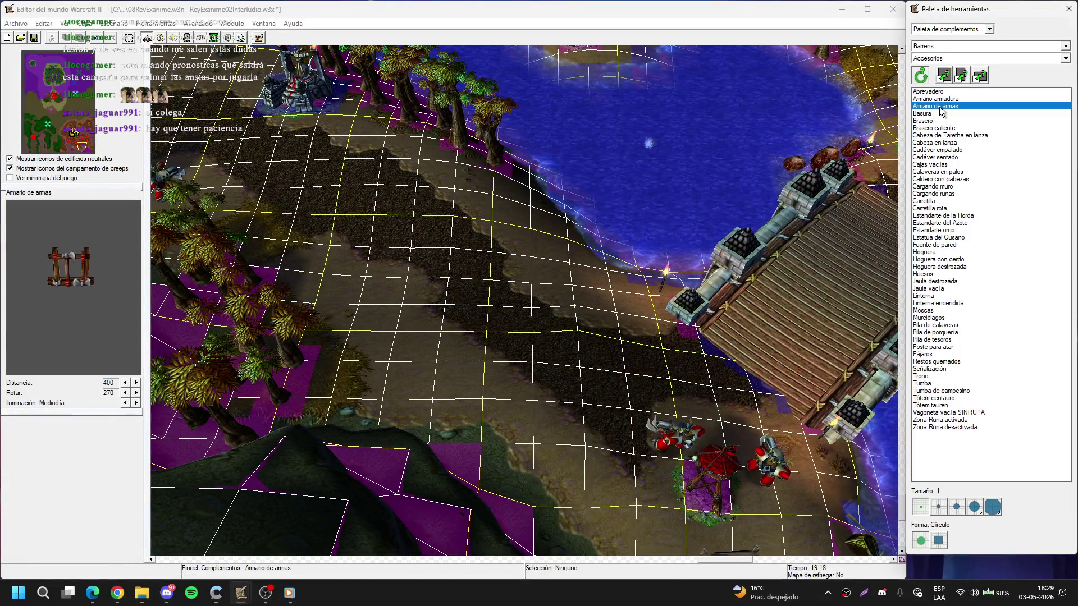
- Switch the doodad category to Escenario and select Chapiteles de roca
key(Up)
key(Left)
key(Left)
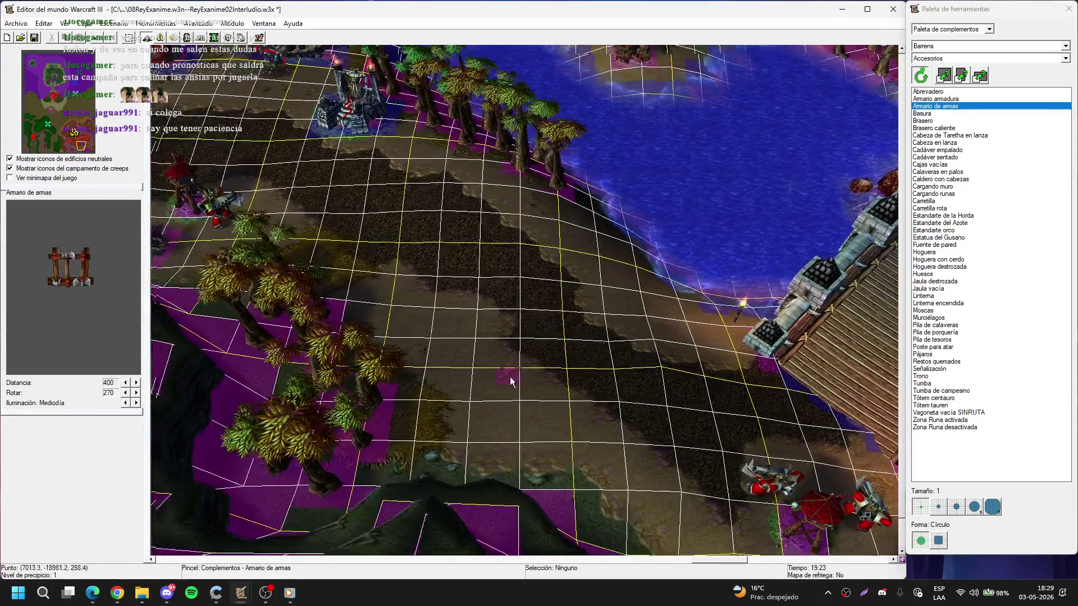
click(942, 59)
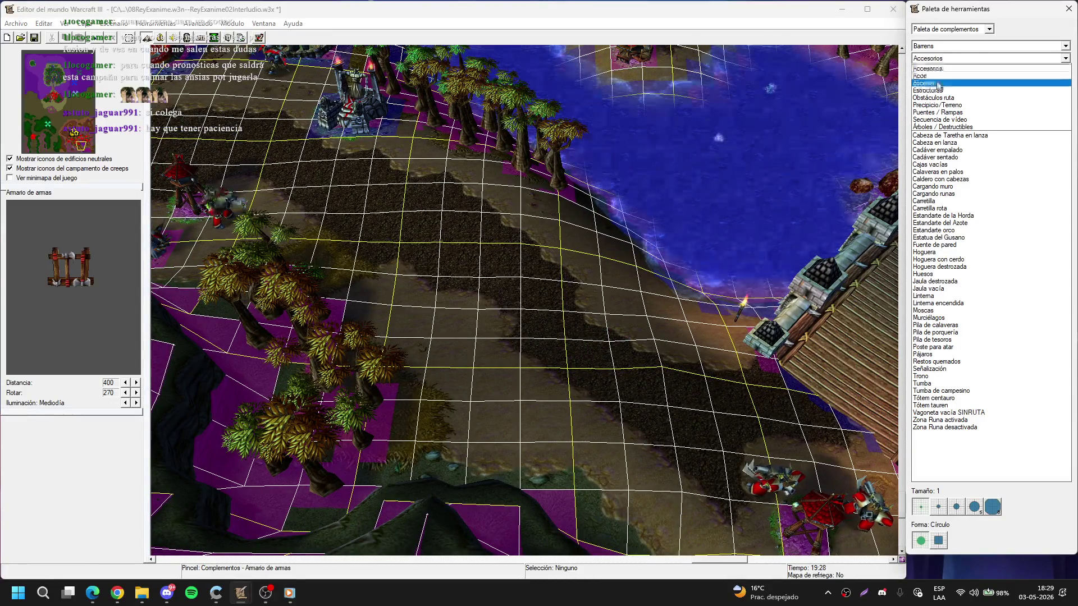
click(938, 83)
click(943, 136)
click(946, 106)
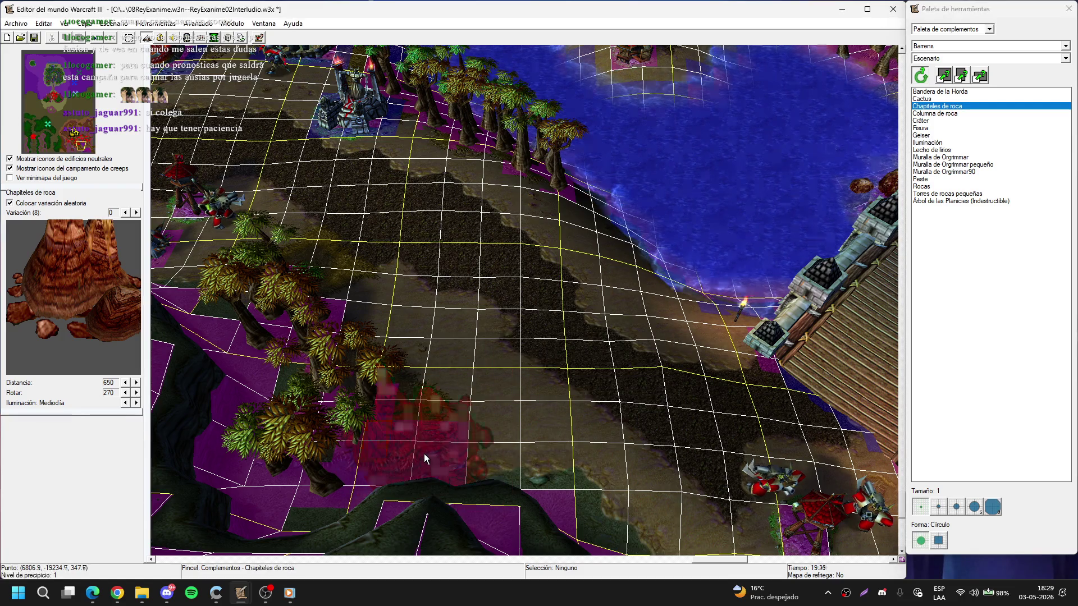
- Place rock spires along the cliff edge below the palms, then select Cactus
click(424, 453)
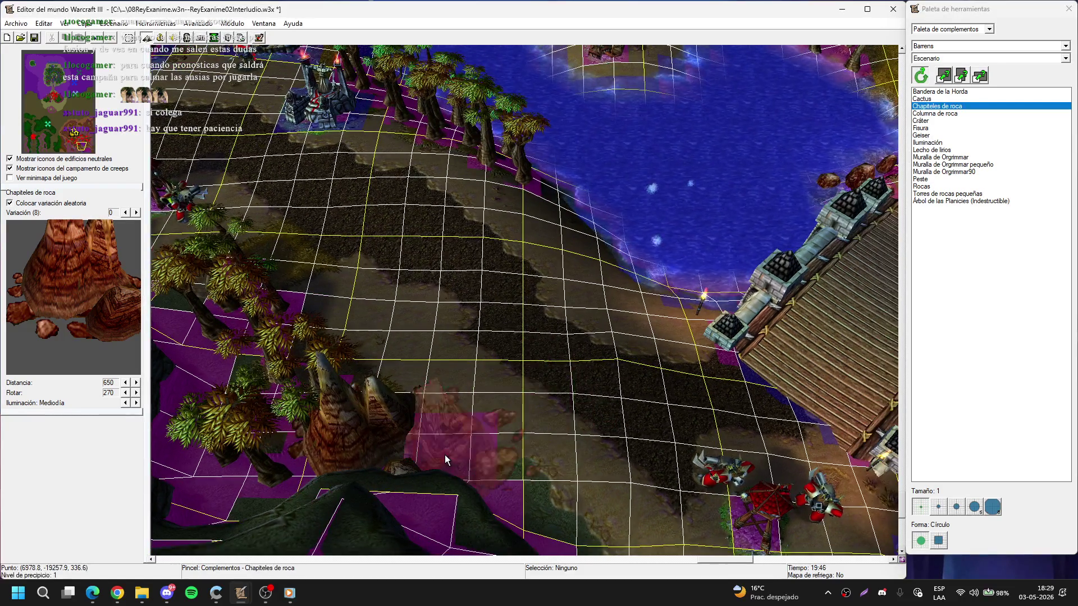
key(Right)
key(Down)
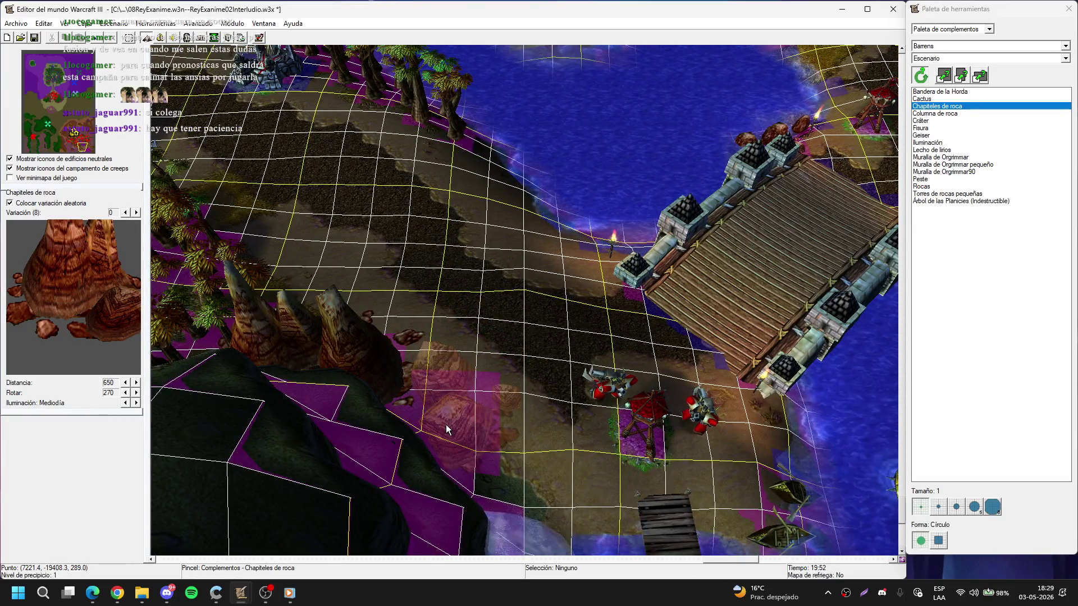
key(Right)
key(Down)
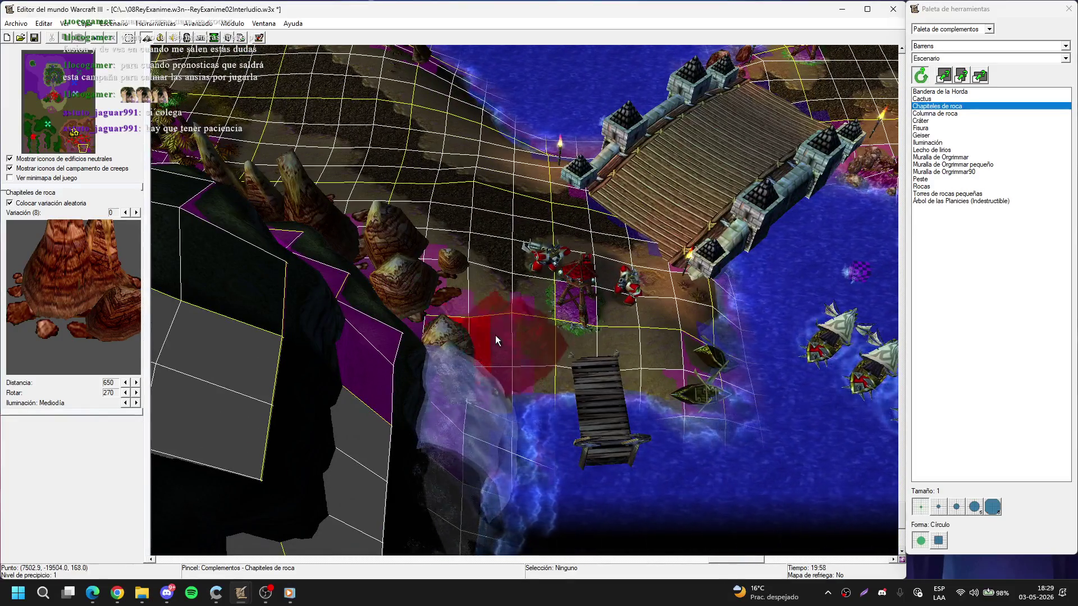
key(Escape)
key(Up)
key(Left)
click(933, 99)
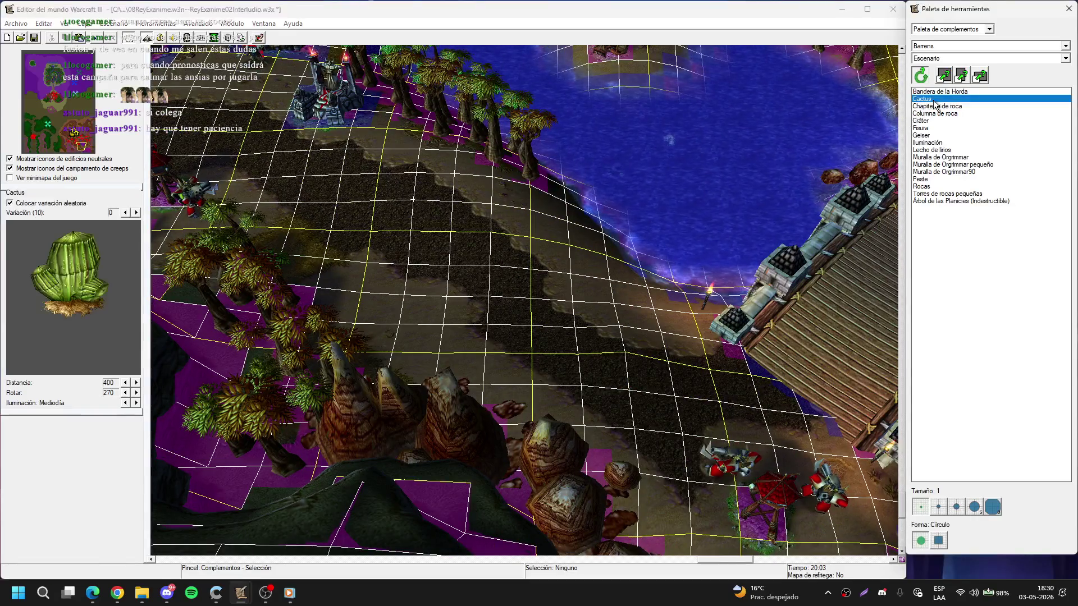
- Browse the doodad list and select the Armario armadura armour rack
click(939, 106)
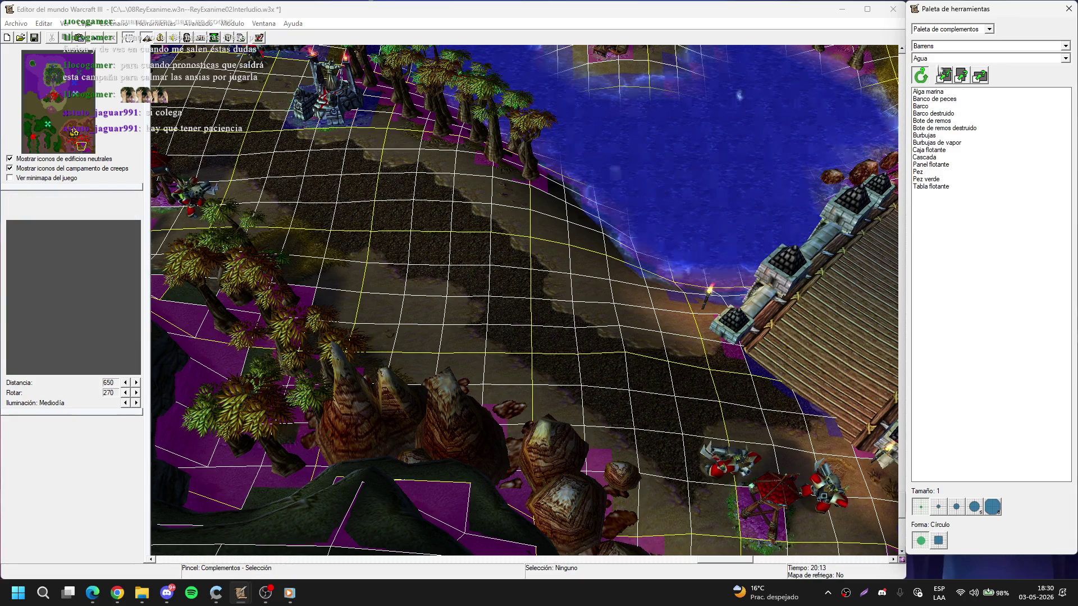
scroll(up, 3)
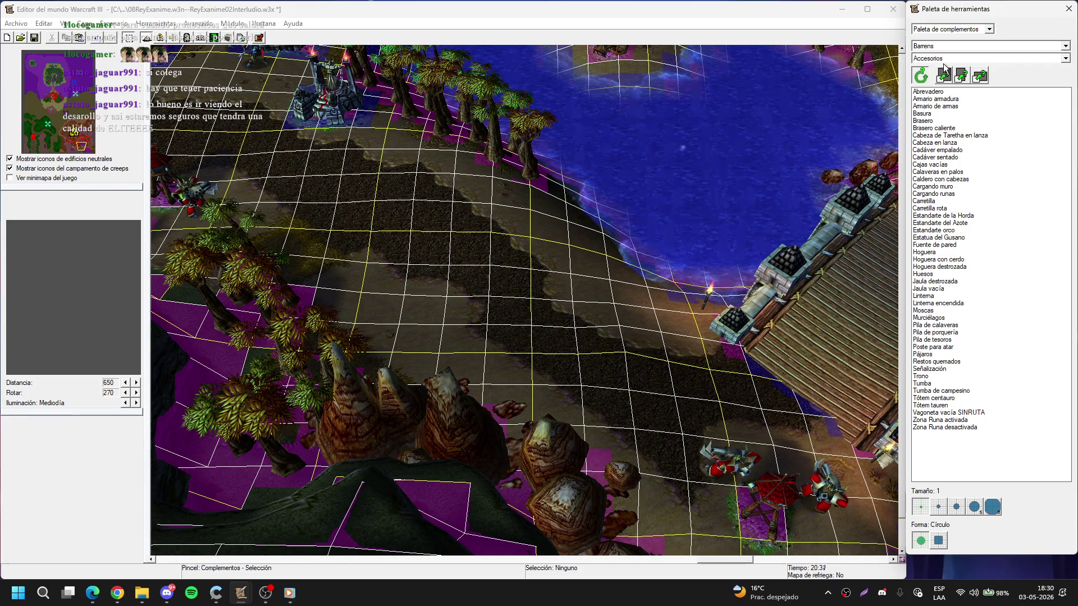
click(948, 190)
click(950, 216)
click(949, 223)
click(949, 230)
click(949, 237)
click(949, 245)
click(948, 240)
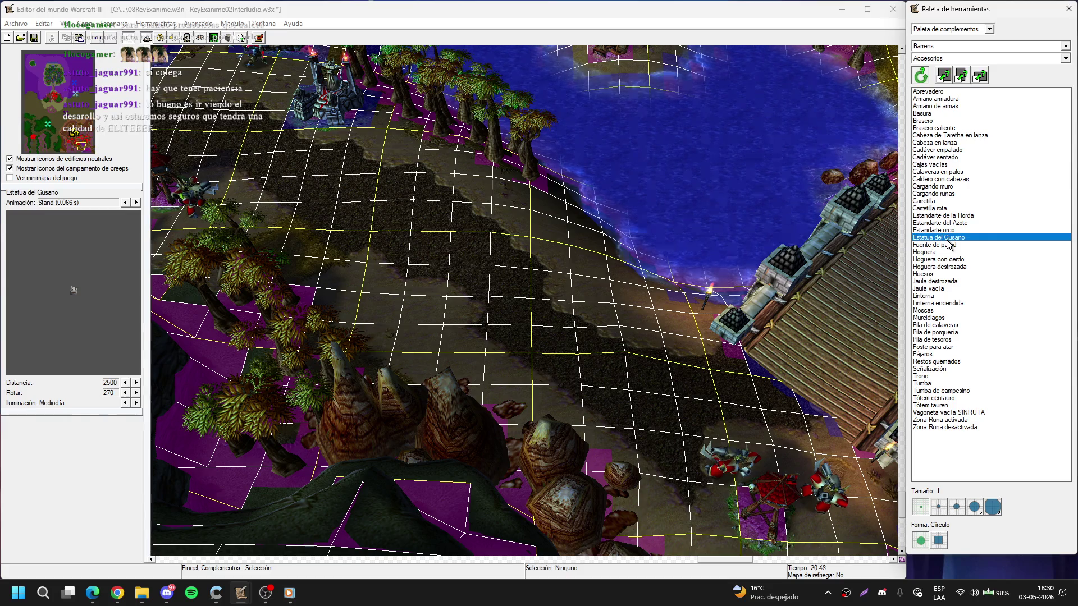
click(949, 208)
click(948, 165)
click(948, 111)
click(949, 100)
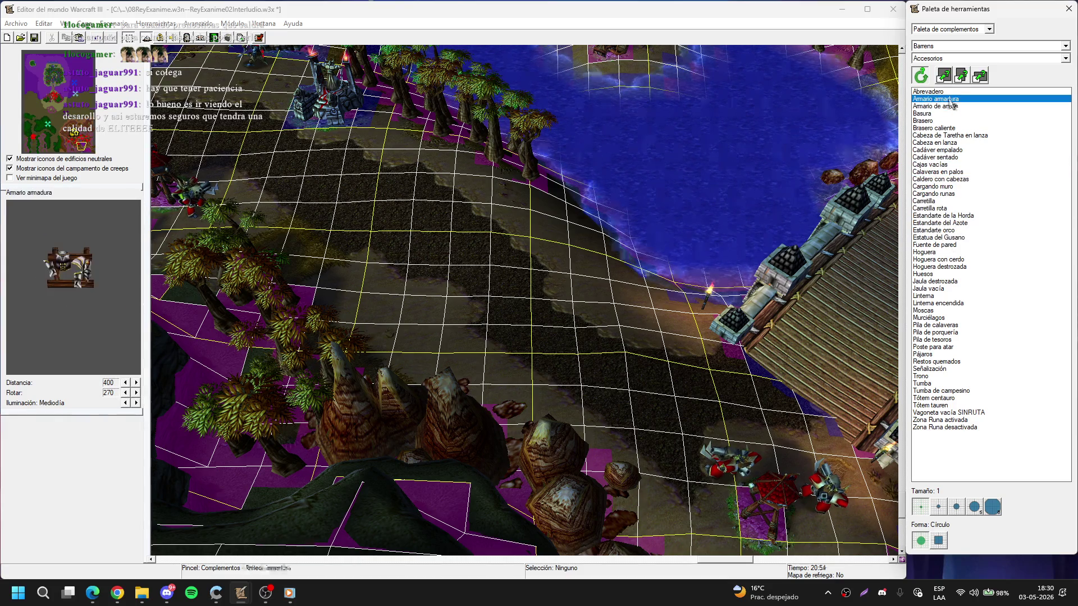
scroll(up, 3)
scroll(up, 3)
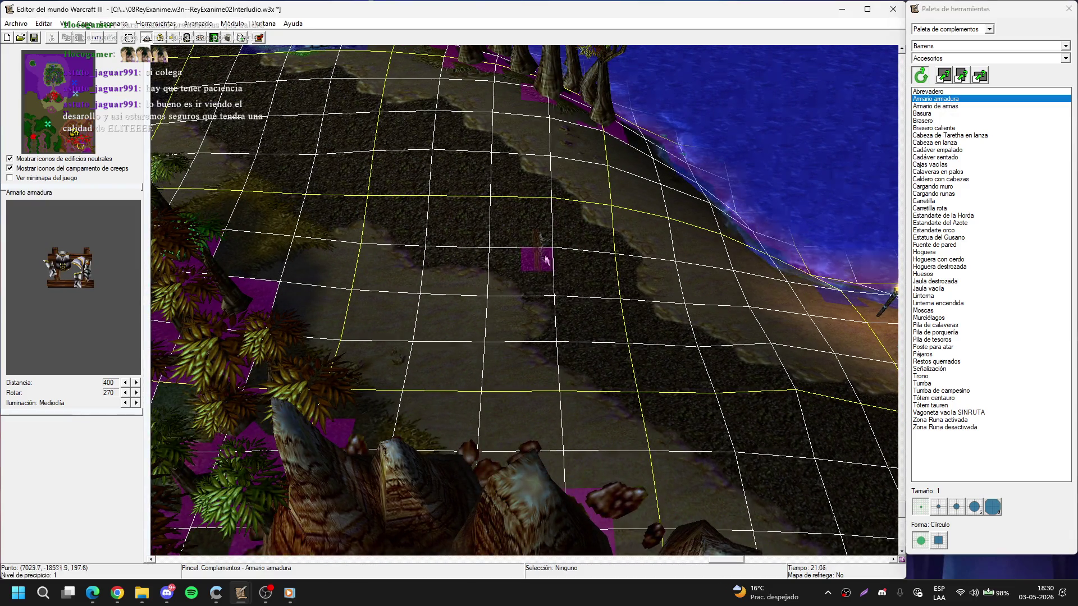
- Enlarge the armour rack at the foot of the rock spires through its properties
key(Left)
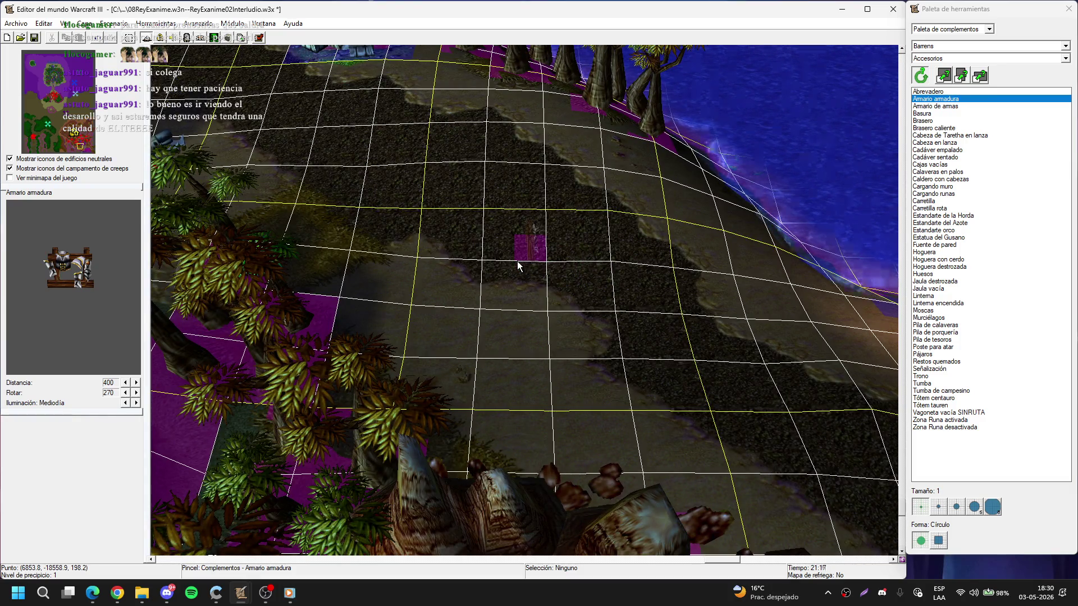
key(ctrl+Left)
key(ctrl+Up)
key(Escape)
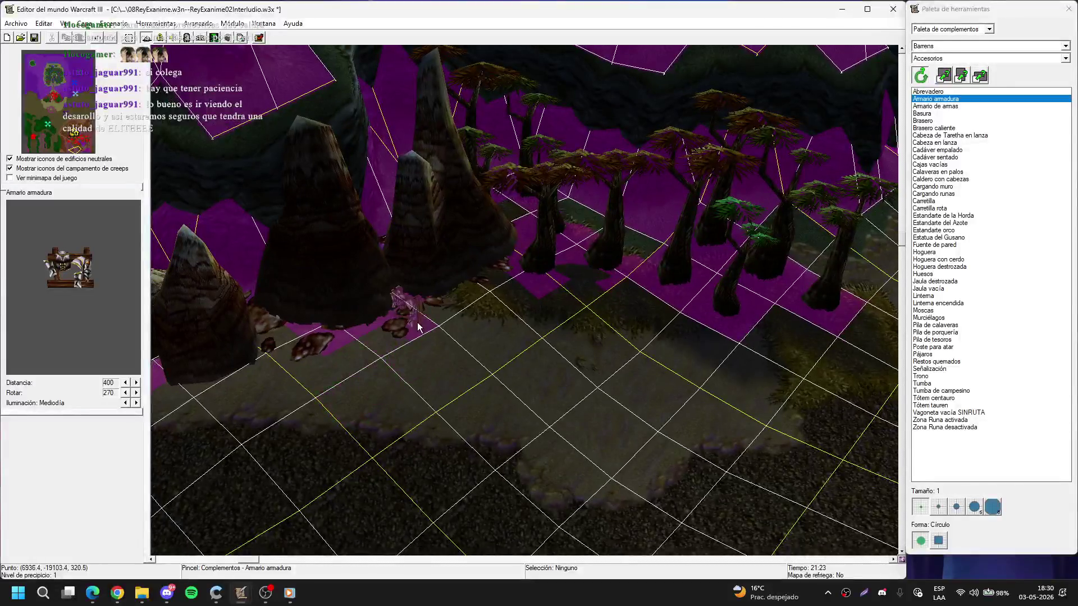
click(442, 313)
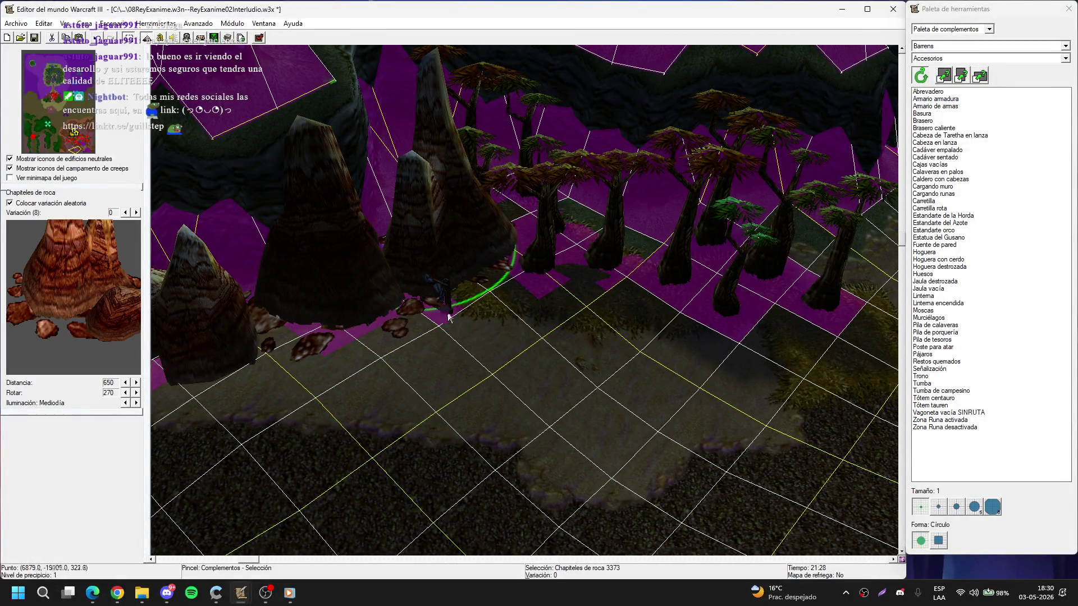
click(447, 312)
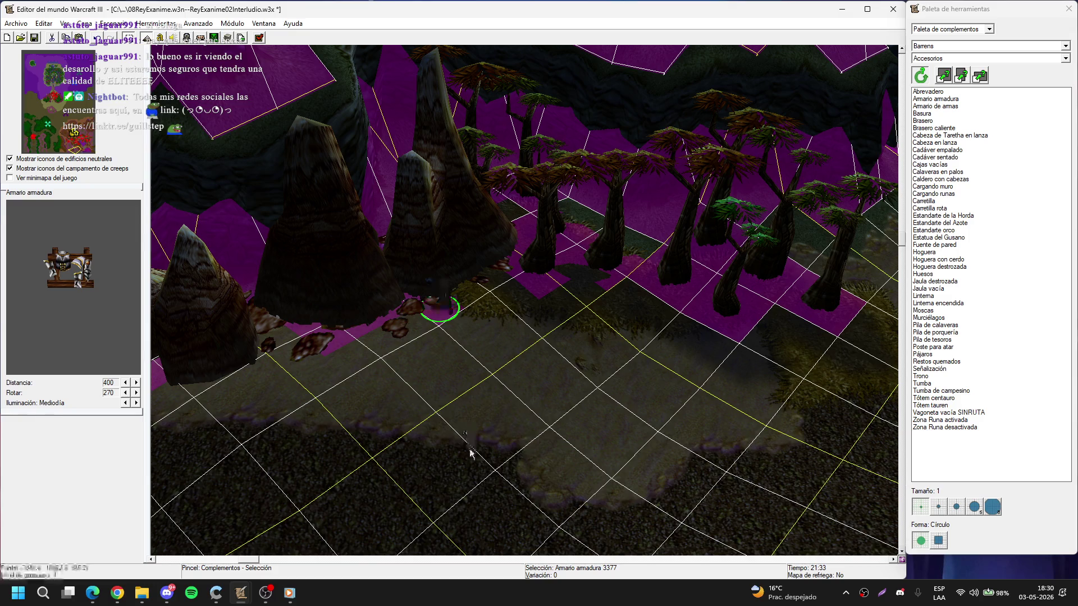
key(Return)
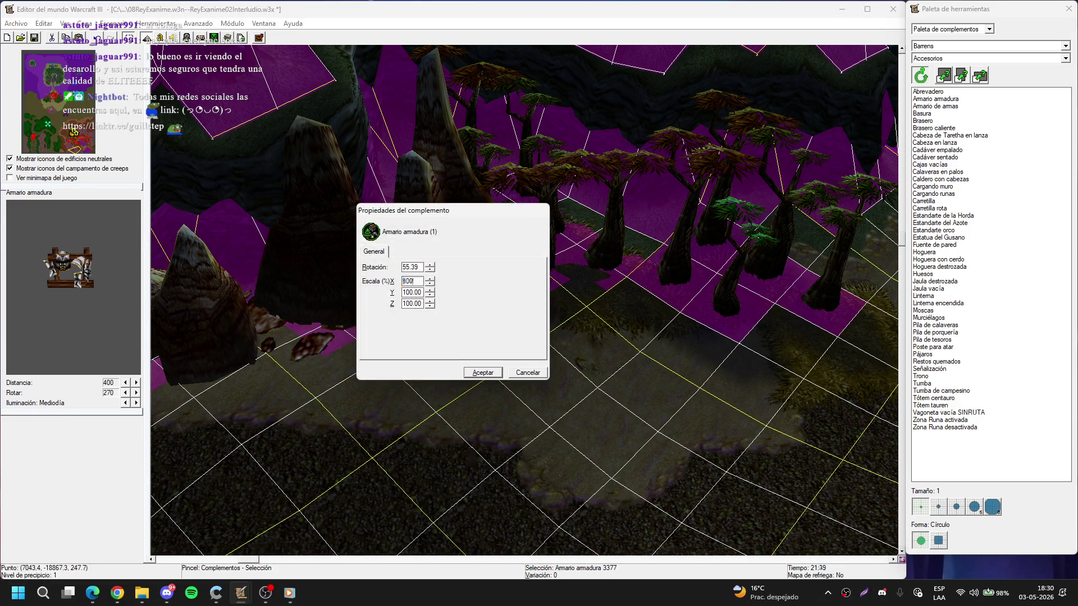
key(Return)
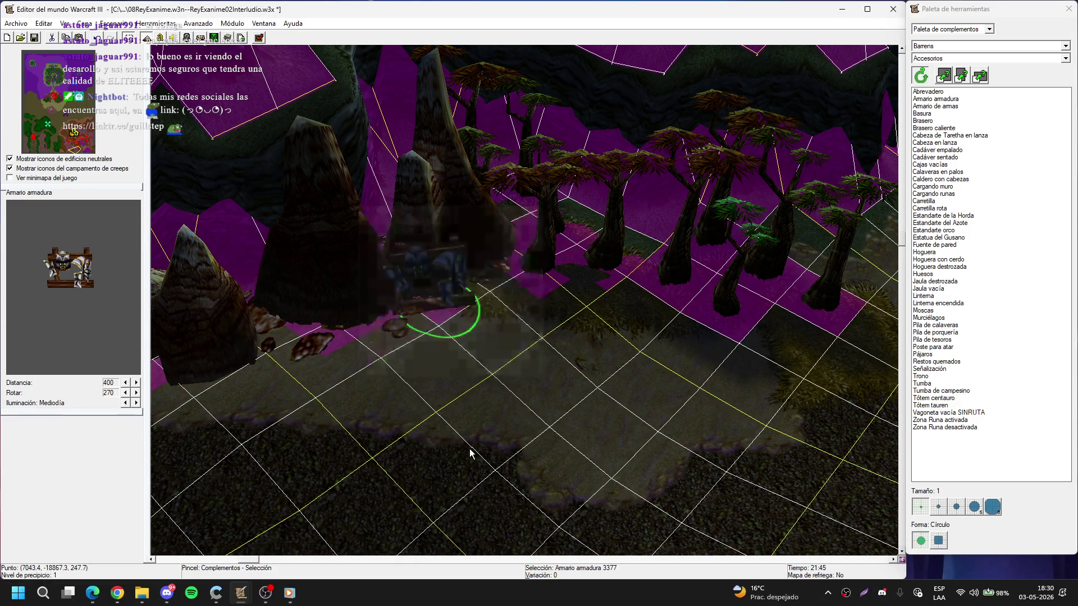
- Paste copies of the armour rack beside the spires and reposition them
key(ctrl+v)
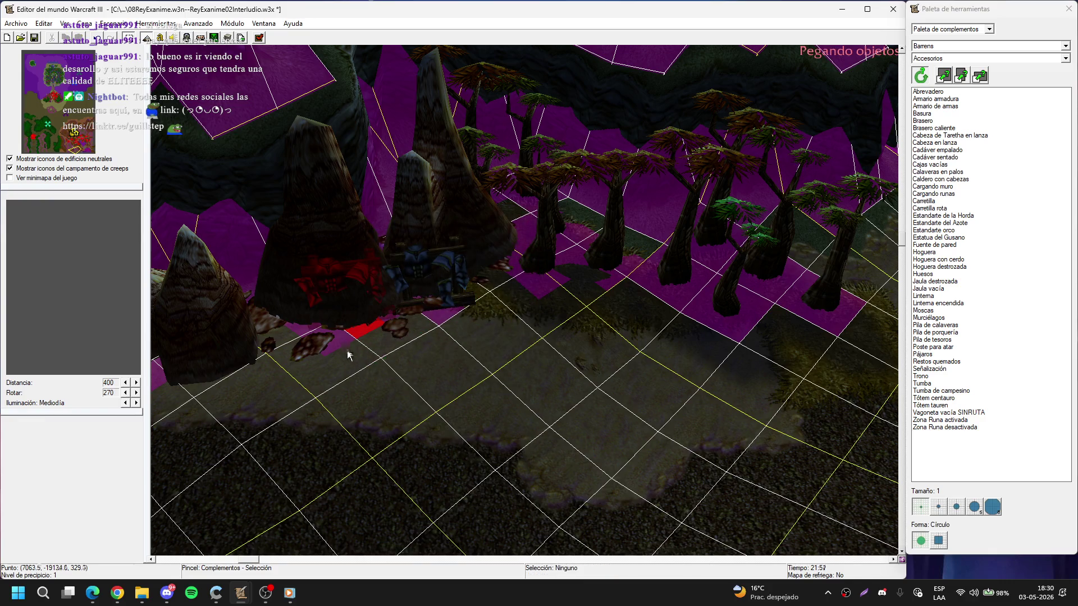
click(349, 355)
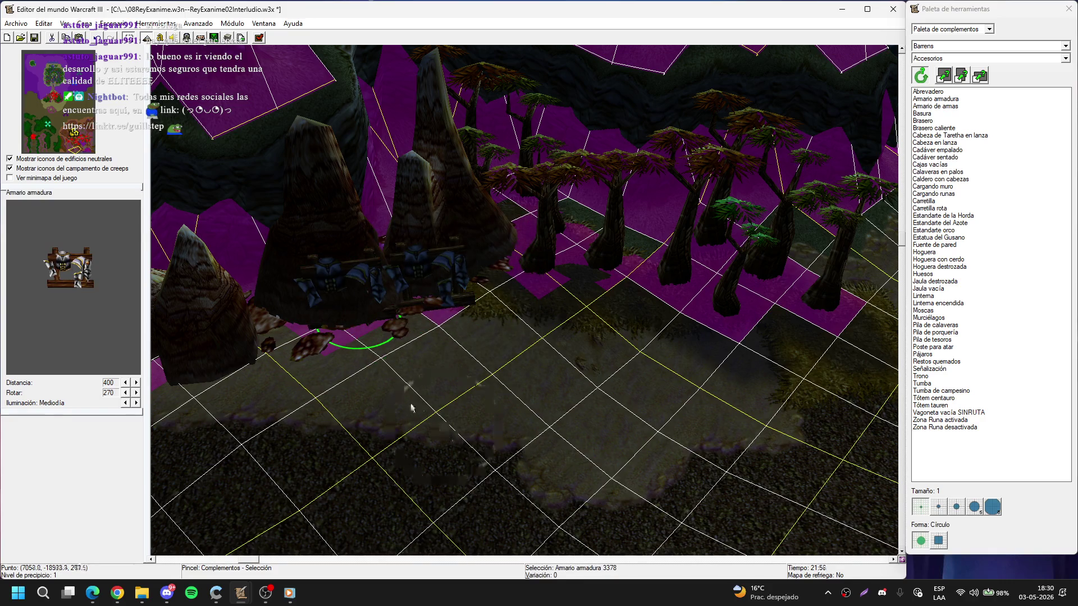
drag(385, 380, 423, 413)
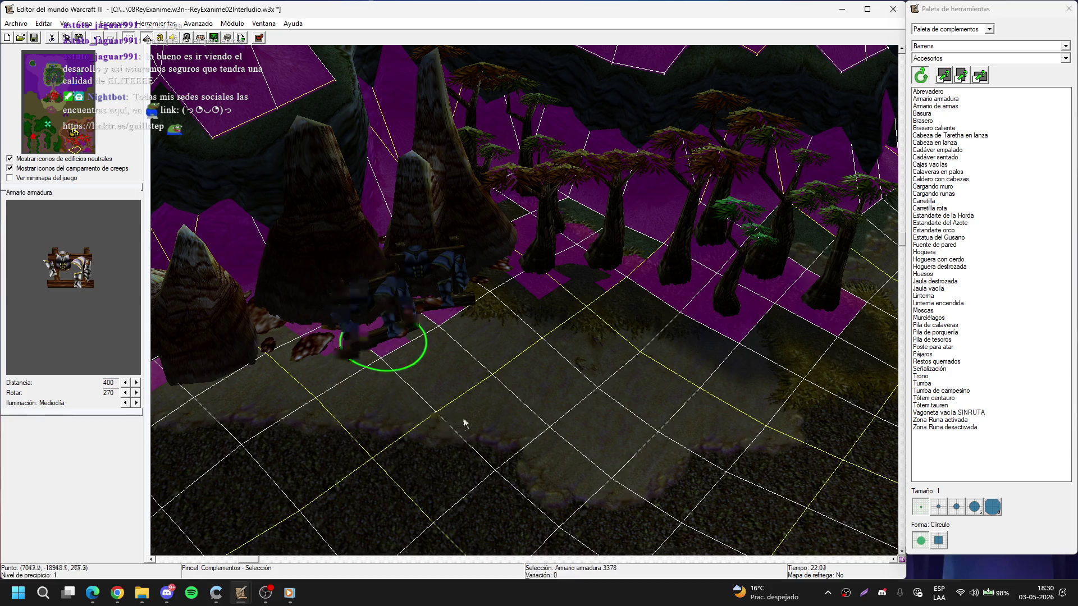
key(ctrl+x)
key(ctrl+v)
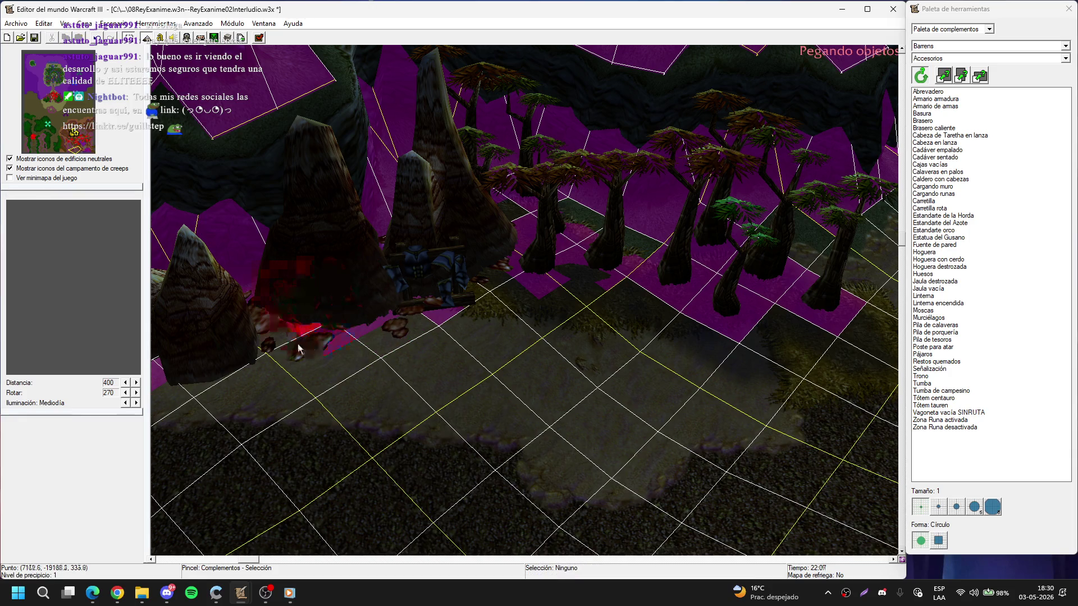
click(291, 358)
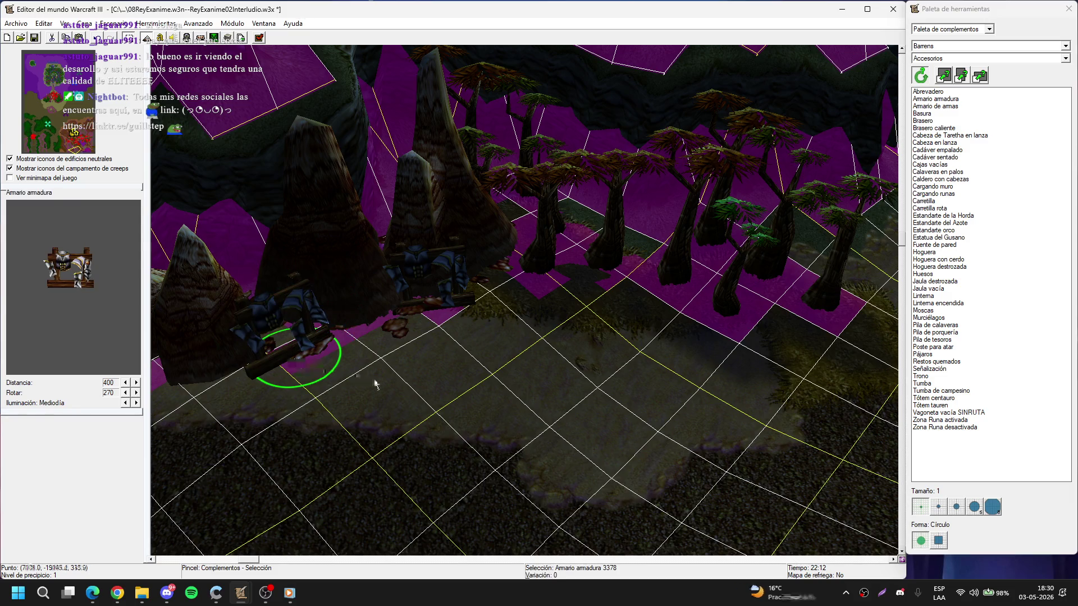
key(ctrl+z)
key(ctrl+z)
key(ctrl+z)
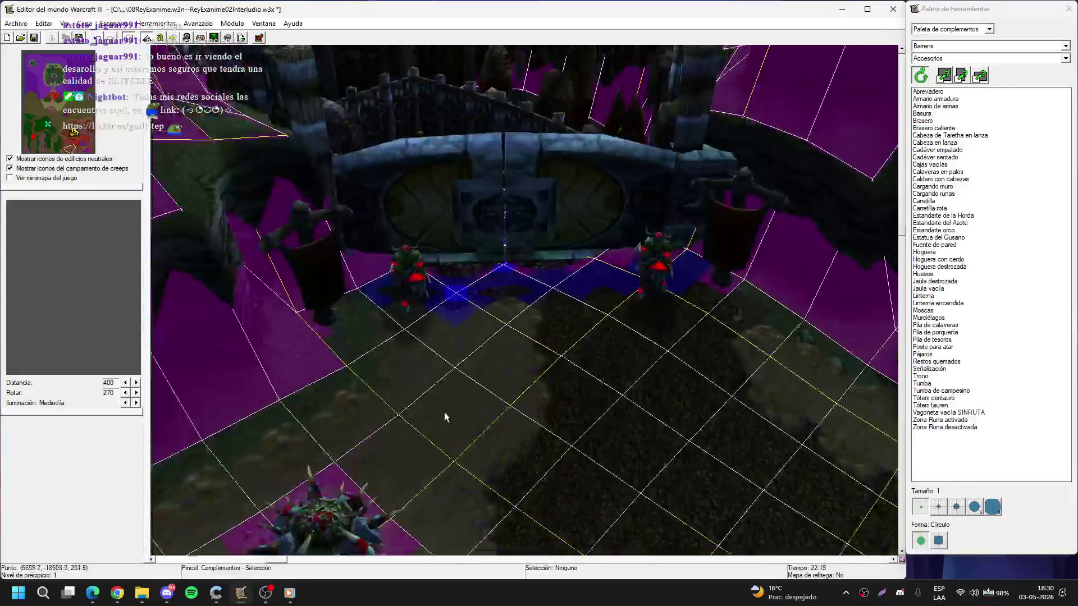
- Paste an Armario armadura near the gate and move it against the wall
click(935, 99)
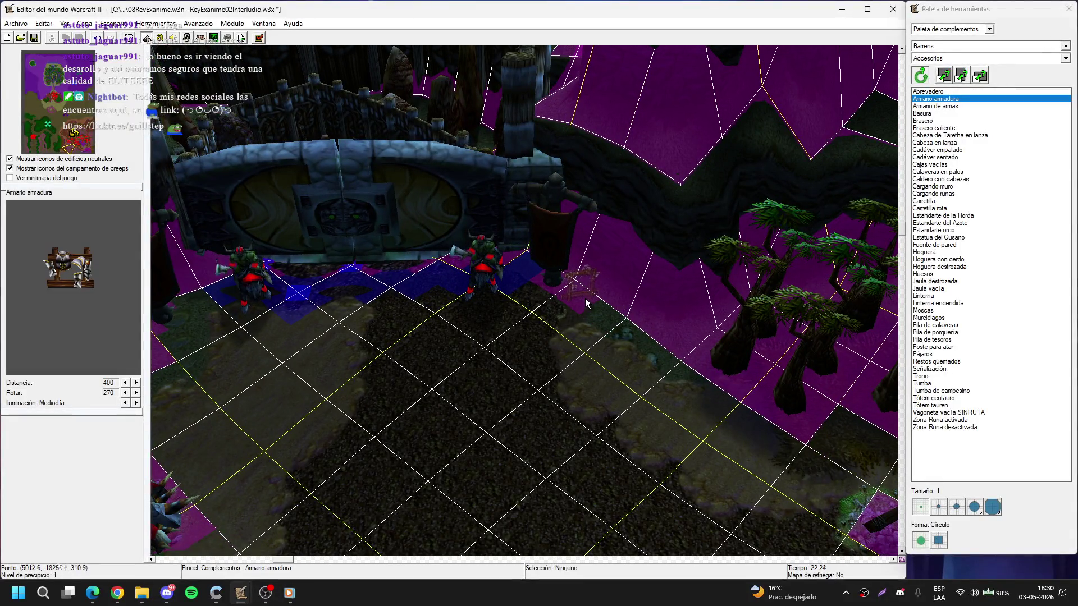
scroll(up, 3)
key(ctrl+v)
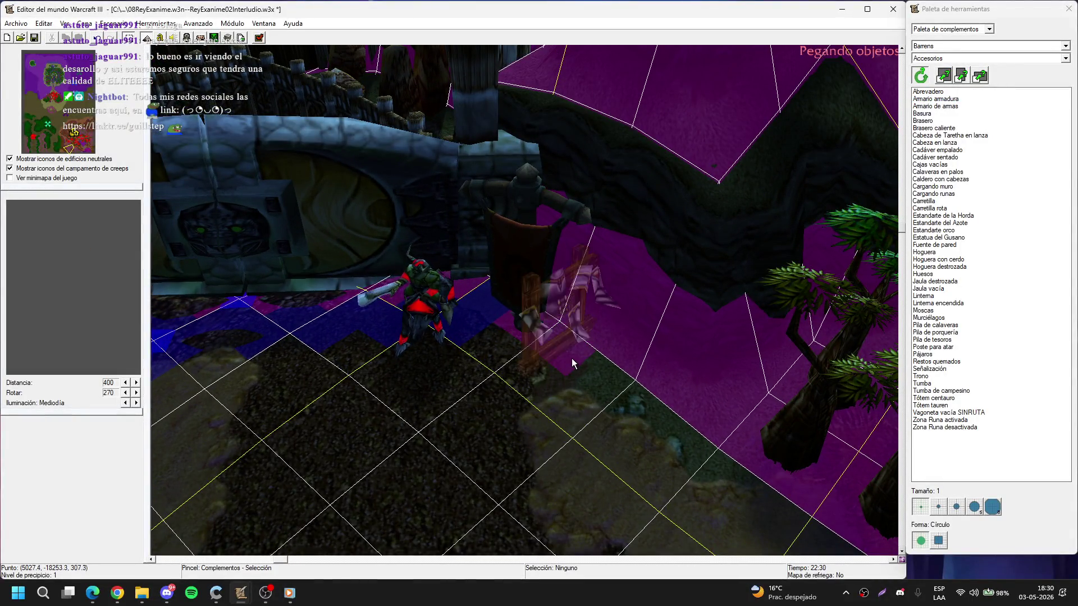
click(572, 366)
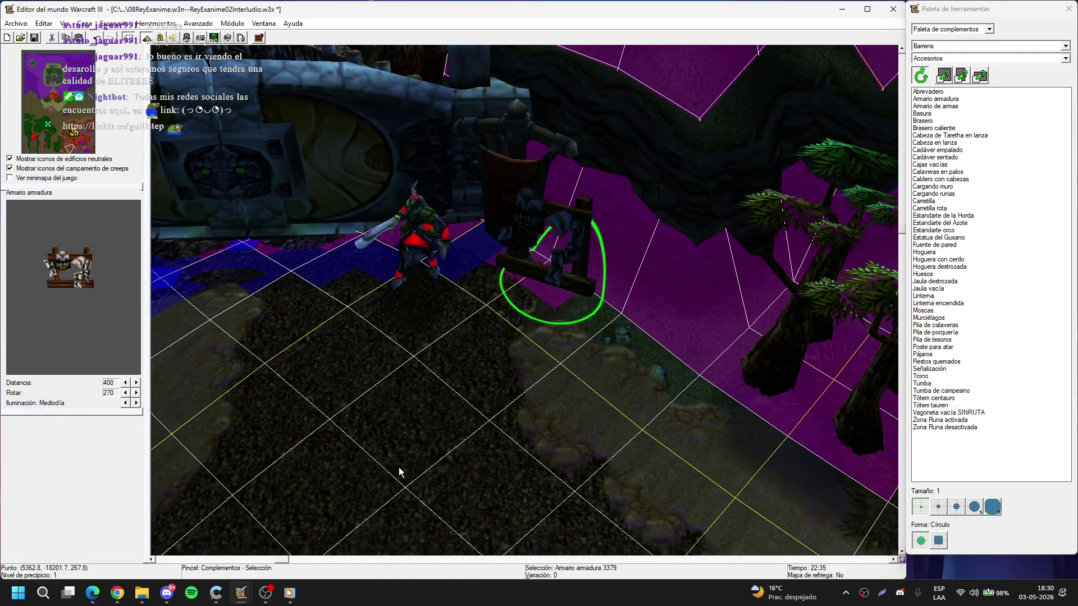
key(ctrl+x)
key(ctrl+v)
click(584, 329)
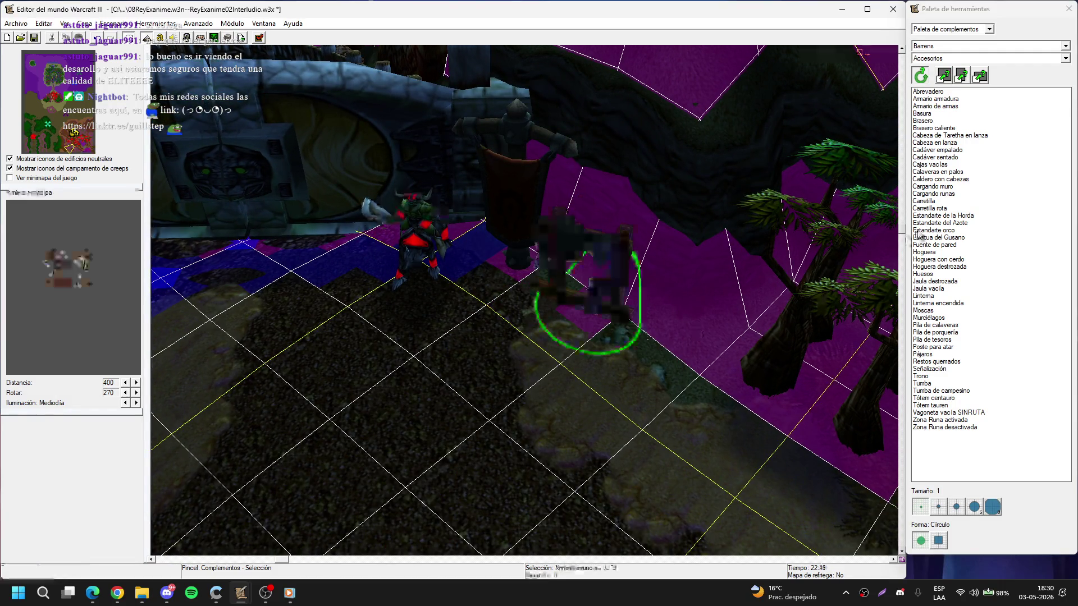
key(ctrl+x)
key(ctrl+v)
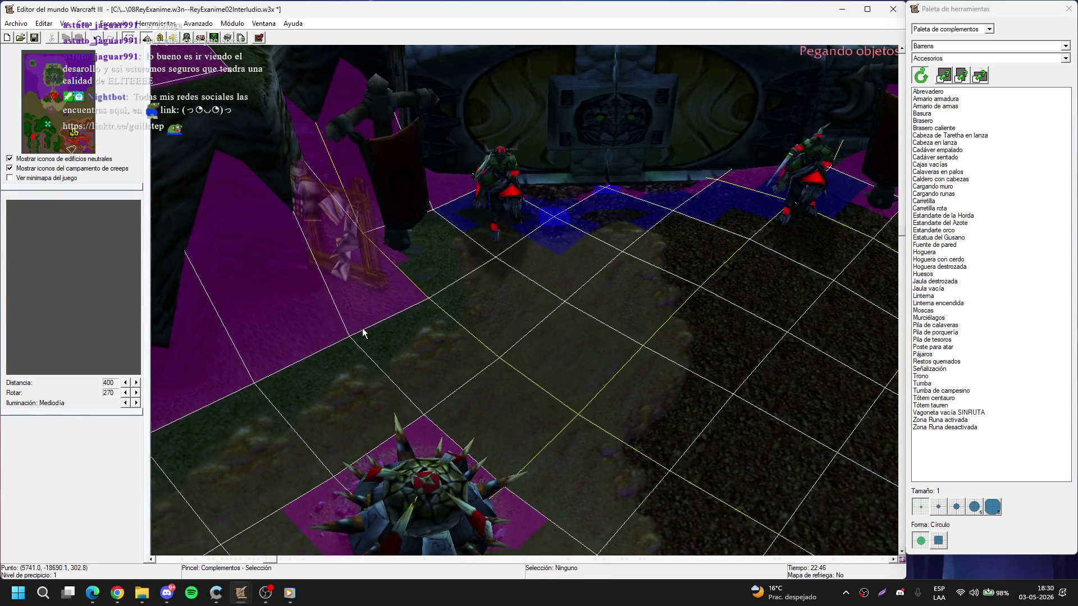
click(378, 329)
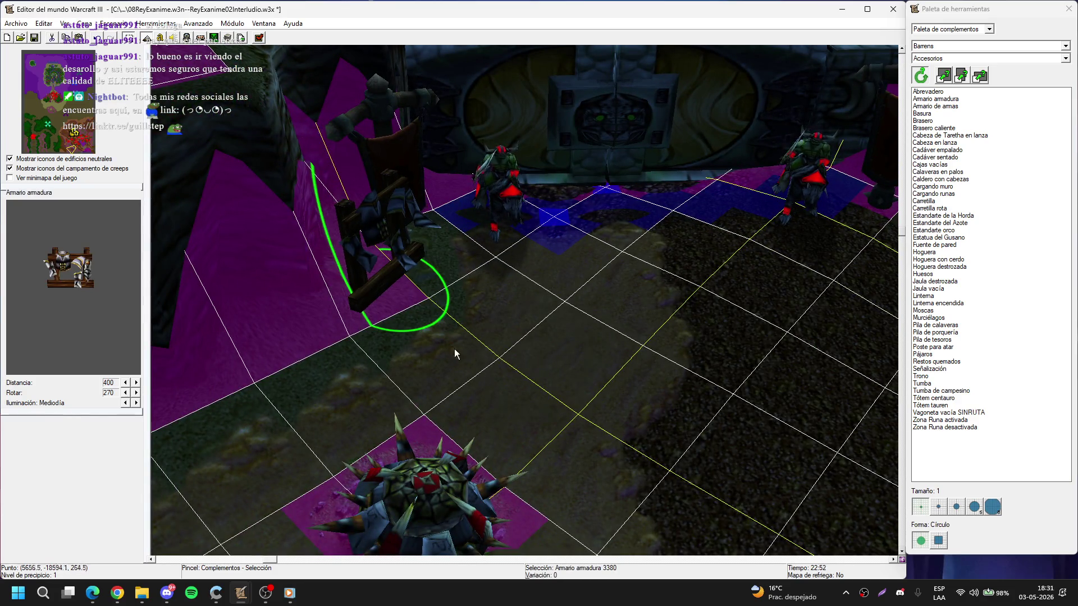
key(Escape)
- Place an Armario de armas weapon rack nearby, enlarge it and rotate it
click(973, 106)
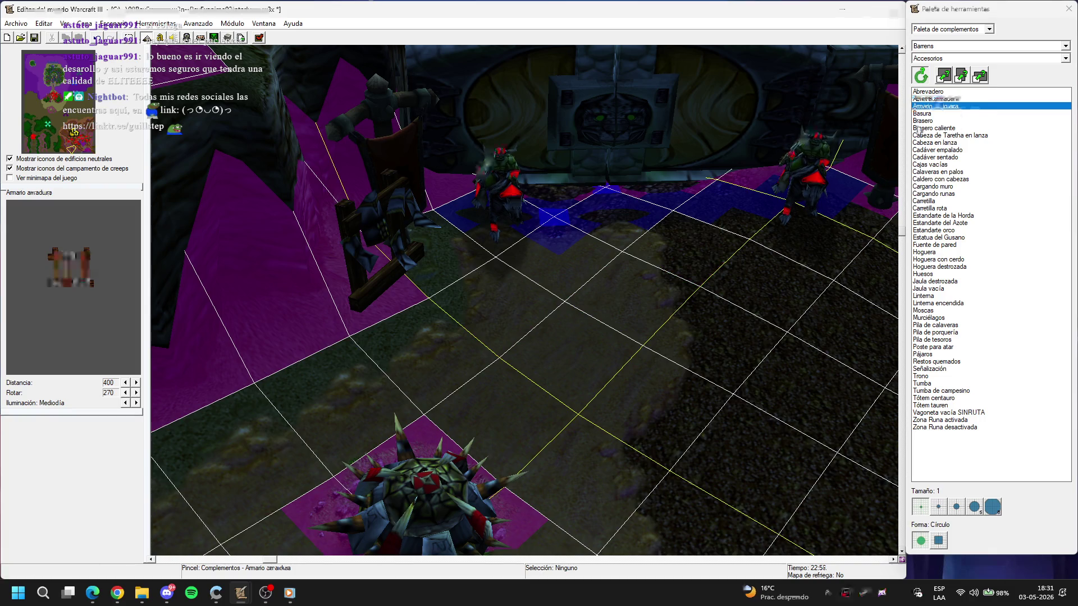
click(320, 306)
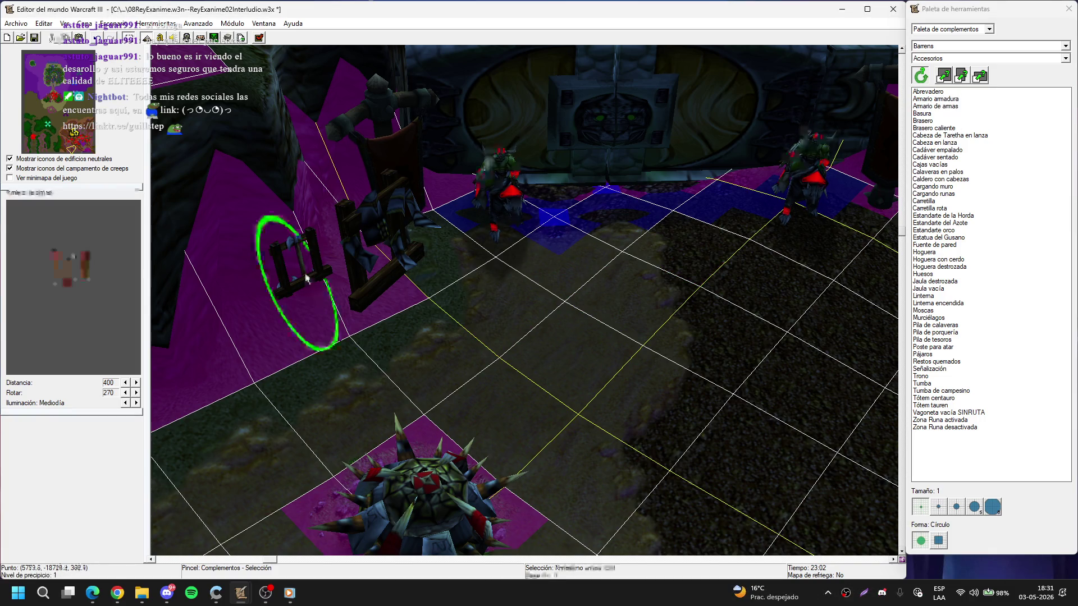
key(Return)
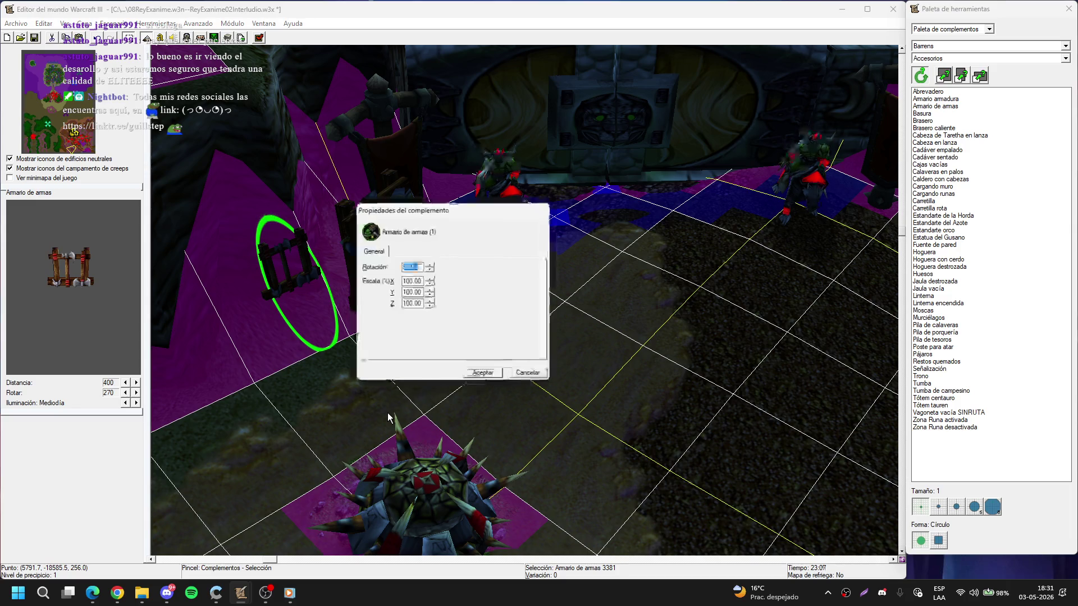
key(Return)
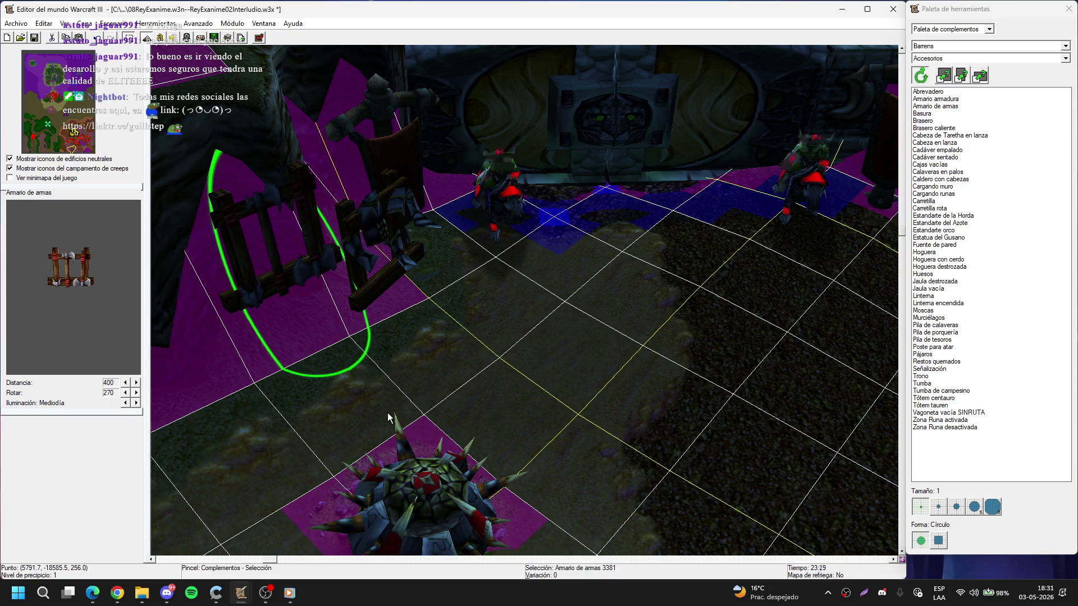
key(ctrl+z)
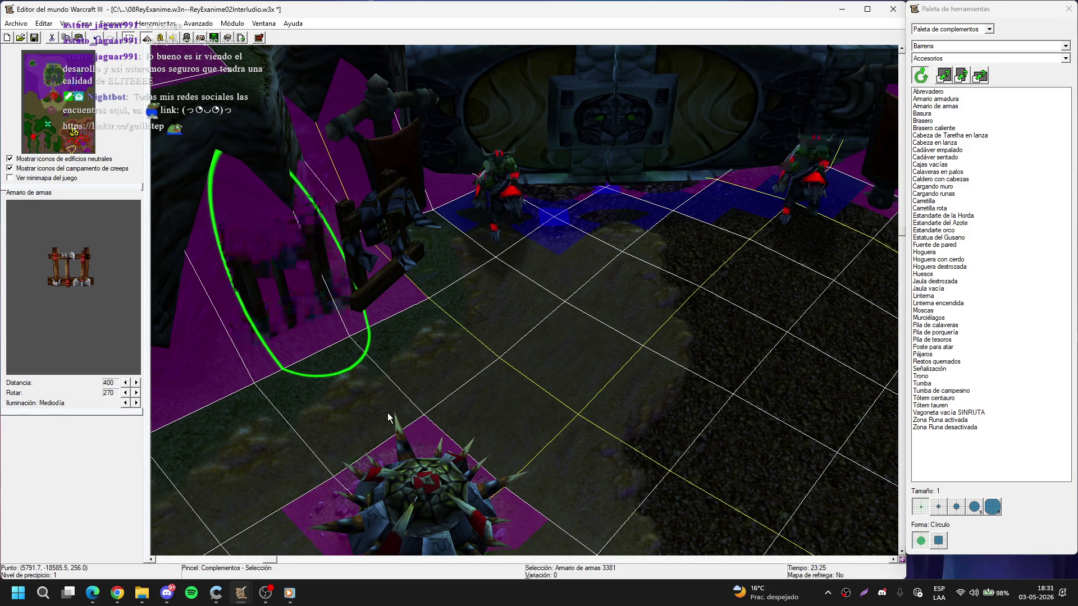
key(ctrl+z)
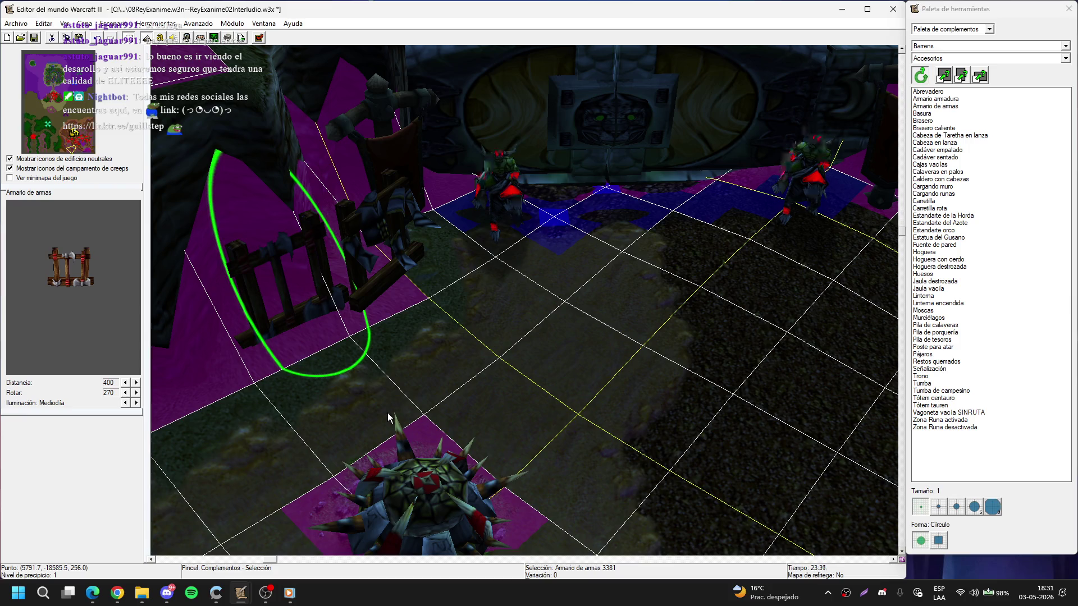
- Move the weapon rack to stand beside the armour rack
key(ctrl+x)
key(ctrl+v)
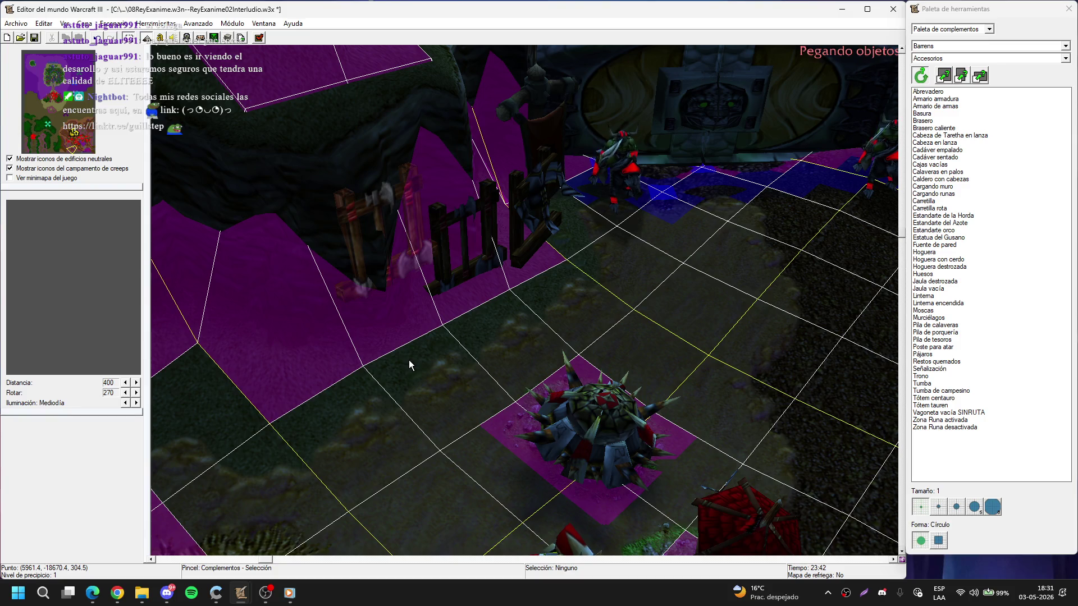
click(409, 361)
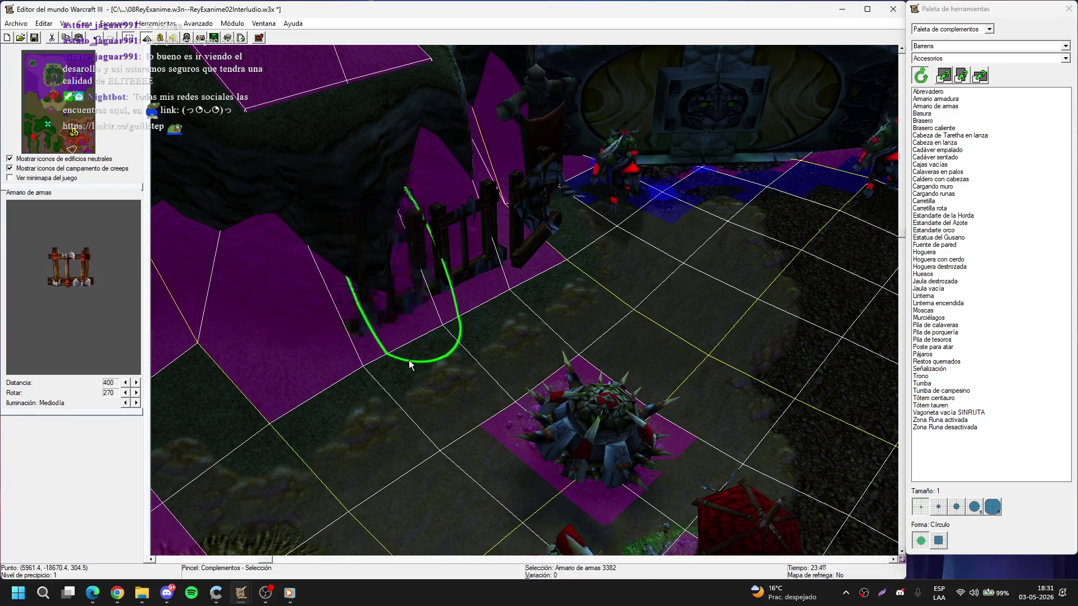
click(554, 296)
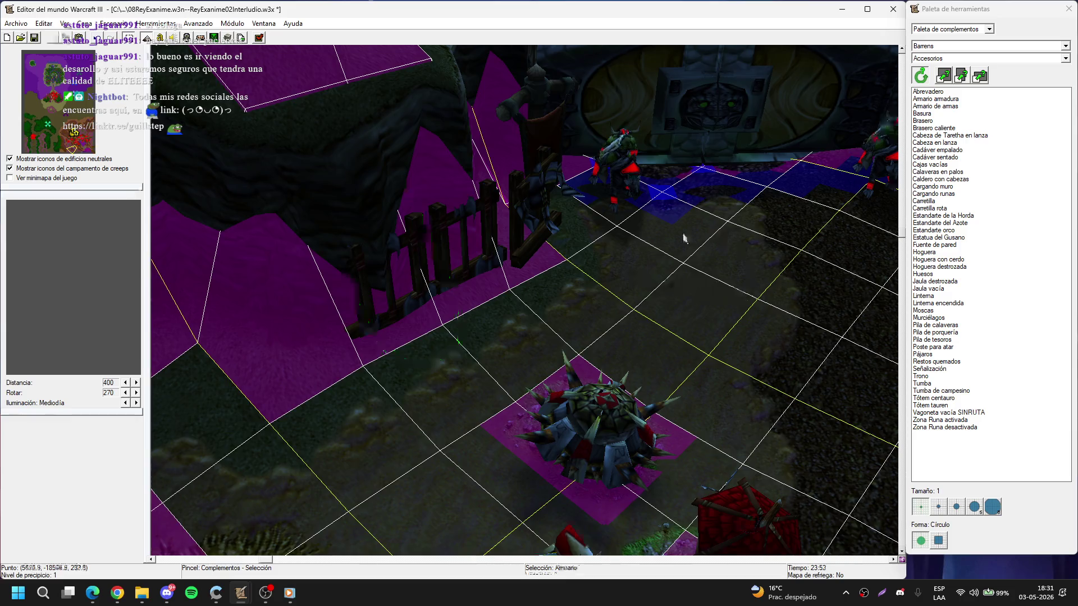
scroll(up, 3)
key(Down)
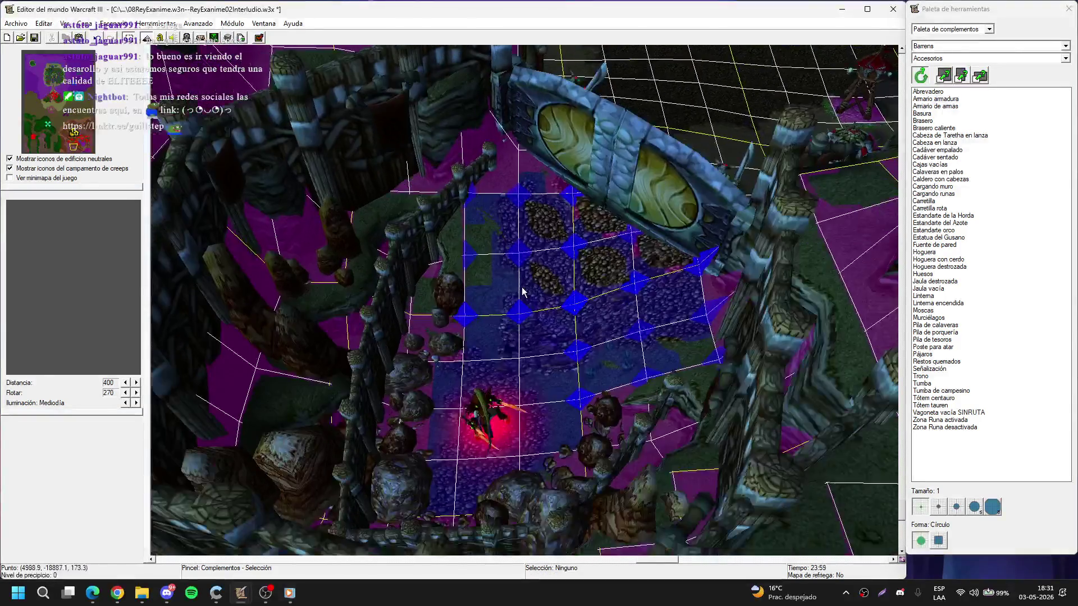
- Switch the decoration tileset to Mazmorra and pick the Amario armadura armour rack
scroll(up, 3)
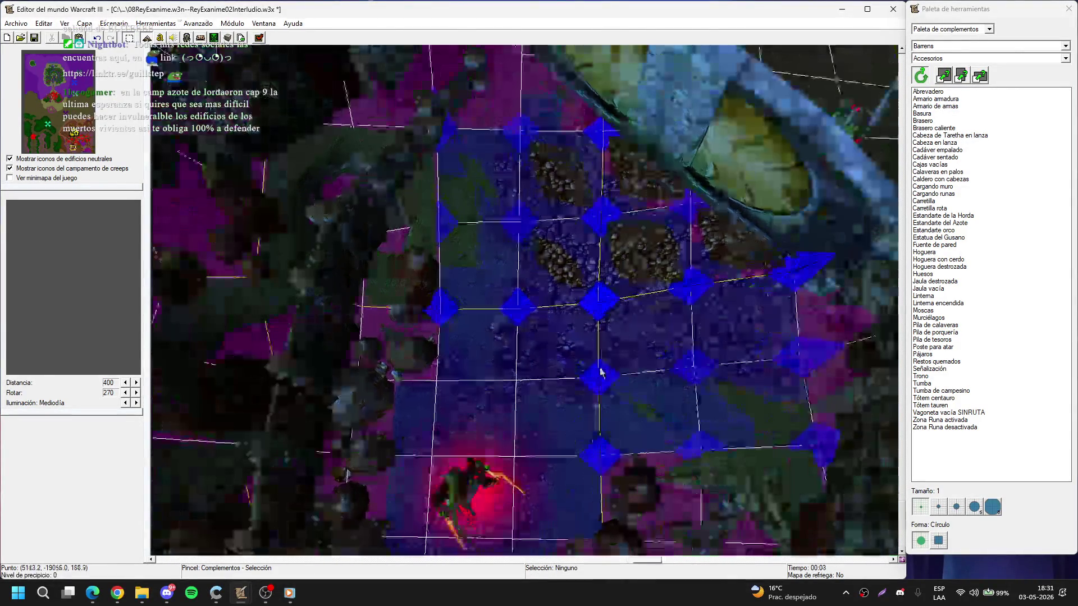
click(931, 46)
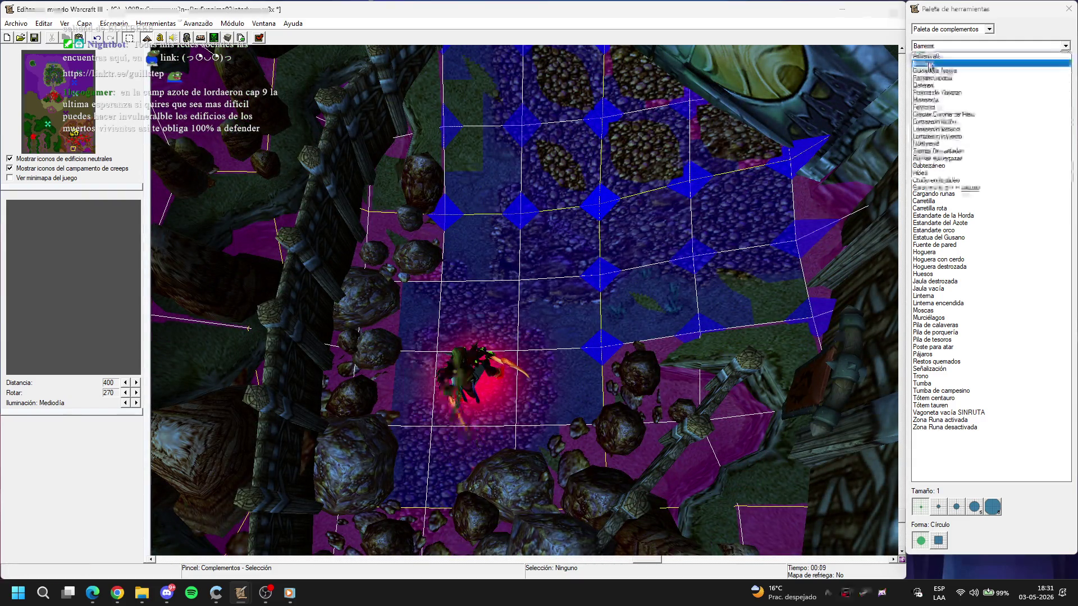
click(931, 96)
click(946, 98)
click(948, 105)
click(946, 100)
click(948, 105)
click(949, 101)
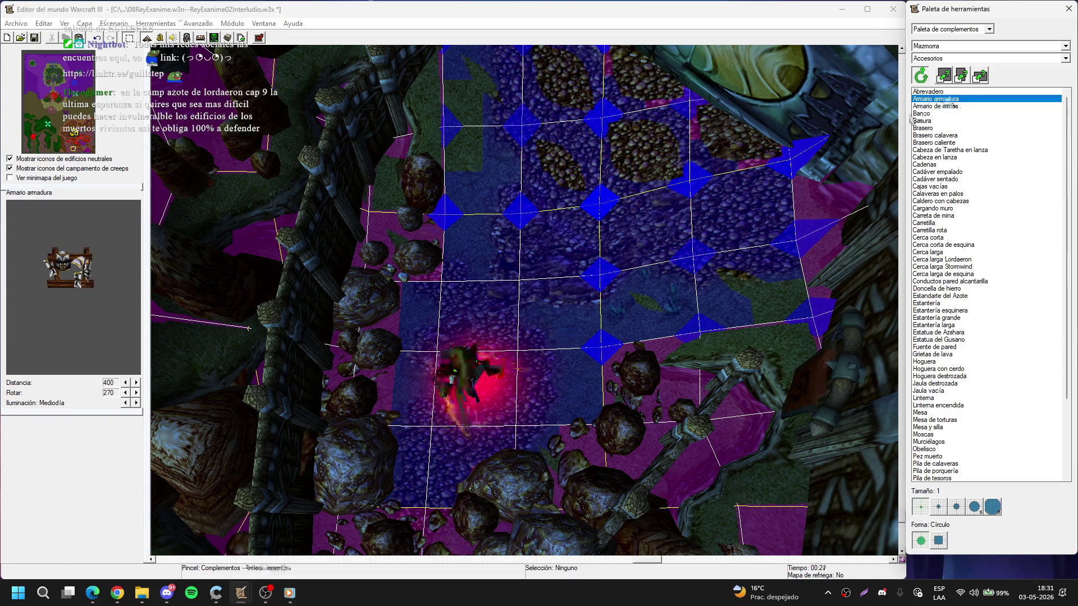
- Cut the armour rack beside the rocks and paste it among the Rocas boulders
scroll(up, 3)
scroll(up, 3)
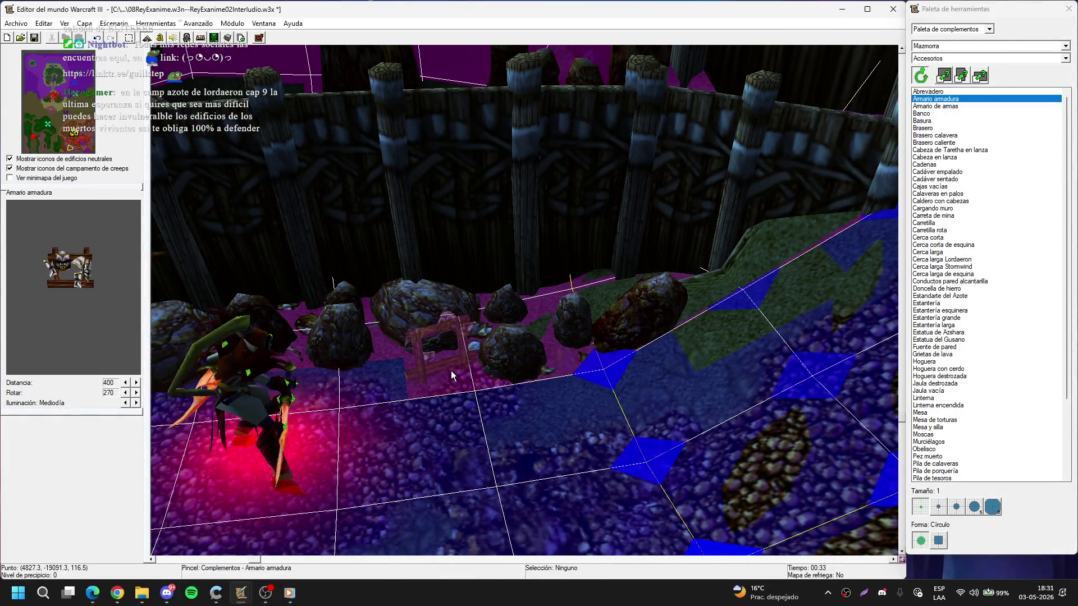
right_click(447, 371)
click(452, 368)
click(439, 368)
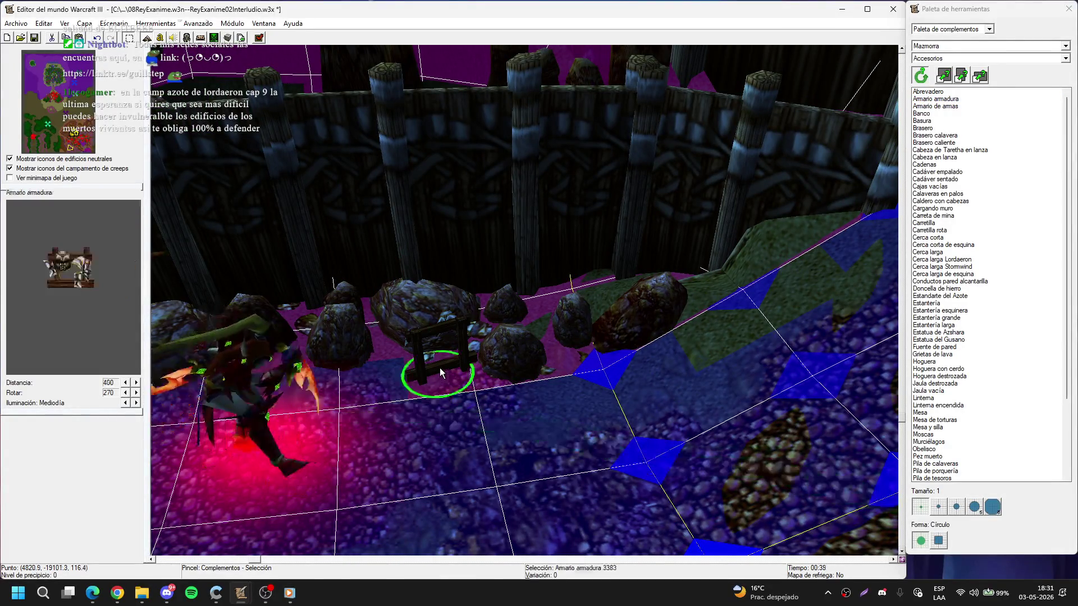
scroll(down, 3)
scroll(down, 3)
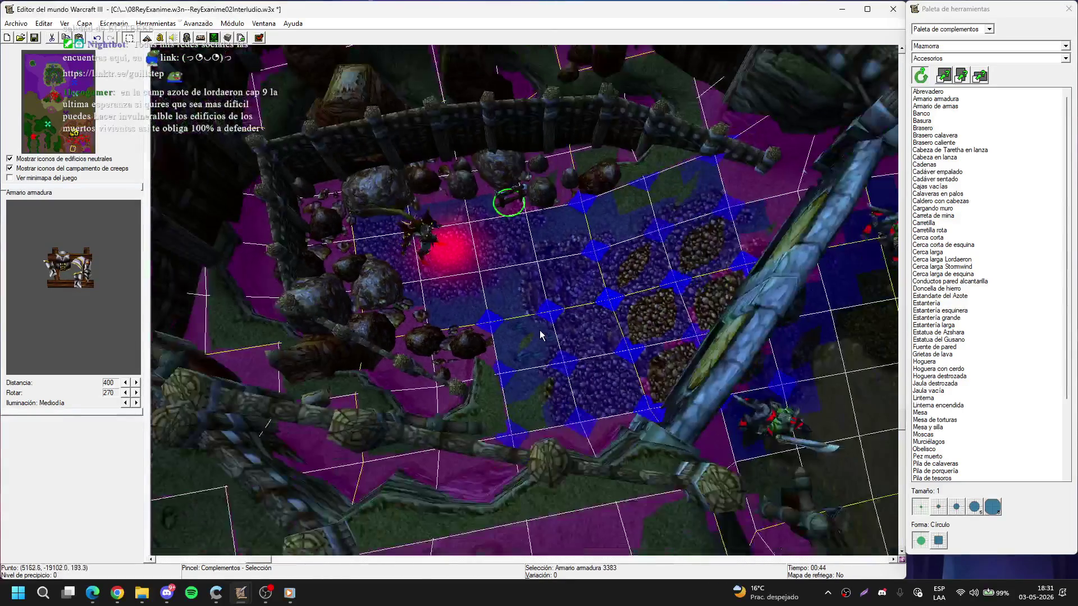
scroll(up, 3)
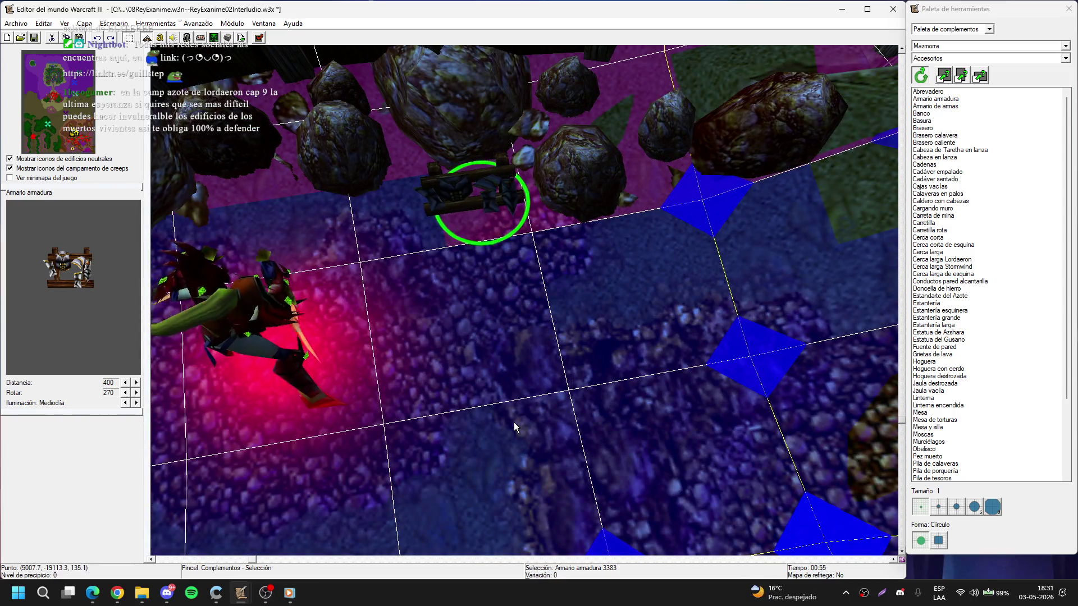
key(ctrl+x)
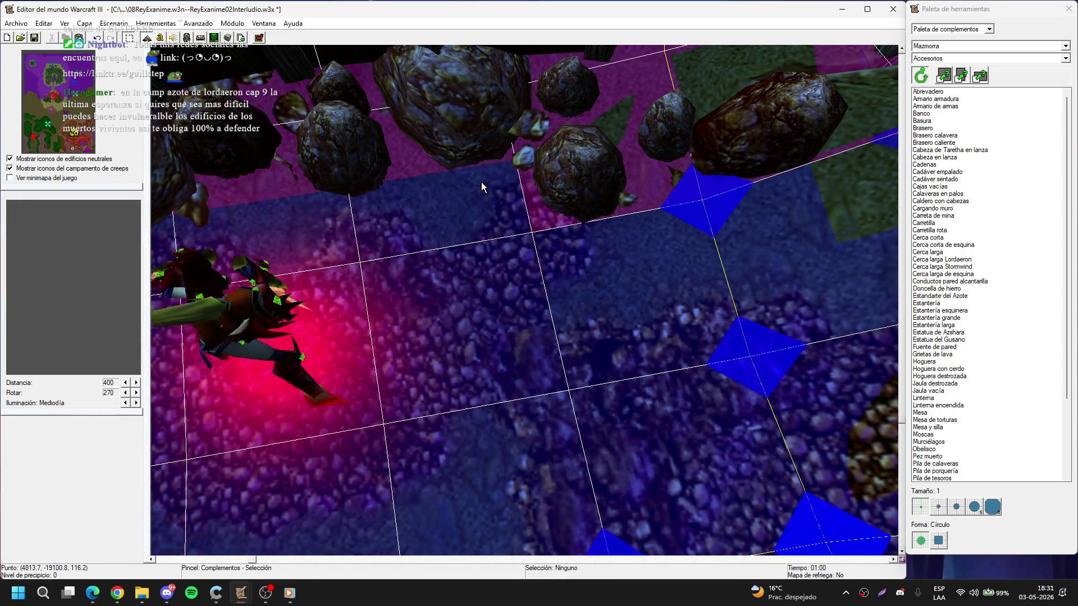
key(ctrl+v)
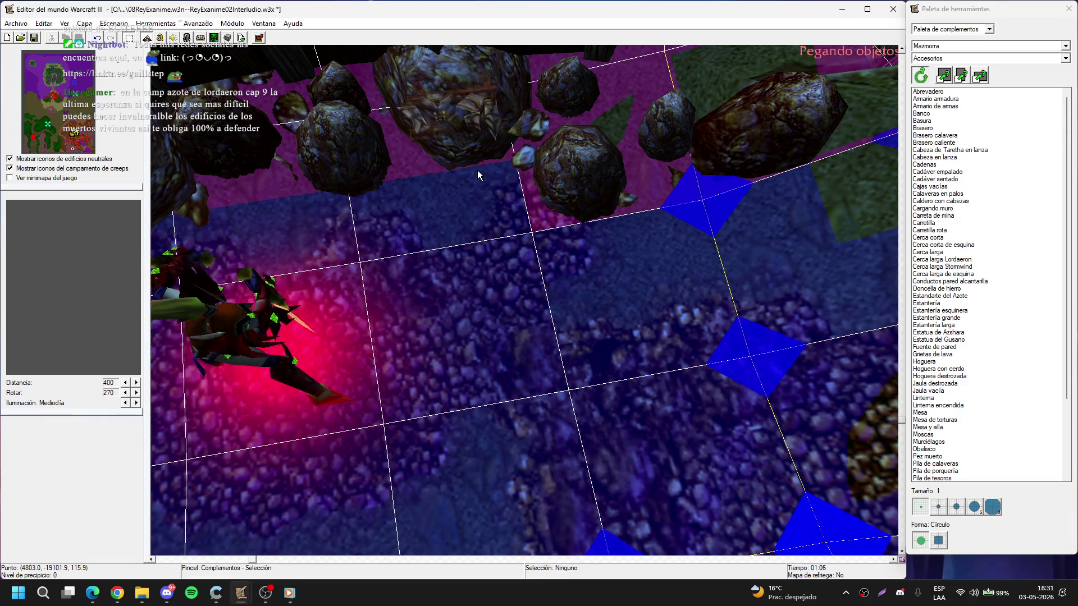
click(477, 170)
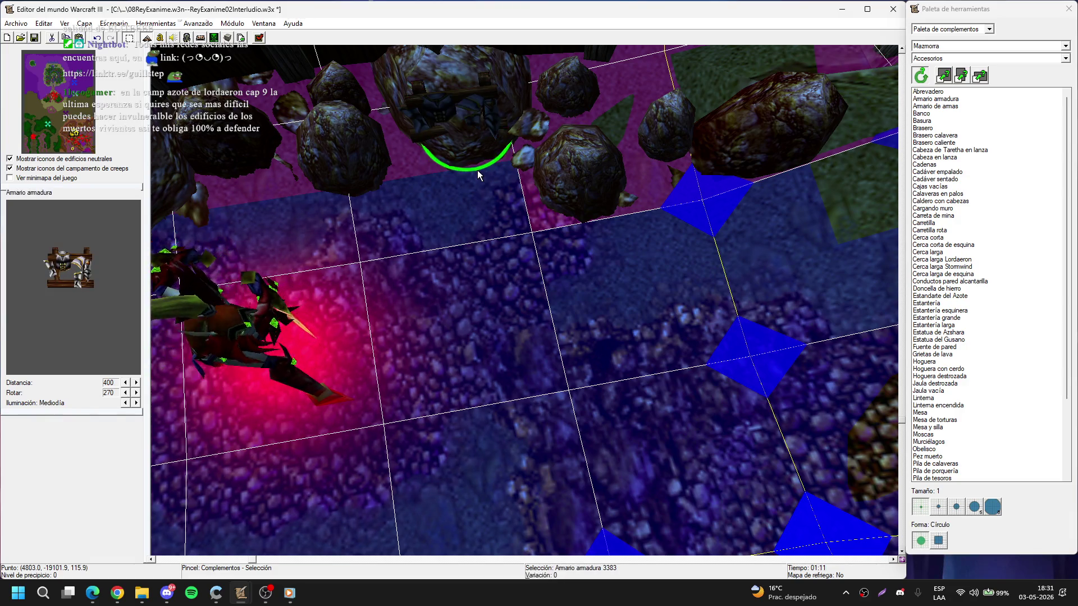
- Move the armour rack further back among the rocks, then delete it
key(ctrl+x)
key(ctrl+v)
scroll(up, 3)
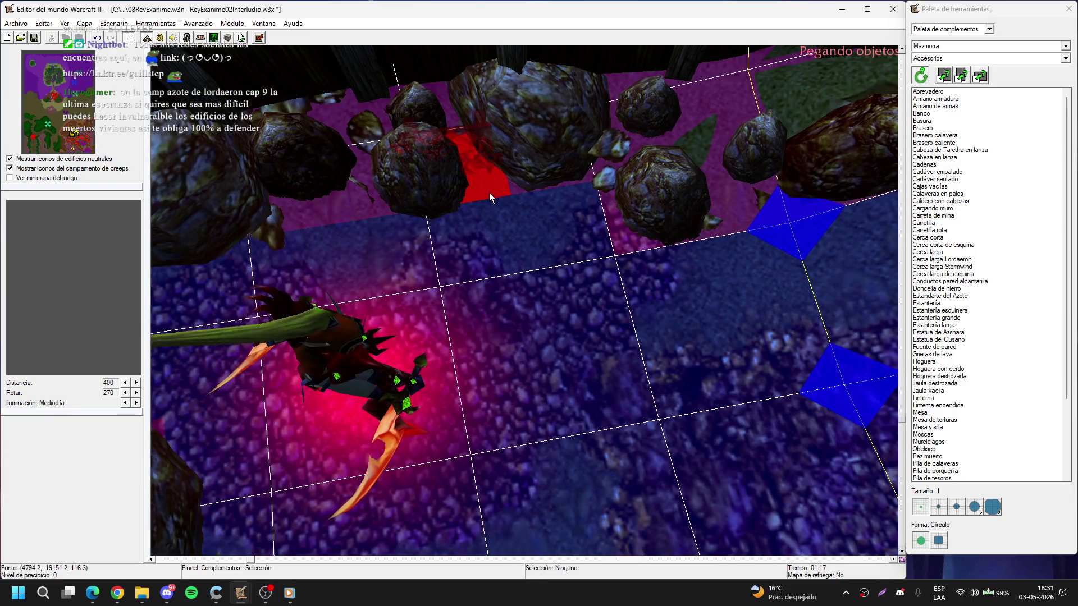
click(490, 193)
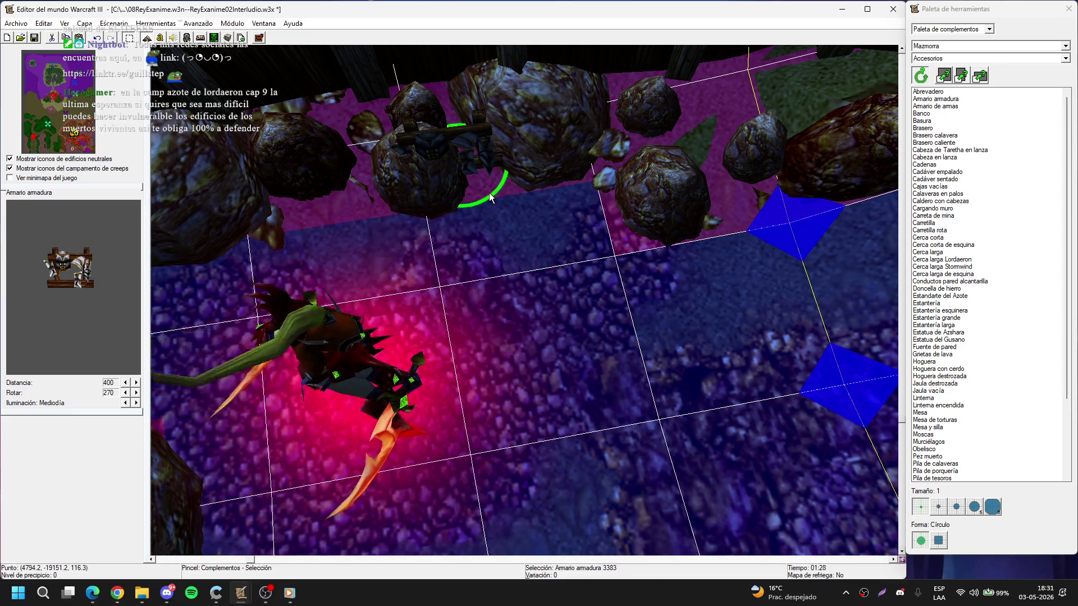
key(Page_Up)
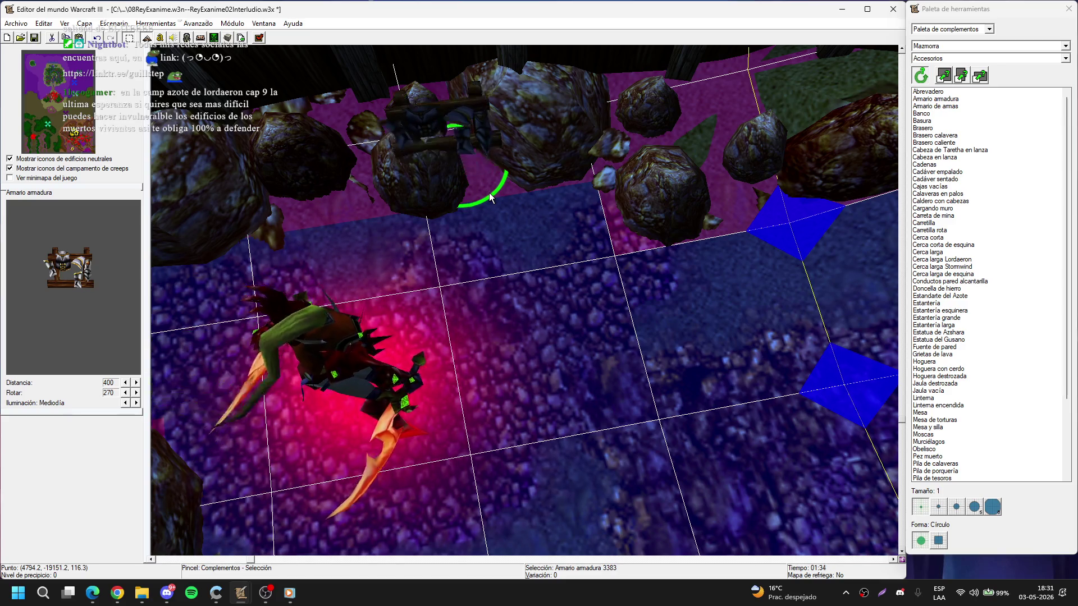
key(Delete)
- Delete two rock clusters and drag the large rock up and to the left
click(438, 176)
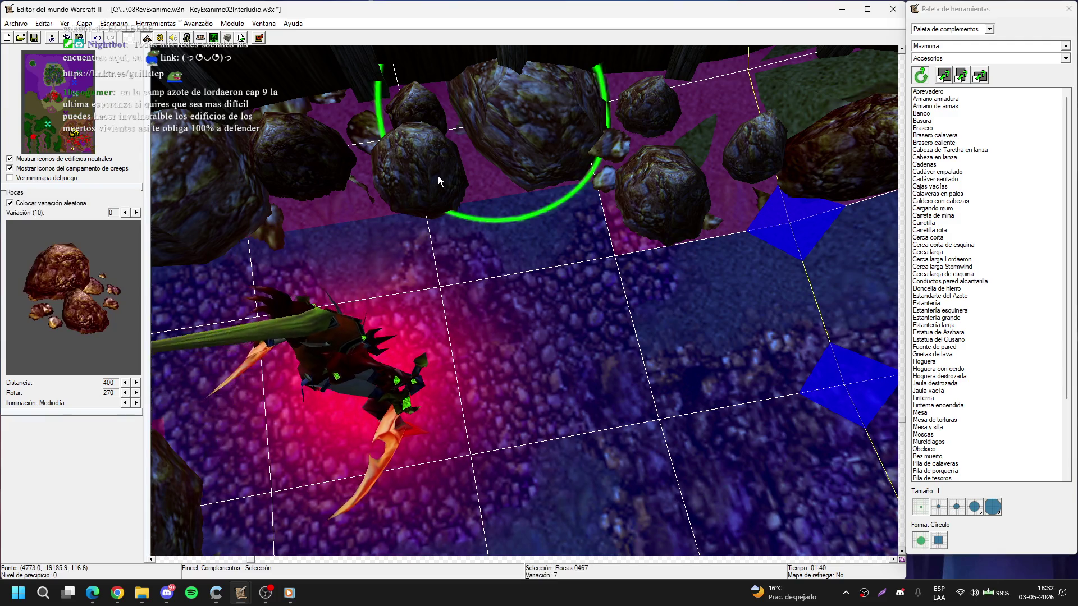
key(Delete)
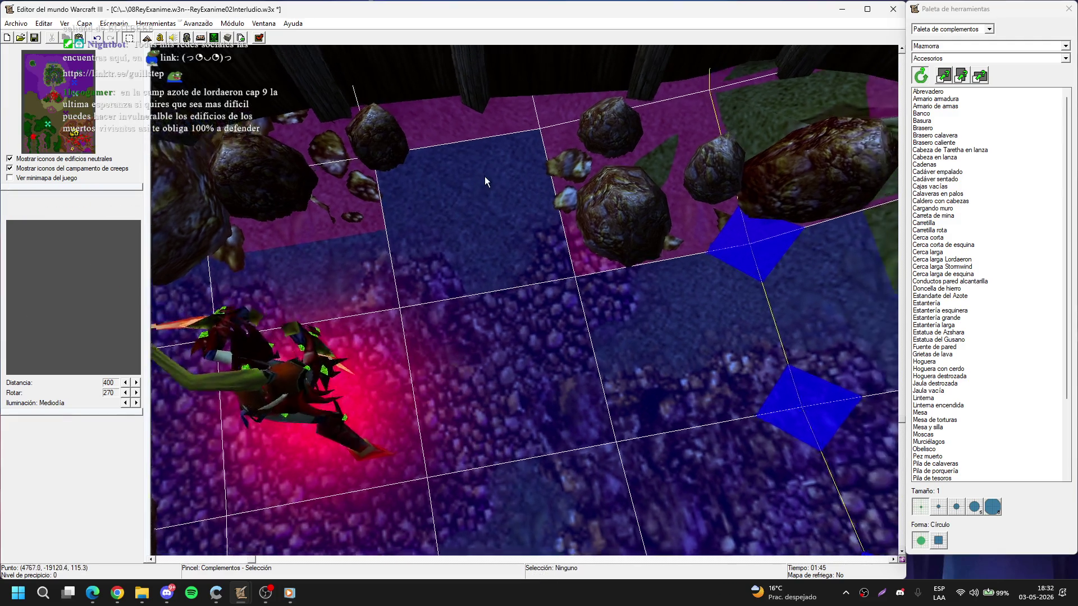
scroll(down, 3)
scroll(up, 3)
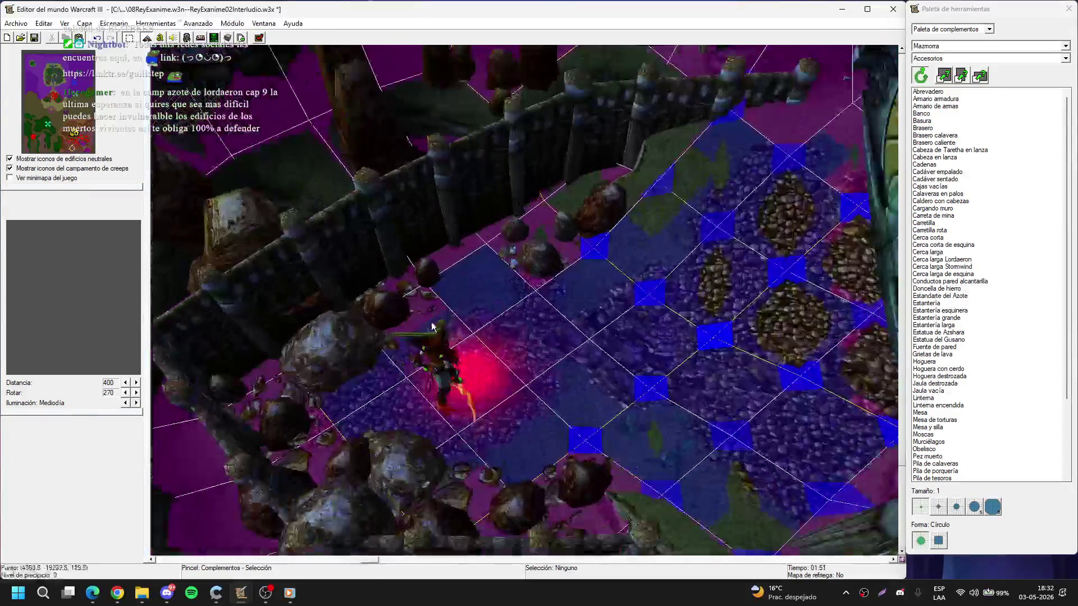
scroll(up, 3)
click(588, 255)
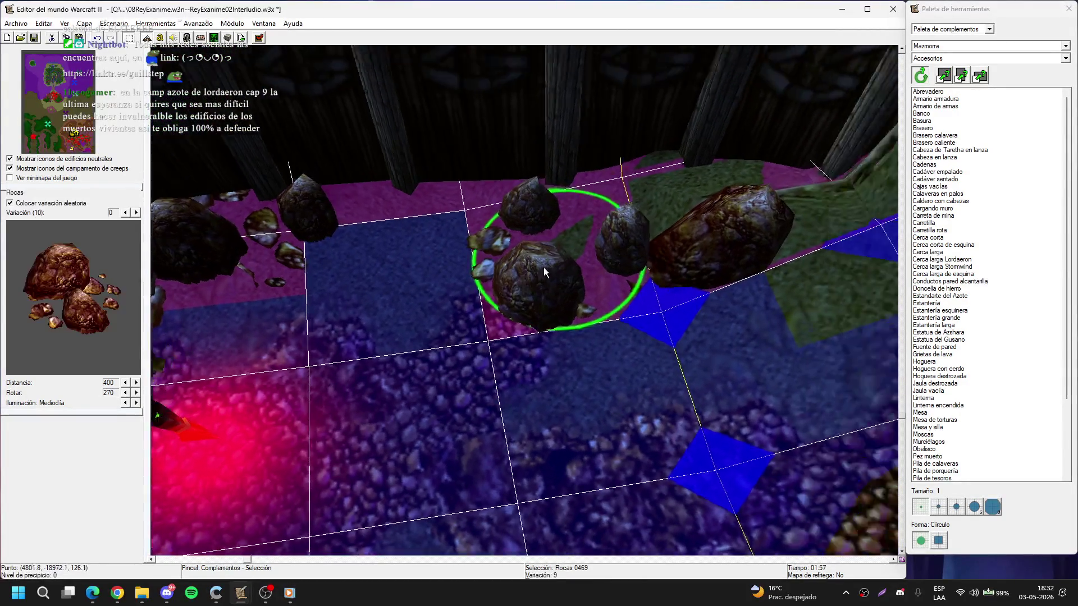
key(Delete)
click(628, 285)
drag(651, 291, 594, 215)
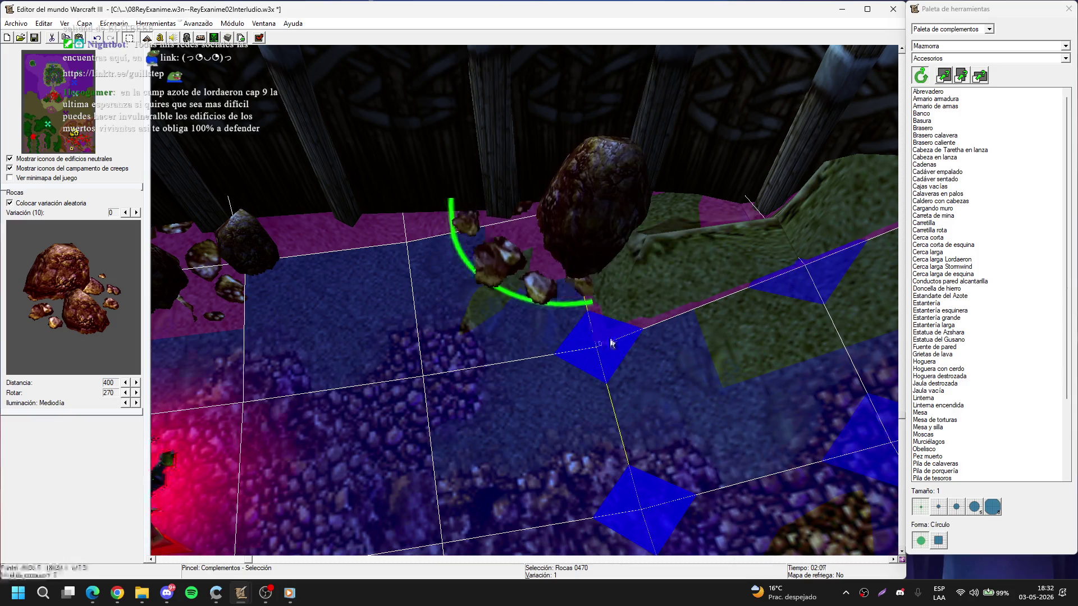
- Pan across the rocky floor and load Amario armadura as the doodad brush
key(Left)
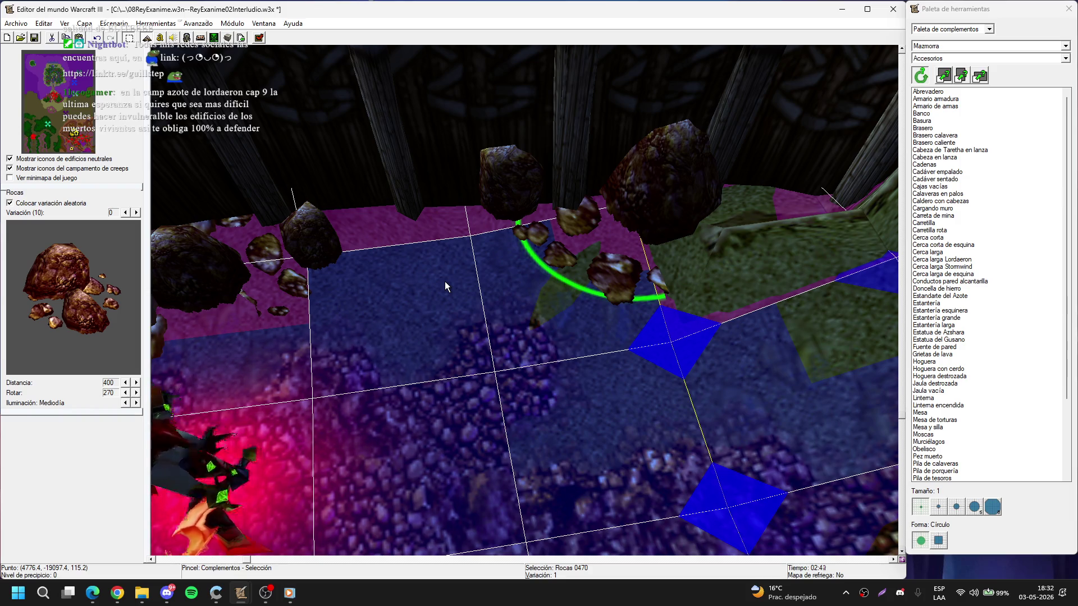
key(Down)
right_click(354, 241)
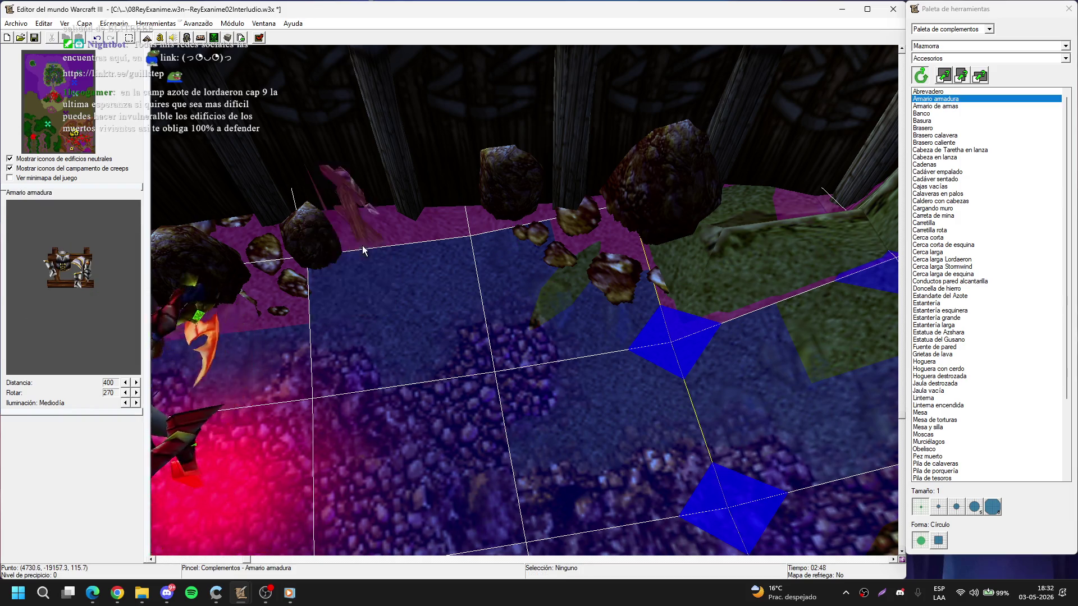
- Double the existing armour rack's scale and move it against the back wall
click(364, 231)
click(359, 220)
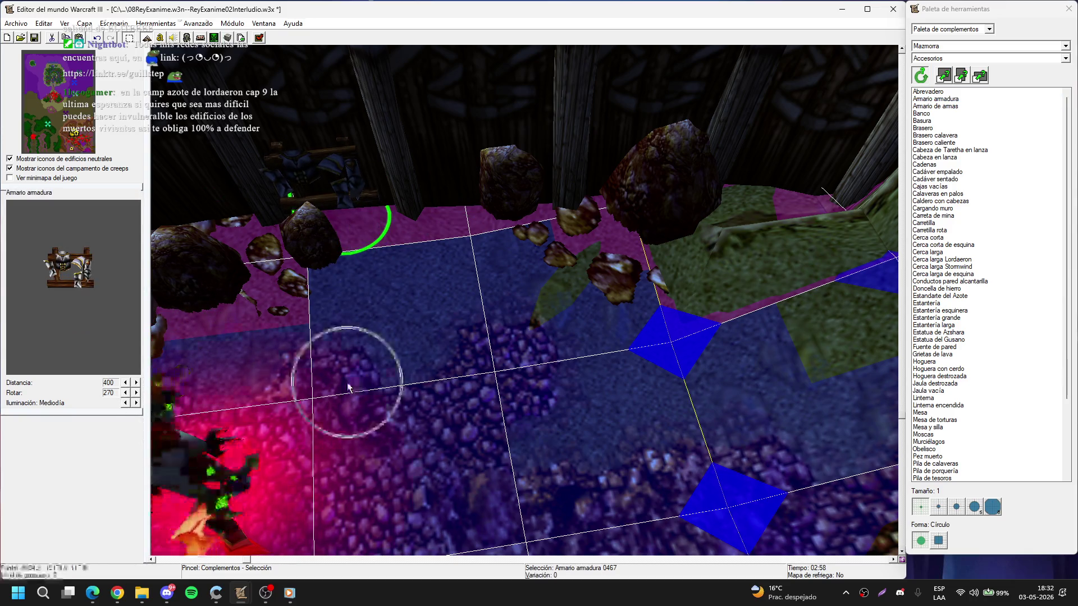
key(Return)
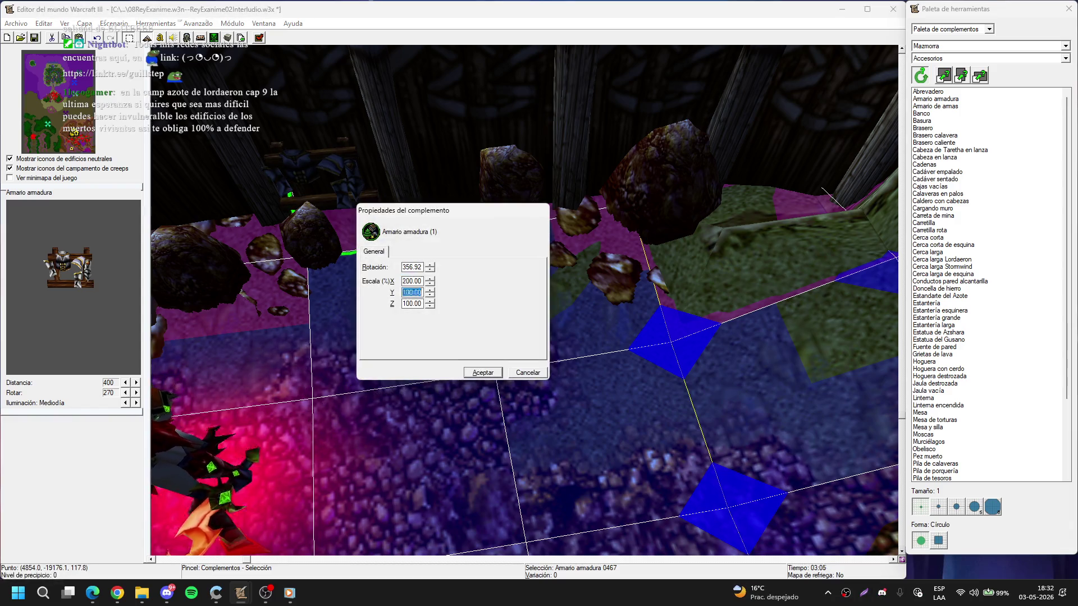
key(Return)
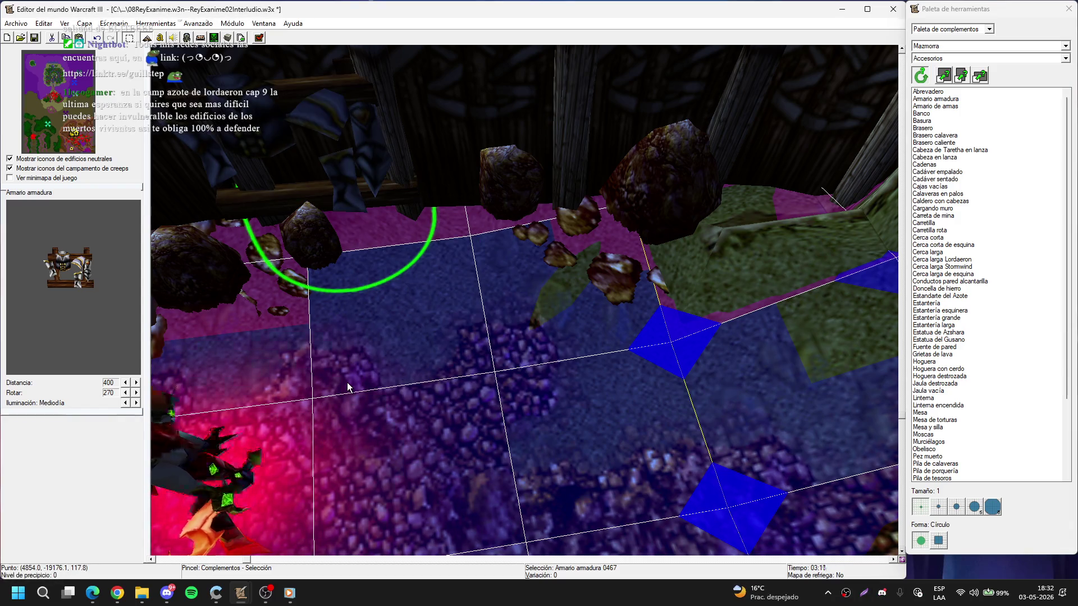
scroll(up, 3)
key(ctrl+x)
key(ctrl+v)
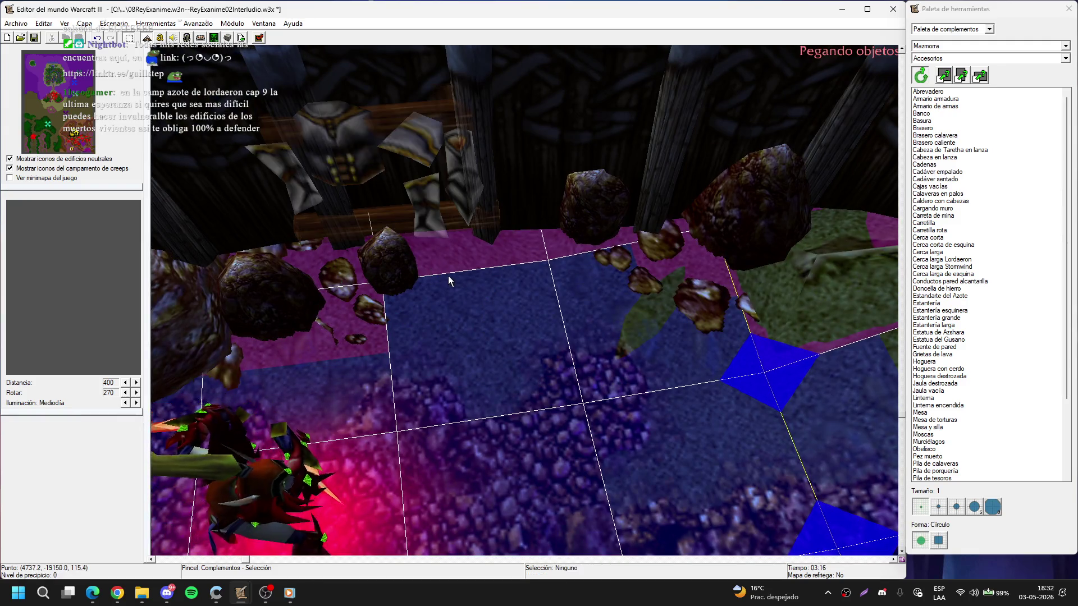
click(470, 286)
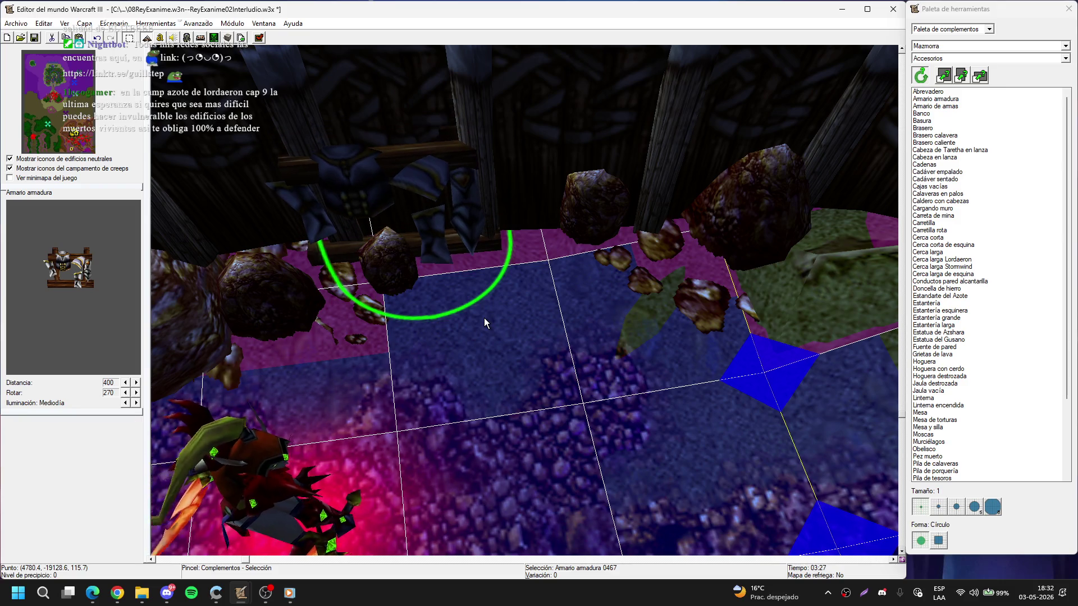
- Place an Amario de armas weapon rack and set its scale to X 200, Y 999
click(935, 99)
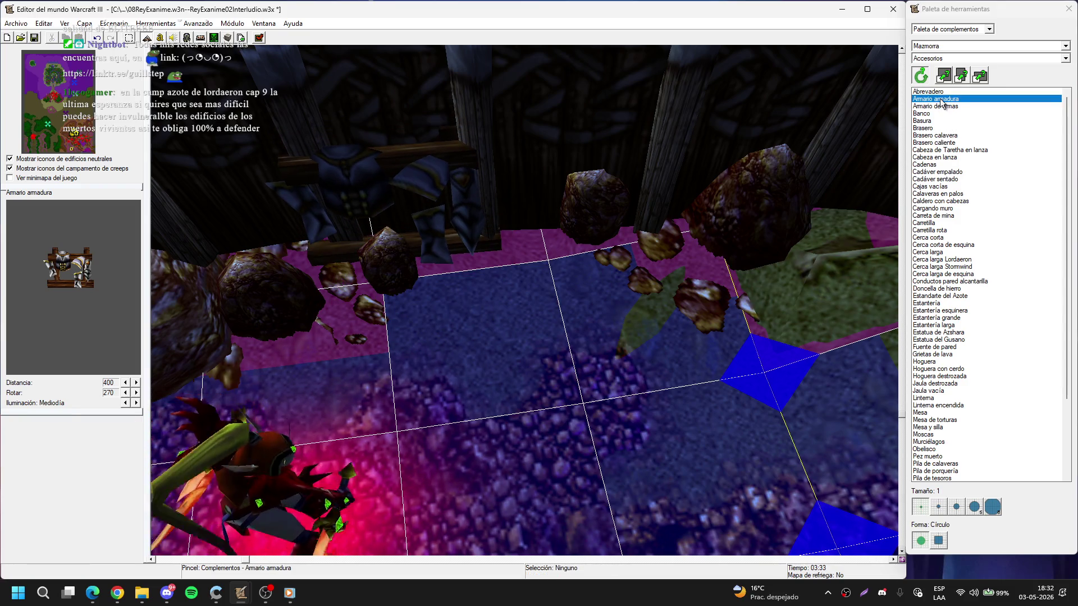
click(943, 106)
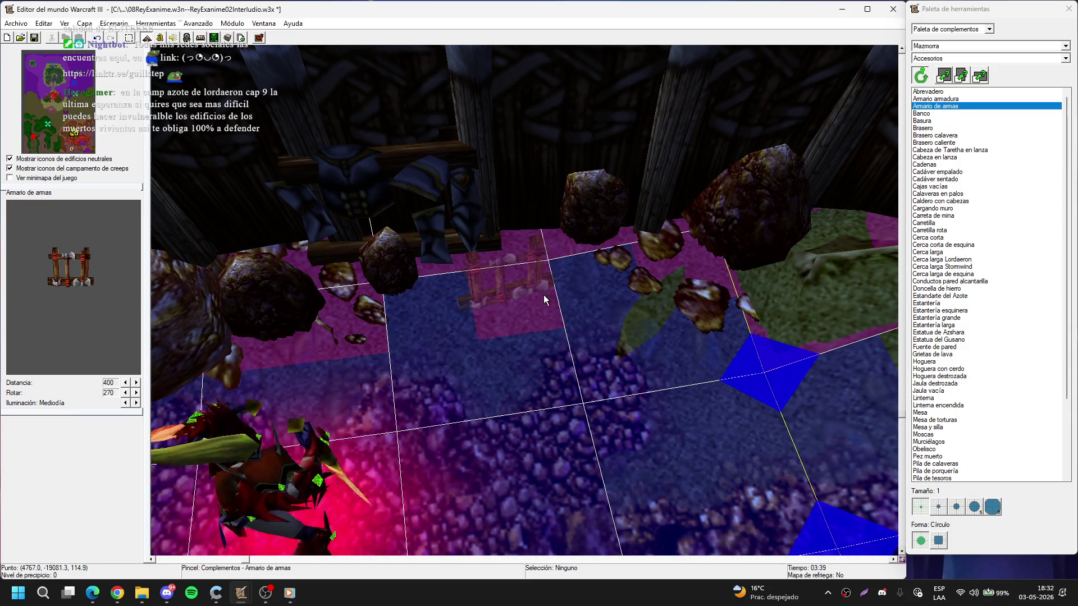
click(544, 294)
click(531, 288)
key(Return)
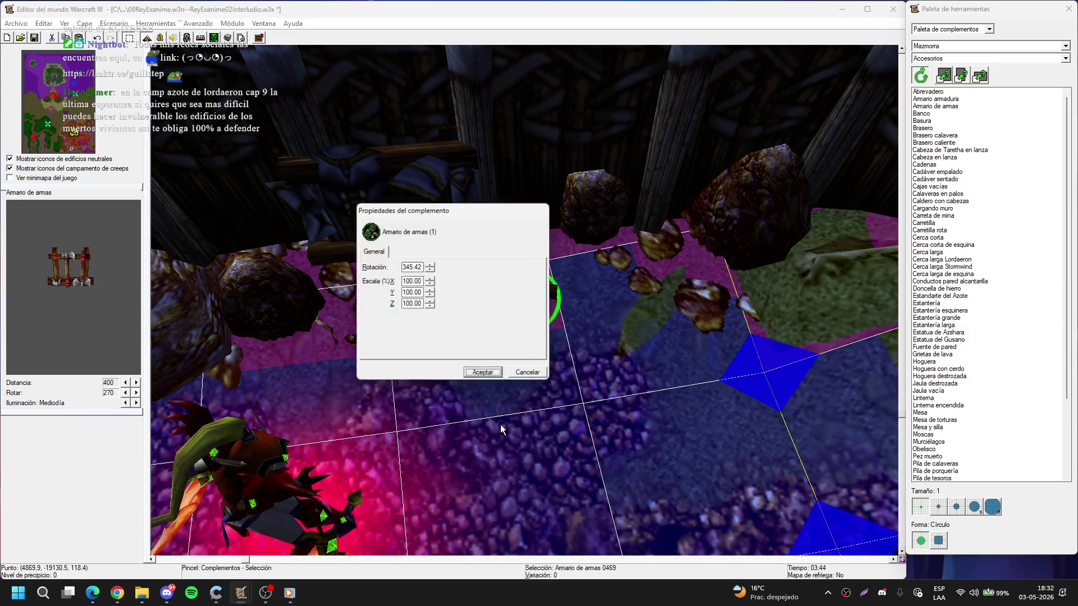
key(Tab)
text(200)
key(Tab)
text(999)
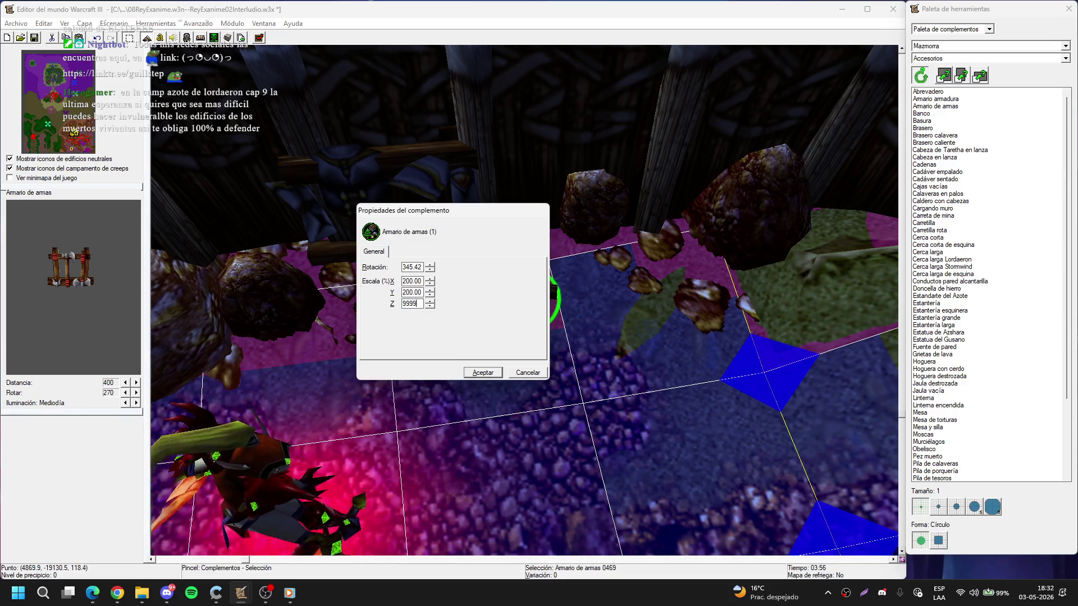
key(Return)
- Paste two more weapon racks along the back wall, turning one diagonally
key(ctrl+c)
key(ctrl+v)
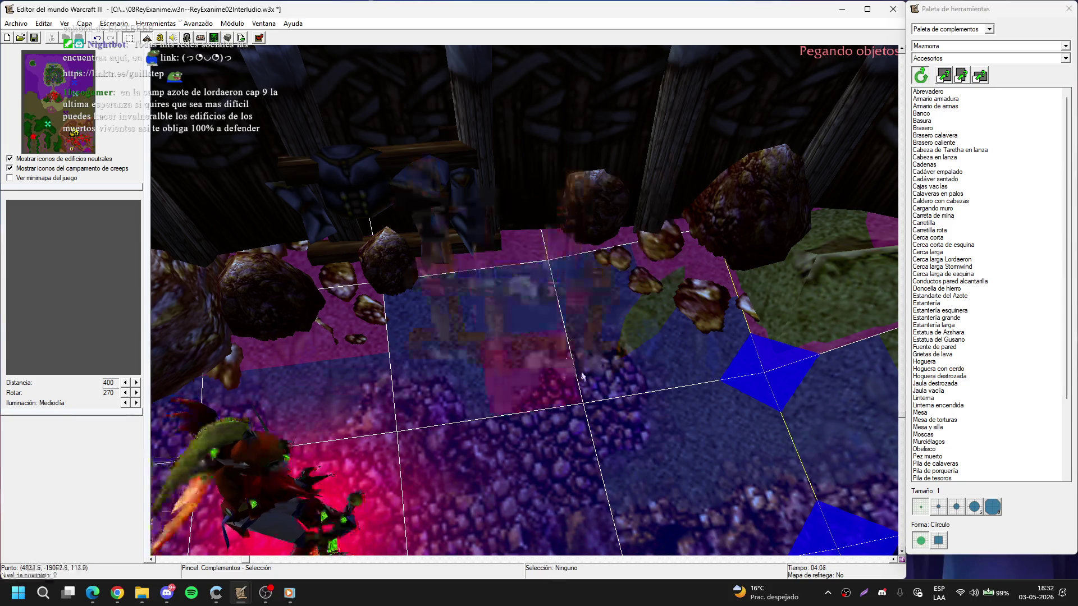
click(560, 314)
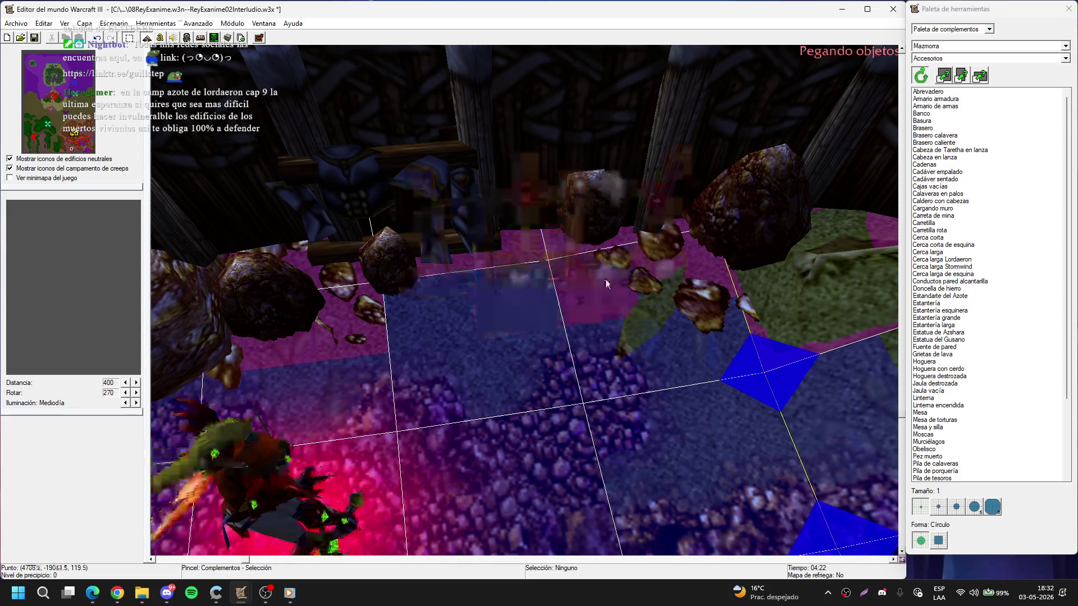
click(609, 267)
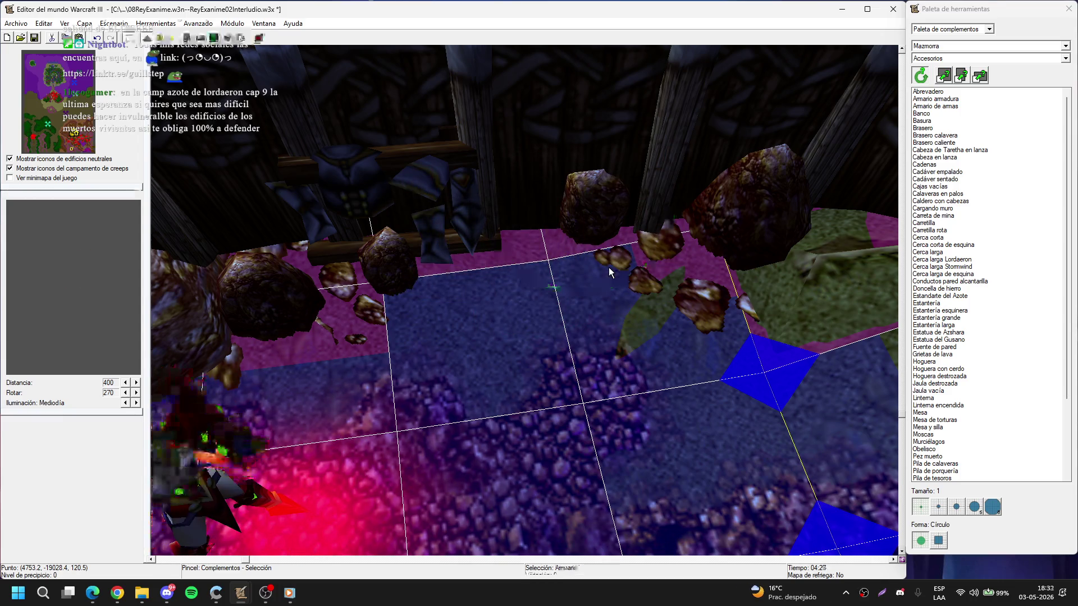
key(ctrl+v)
click(596, 315)
right_click(596, 314)
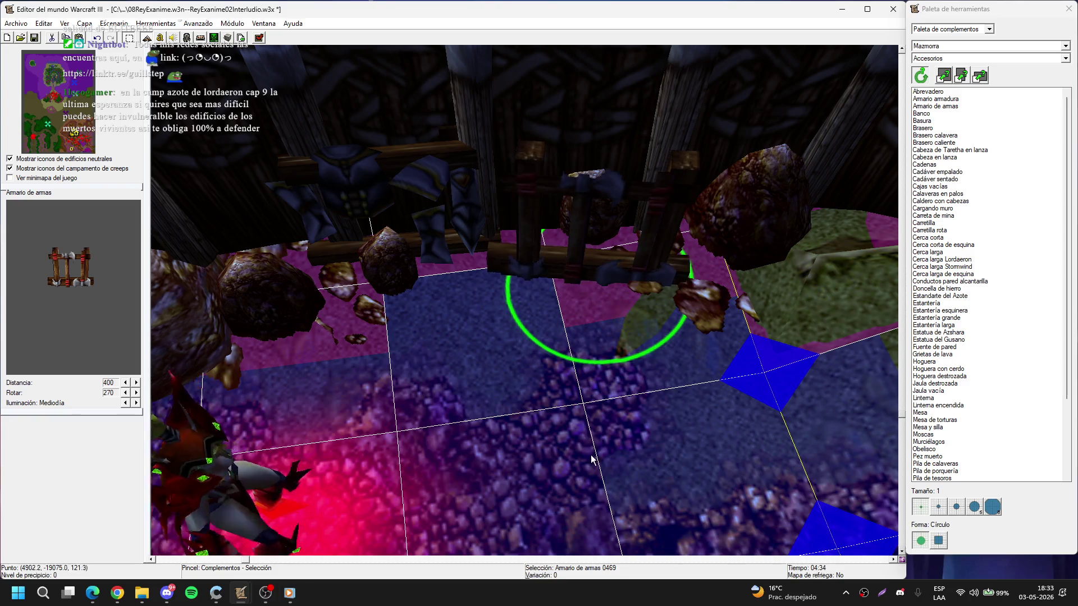
click(603, 422)
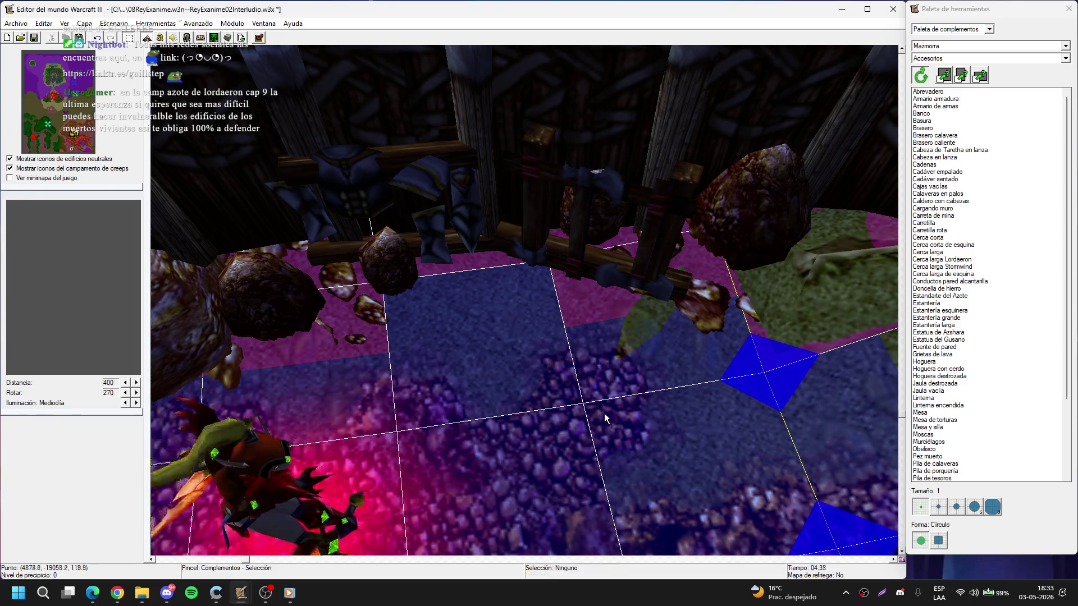
scroll(down, 3)
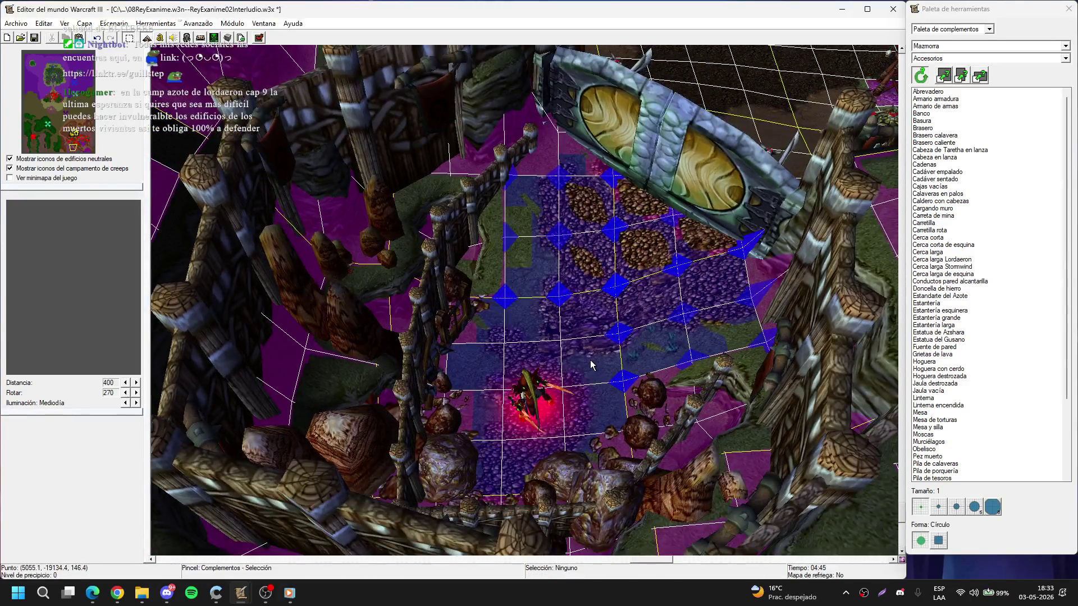
- Delete three boulders at the room's edge and on the floor
scroll(up, 3)
click(673, 381)
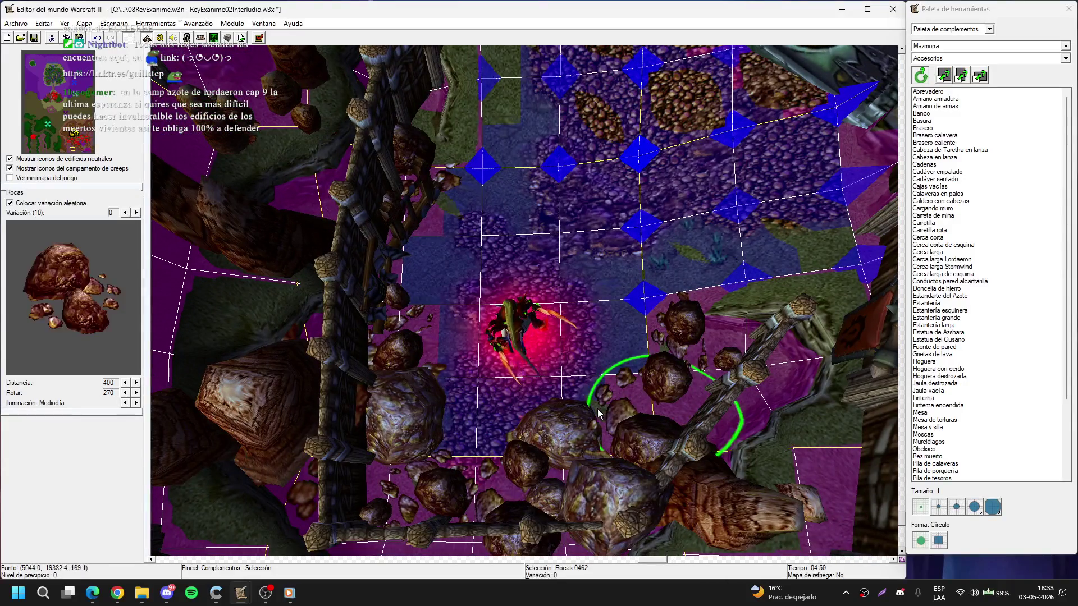
key(Delete)
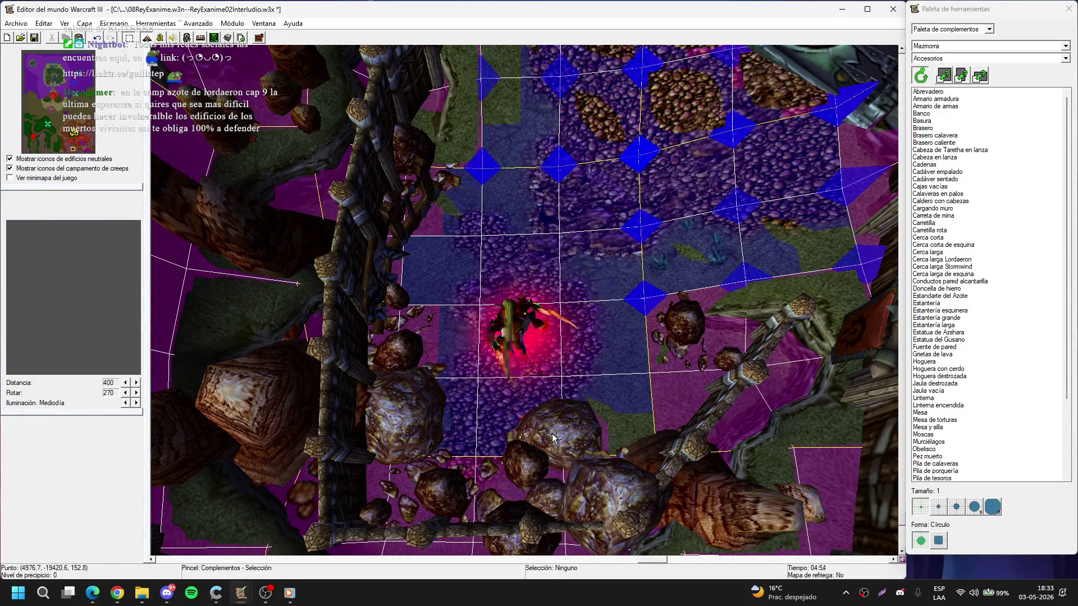
click(553, 437)
key(Delete)
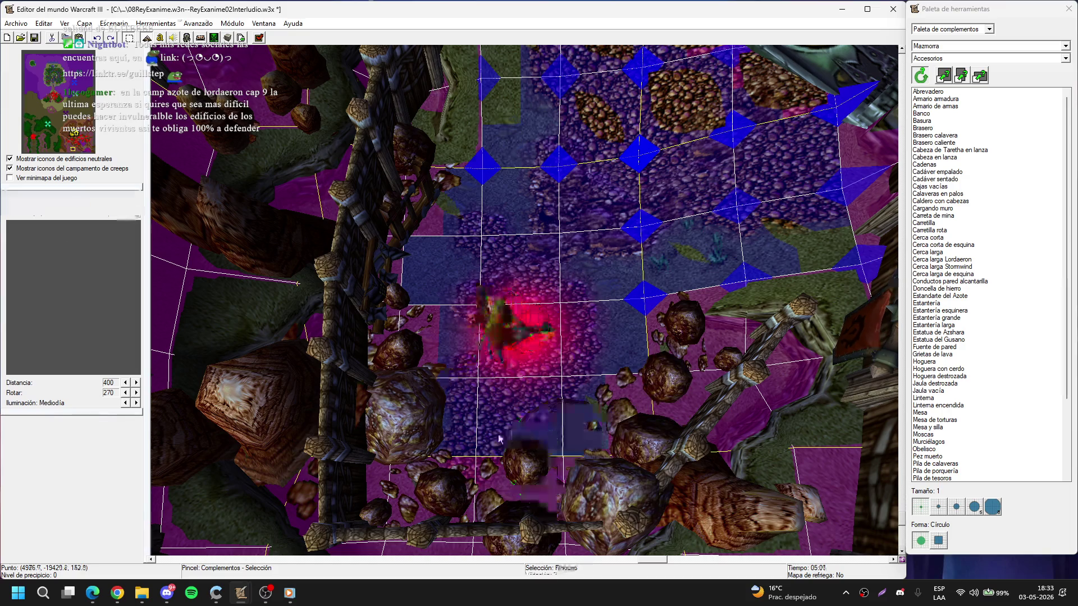
click(516, 456)
key(Delete)
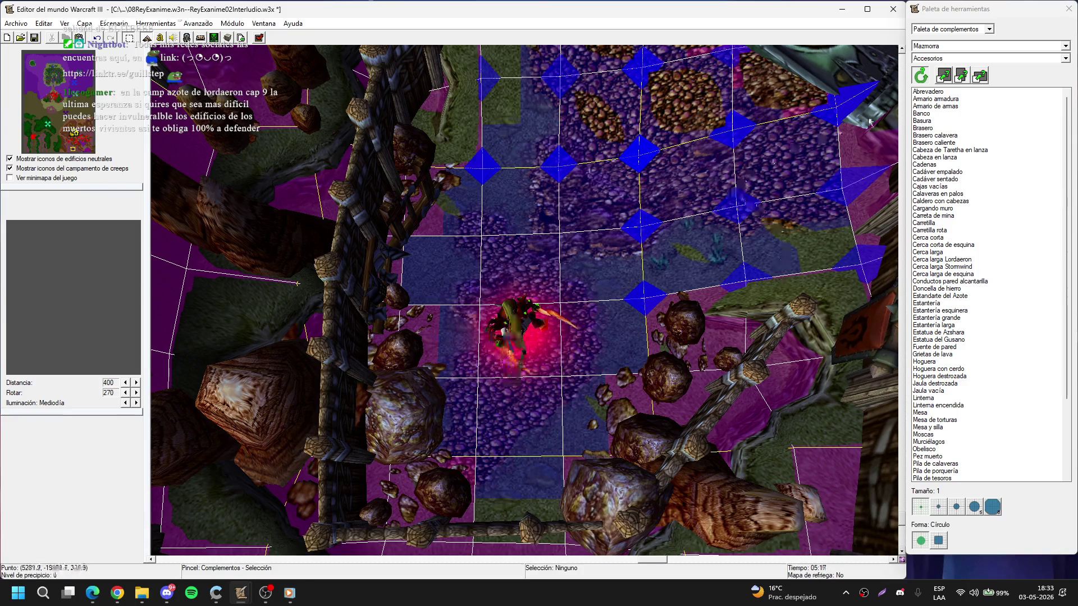
- Preview the brazier, spear-head and chain doodads, then pick and reposition Cadáver sentado
click(946, 128)
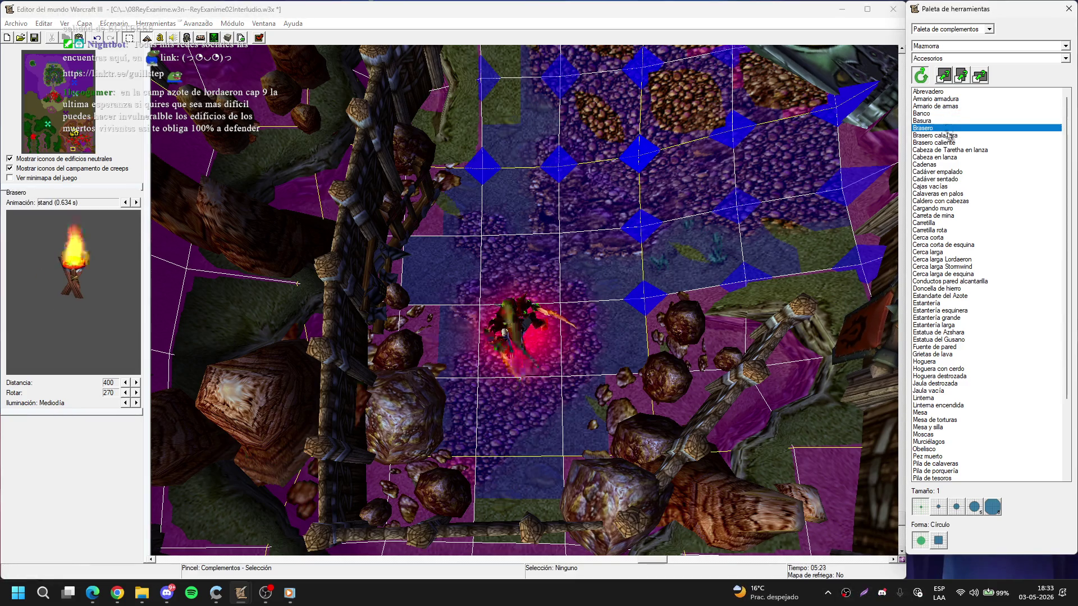
click(948, 136)
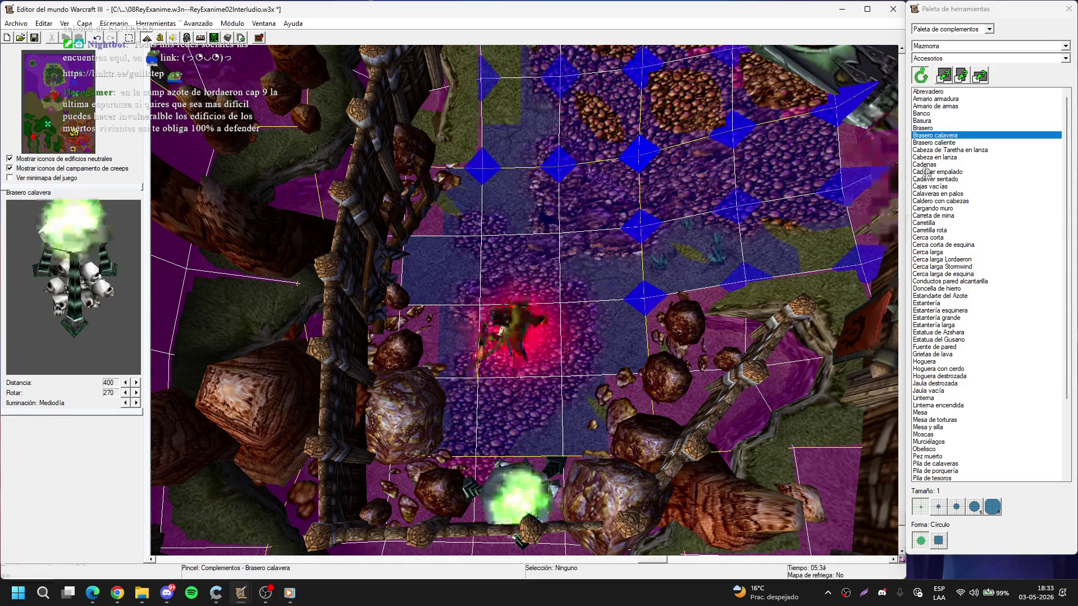
click(949, 151)
click(953, 157)
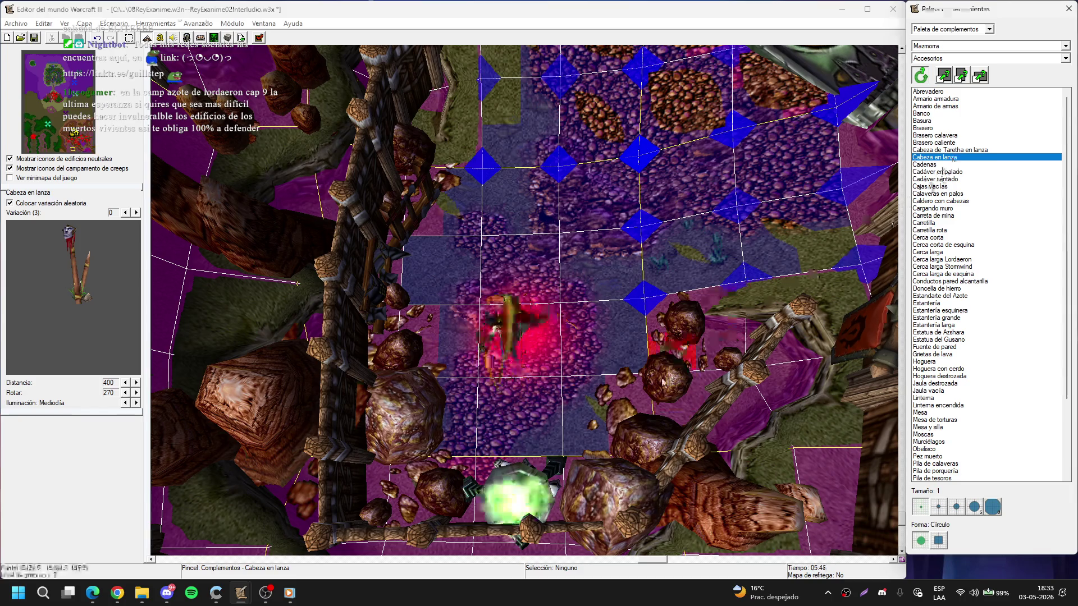
click(935, 165)
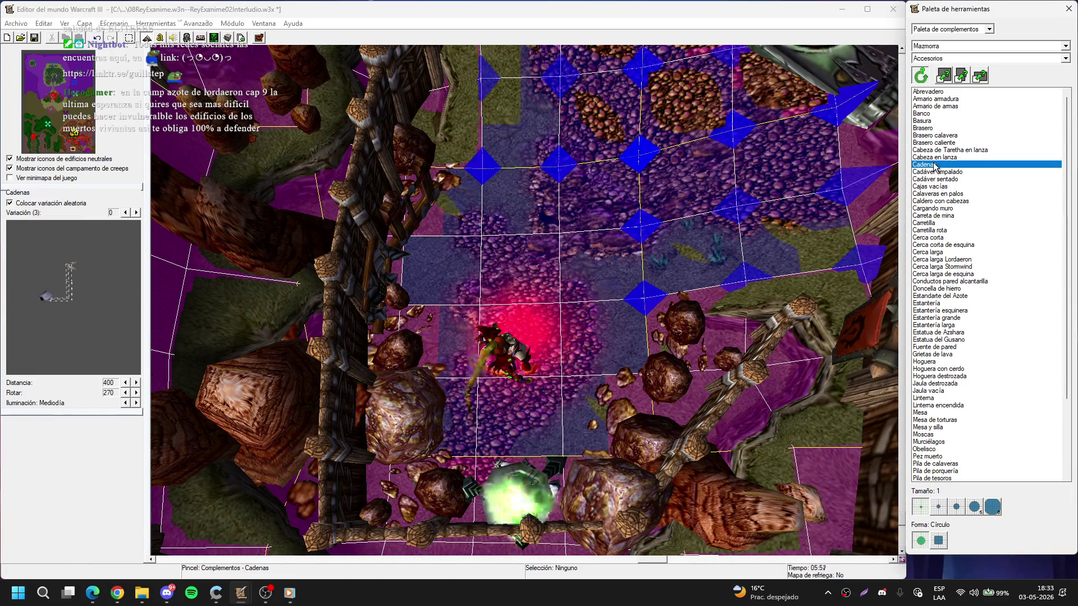
click(934, 171)
click(933, 179)
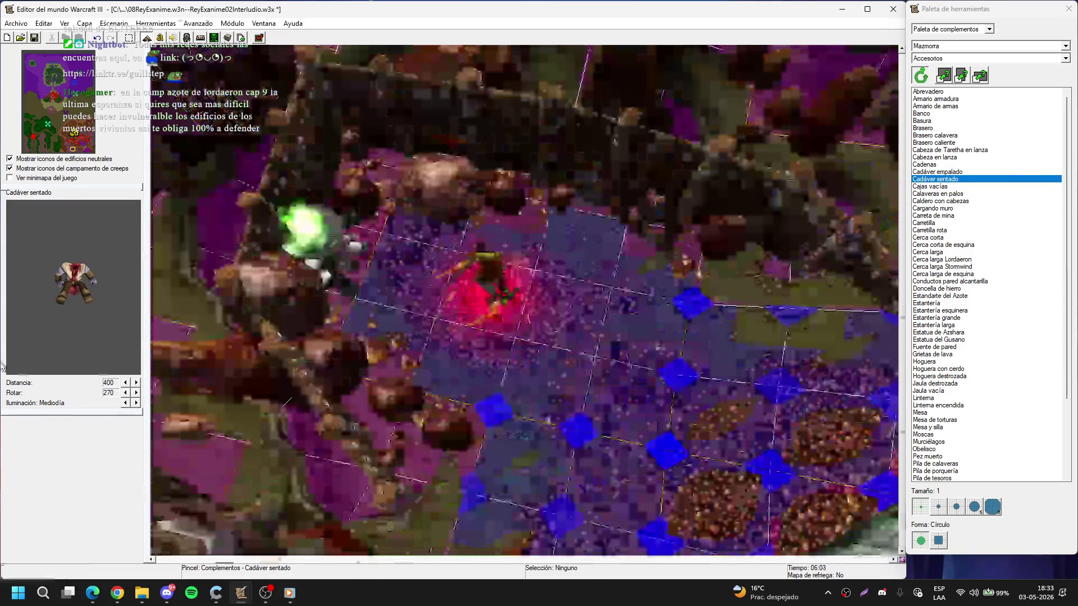
drag(522, 303, 522, 360)
scroll(up, 3)
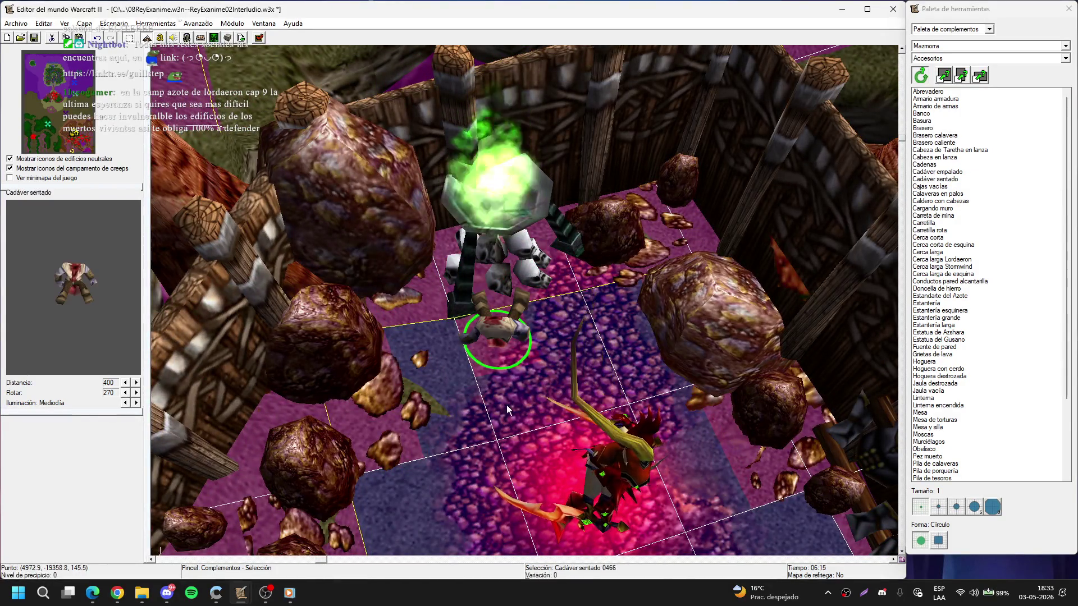
key(ctrl+x)
key(ctrl+v)
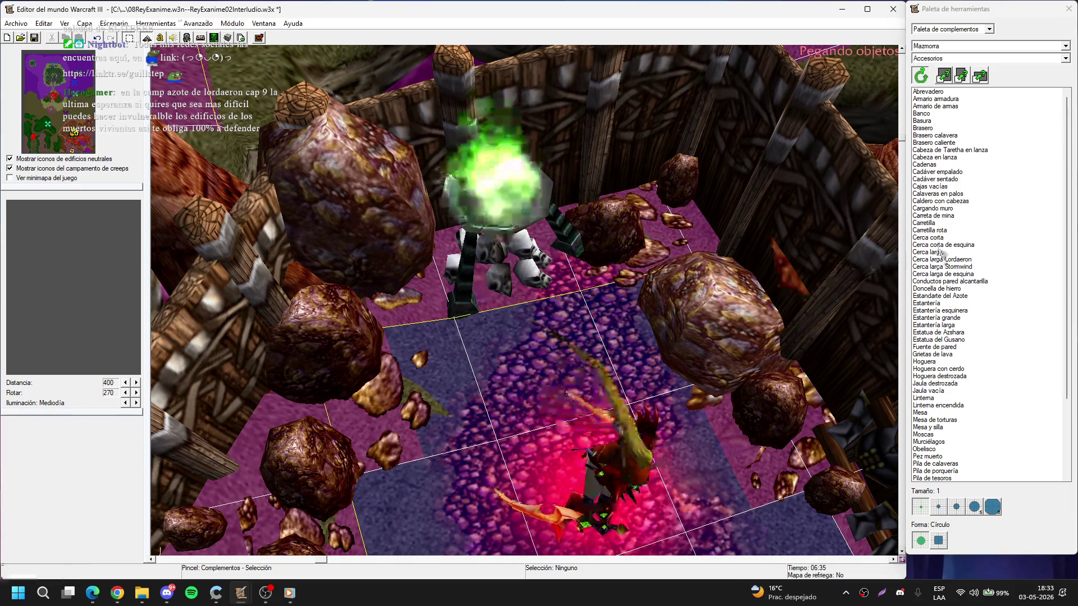
- Browse the corpse and wall entries and settle on Caldero con cabezas
click(954, 179)
click(957, 157)
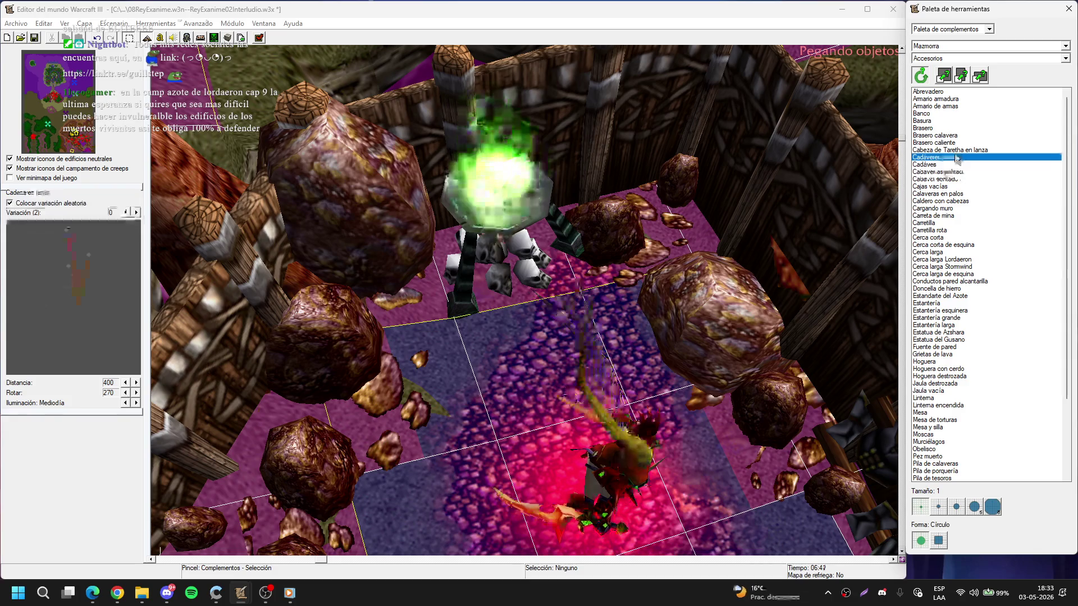
click(963, 185)
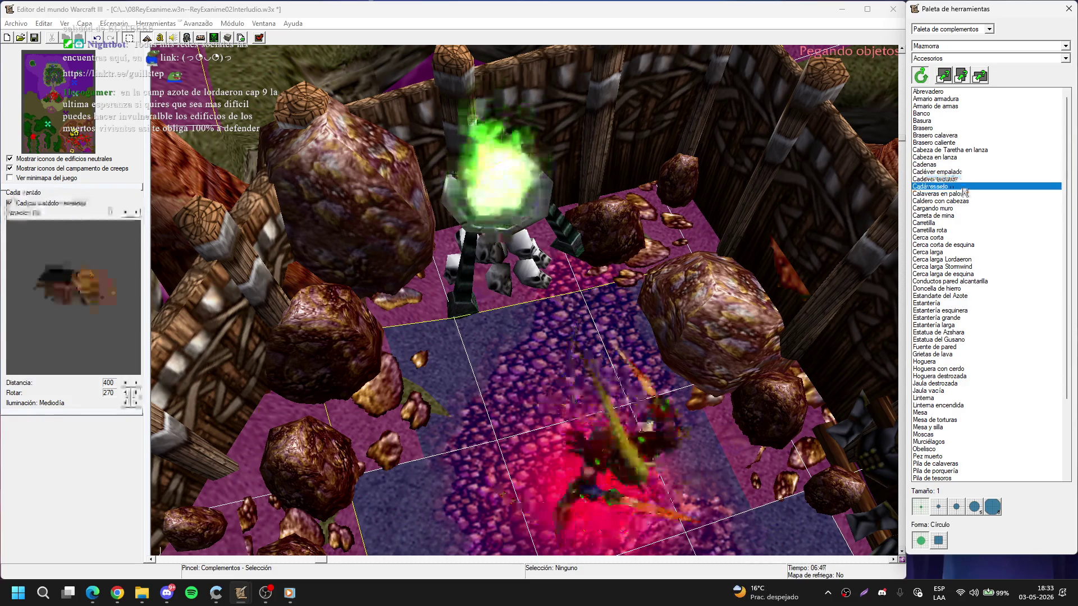
click(963, 193)
click(964, 201)
click(966, 209)
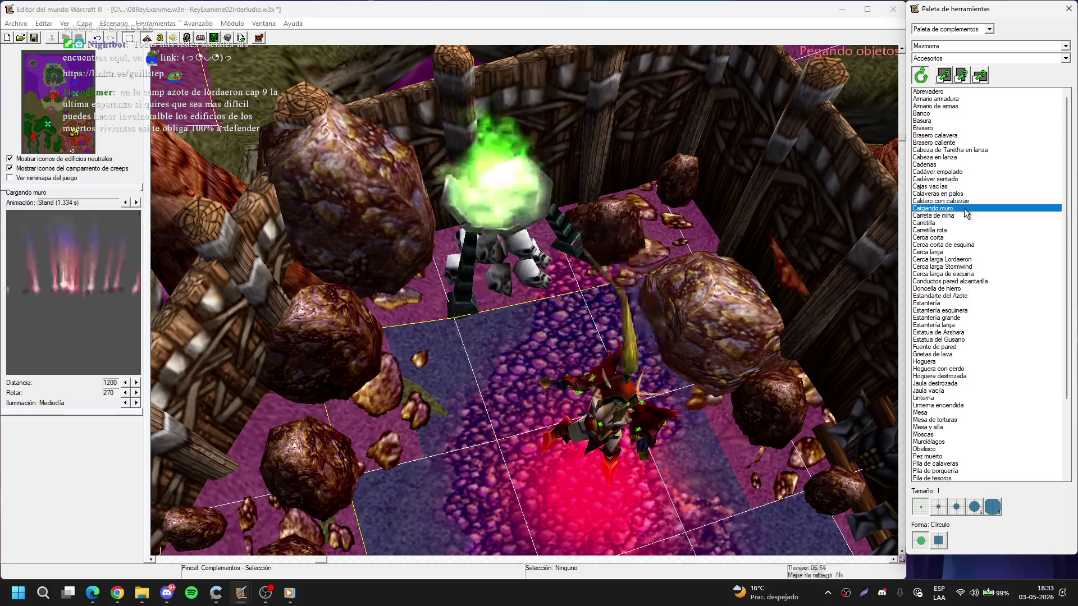
click(964, 201)
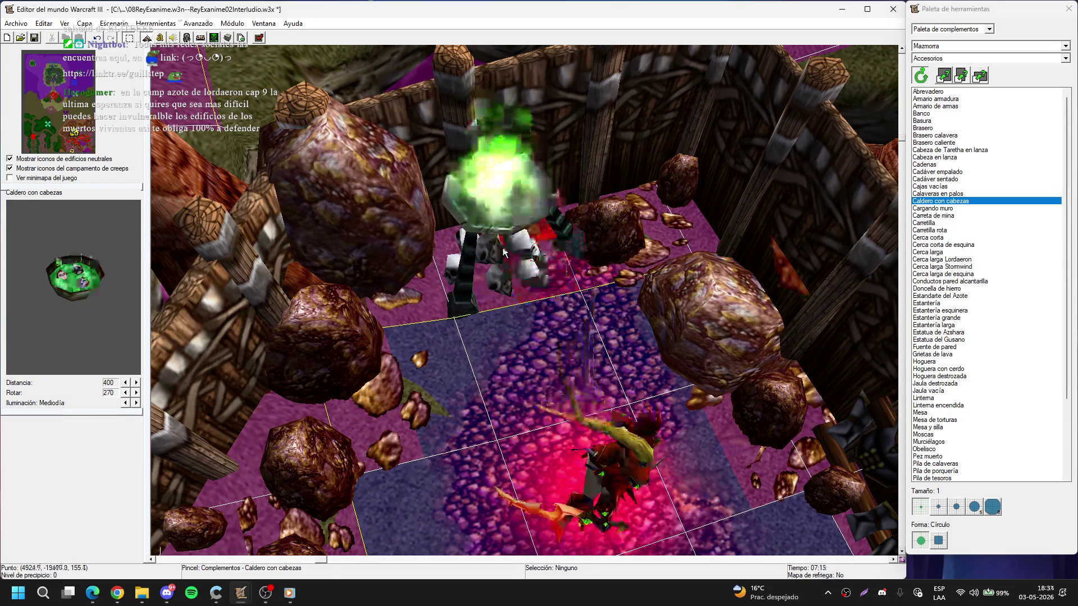
key(F6)
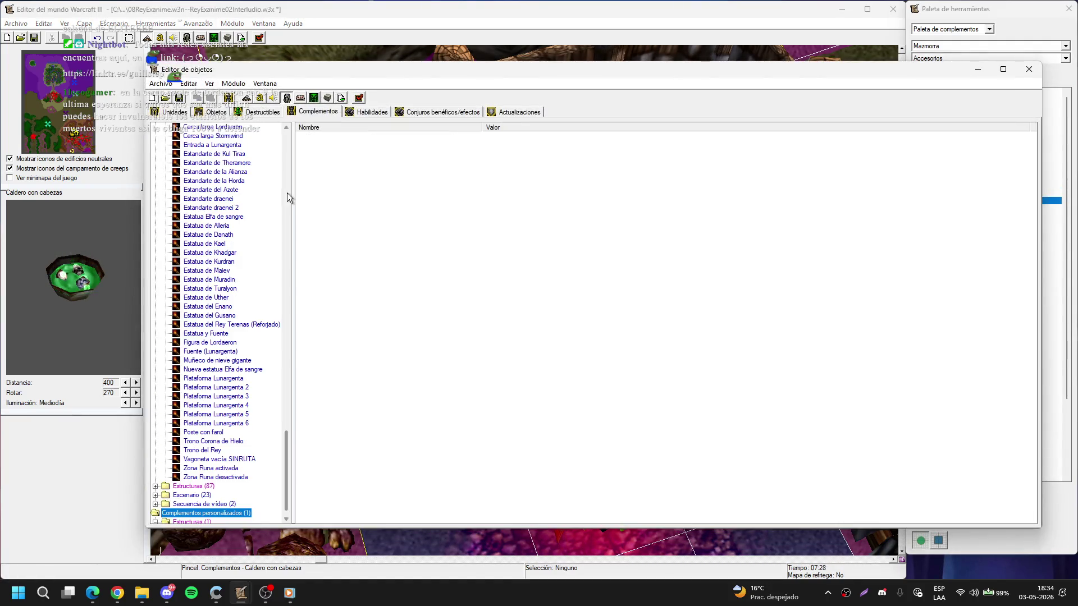
- Change Caldero con cabezas' Ruta - Textura de ruta to Ninguno and minimize the Object Editor
drag(286, 449, 267, 141)
click(225, 163)
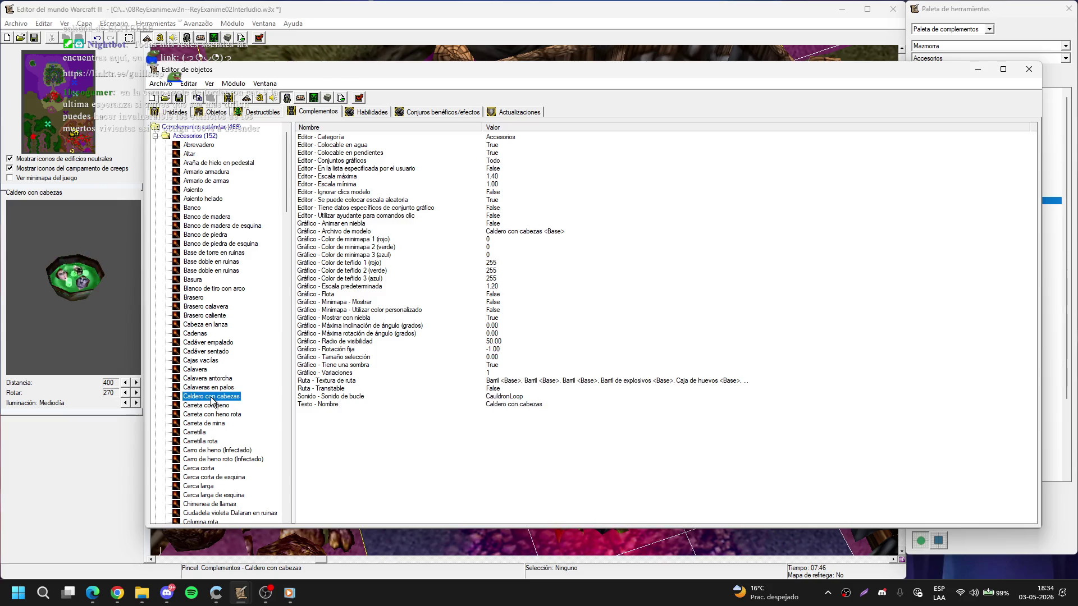
double_click(530, 382)
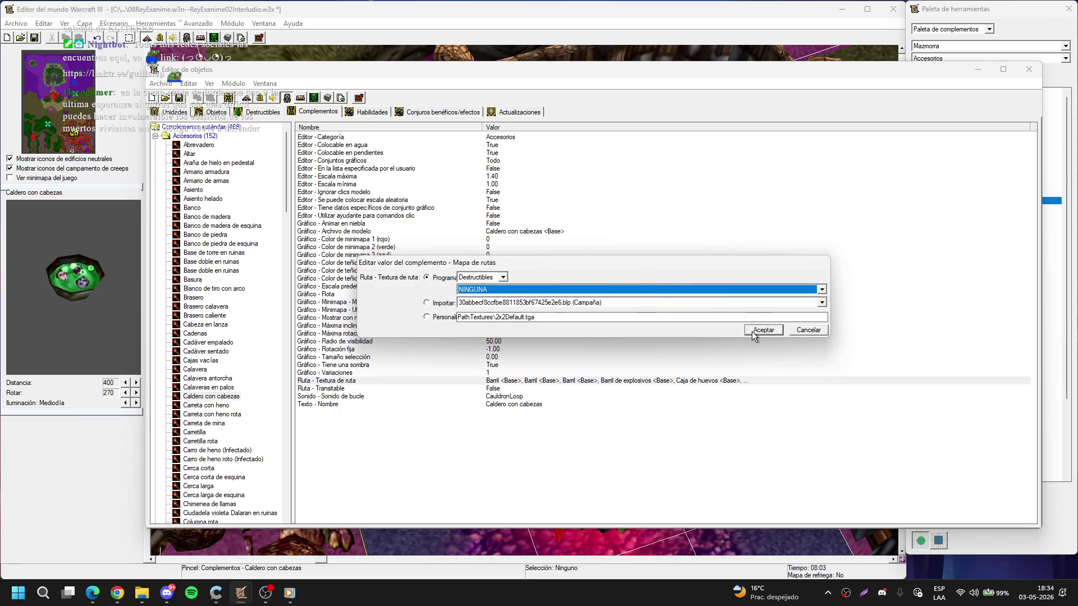
click(757, 331)
click(979, 70)
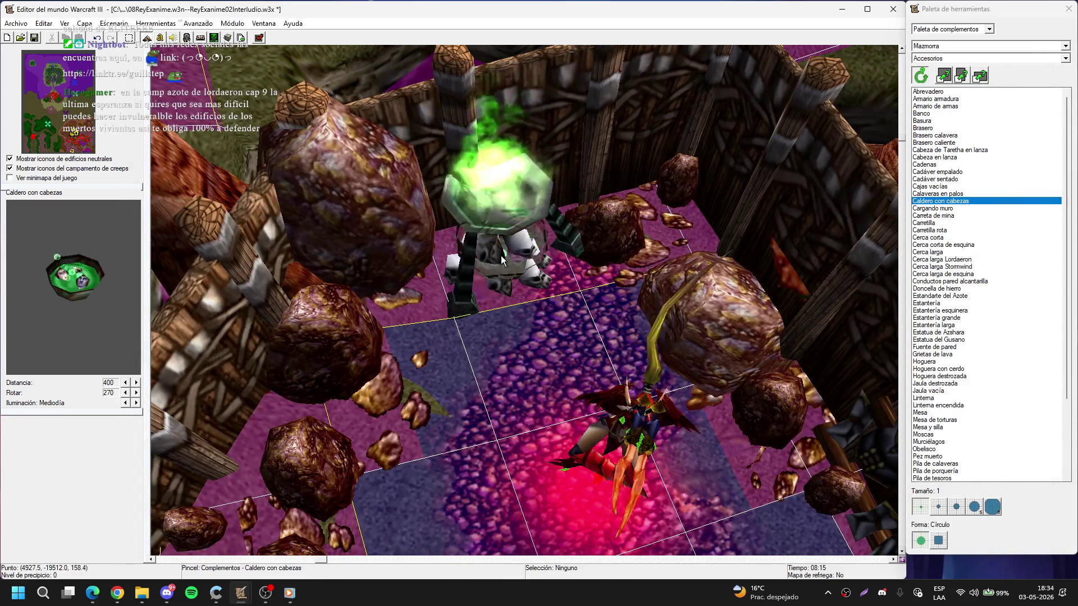
- Select the Caldero con cabezas cauldron, view it from above, then deselect it
click(500, 272)
click(510, 264)
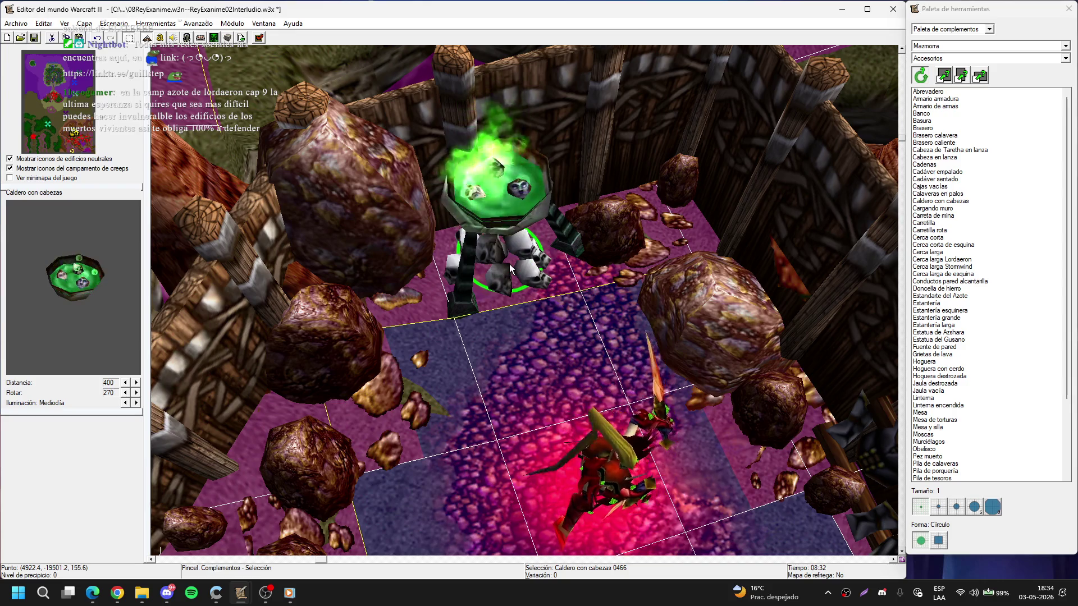
scroll(up, 3)
scroll(up, 3)
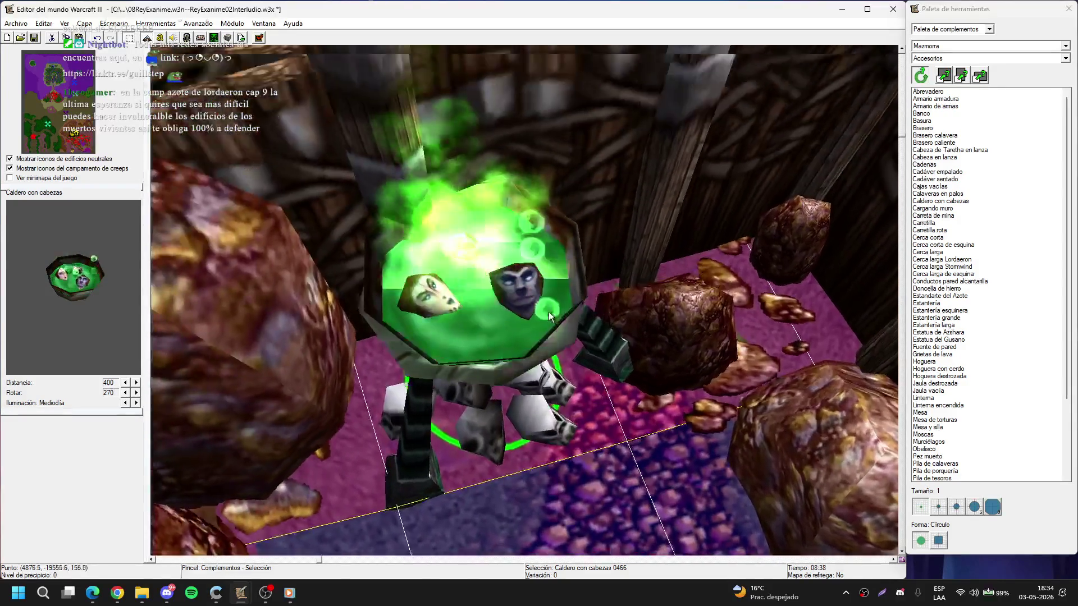
drag(551, 196, 456, 256)
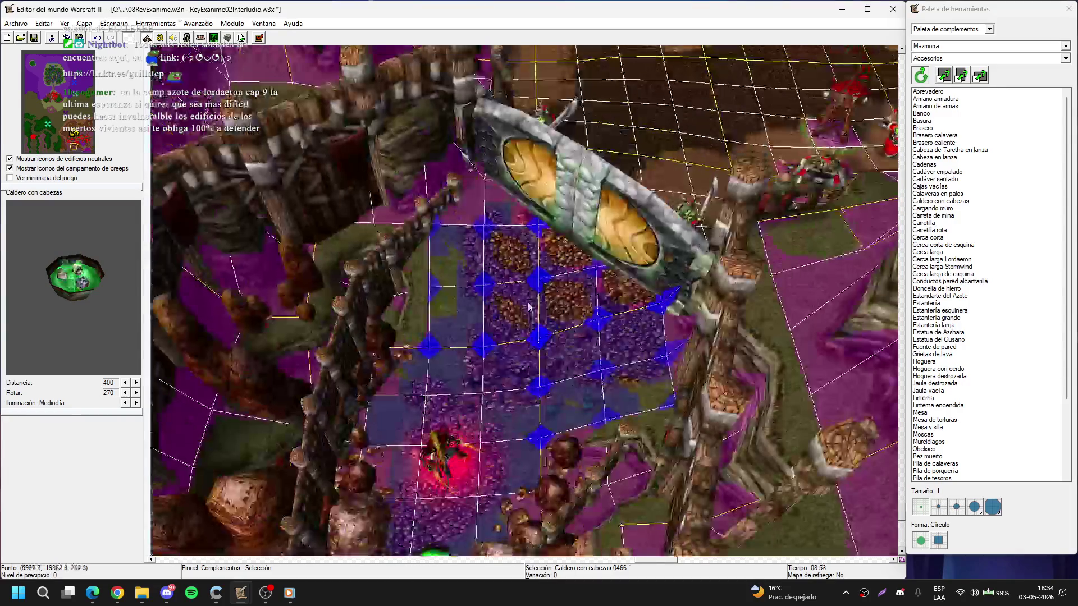
click(603, 238)
- Browse past the Cerca larga fences and Estandarte del Azote to choose Doncella de hierro
scroll(up, 3)
scroll(up, 3)
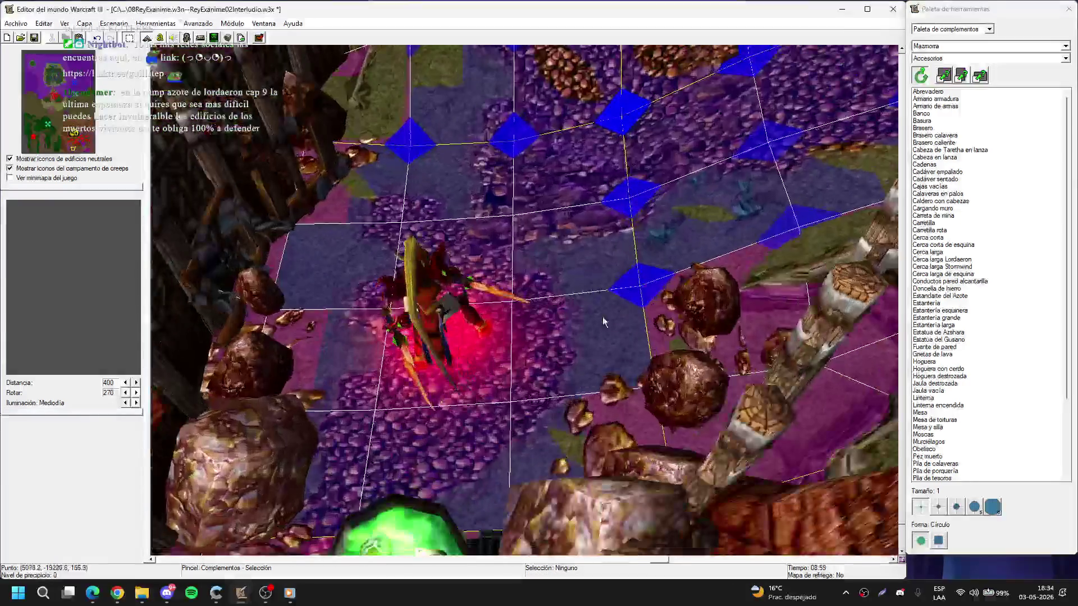
click(928, 238)
click(927, 252)
click(955, 260)
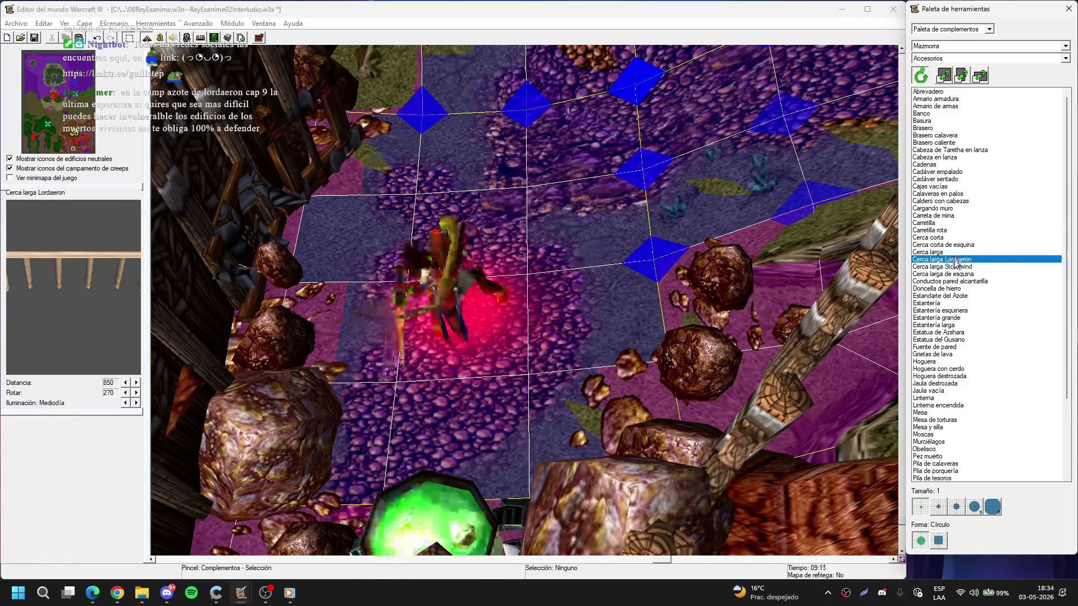
click(957, 267)
click(959, 274)
click(960, 282)
click(961, 288)
click(963, 296)
click(936, 289)
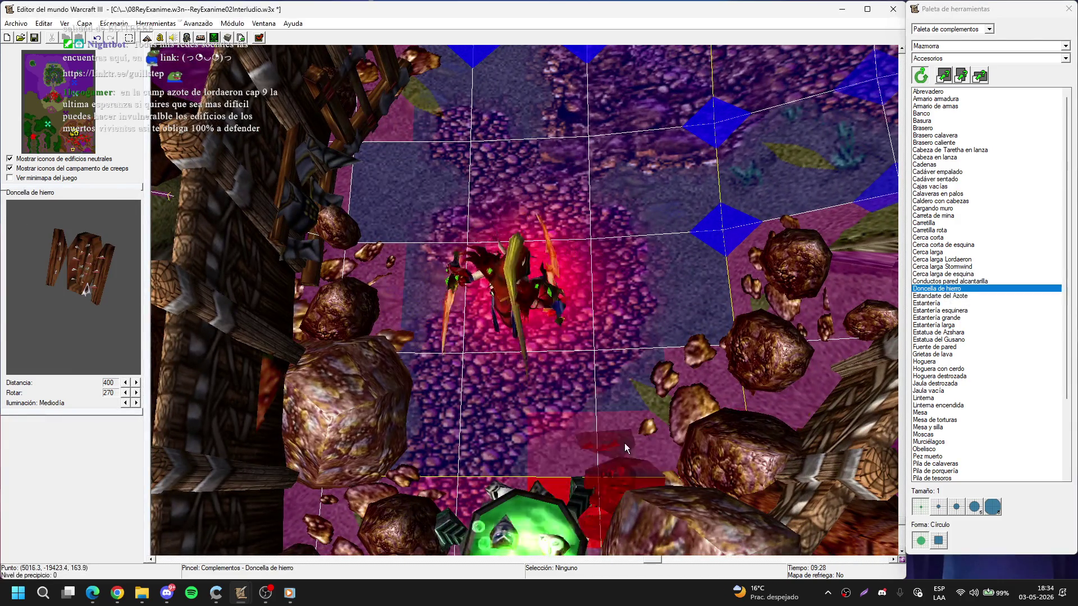
- Place a Doncella de hierro, restore it after deleting, and move it beside the green cauldron
click(615, 434)
double_click(609, 423)
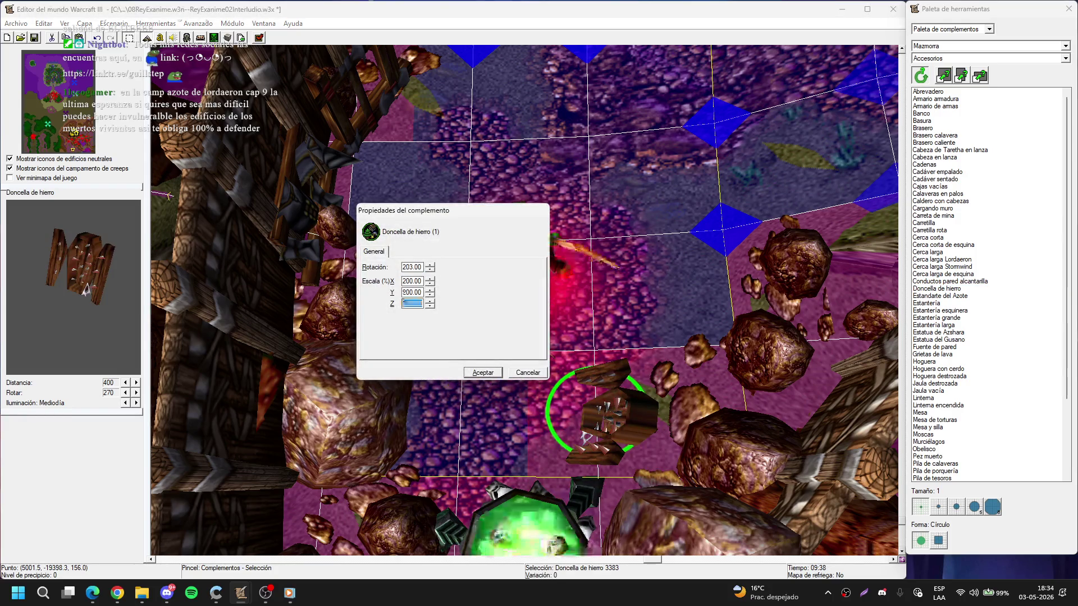
key(Return)
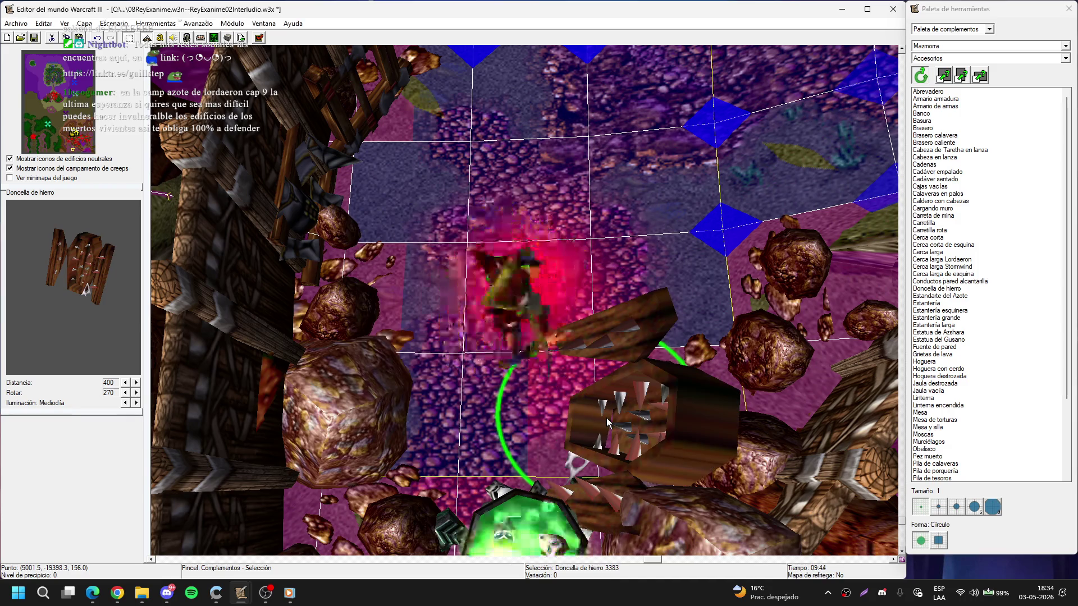
key(Delete)
drag(510, 420, 608, 335)
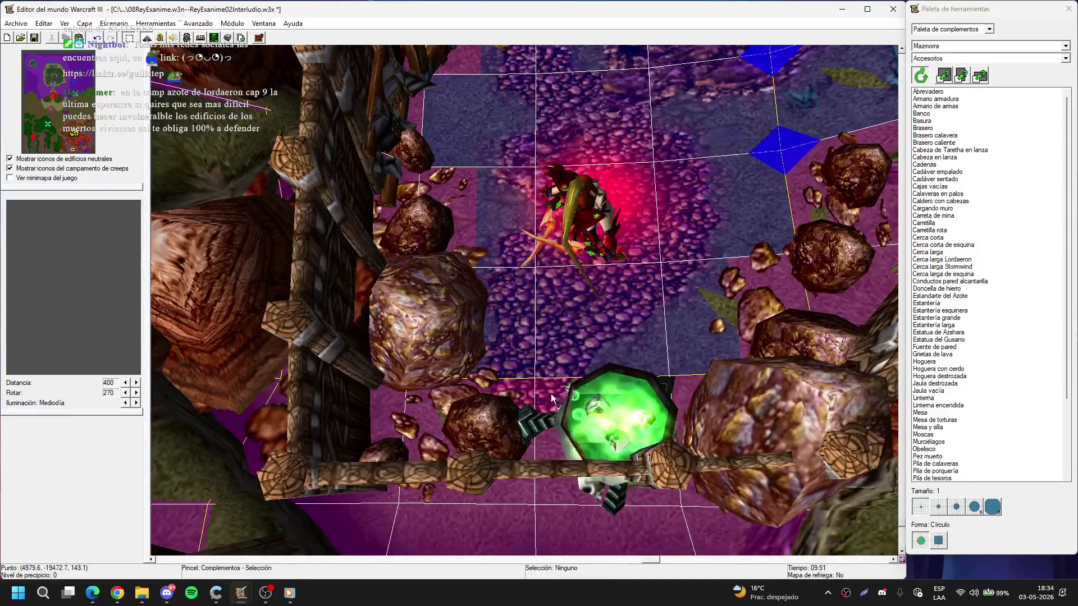
click(474, 425)
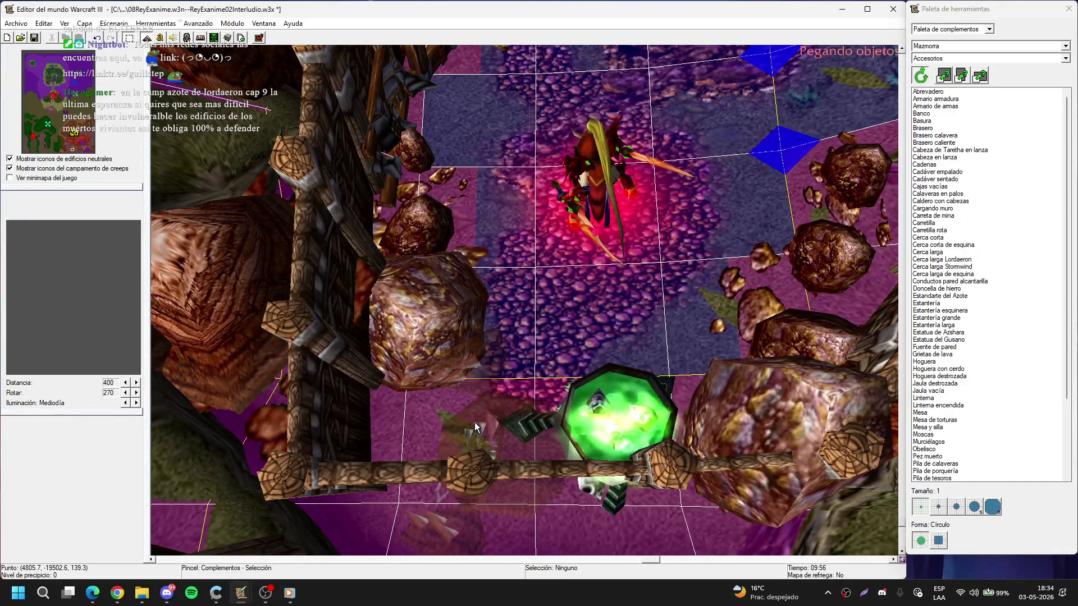
key(ctrl+z)
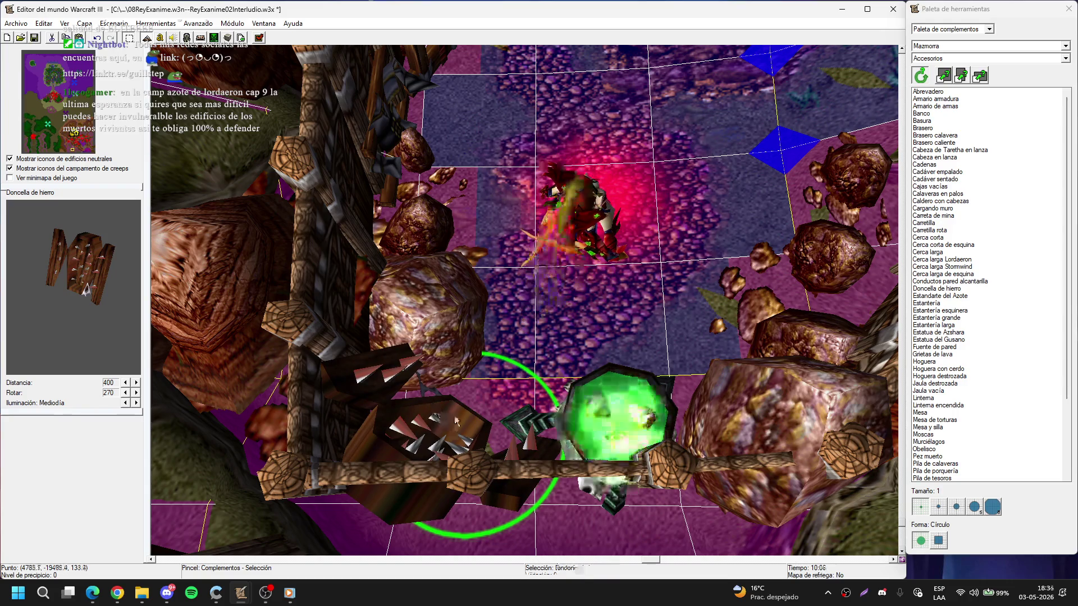
key(ctrl+x)
key(ctrl+v)
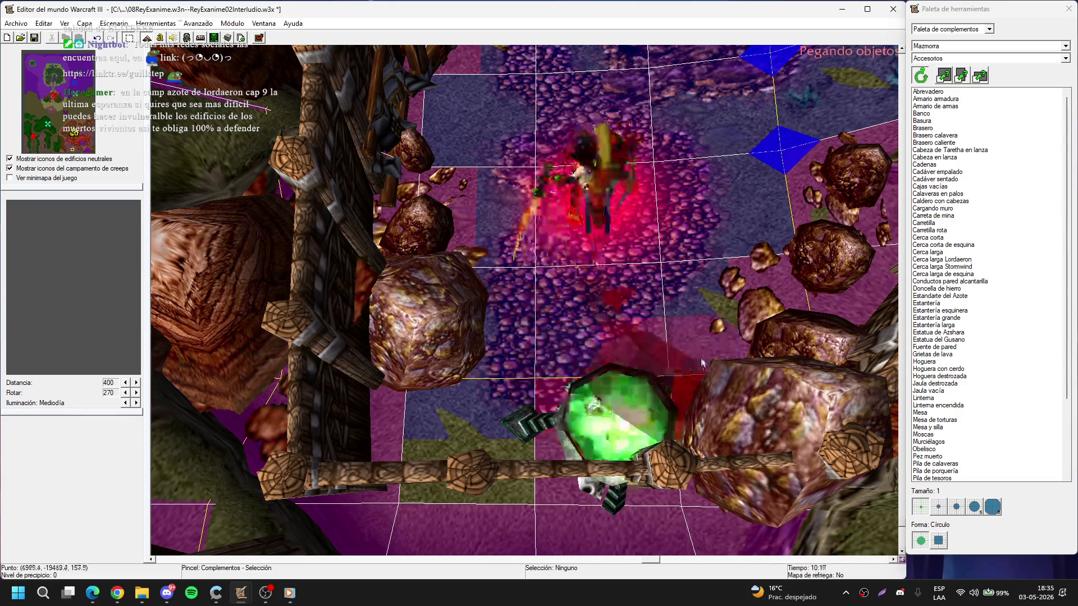
click(500, 460)
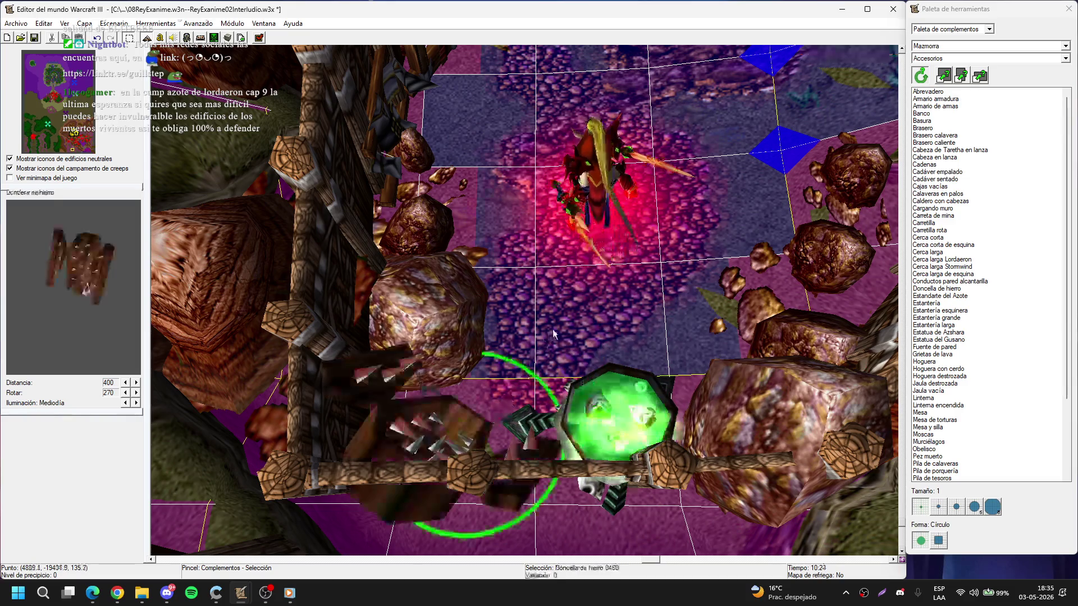
scroll(down, 3)
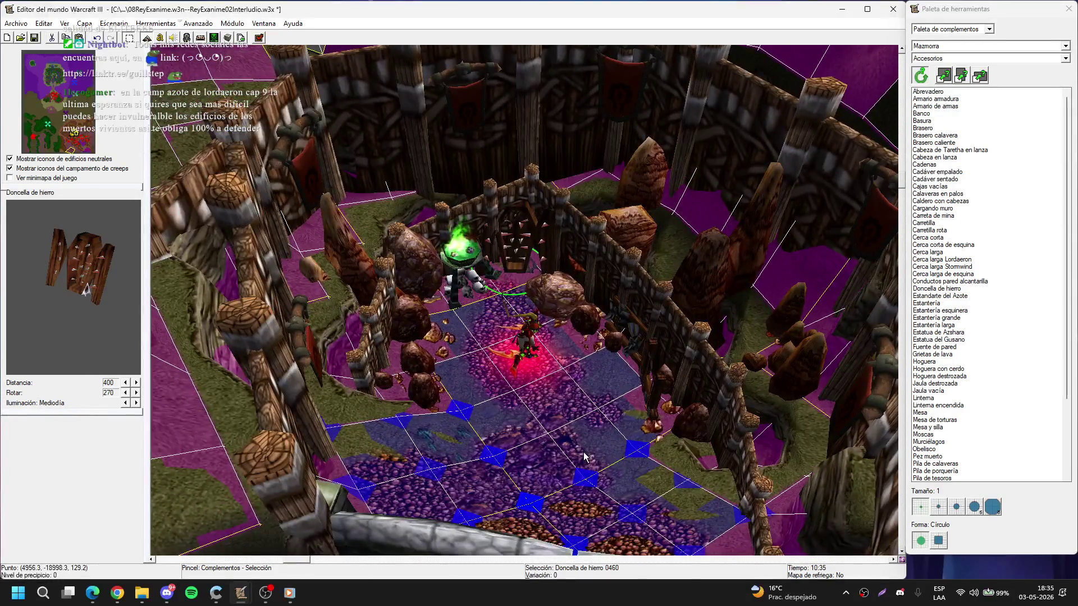
- Place a Linterna encendida lit torch on the dungeon's left wall
scroll(up, 3)
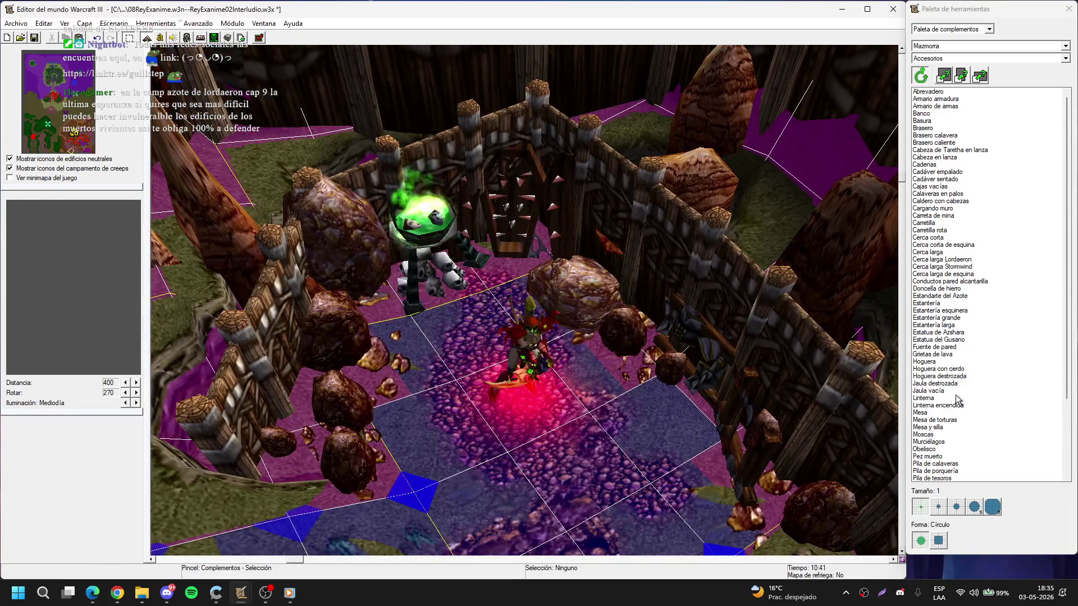
click(957, 399)
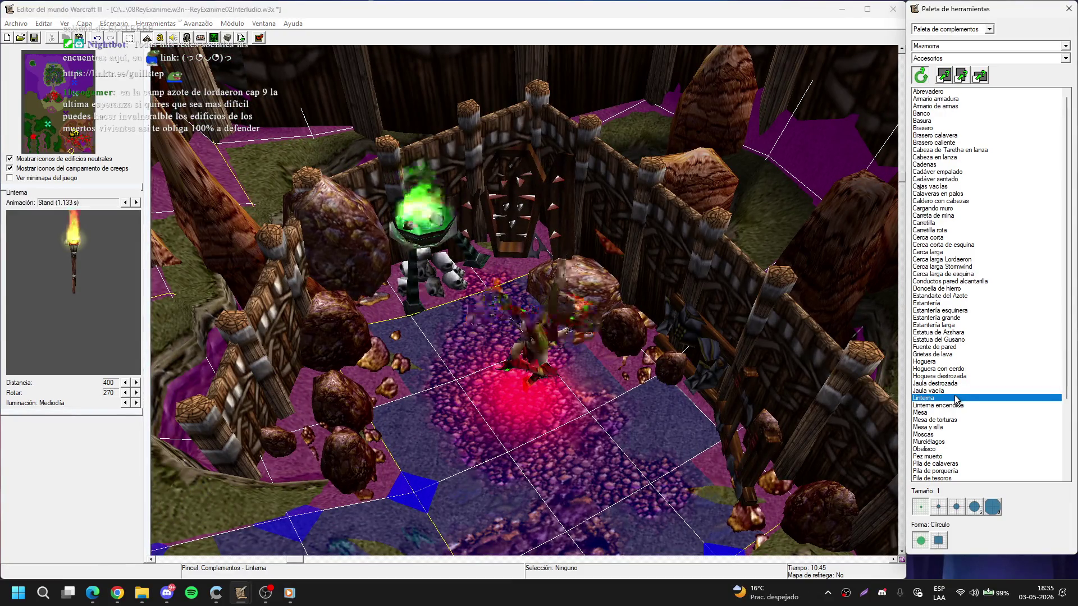
click(956, 406)
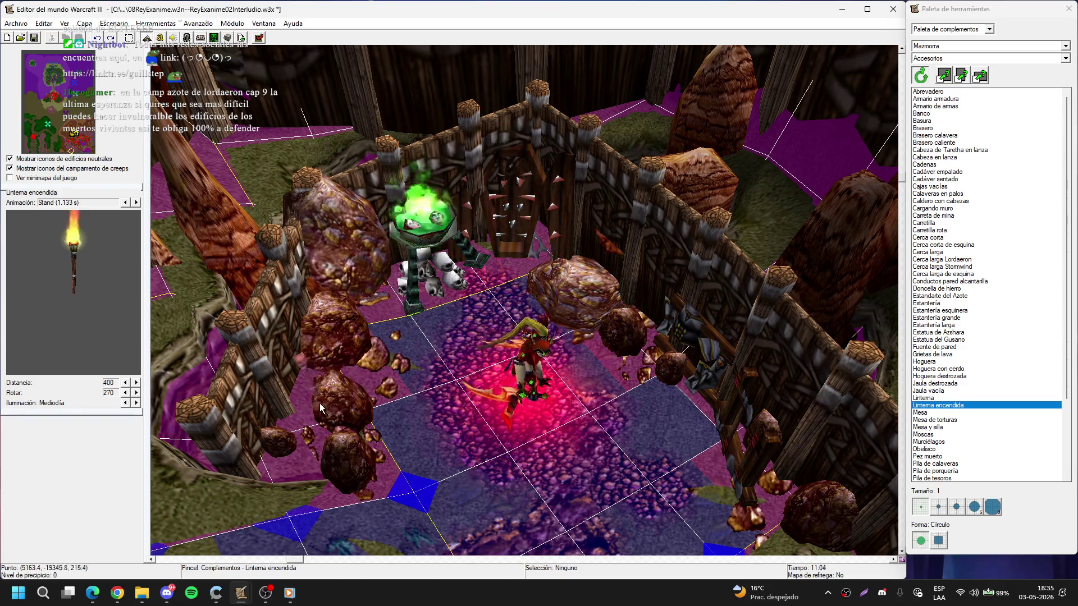
click(309, 395)
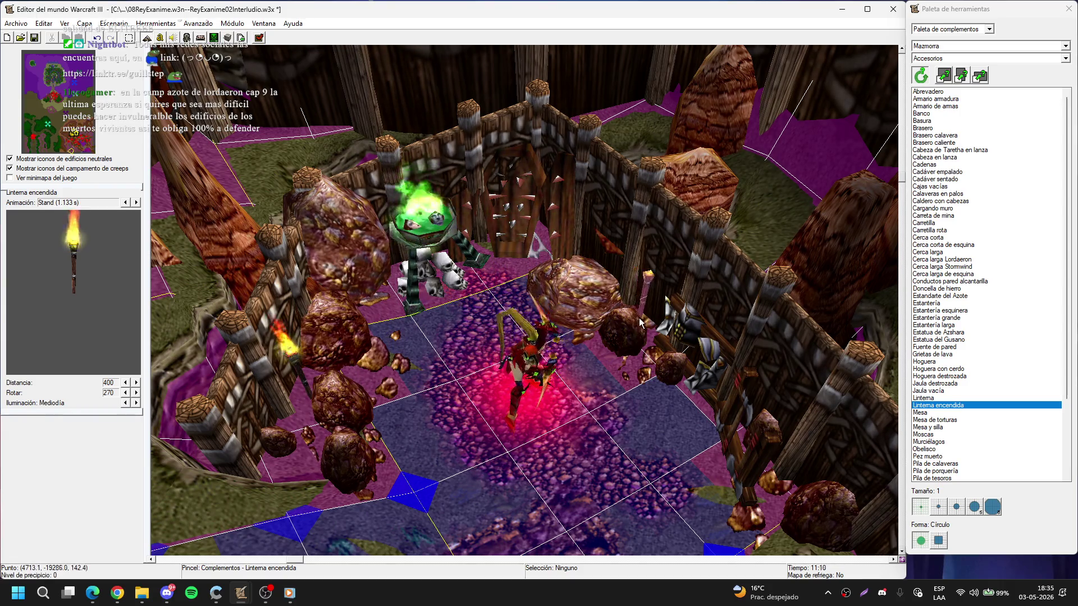
right_click(638, 455)
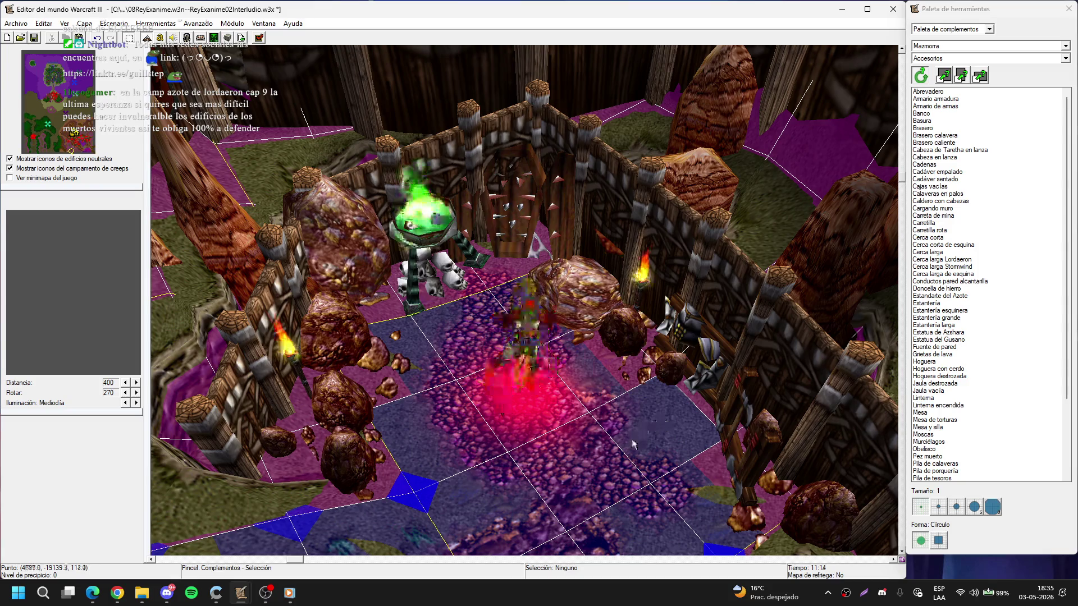
- Delete a rock near the left wall and put a Mesa de torturas in its place
click(938, 404)
click(945, 421)
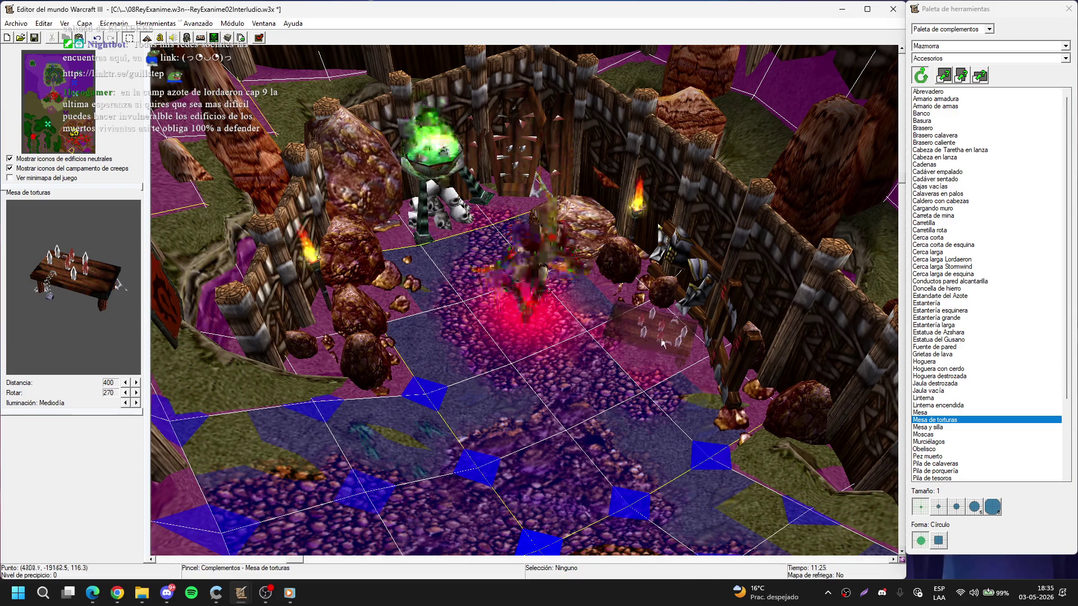
right_click(618, 348)
click(376, 354)
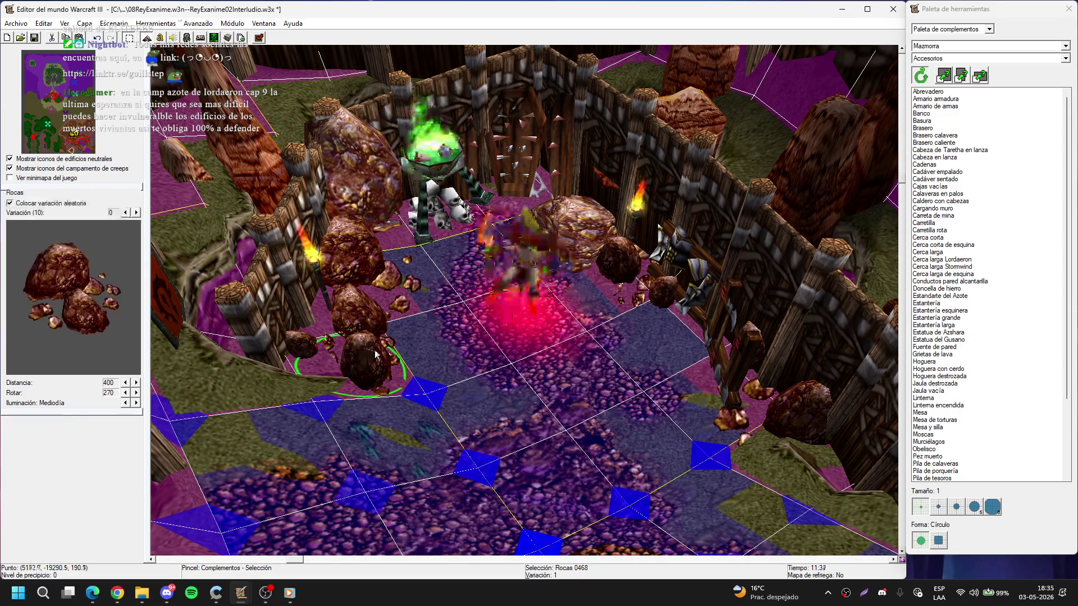
key(Delete)
click(376, 367)
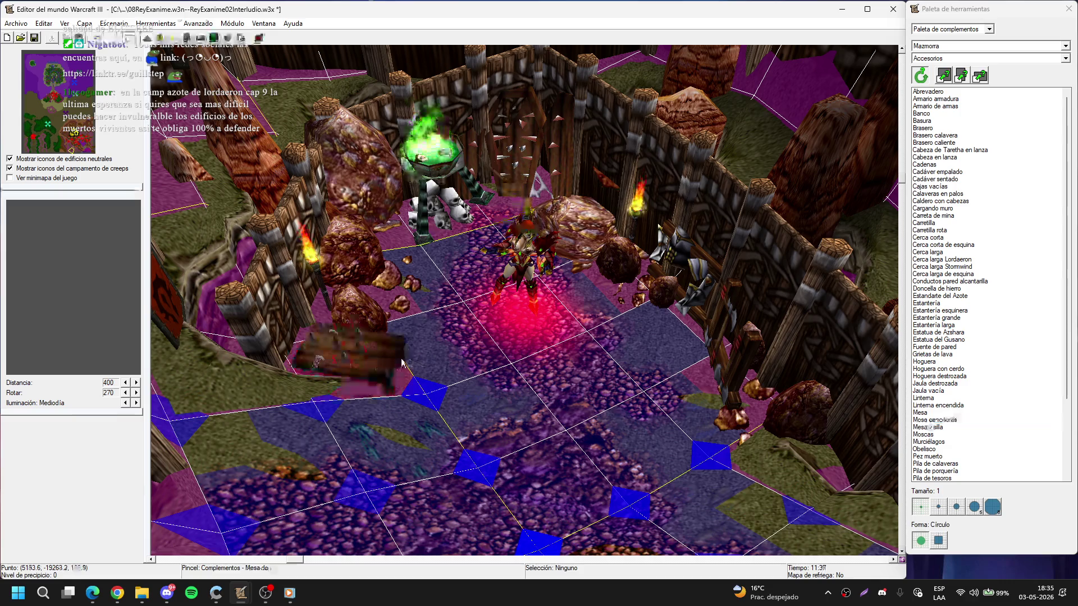
drag(941, 451, 941, 427)
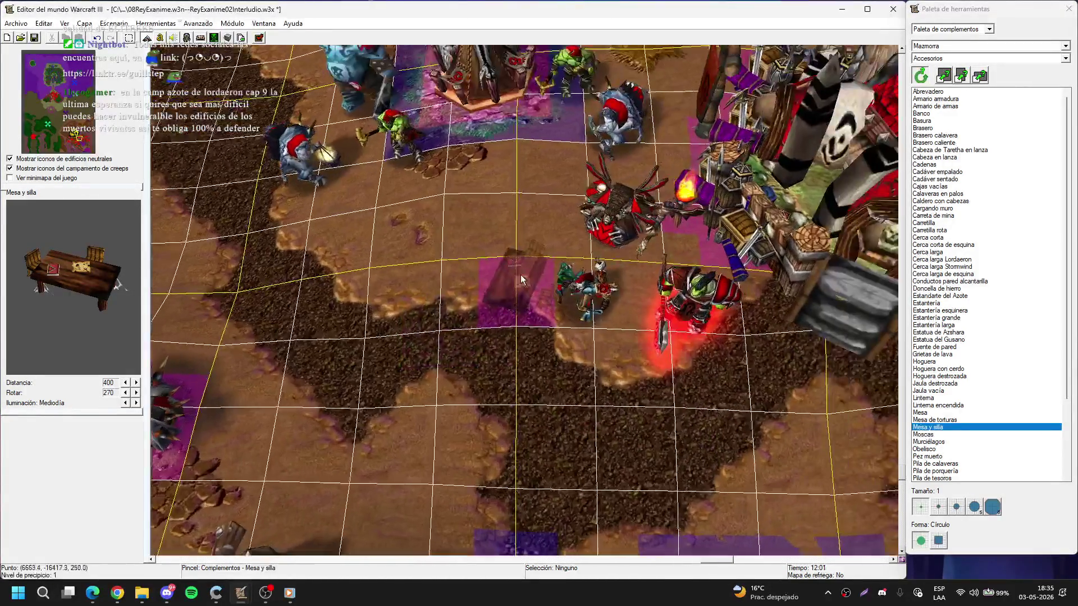
- Place the Mesa y silla table by the orc units and move it down a grid cell
click(520, 222)
right_click(522, 203)
drag(523, 203, 520, 281)
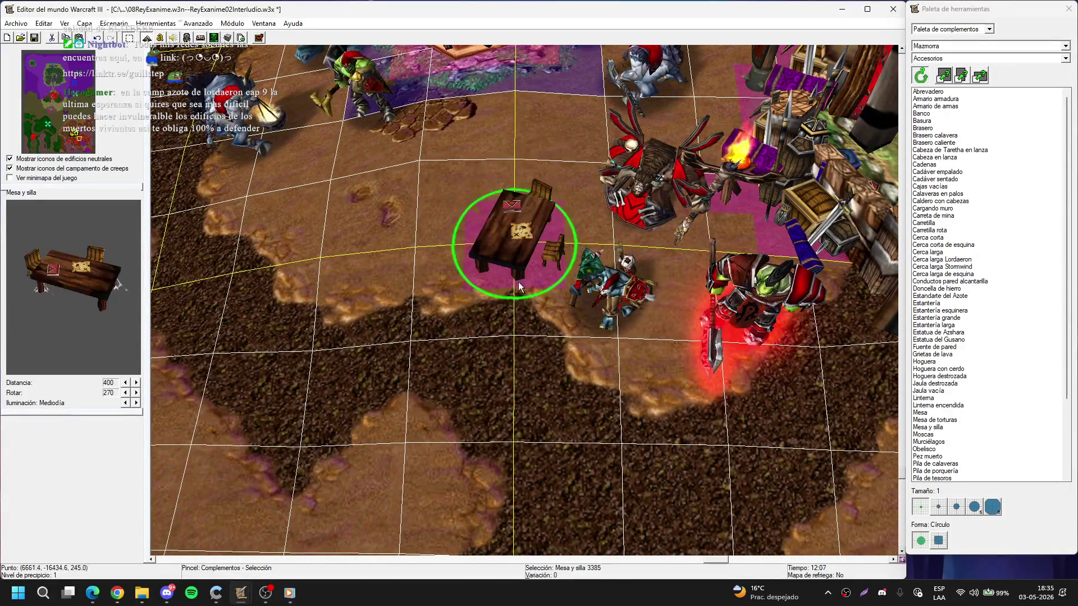
key(Down)
key(Right)
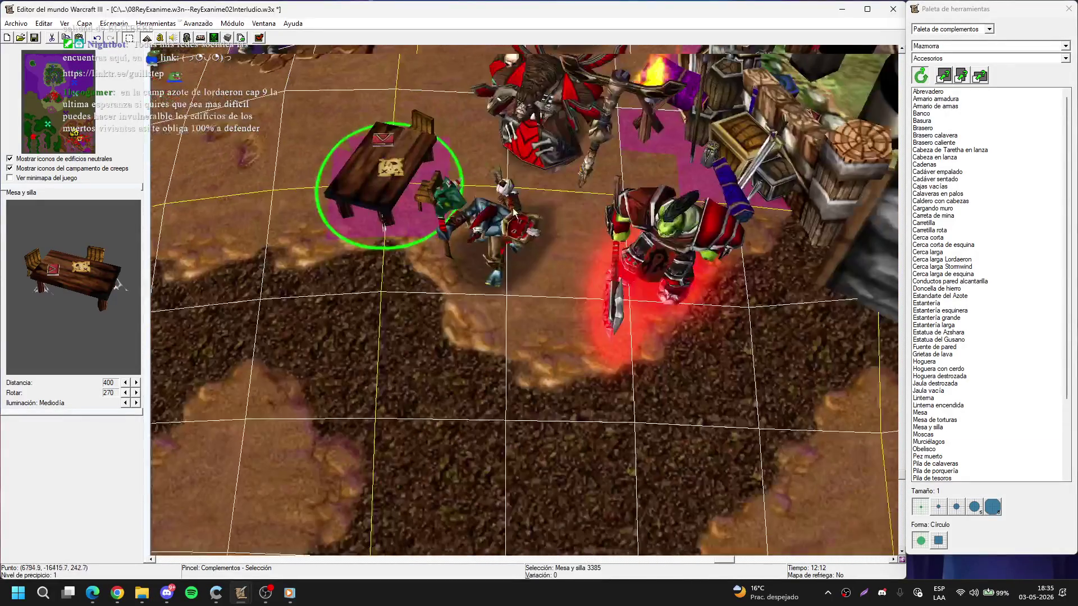
drag(443, 189, 536, 286)
- Arrange the orc left of the table, the rider above it and the red spider to its right
scroll(down, 3)
drag(655, 307, 285, 261)
drag(517, 241, 435, 163)
drag(530, 160, 665, 295)
- Set the table's scale to 200 in Doodad Properties and turn it a quarter turn lengthwise
click(528, 303)
double_click(528, 304)
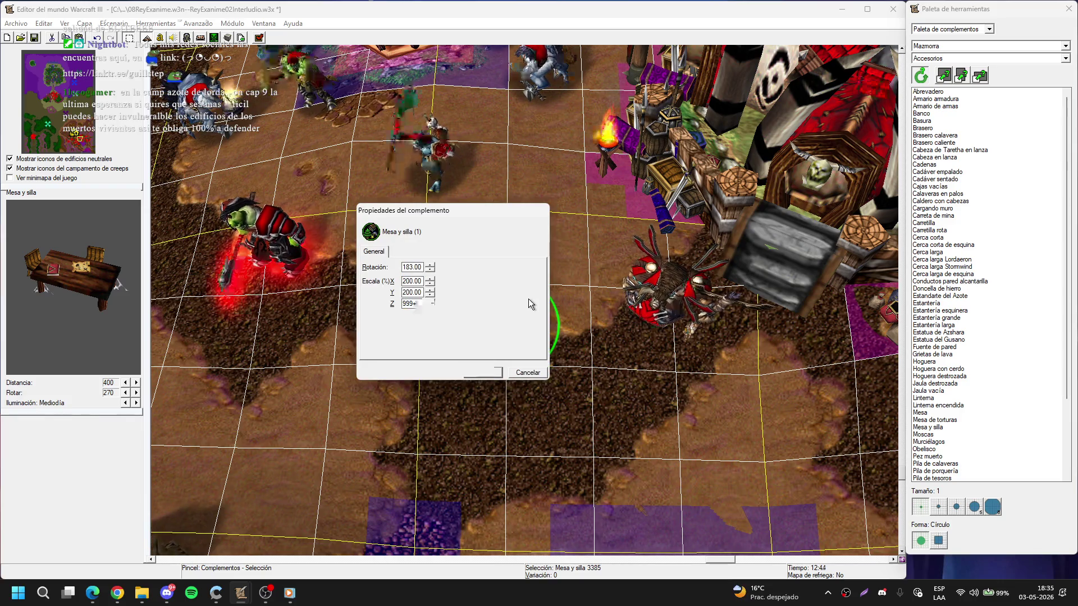
key(Return)
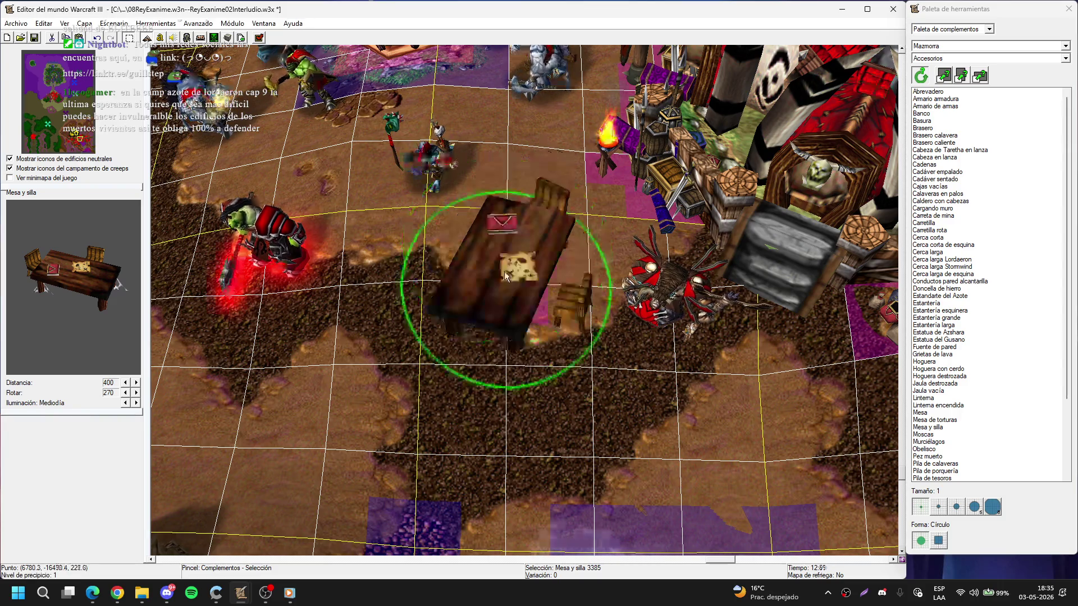
scroll(up, 3)
click(543, 423)
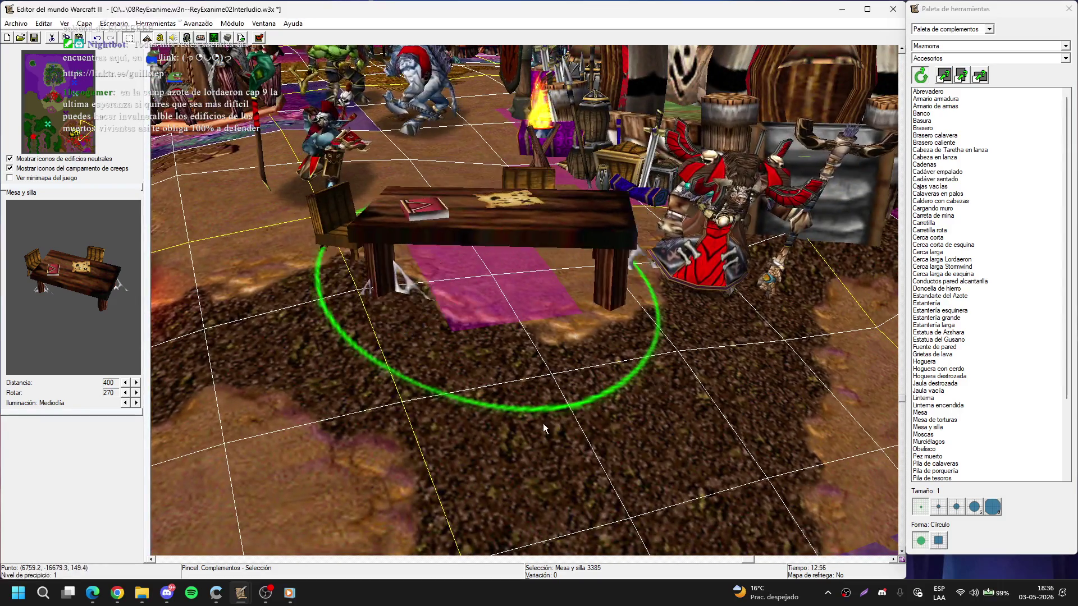
scroll(down, 3)
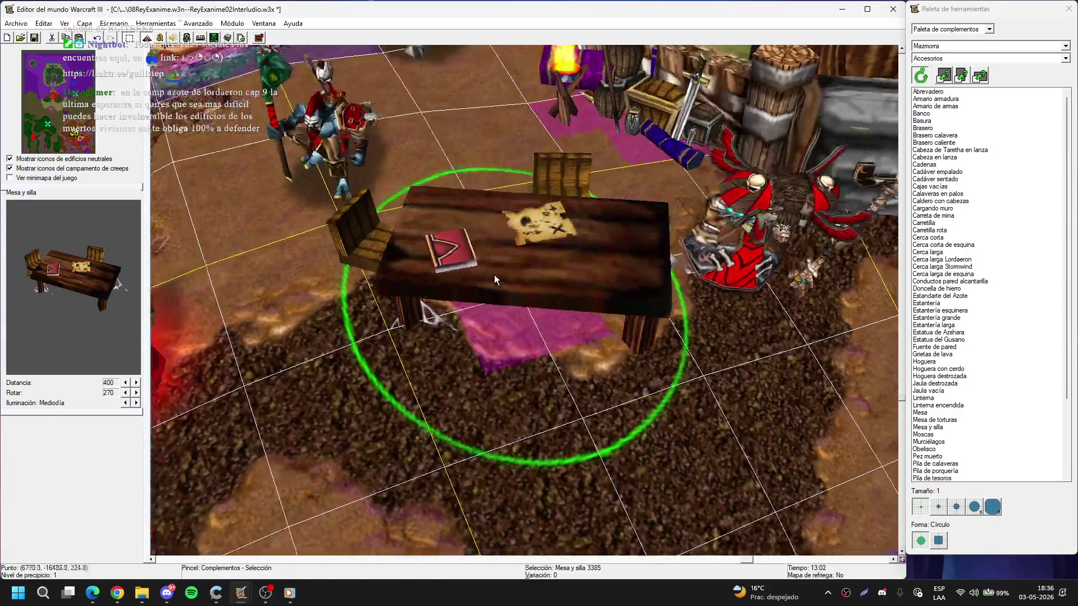
- Move the Death Knight aside, shift the table up-left and fine-tune its height
key(u)
drag(338, 142, 473, 426)
drag(521, 279, 371, 173)
scroll(up, 3)
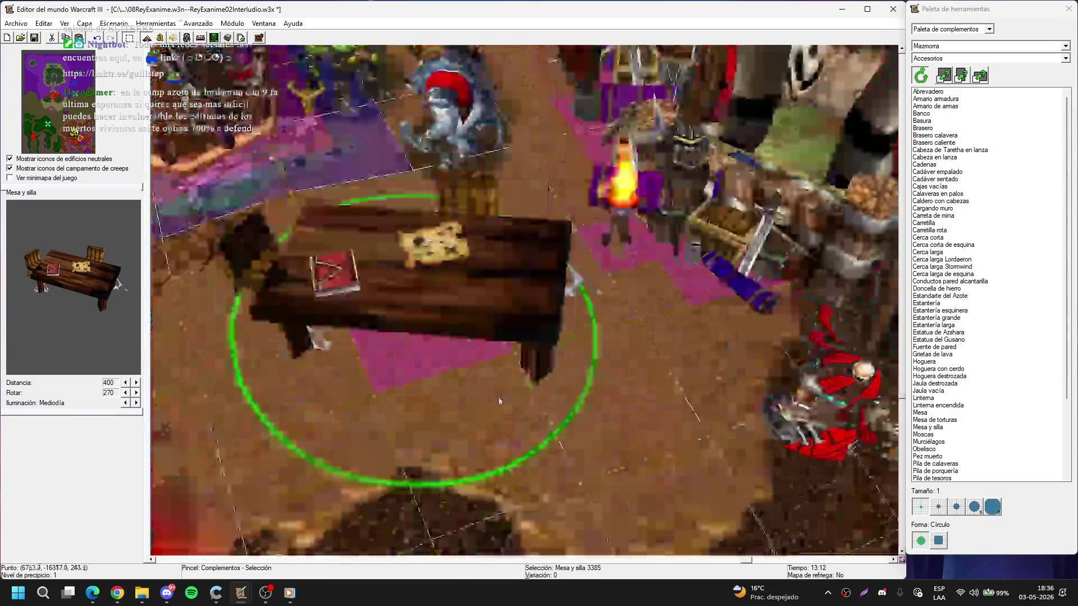
scroll(down, 3)
scroll(up, 3)
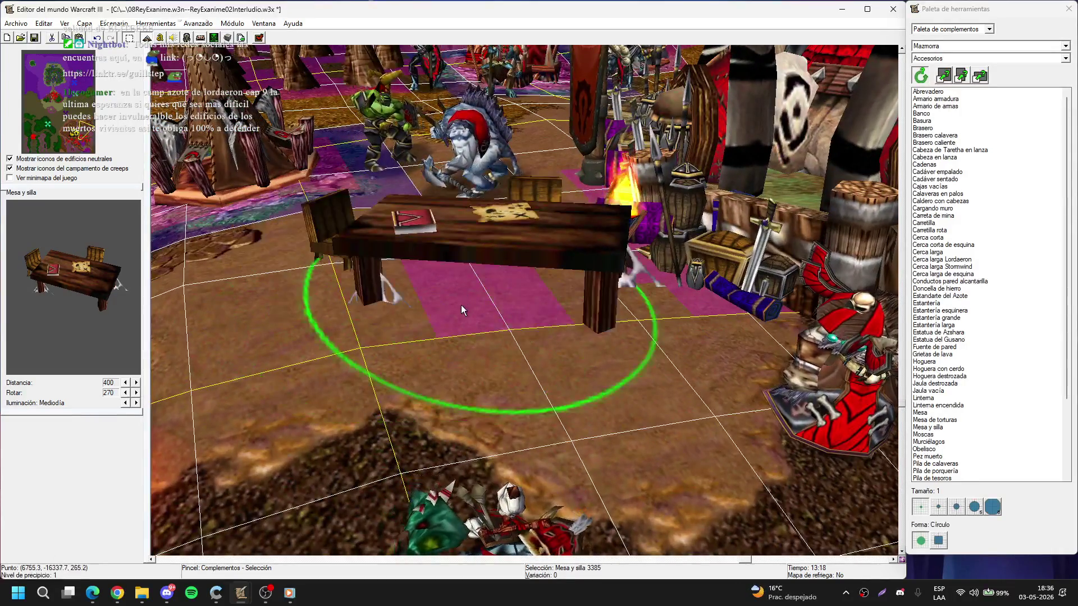
key(ctrl+Page_Down)
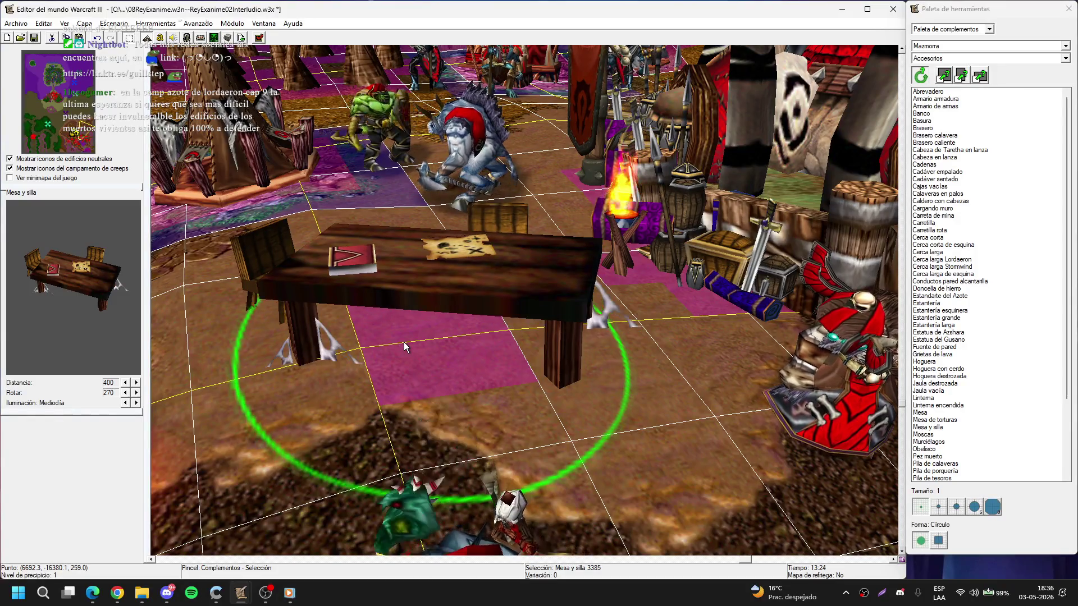
key(ctrl+Page_Up)
key(ctrl+Page_Up)
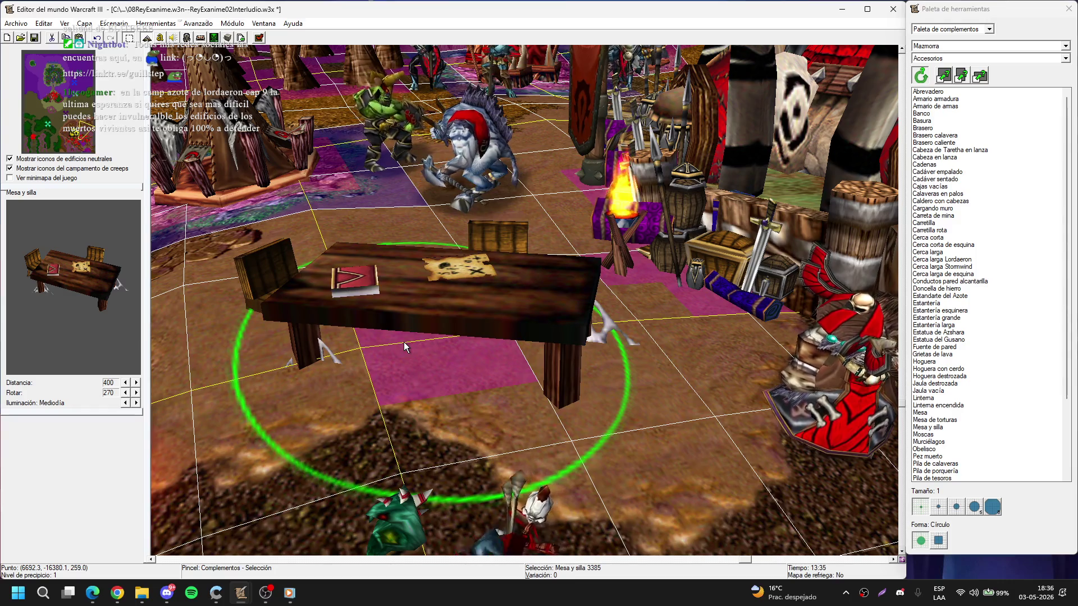
scroll(down, 3)
- Clear the media player and raise the ground before the table with a size-2 Raise brush
key(t)
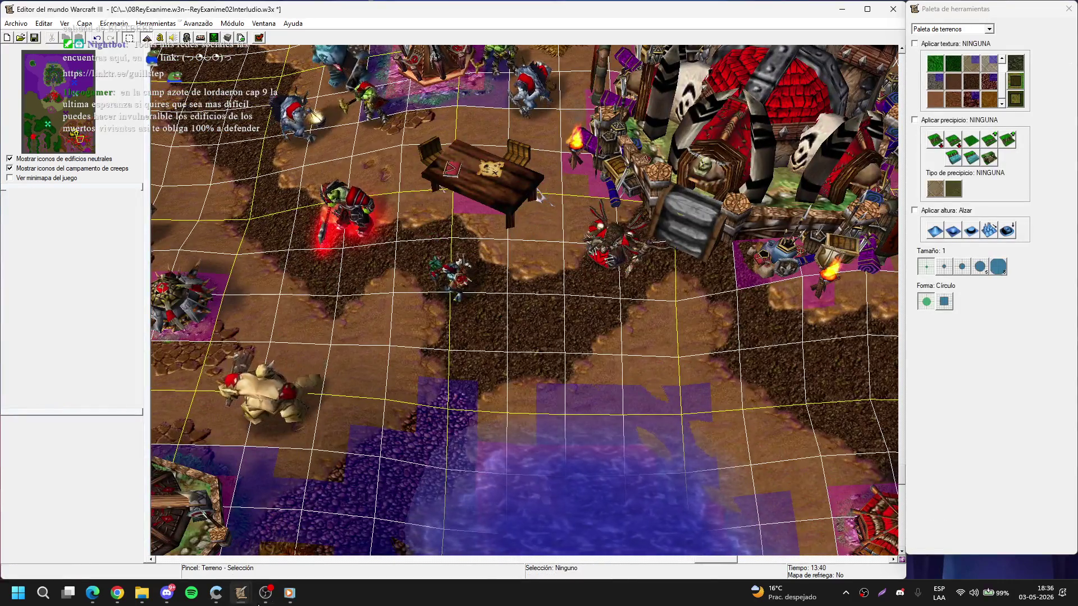
mouse_move(289, 595)
click(314, 560)
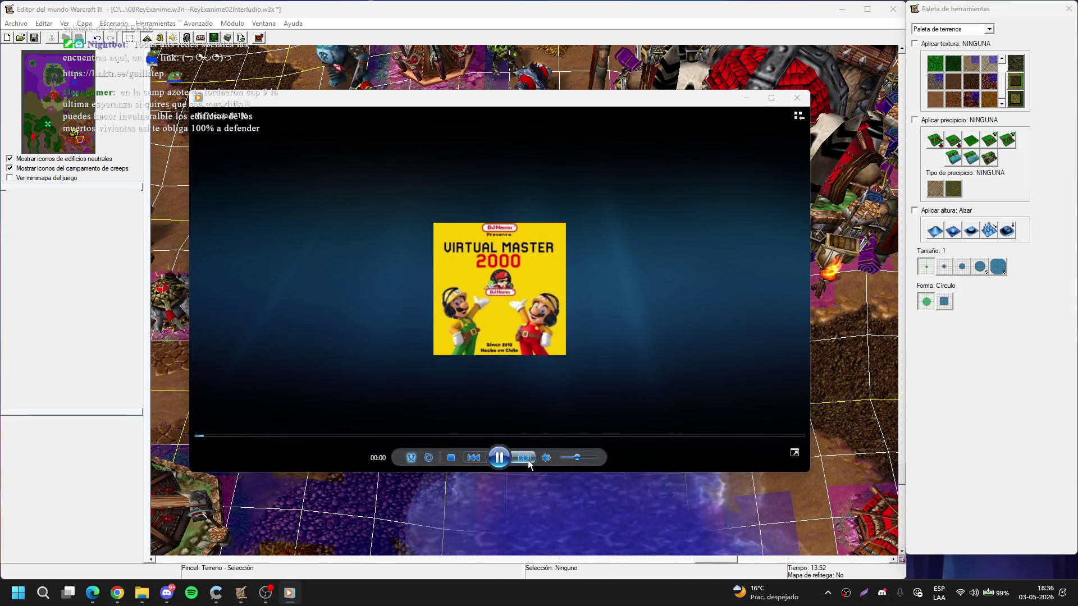
click(746, 97)
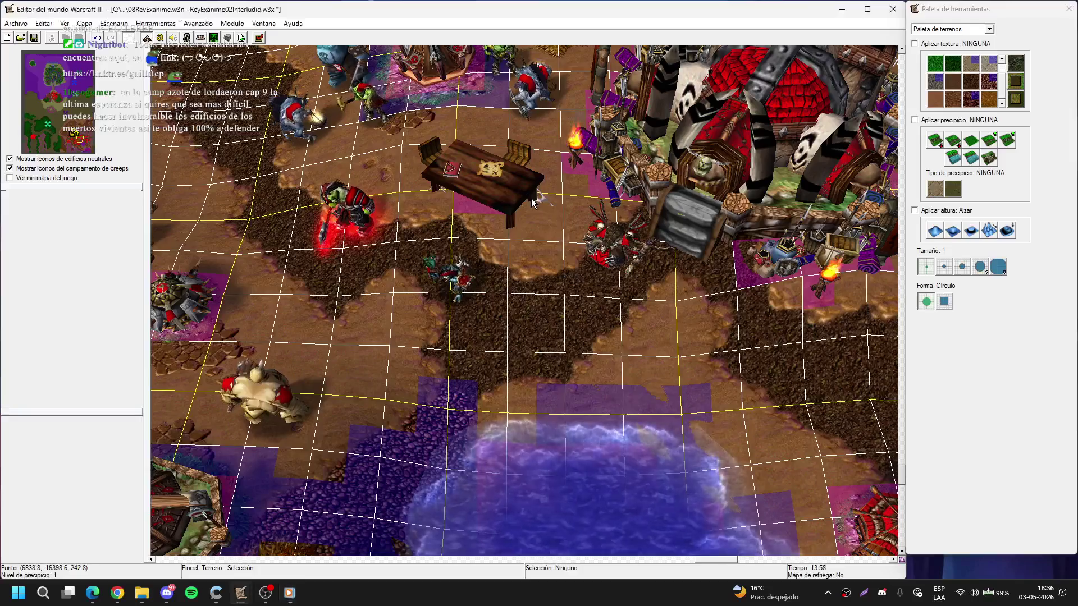
scroll(up, 3)
click(944, 267)
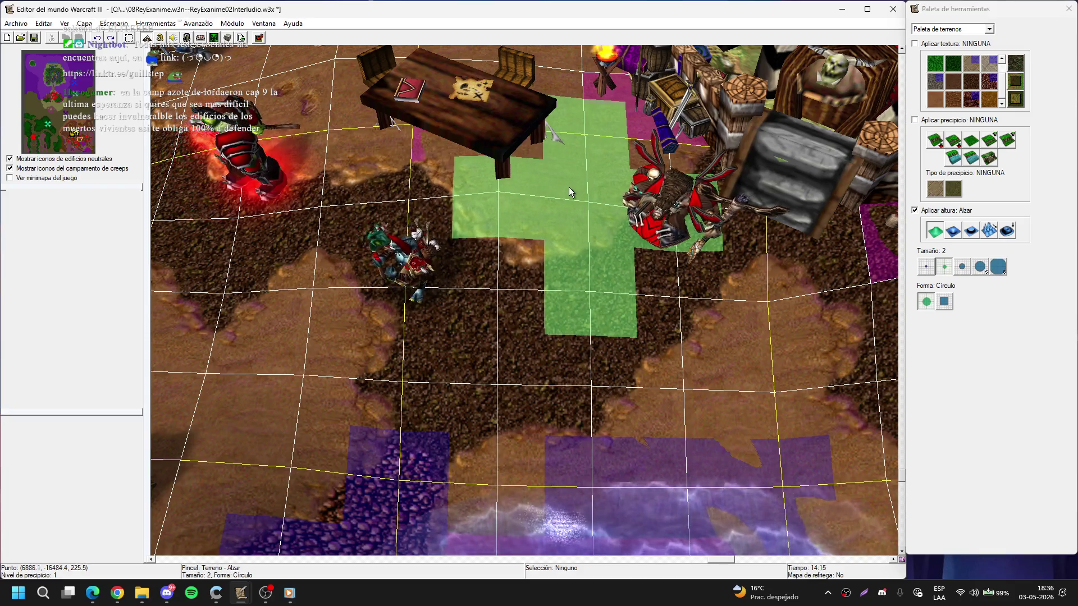
click(587, 144)
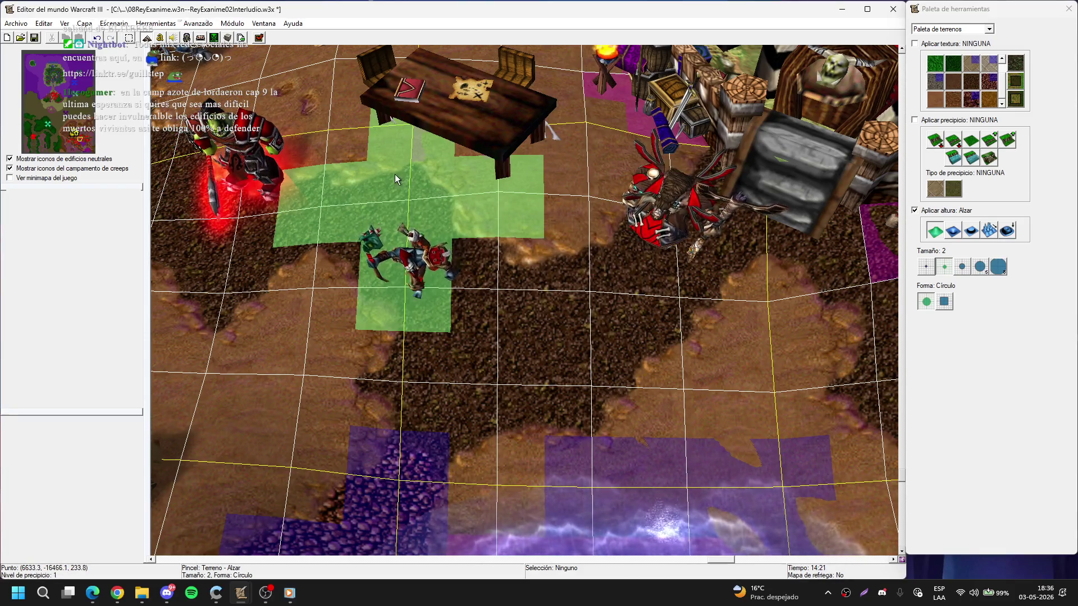
scroll(up, 3)
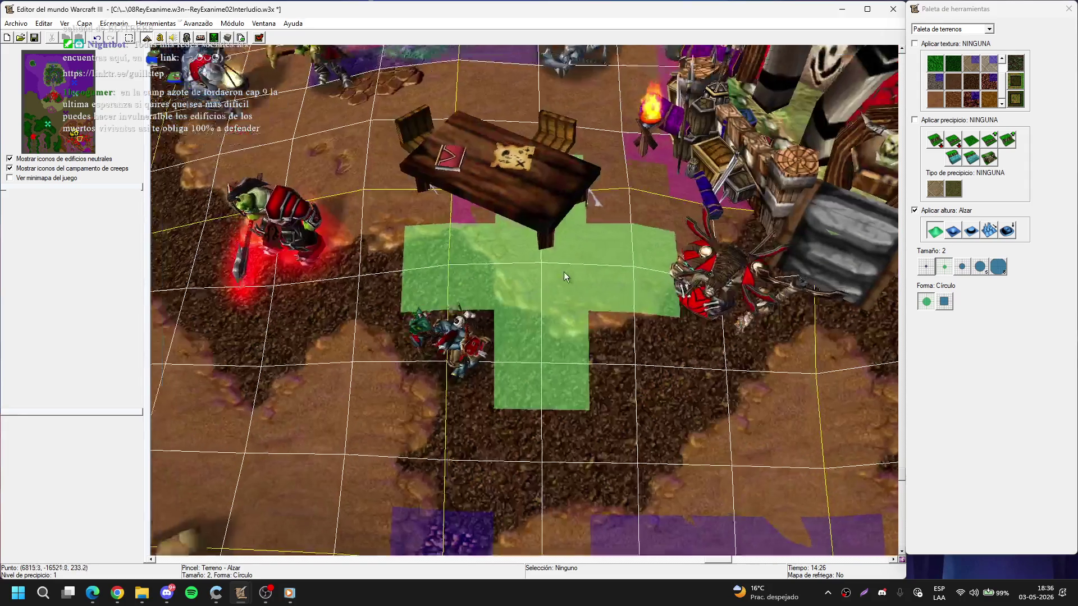
- Put Vol'jin behind the table, Nazgrim against its edge and Hamuul Runetotem beside it
right_click(540, 283)
key(u)
drag(535, 166, 535, 167)
scroll(down, 3)
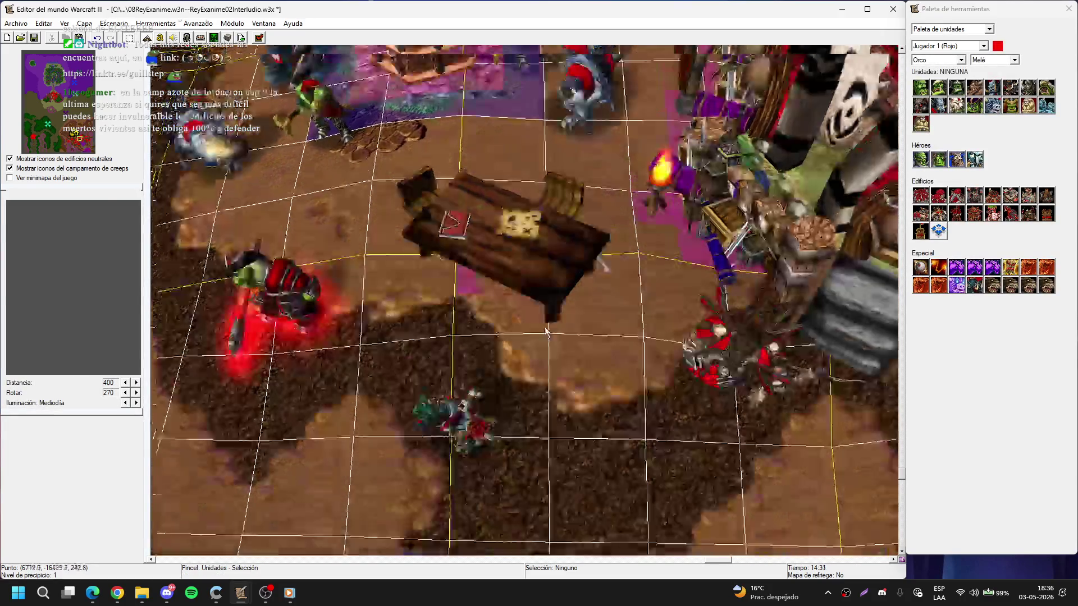
drag(445, 499, 519, 207)
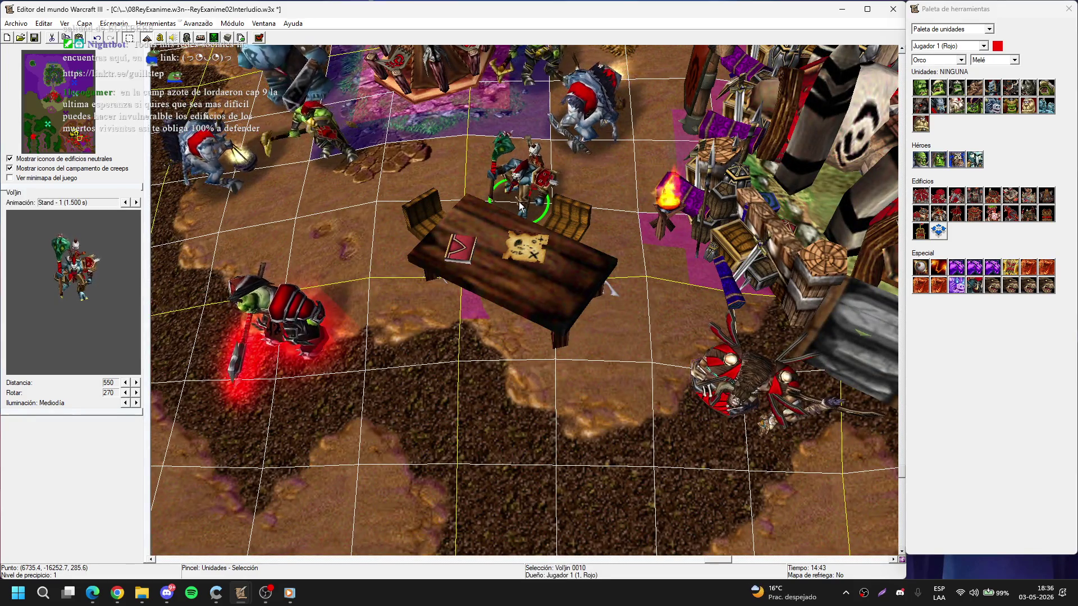
drag(287, 313, 389, 268)
drag(512, 267, 488, 284)
drag(770, 374, 651, 306)
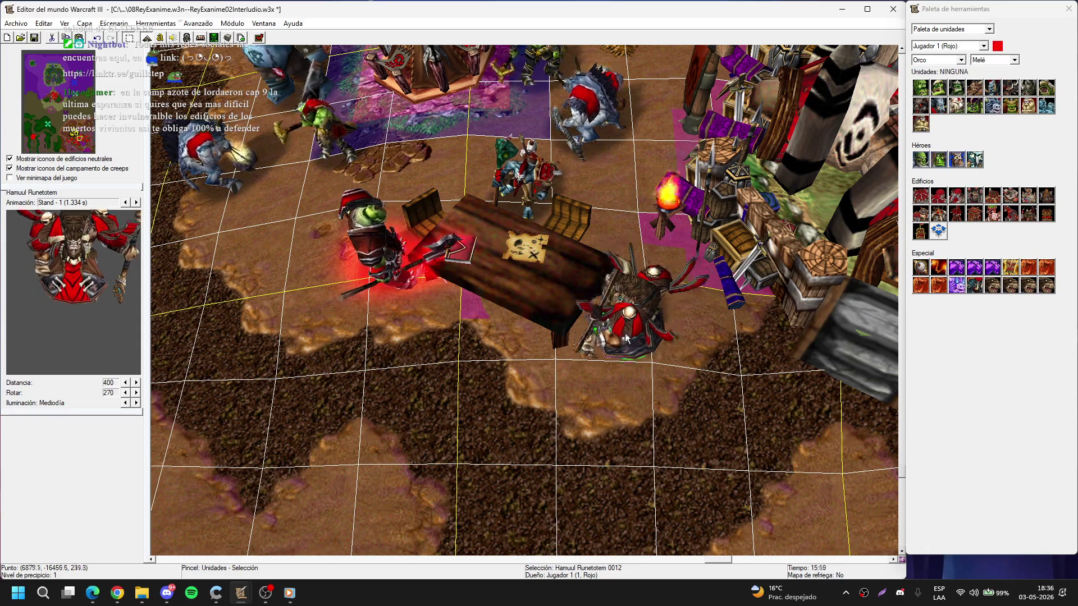
click(549, 338)
scroll(up, 3)
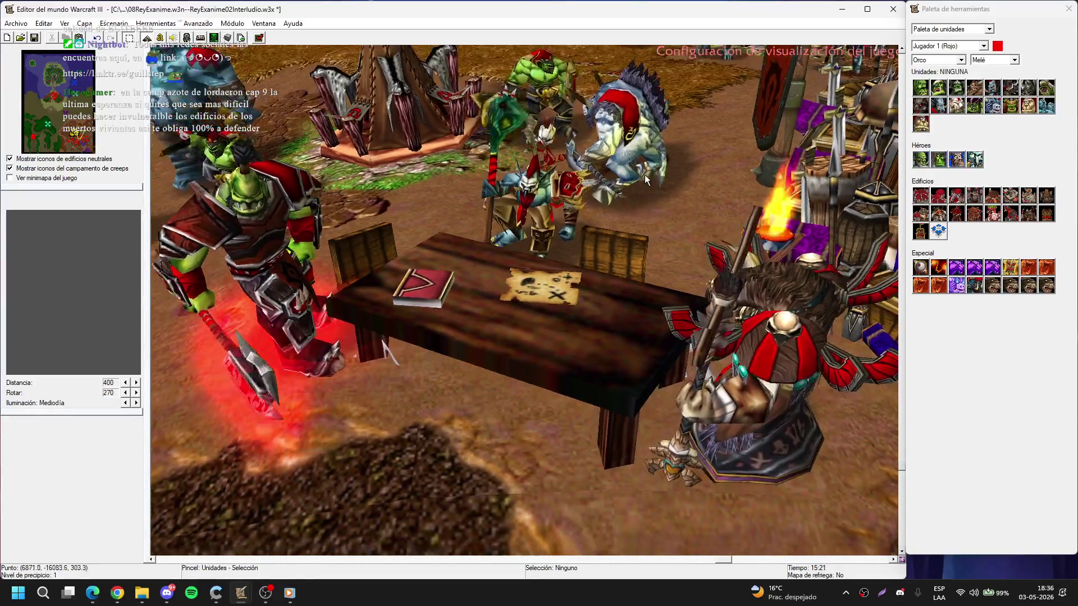
scroll(down, 3)
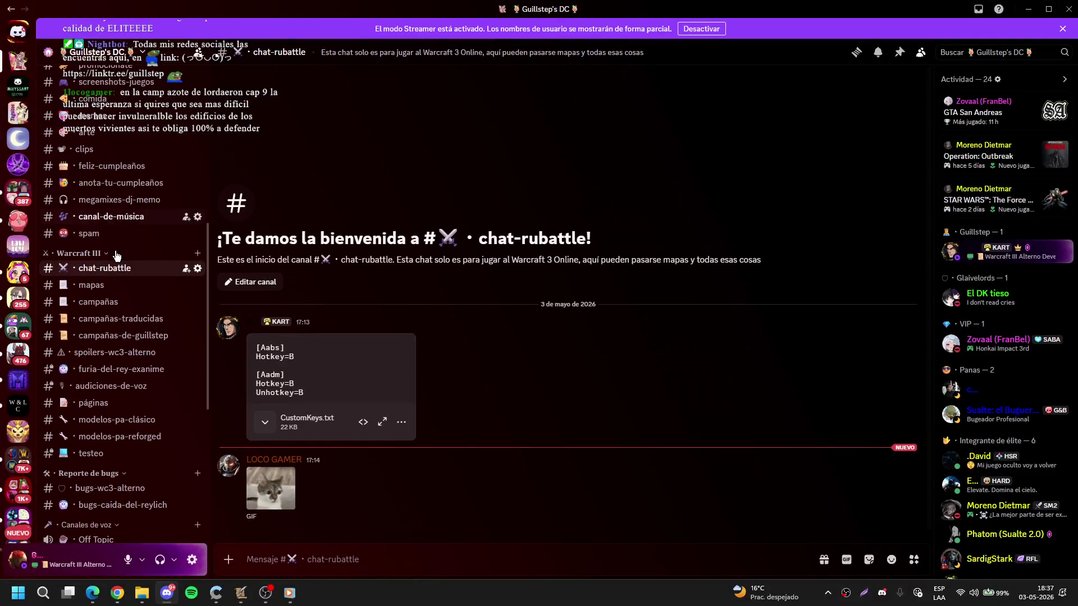
- Paste the screenshot into #spoilers-wc3-alterno as a spoiler with :orcge and send it
scroll(down, 3)
click(129, 304)
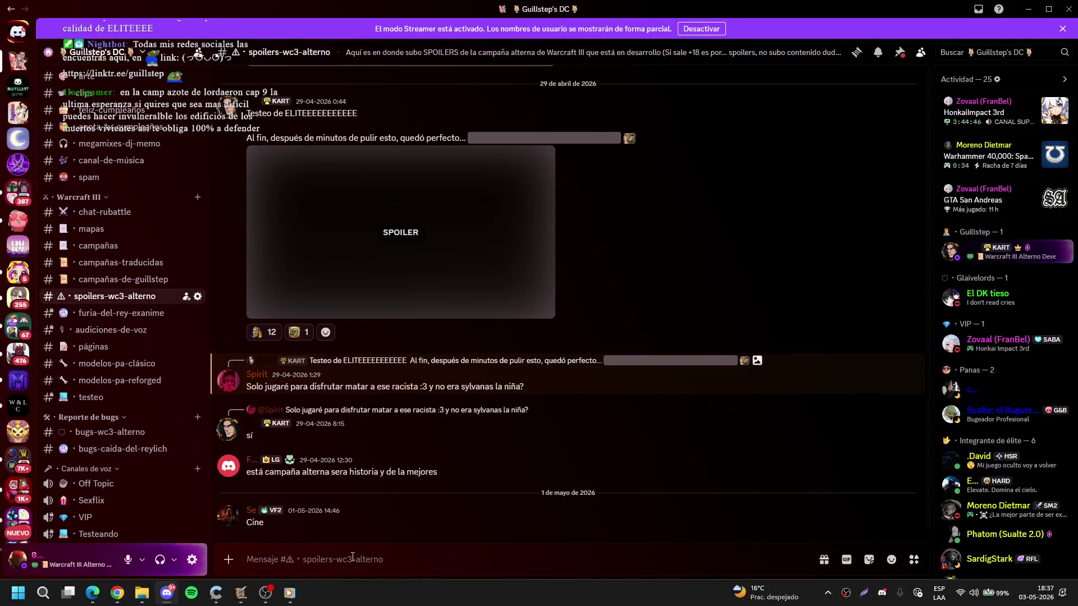
key(ctrl+v)
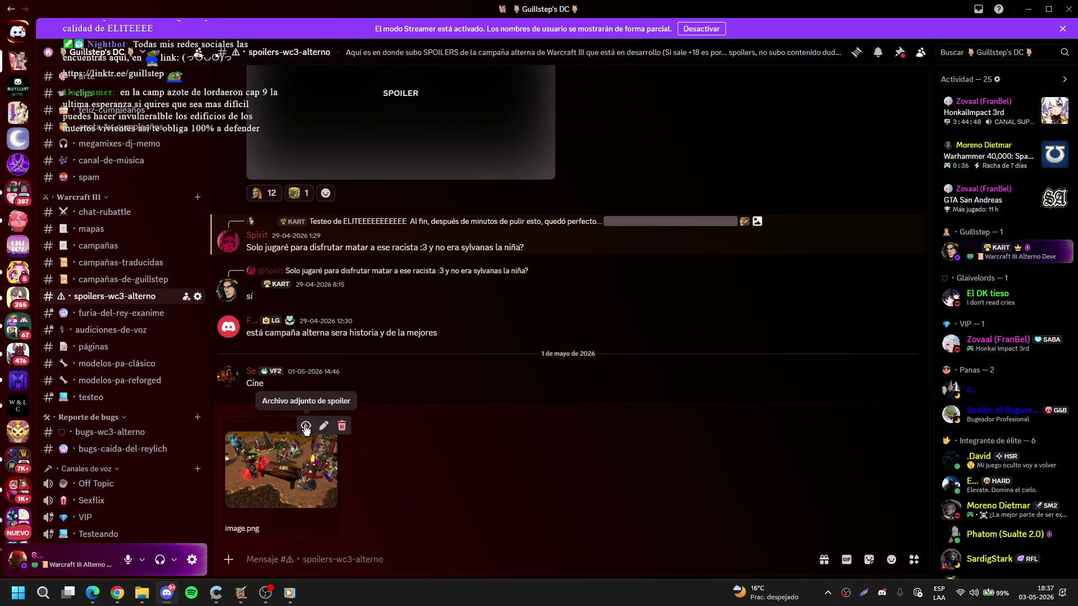
click(306, 426)
text(:o)
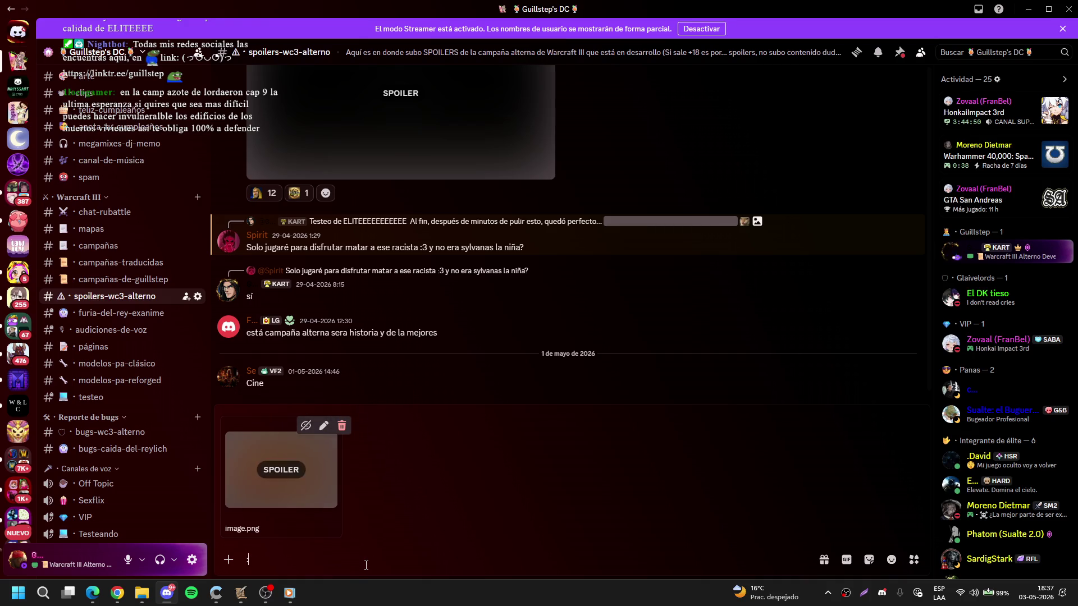
text(rcge)
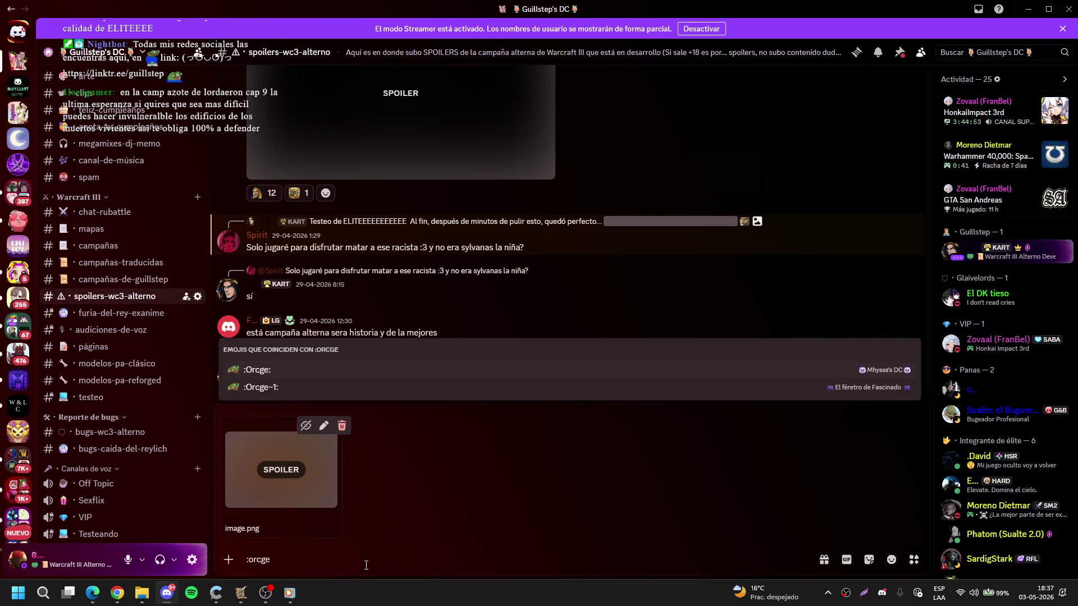
key(Return)
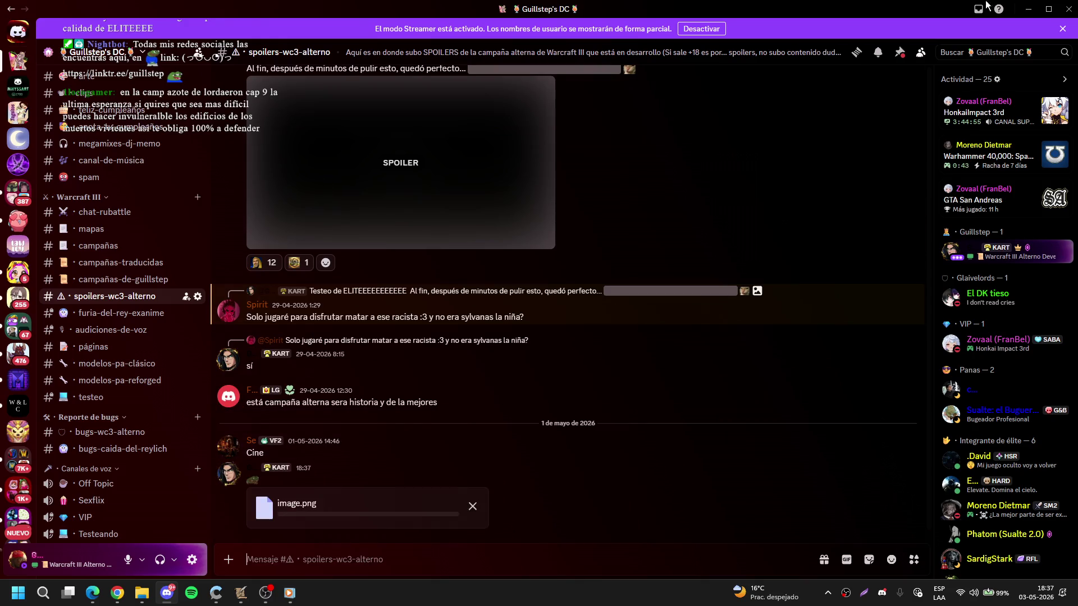
click(1028, 9)
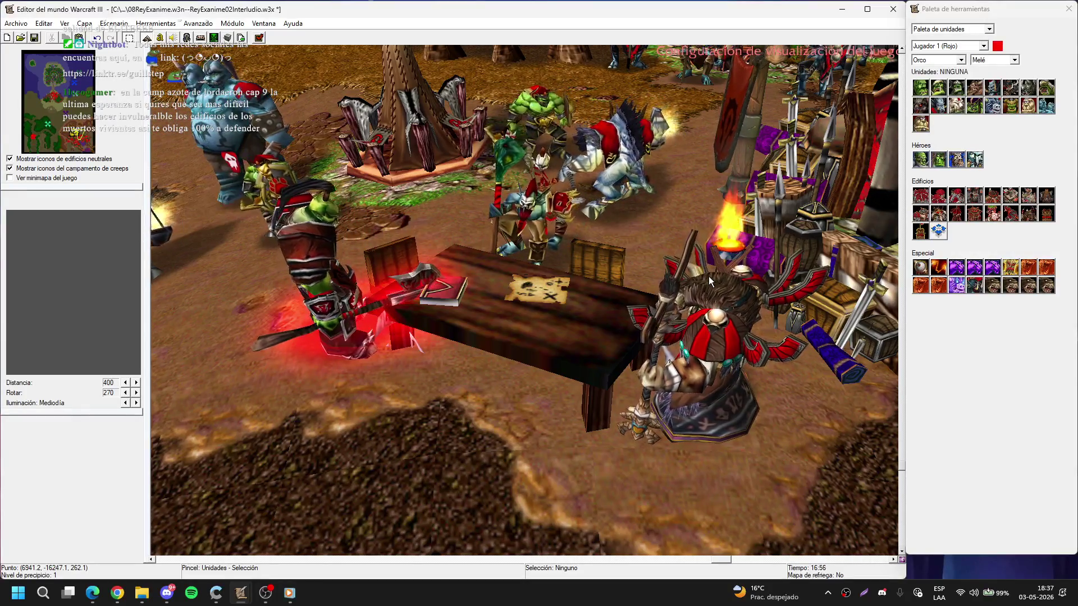
- Pan south-west toward the lake and trees, briefly selecting the Ogro Stonemaul
scroll(down, 3)
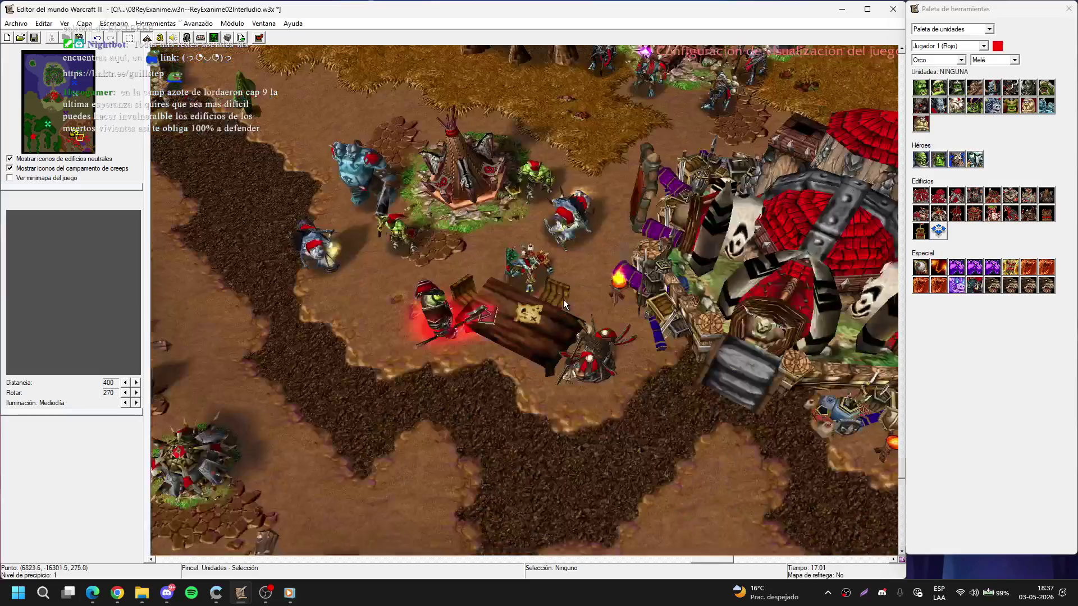
key(Down)
key(g)
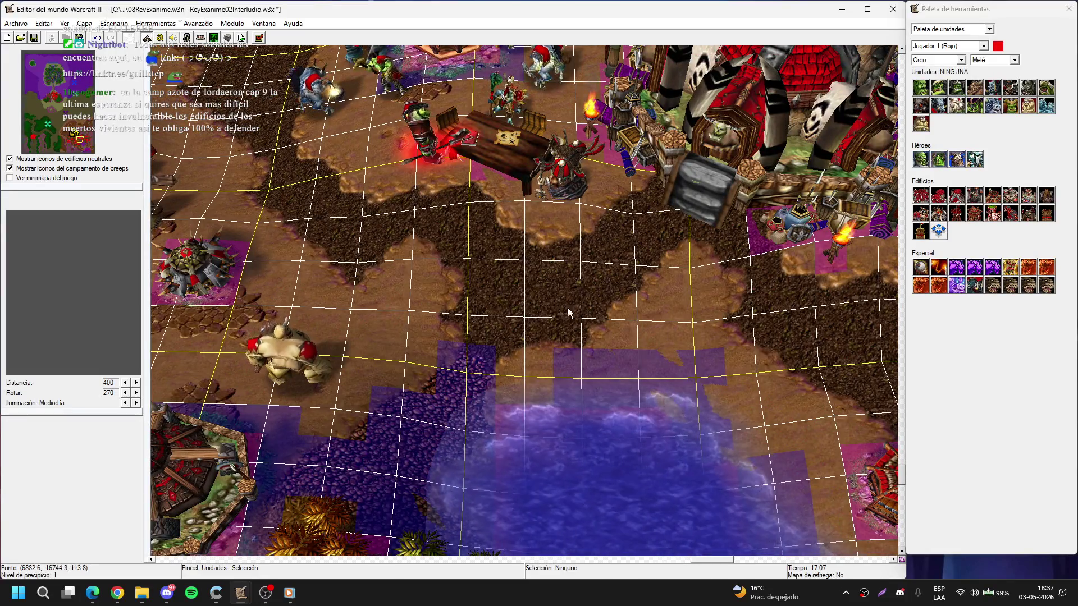
scroll(up, 3)
key(Up)
key(Up)
key(Up)
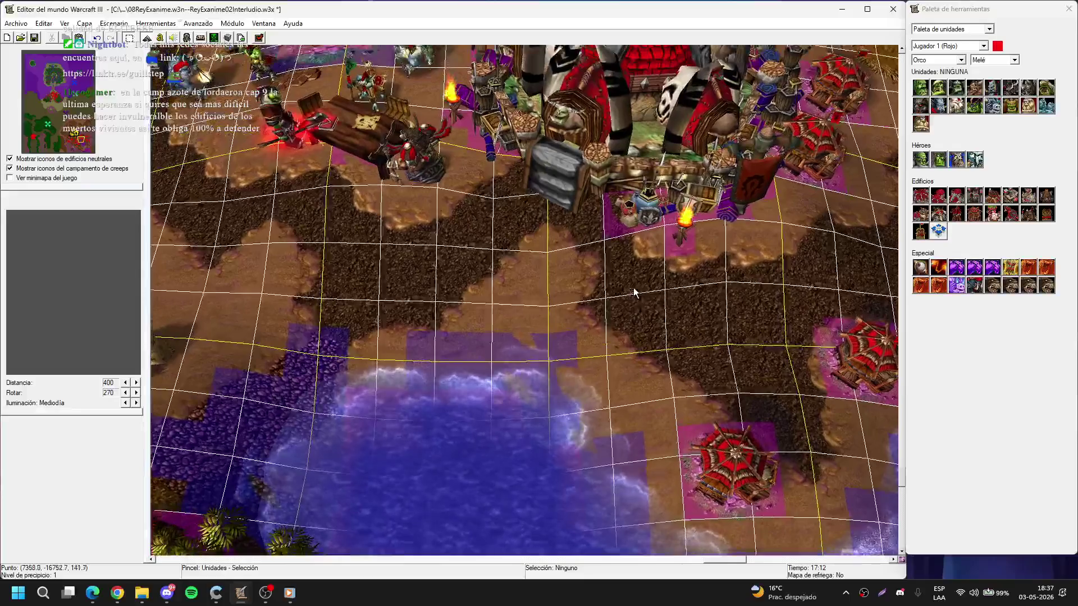
key(Down)
key(Left)
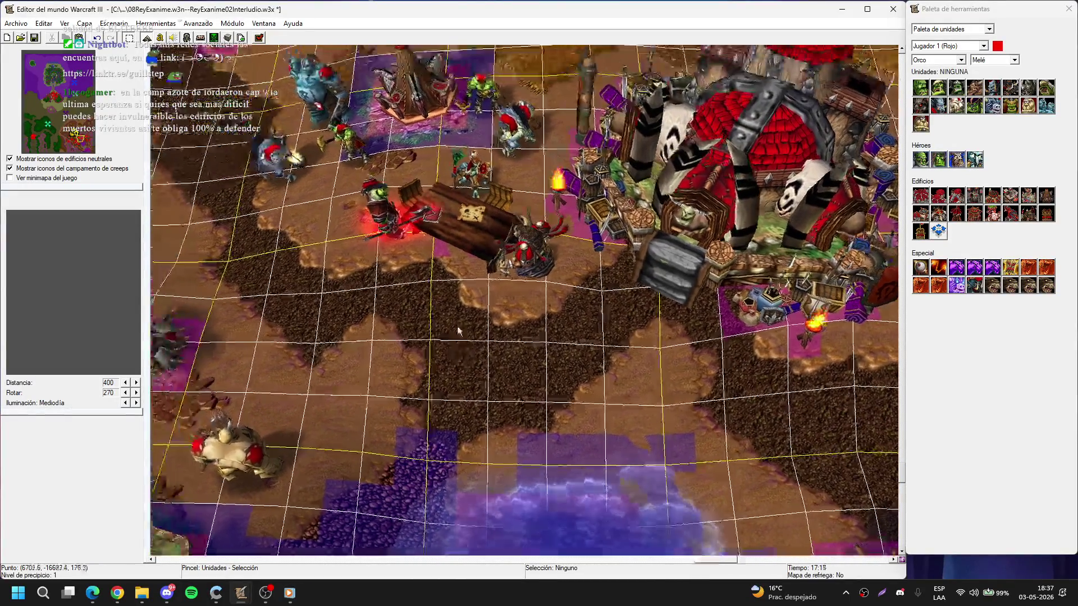
click(363, 262)
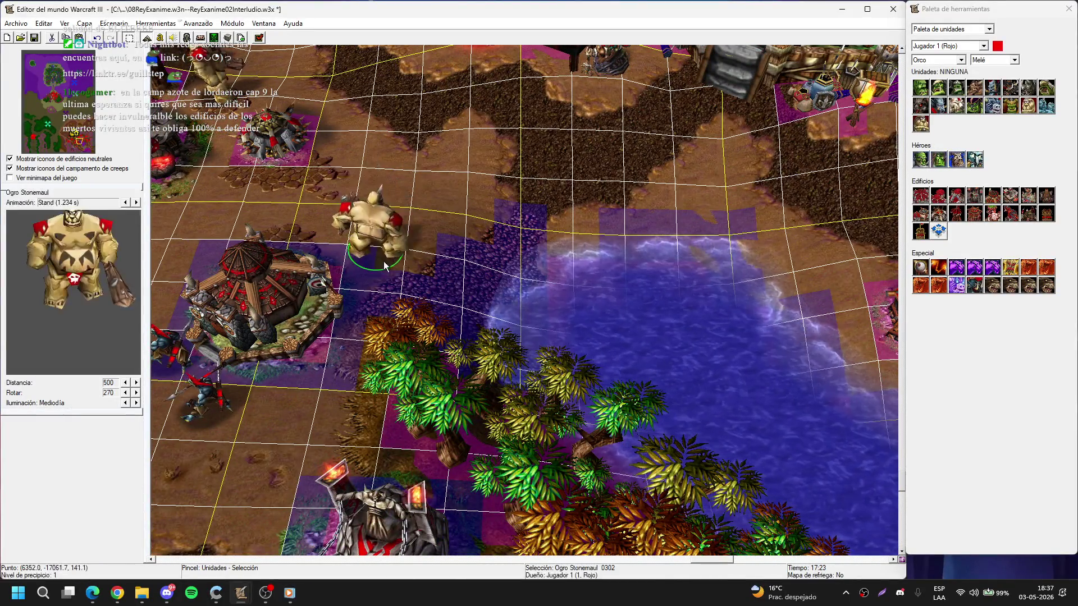
click(501, 275)
- Pan north-east across the base and choose the Kodo Beast in the Orc units grid
scroll(up, 3)
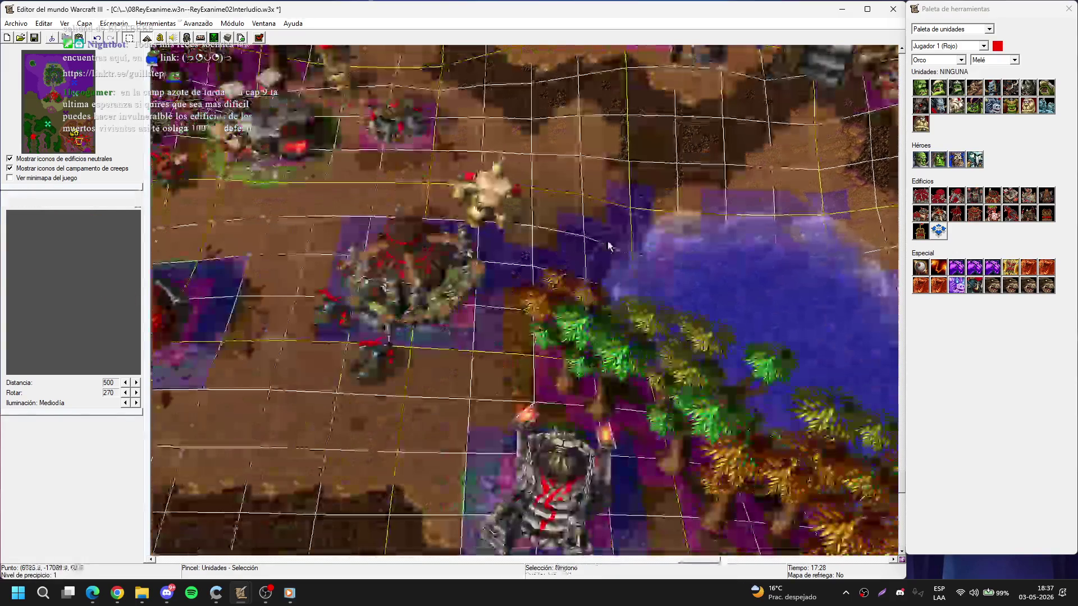
key(Up)
key(Right)
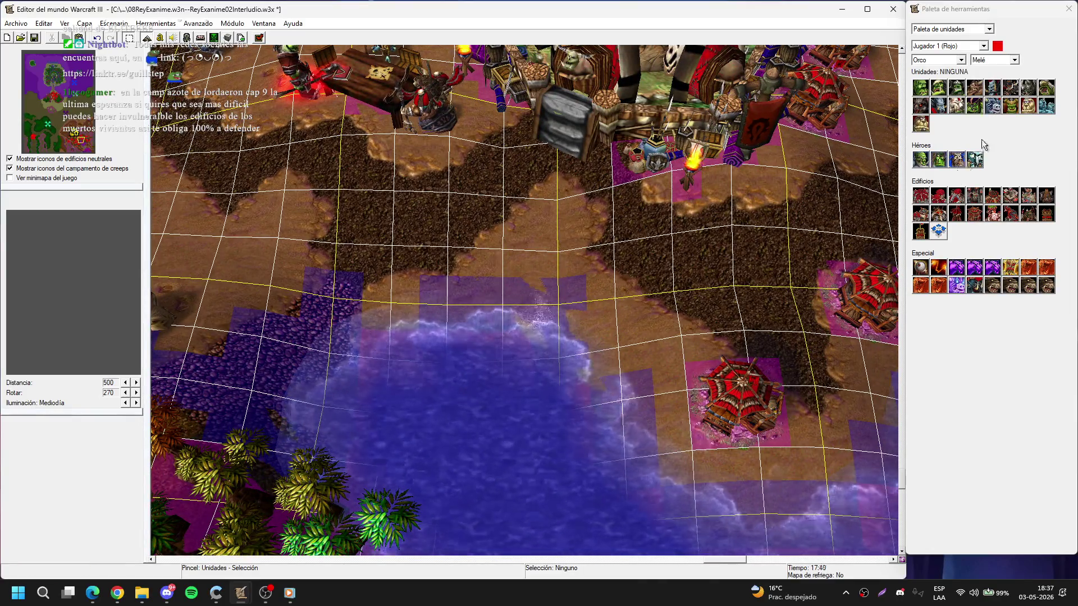
key(Right)
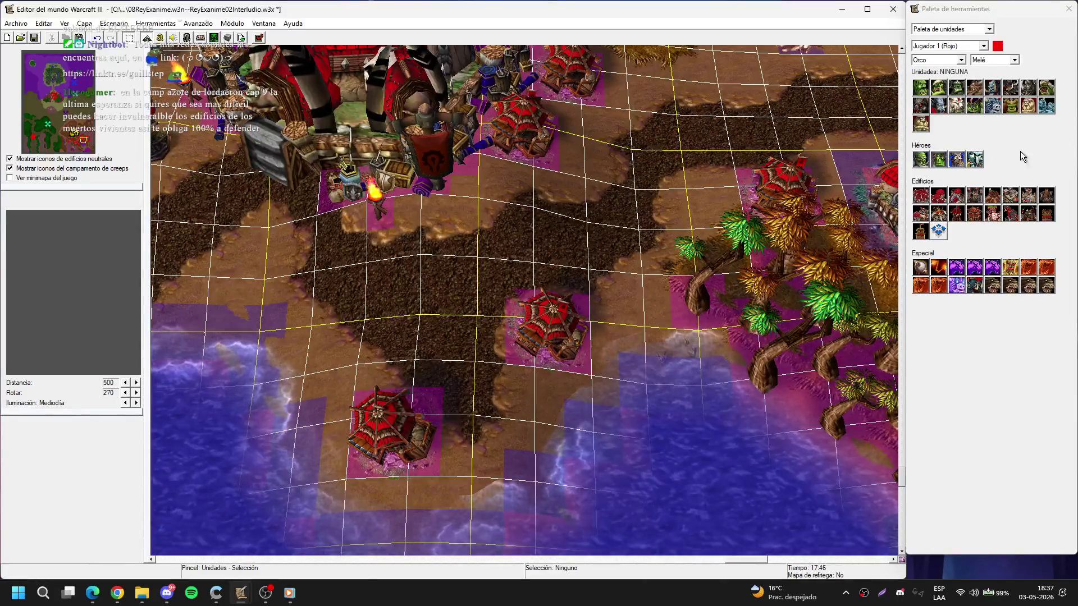
click(1033, 90)
key(Up)
key(Right)
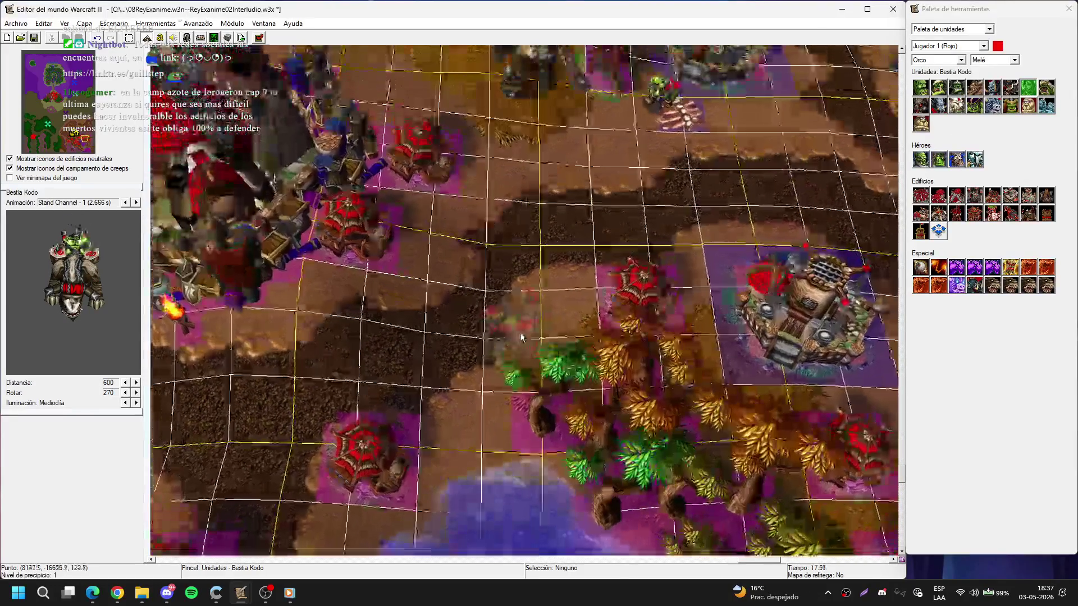
- Place one Kodo Beast on the map and nudge it toward the burrow
click(564, 339)
right_click(564, 330)
drag(564, 331, 555, 334)
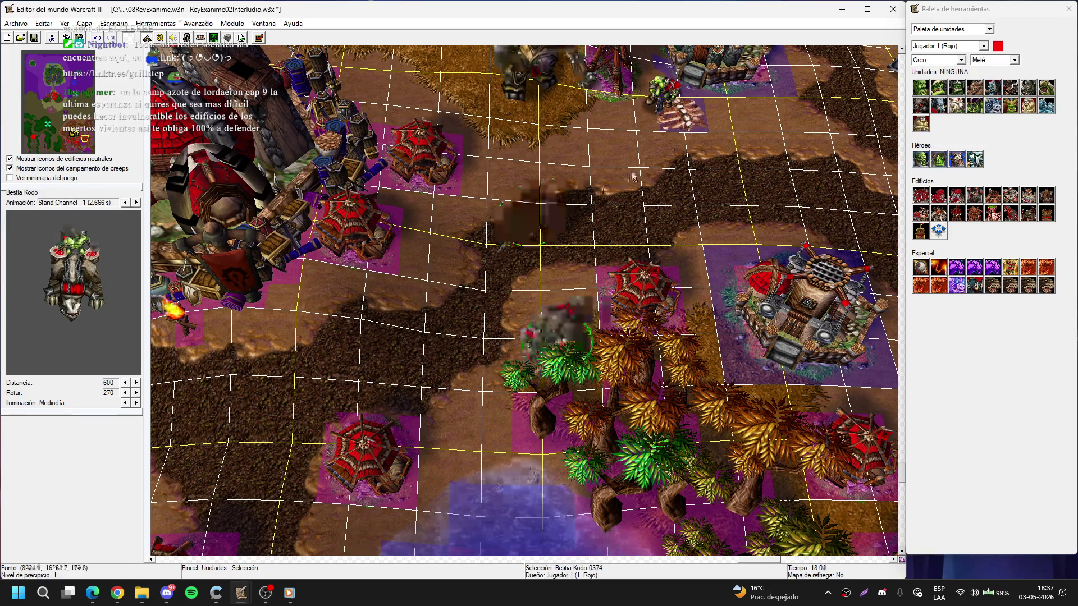
click(569, 270)
scroll(up, 3)
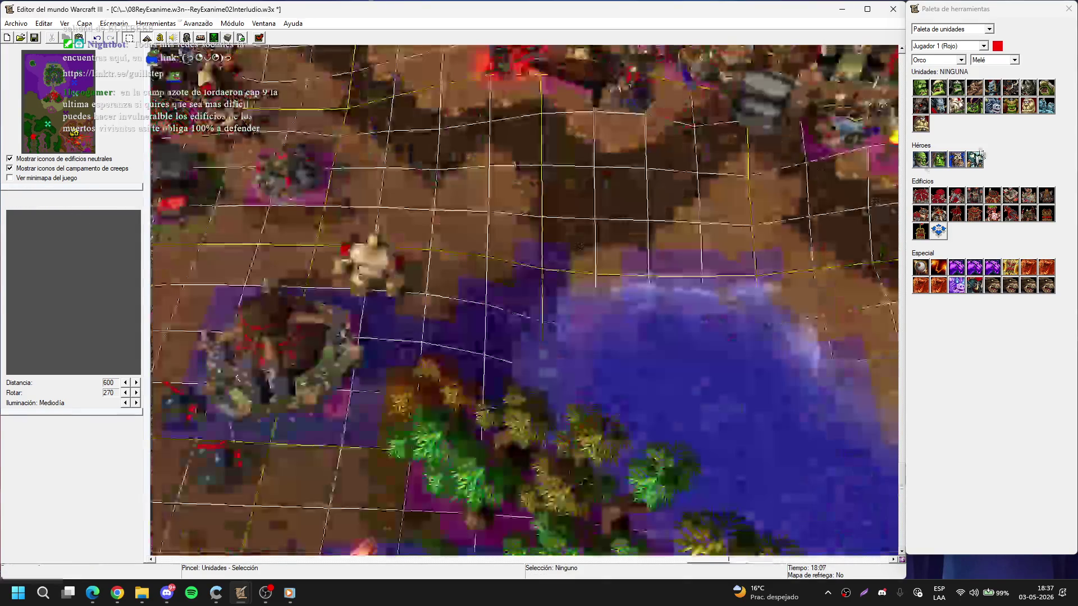
- Cut and paste the Kodo beside the palm trees, undoing the accidental tree-wall shift
click(404, 261)
scroll(up, 3)
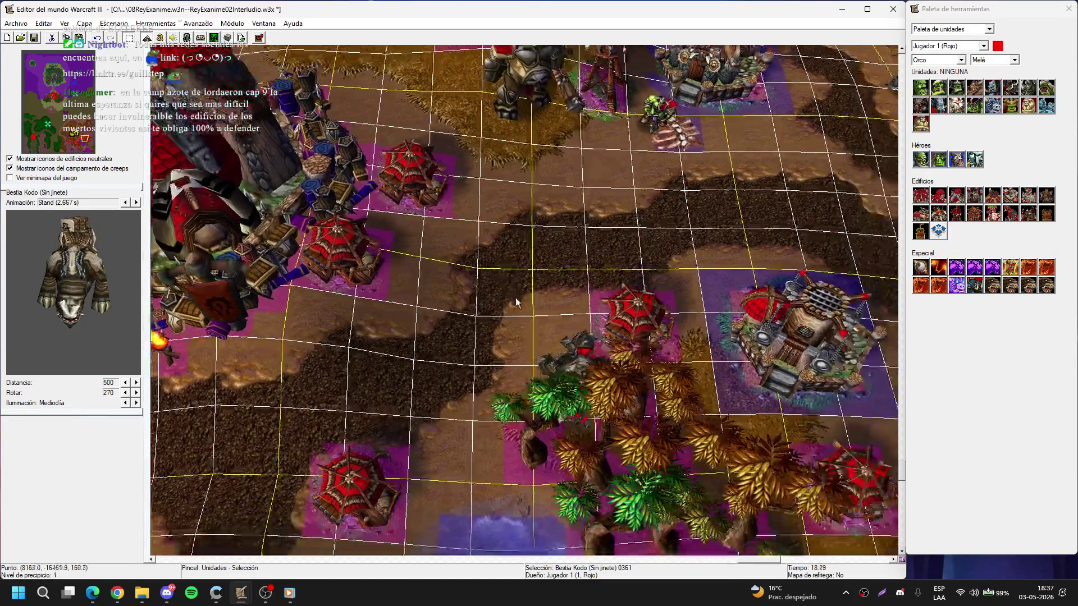
key(ctrl+x)
key(ctrl+v)
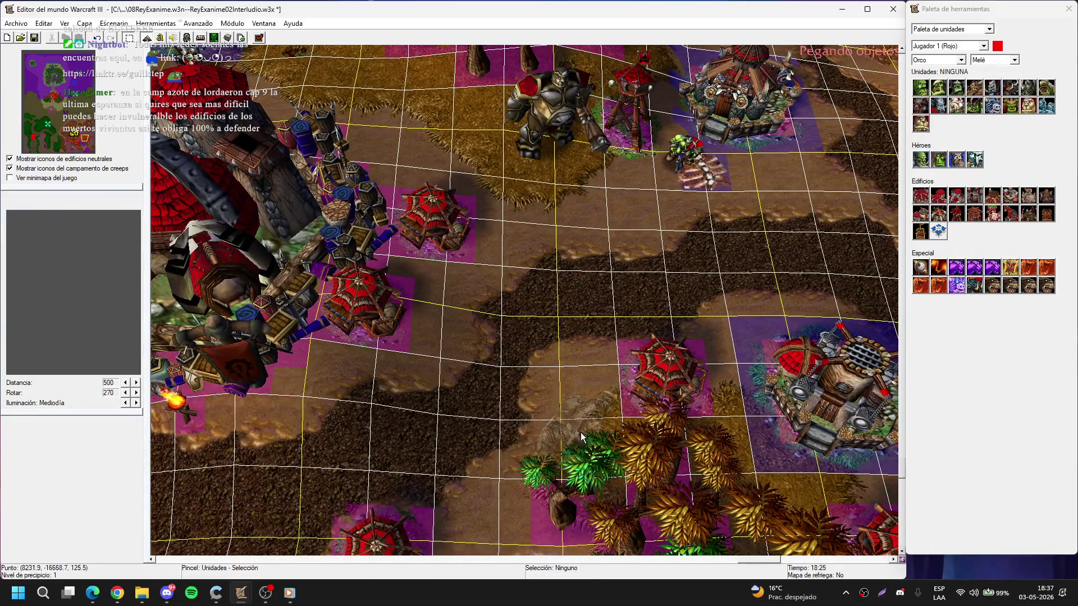
key(Down)
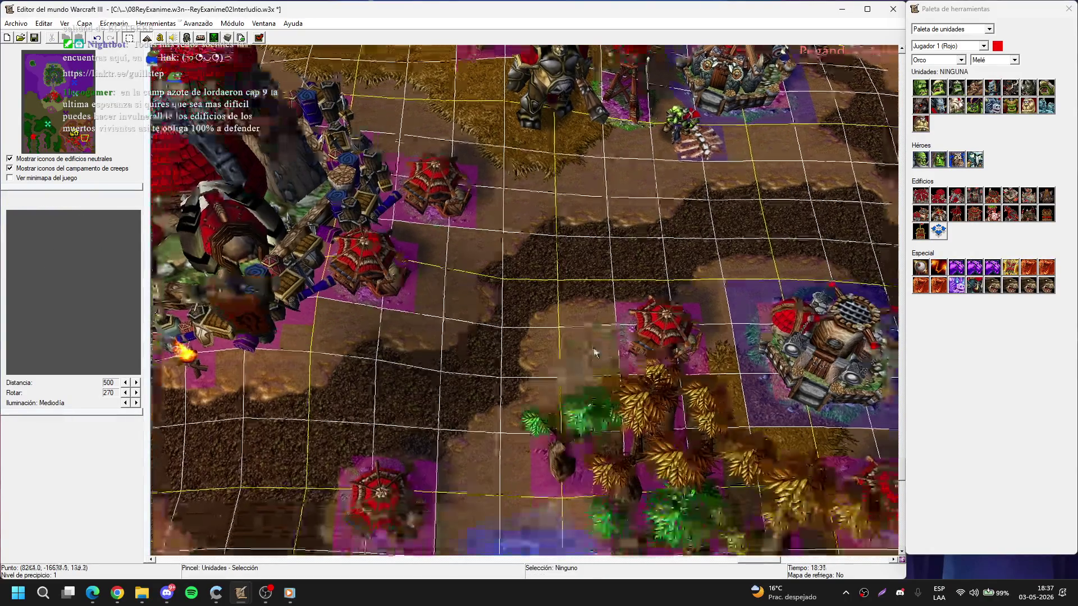
click(594, 344)
drag(561, 448, 562, 476)
key(Down)
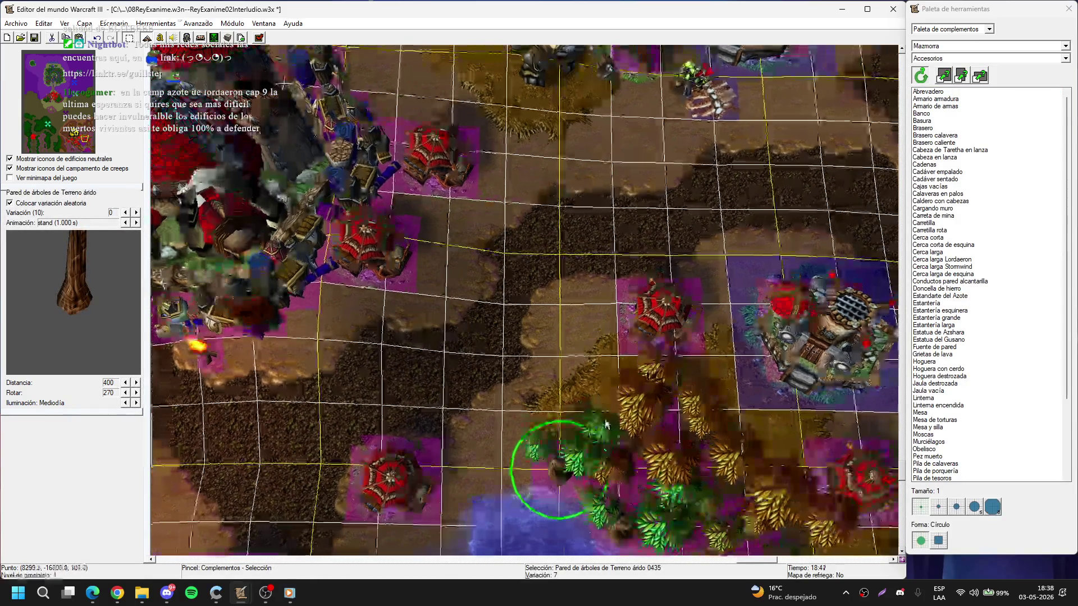
key(u)
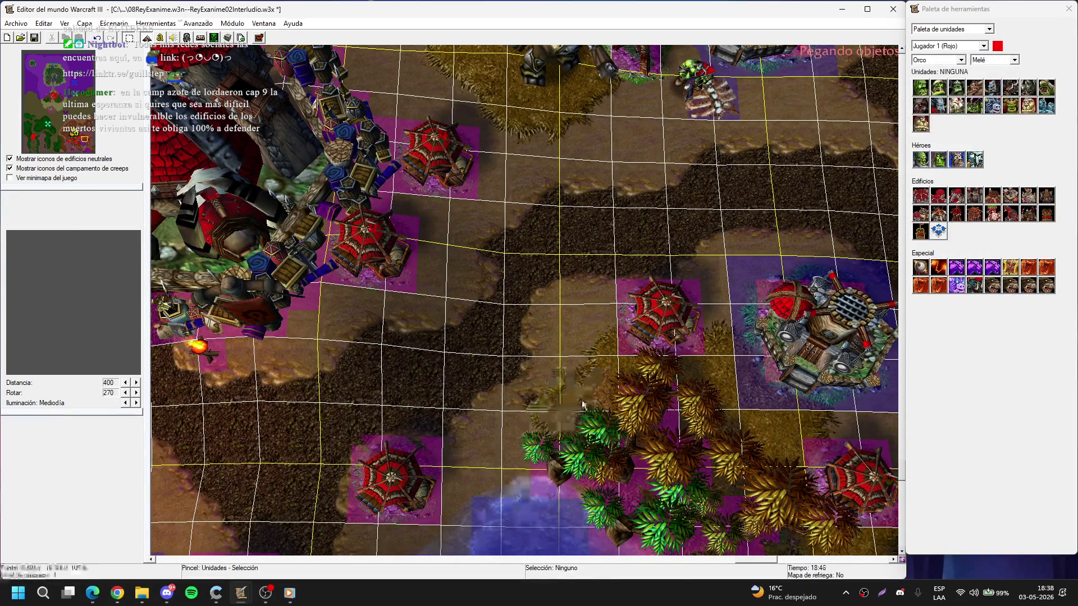
click(563, 401)
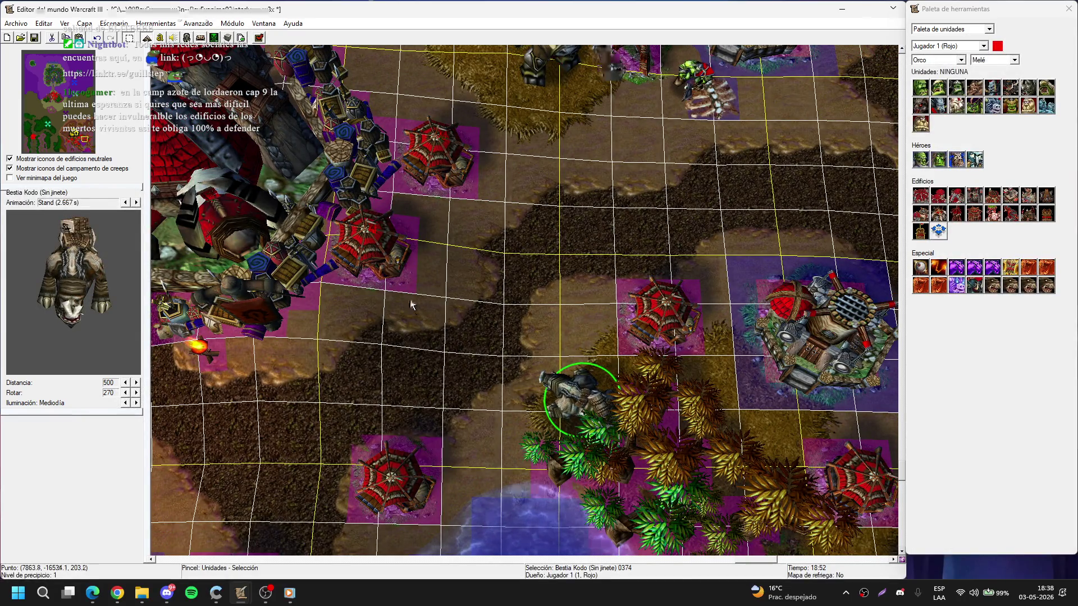
- Copy the Kodo Beast and drop the copy next to the burrow
key(Return)
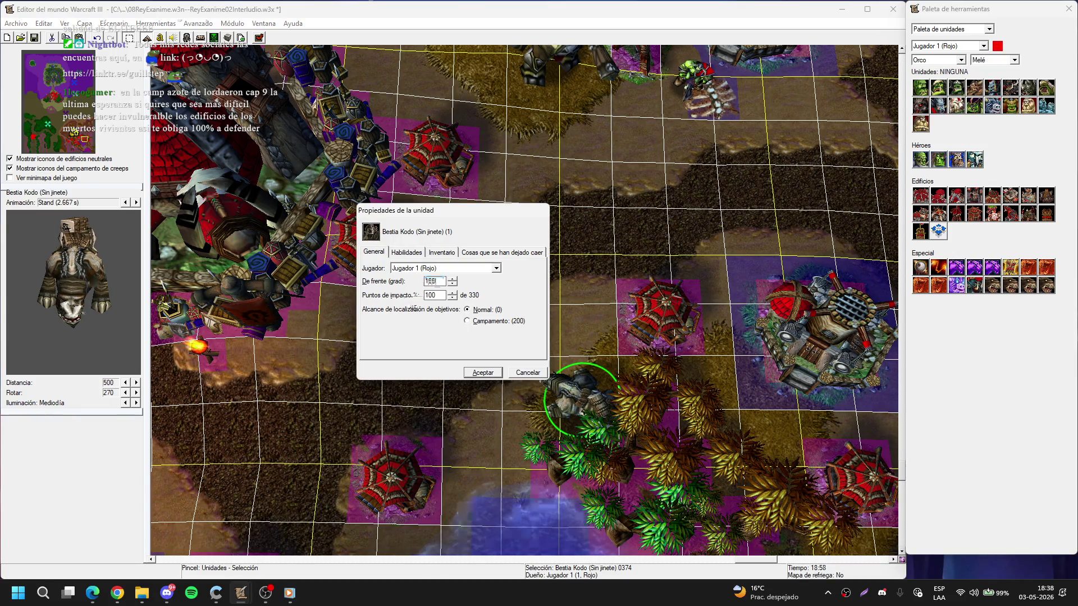
key(Return)
key(ctrl+c)
key(ctrl+v)
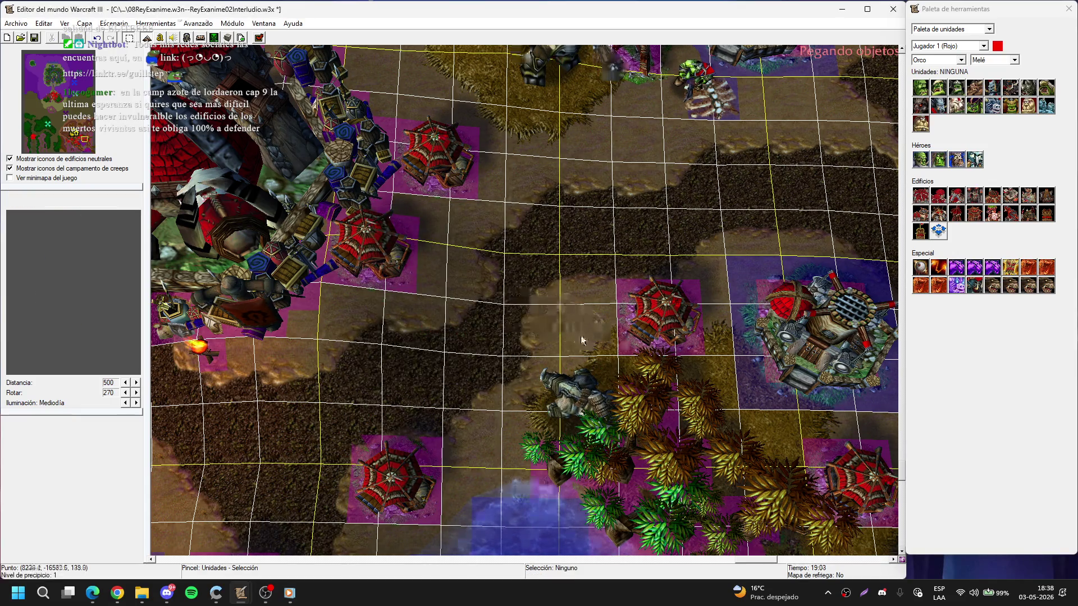
click(583, 338)
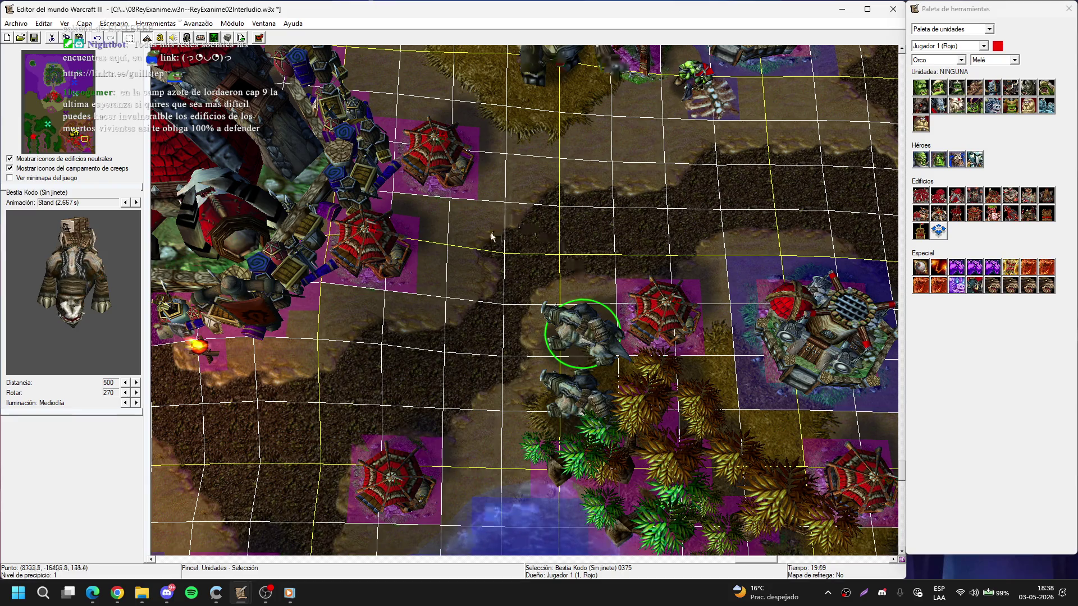
- Change the new Kodo's facing in Unit Properties and move it between the western burrows
key(Return)
key(Tab)
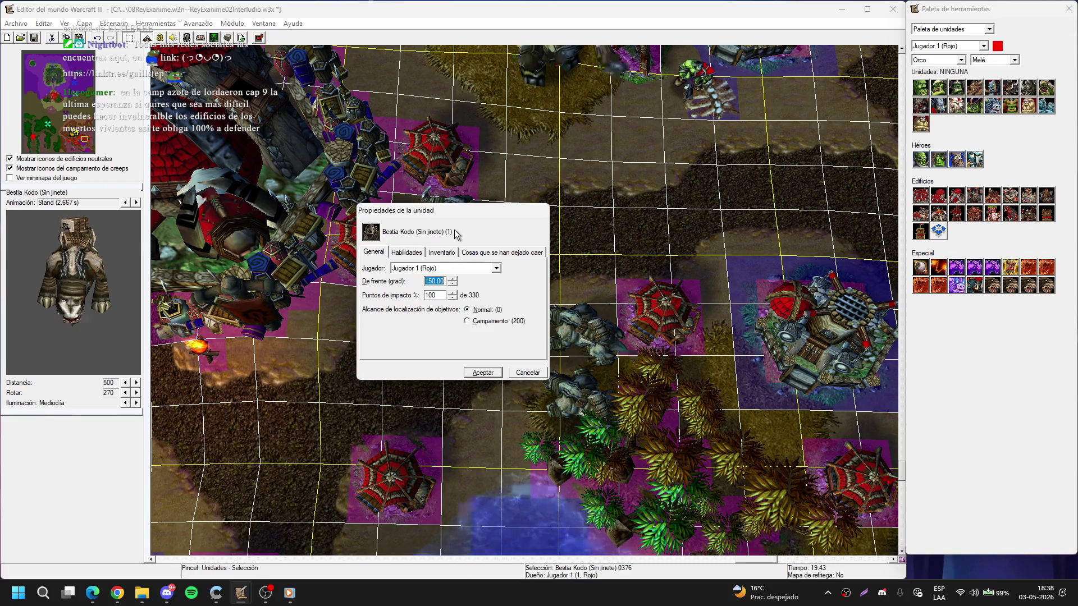
key(Return)
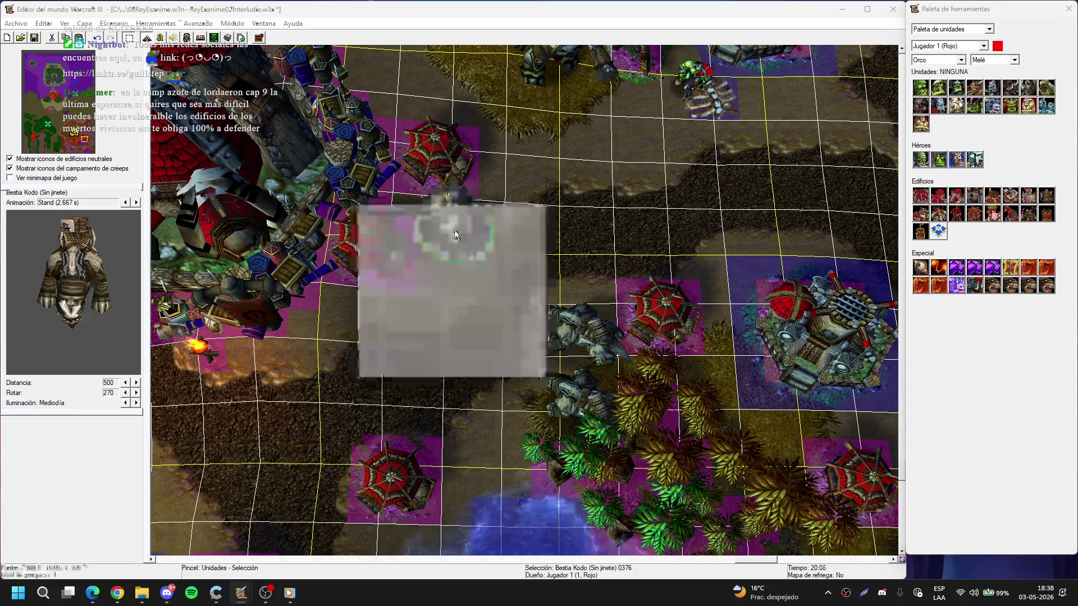
double_click(455, 235)
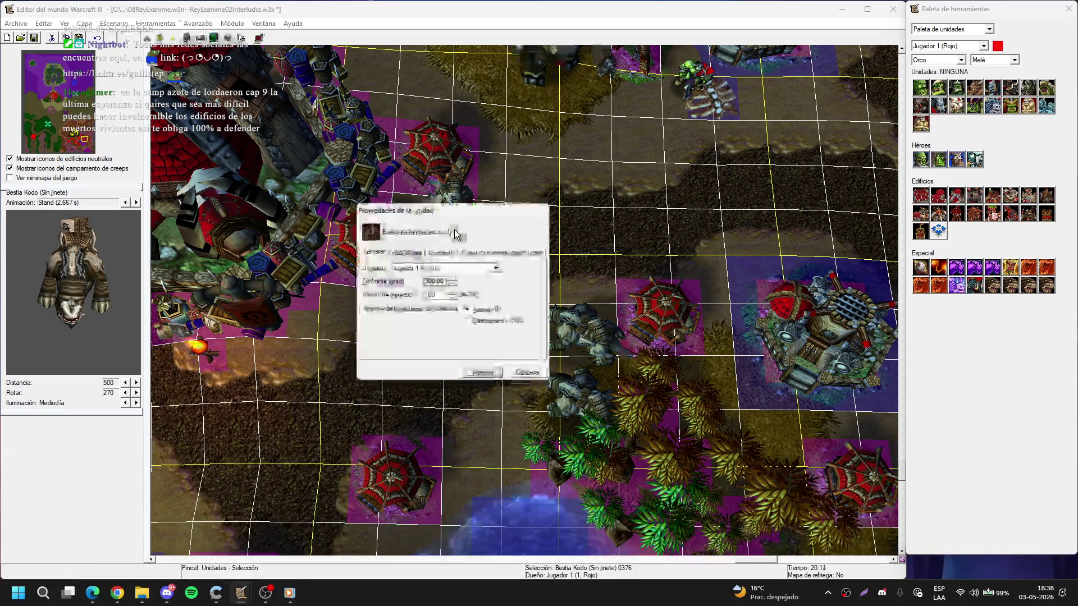
text(330)
key(Return)
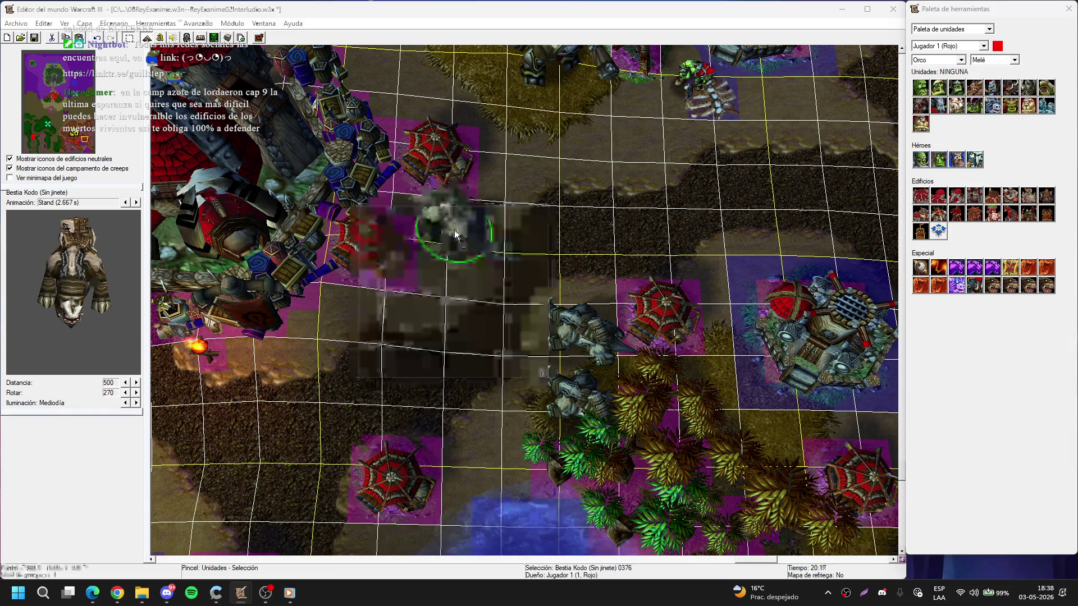
drag(453, 231, 382, 266)
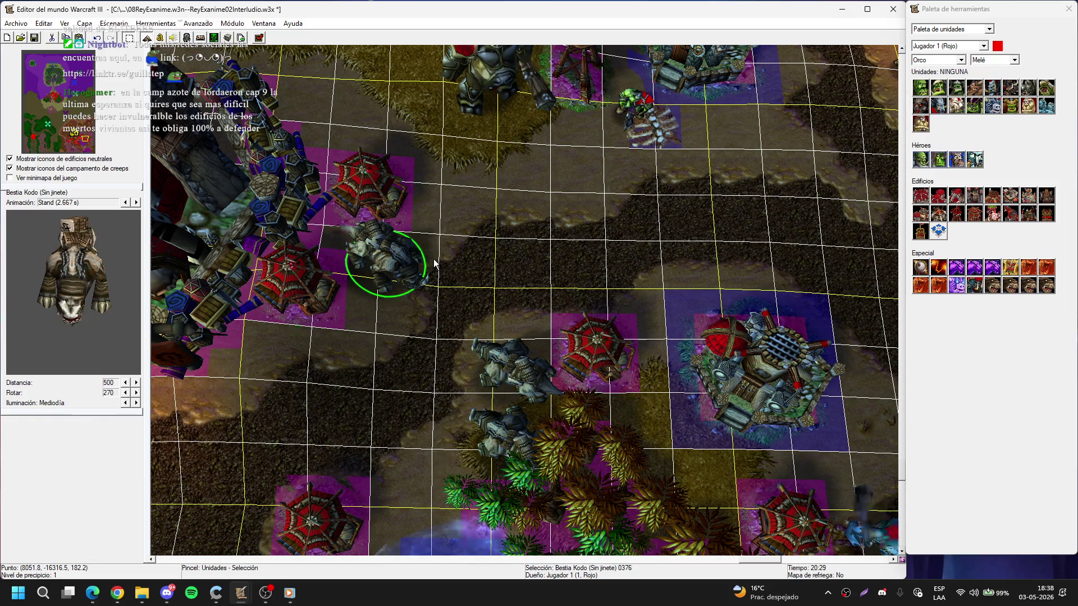
- Paste another Kodo north of the burrows and pan north-east toward the raised cliffs
key(Up)
key(Left)
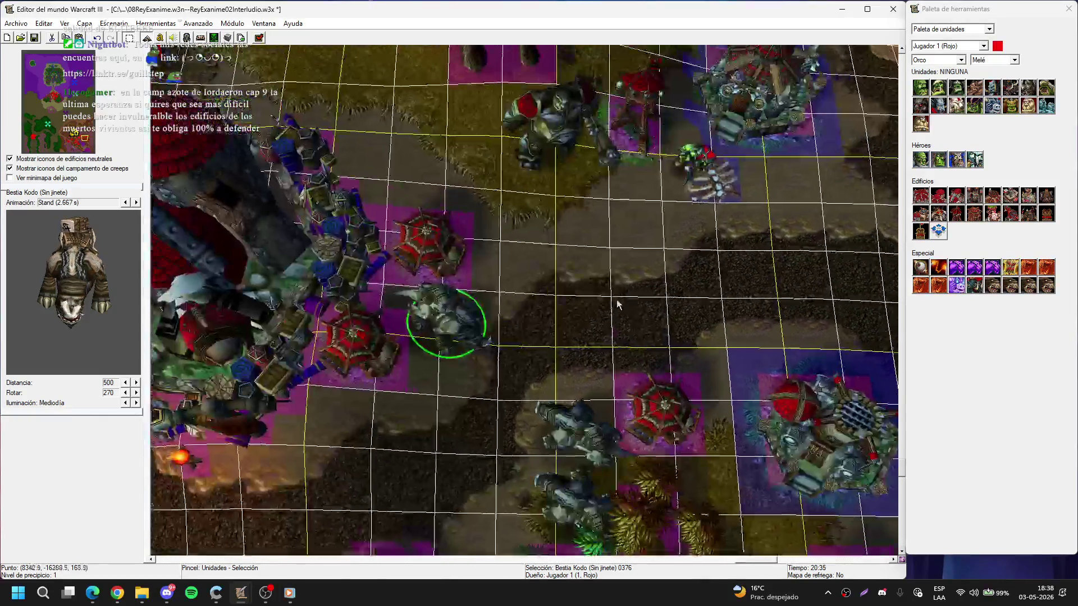
key(ctrl+v)
click(384, 174)
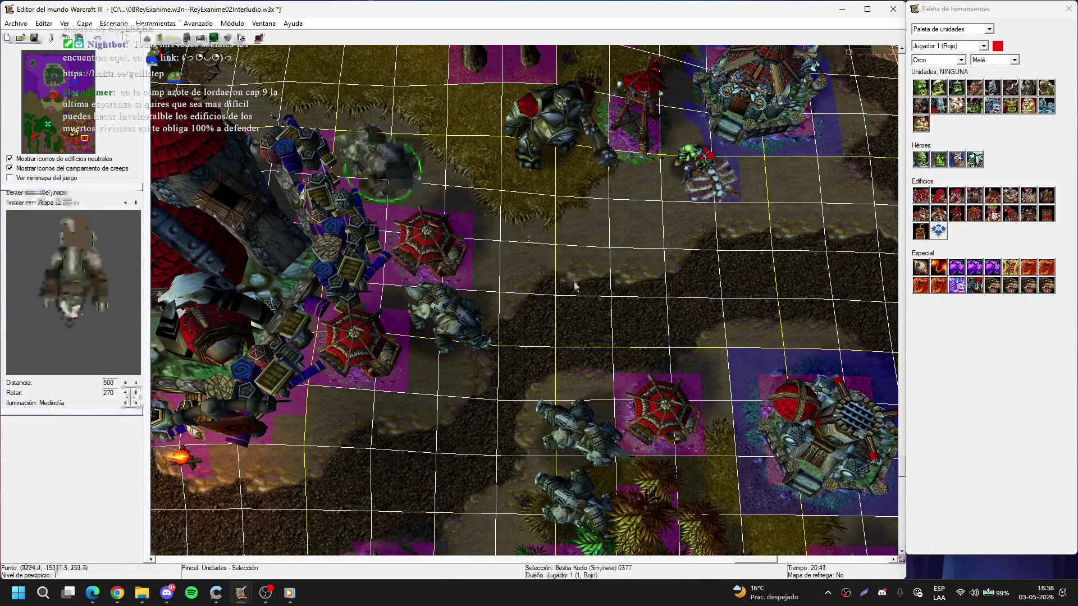
key(Down)
key(Down)
key(Up)
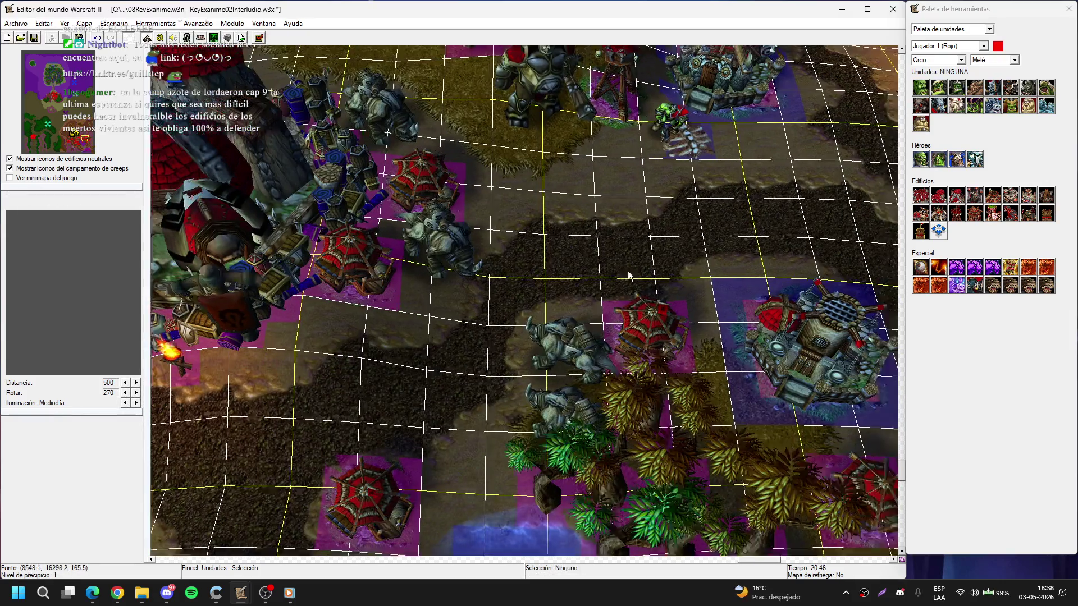
key(Right)
key(Right)
key(Right)
key(Up)
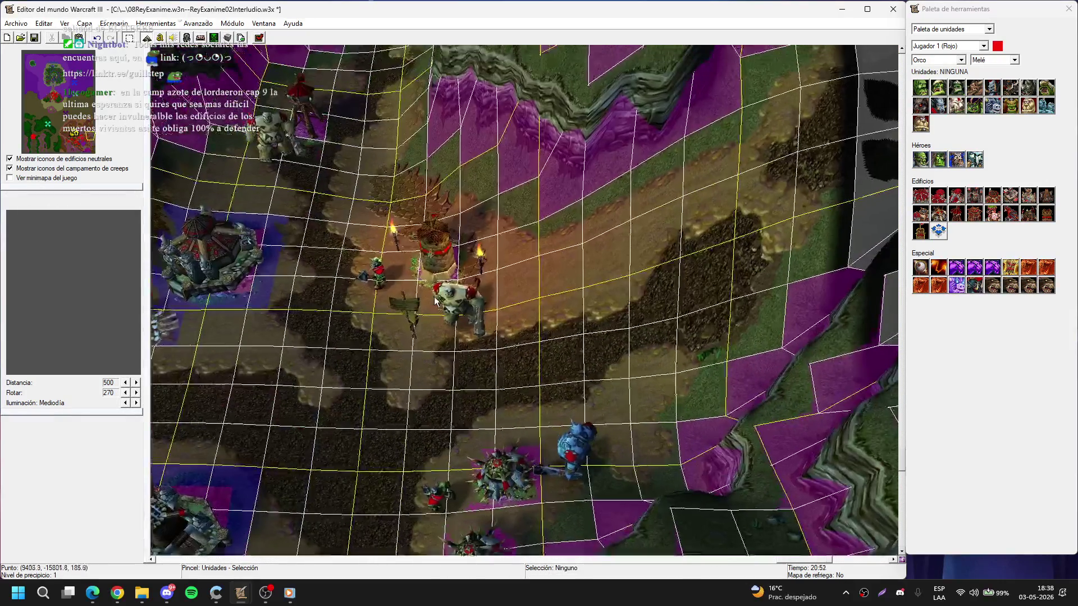
key(Right)
key(Right)
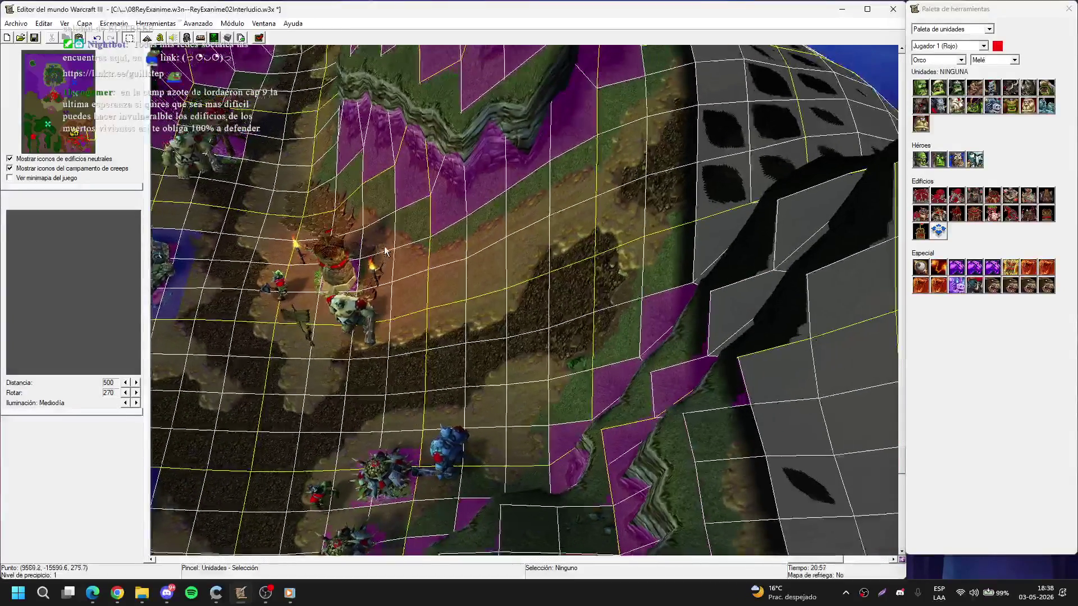
key(Up)
- Lower the raised ground east of the camp with a size-5 terrain brush
key(t)
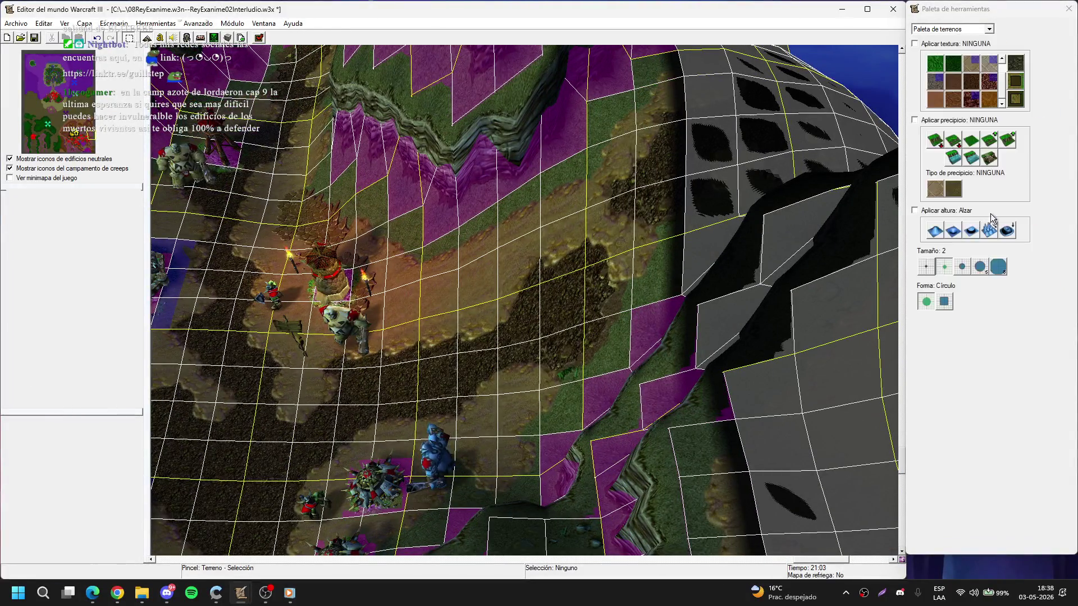
click(961, 267)
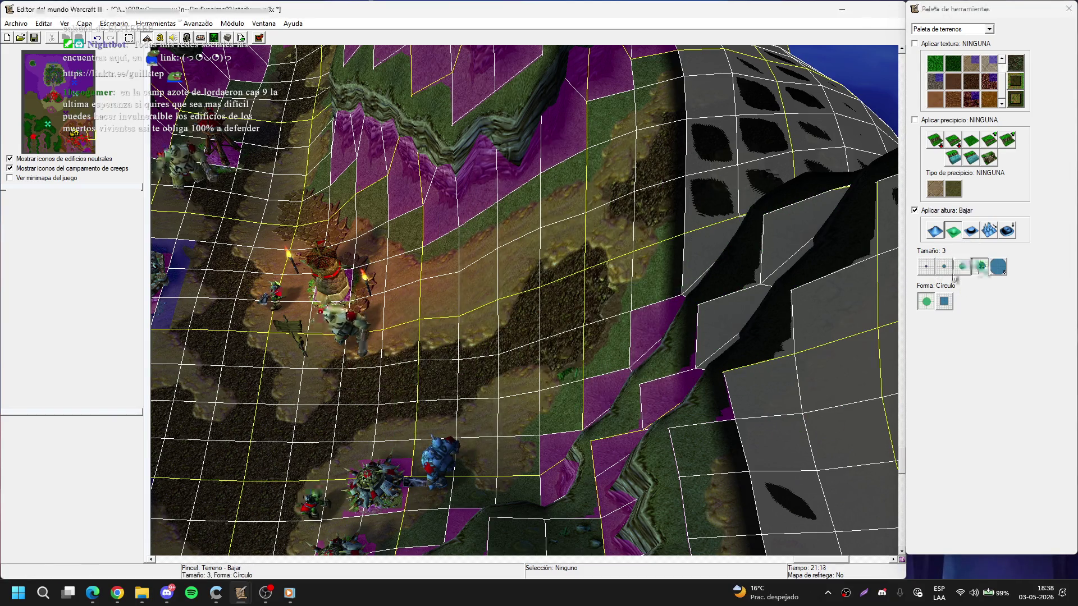
click(980, 267)
key(Up)
key(Up)
key(Up)
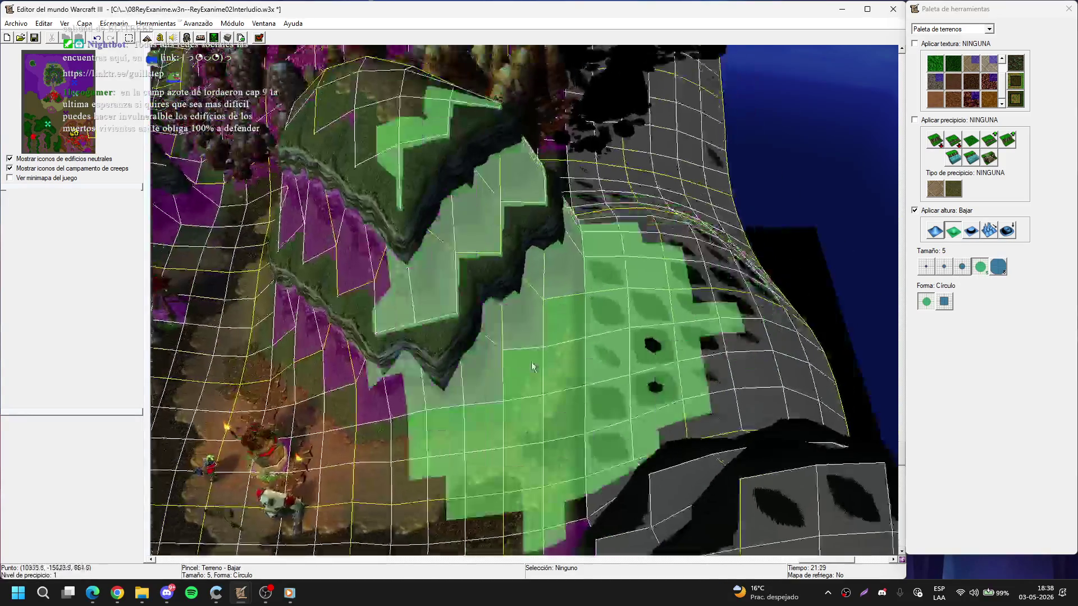
key(Down)
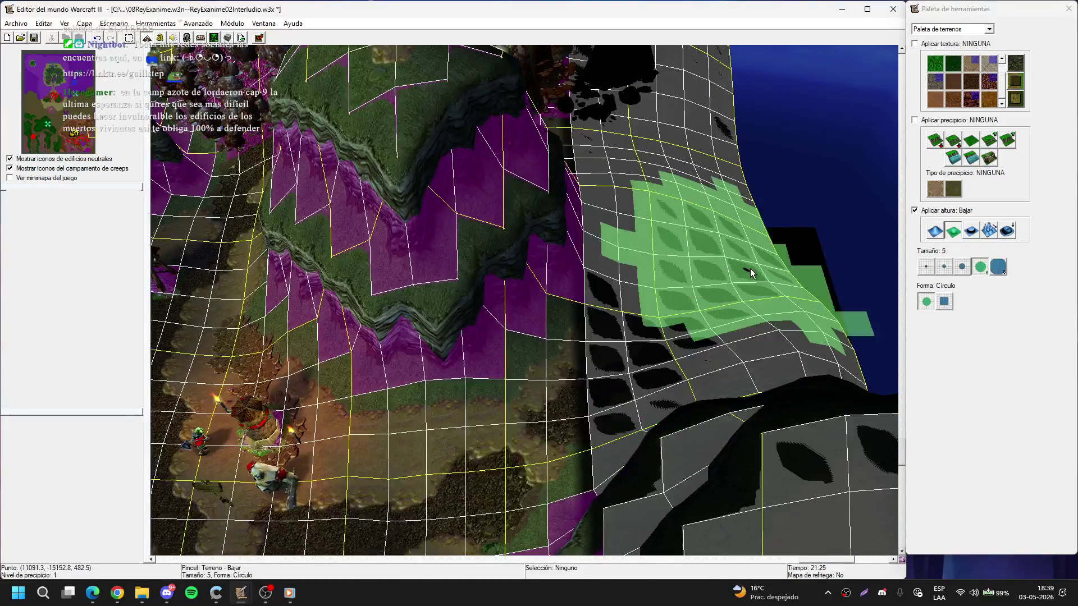
scroll(up, 3)
drag(692, 285, 557, 216)
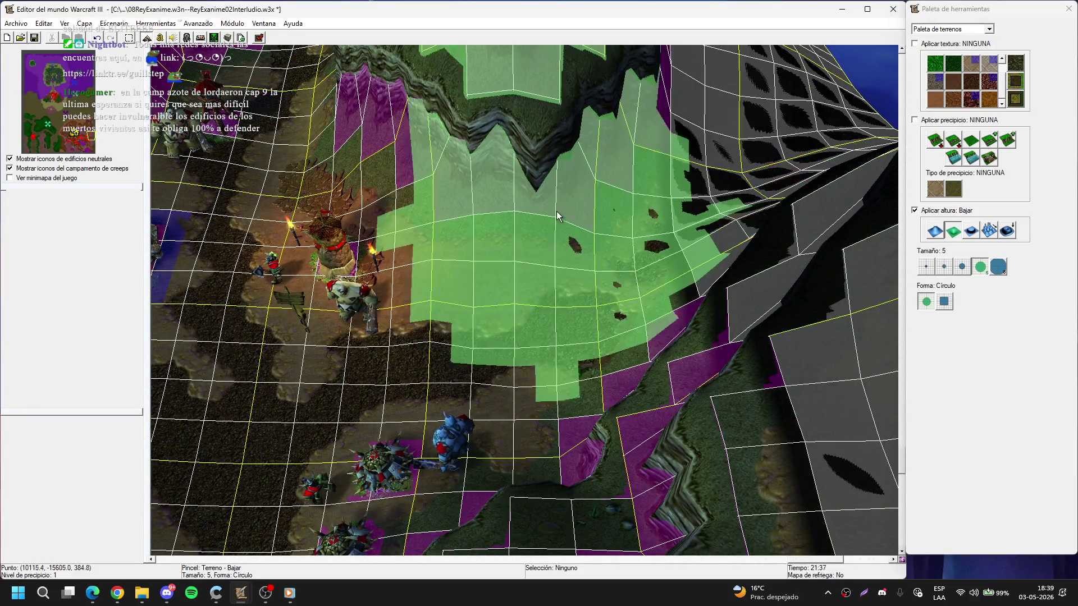
- Smooth the lowered terrain east of the camp with the Suavizar brush
click(1008, 230)
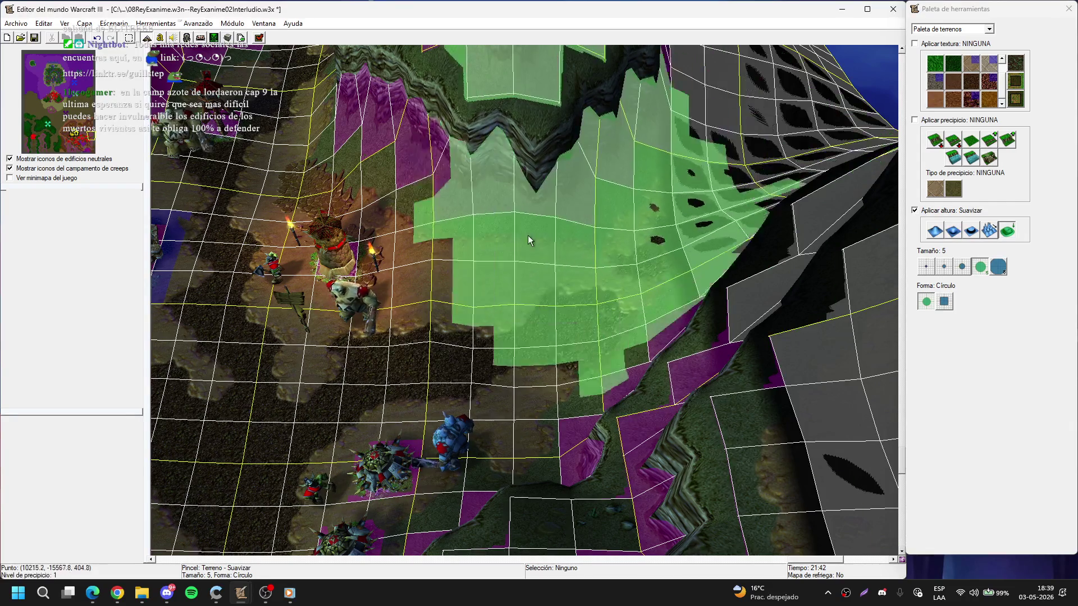
key(Up)
key(Right)
drag(737, 284, 590, 358)
key(Down)
key(Left)
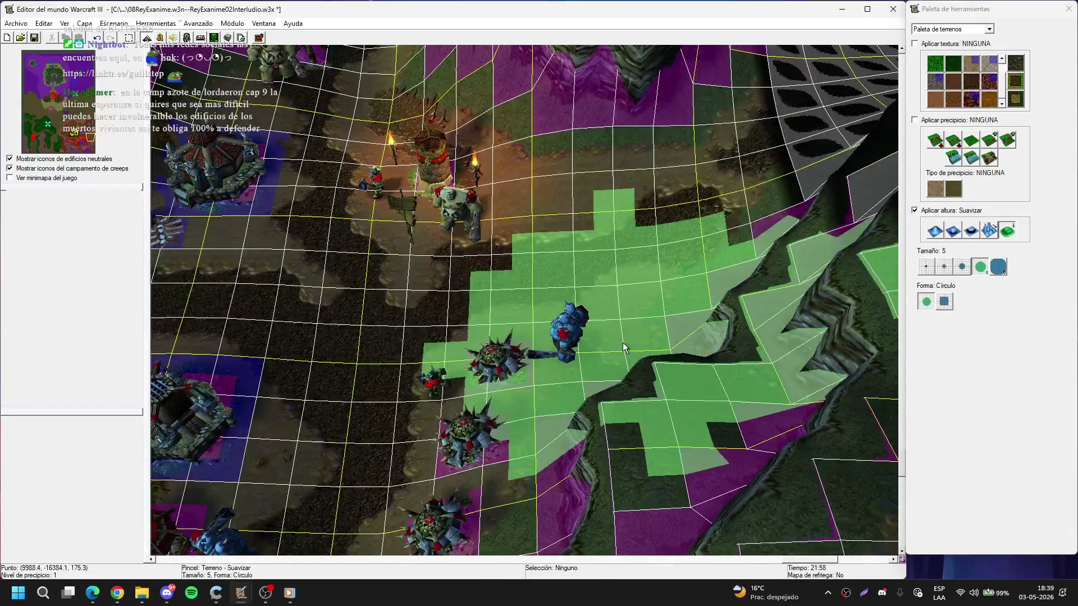
- Raise the ground under the base buildings at size 3, then return to size-5 smoothing
click(934, 231)
click(962, 267)
drag(656, 295, 735, 323)
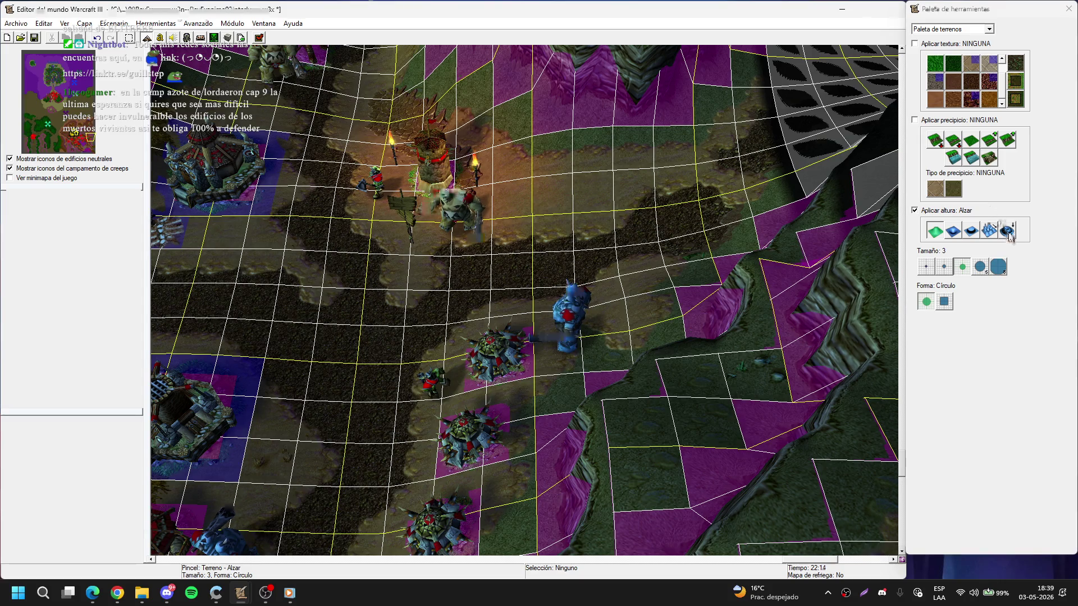
click(1005, 230)
click(980, 268)
scroll(up, 3)
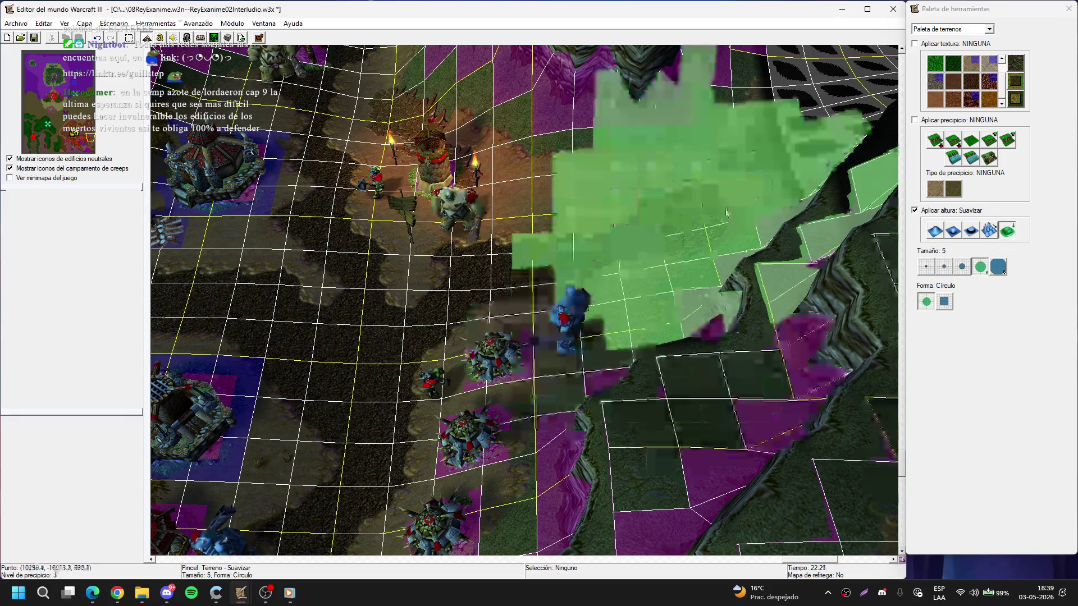
scroll(down, 3)
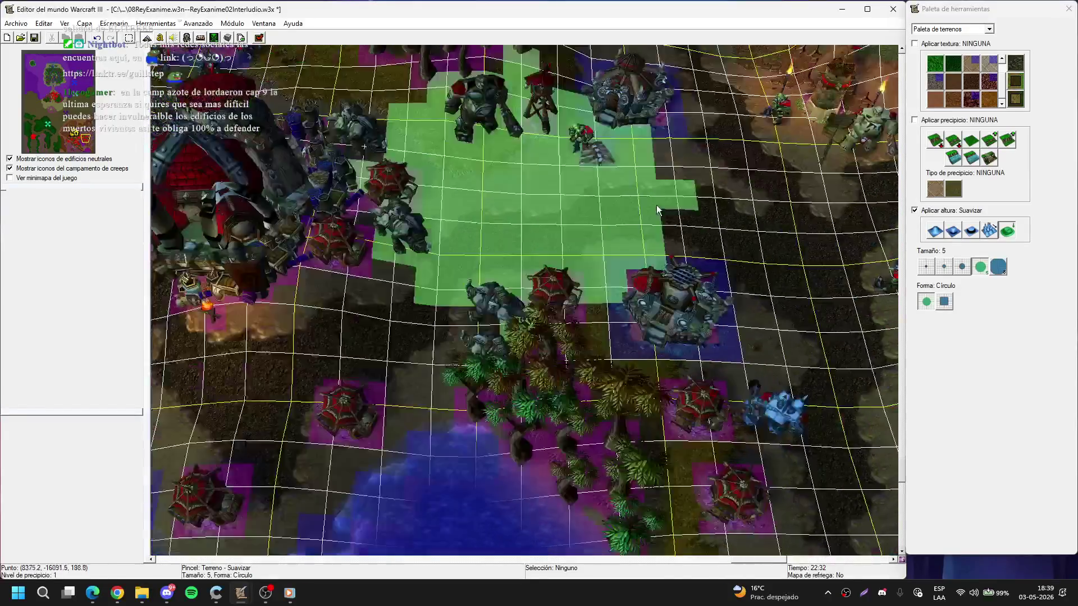
right_click(461, 275)
key(Down)
key(Left)
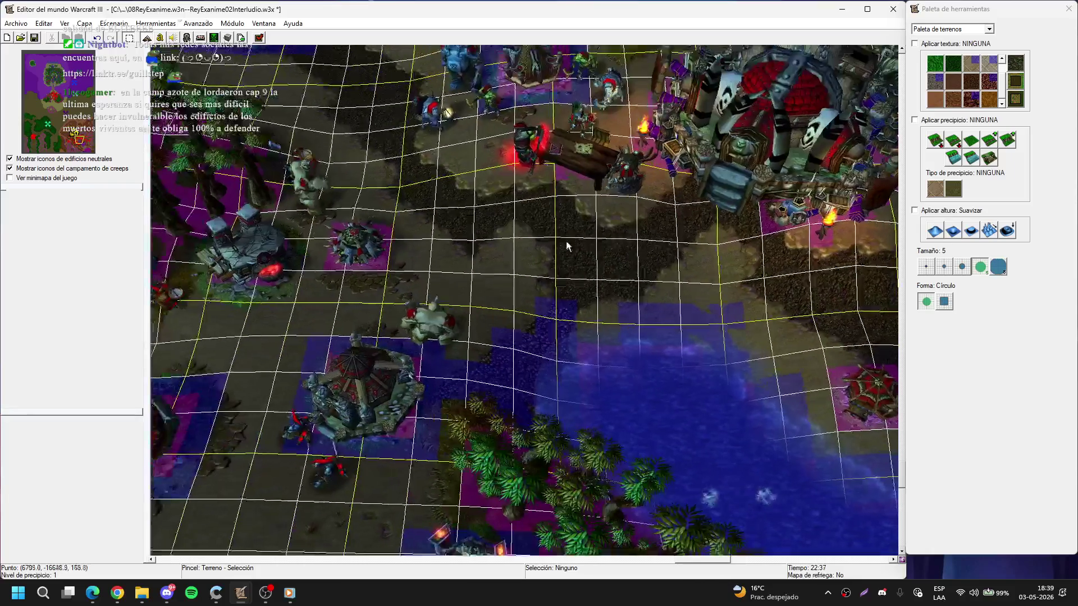
- Save the map with Ctrl+S and let the save finish
key(ctrl+s)
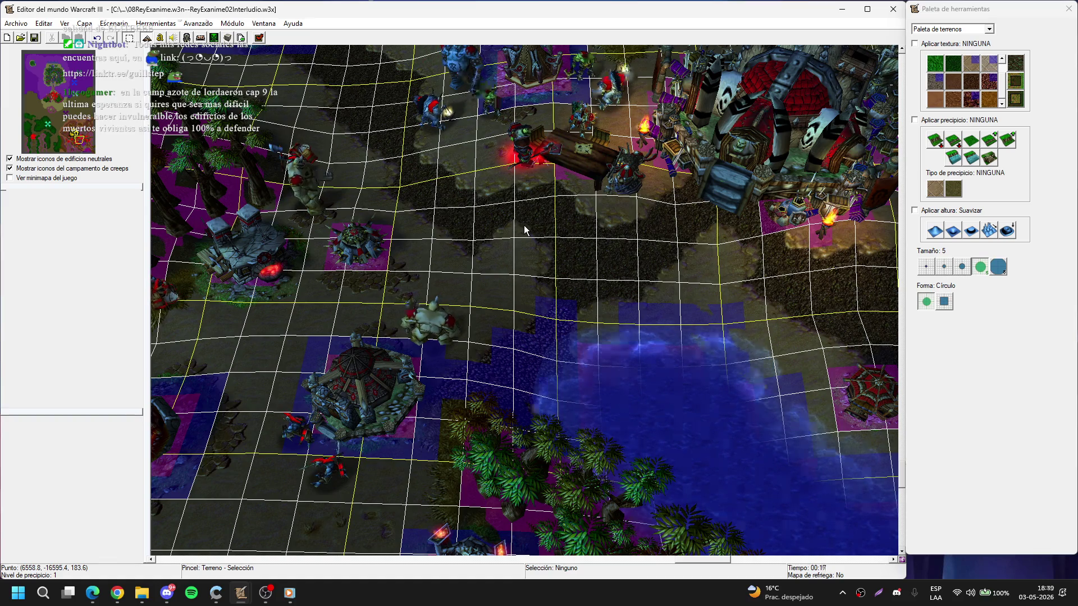
key(Right)
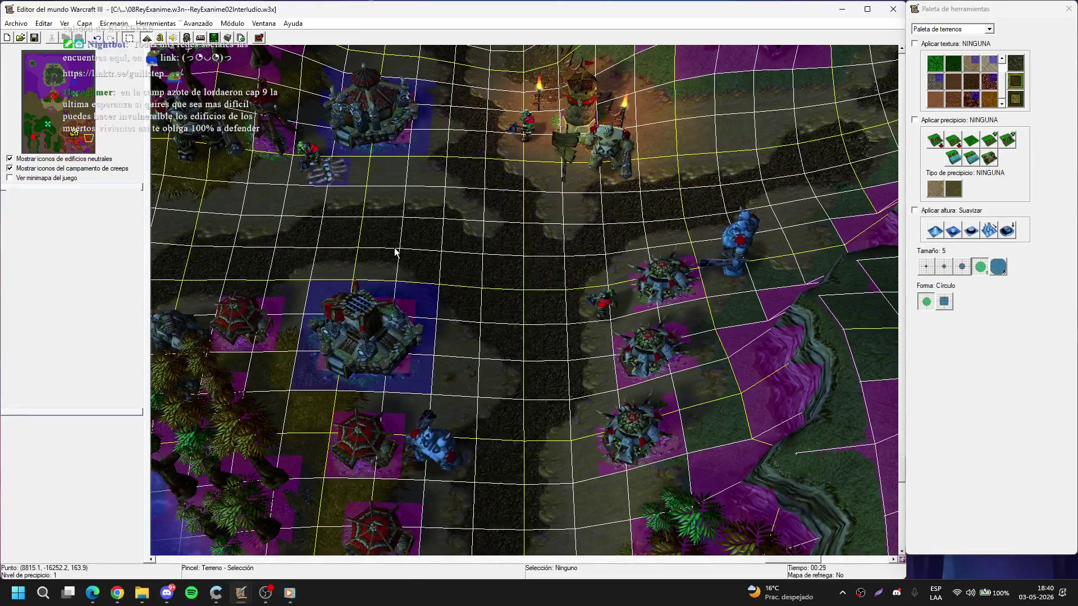
- Navigate to the human castle's north wall, zoom in, and switch to the unit palette
drag(394, 252, 556, 164)
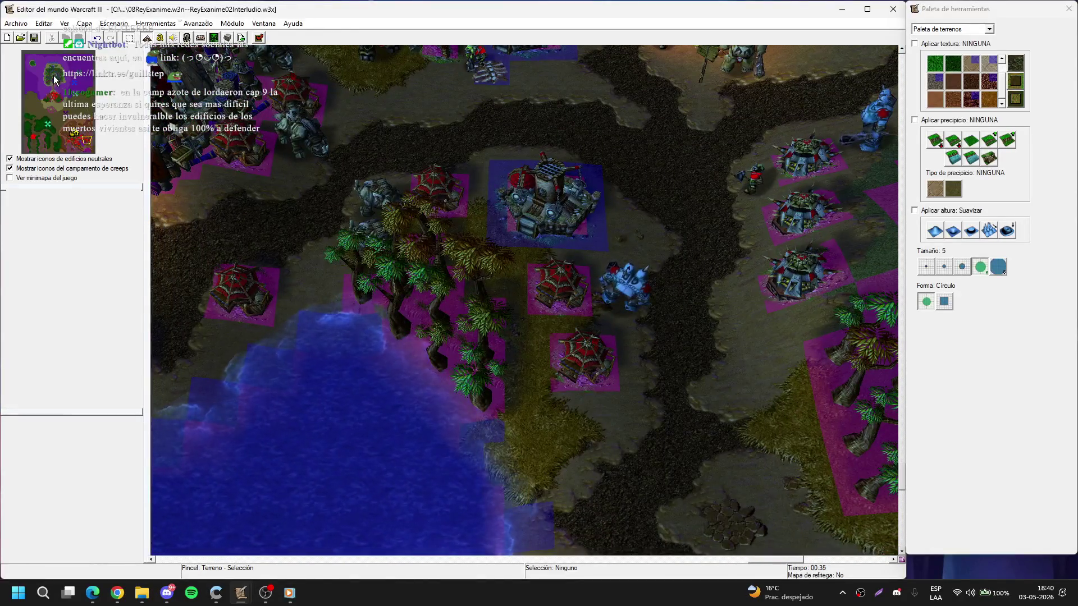
click(55, 80)
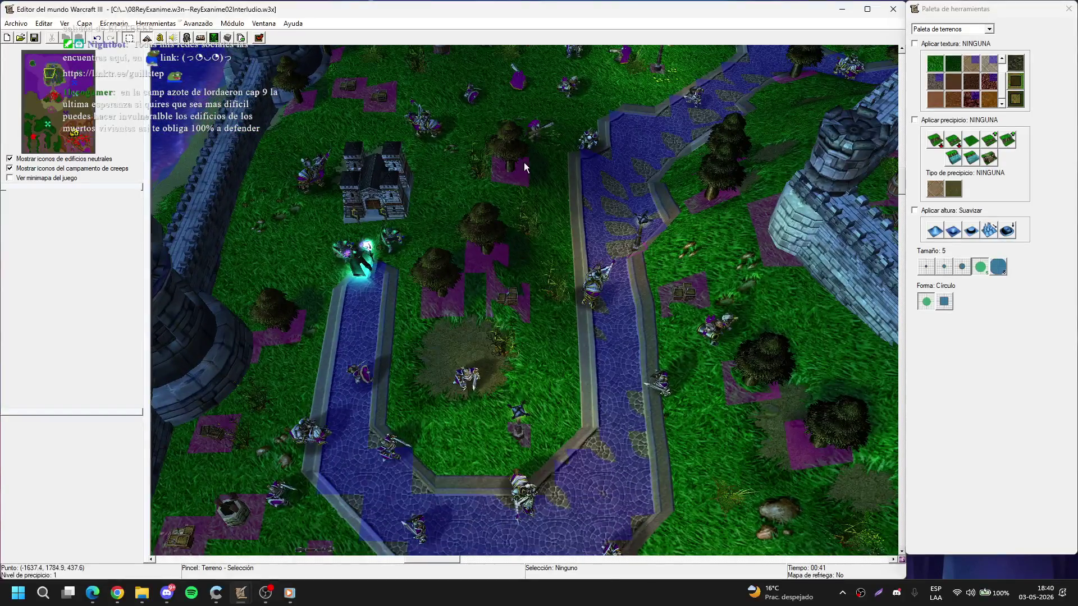
key(Down)
key(Right)
key(Up)
key(Up)
key(Up)
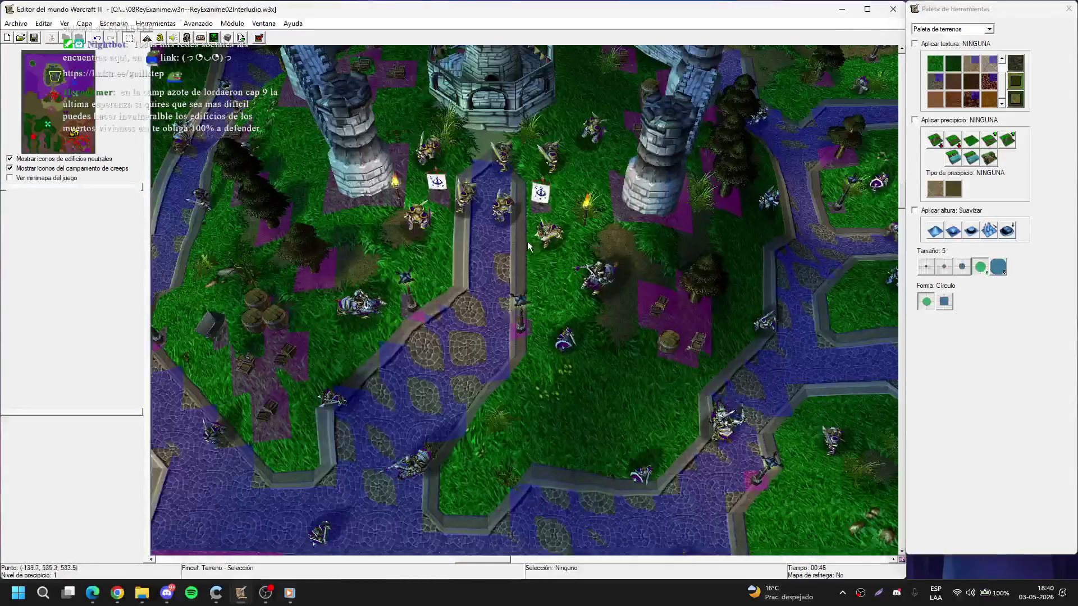
scroll(down, 3)
scroll(up, 3)
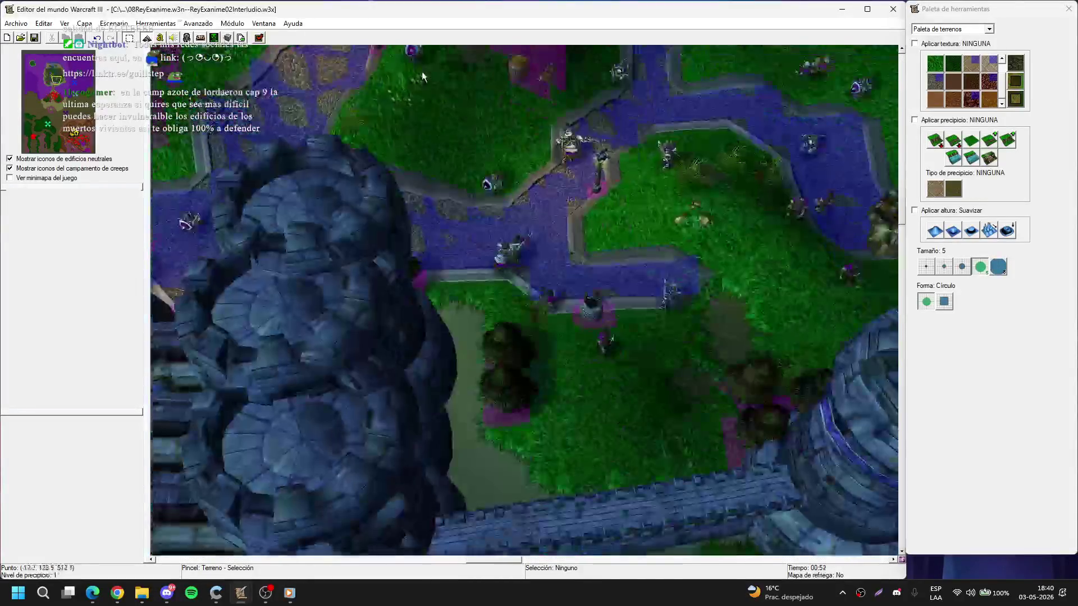
key(Up)
key(Up)
key(Up)
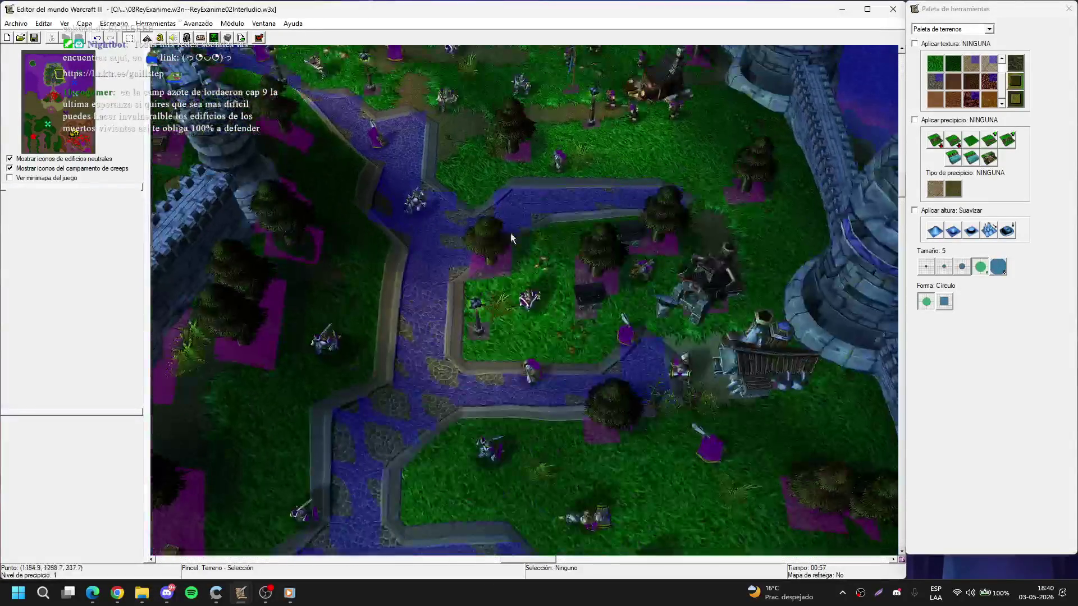
scroll(up, 3)
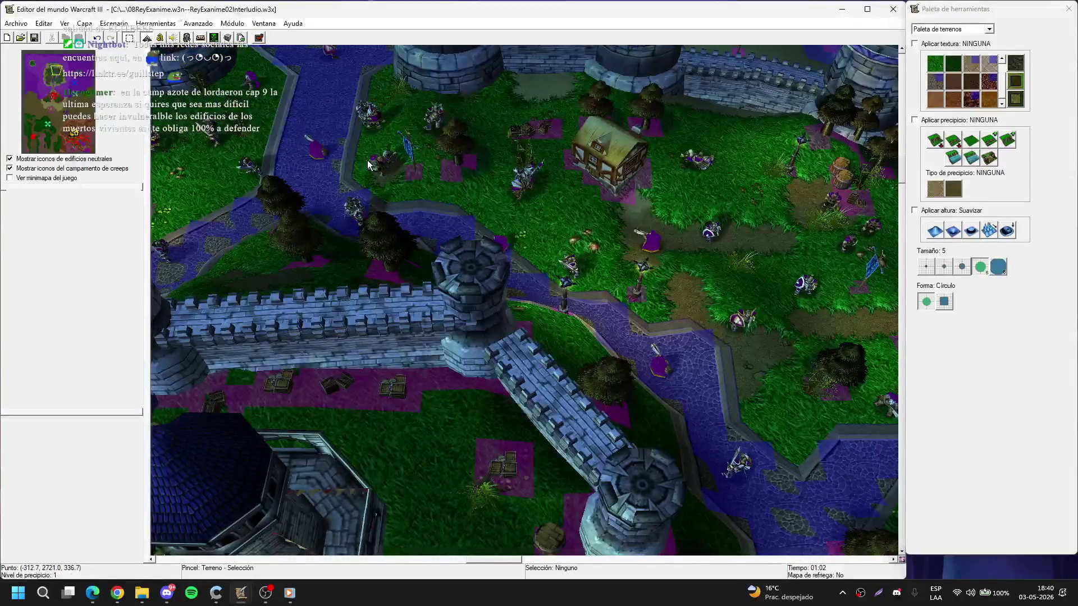
scroll(up, 3)
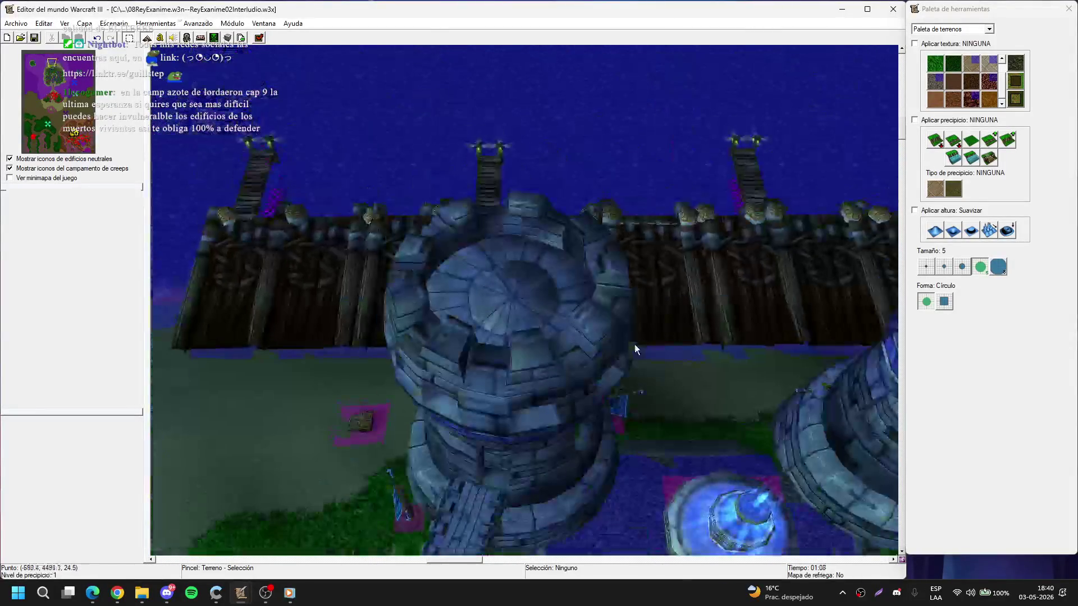
scroll(up, 3)
key(u)
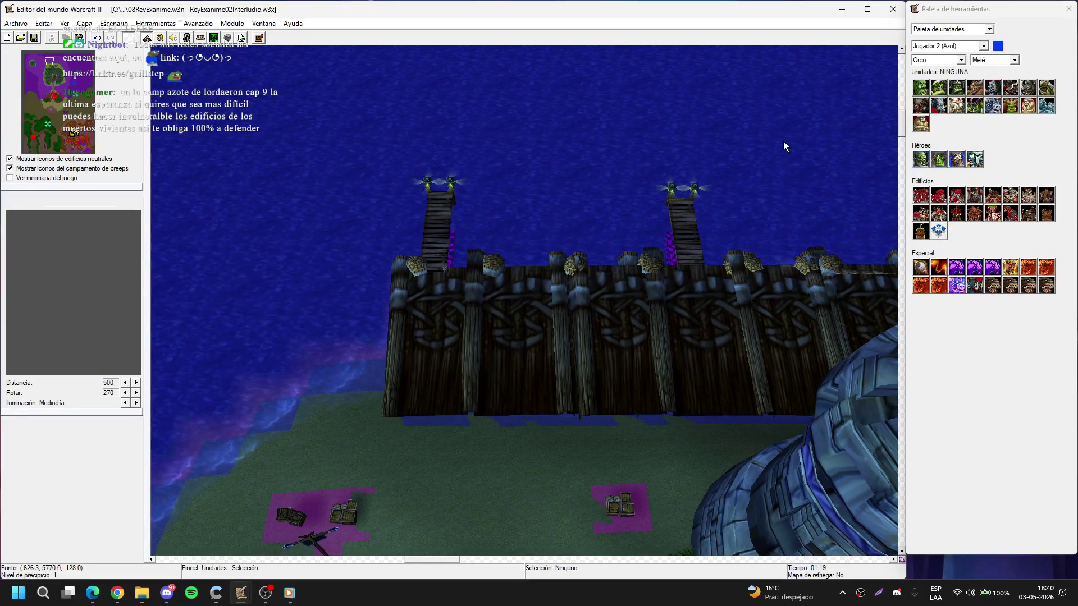
- Keep the Orco race in the unit palette, pan along the north wall, and switch to doodads
click(942, 62)
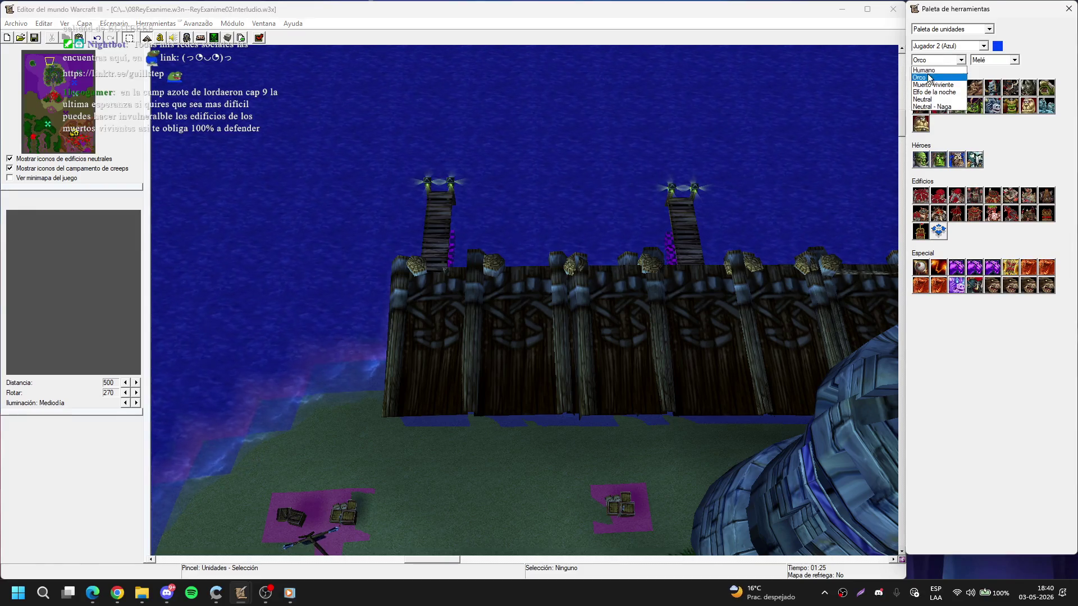
click(929, 78)
drag(722, 289, 409, 382)
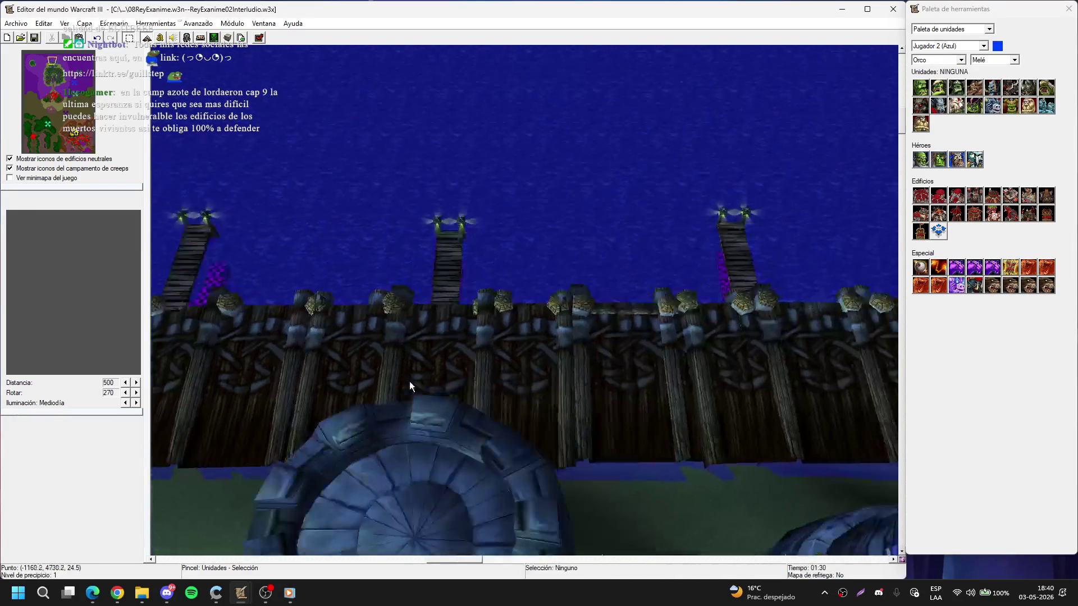
drag(604, 258, 437, 321)
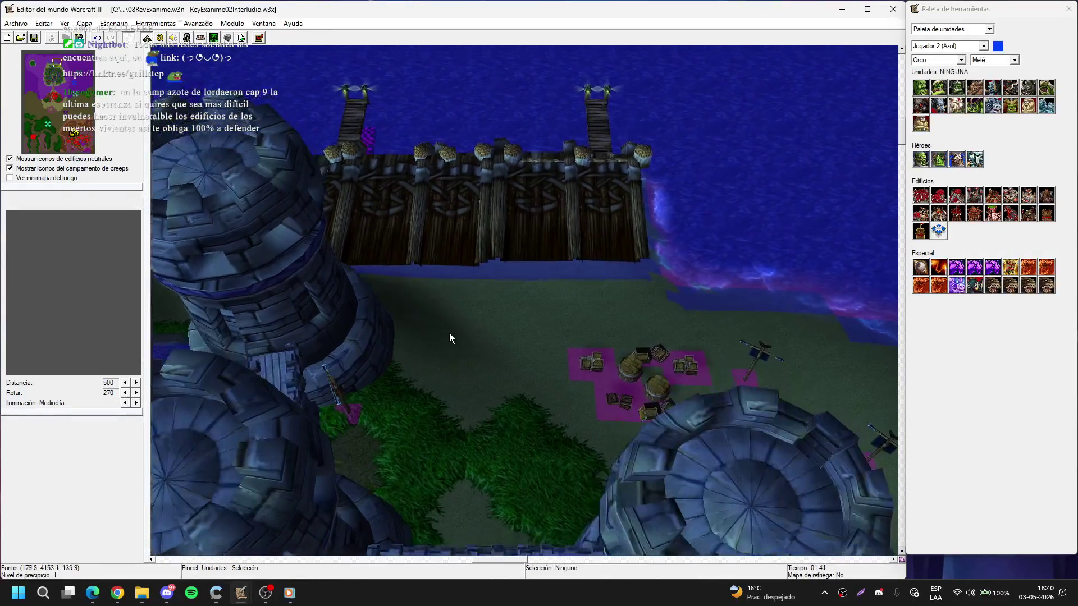
key(d)
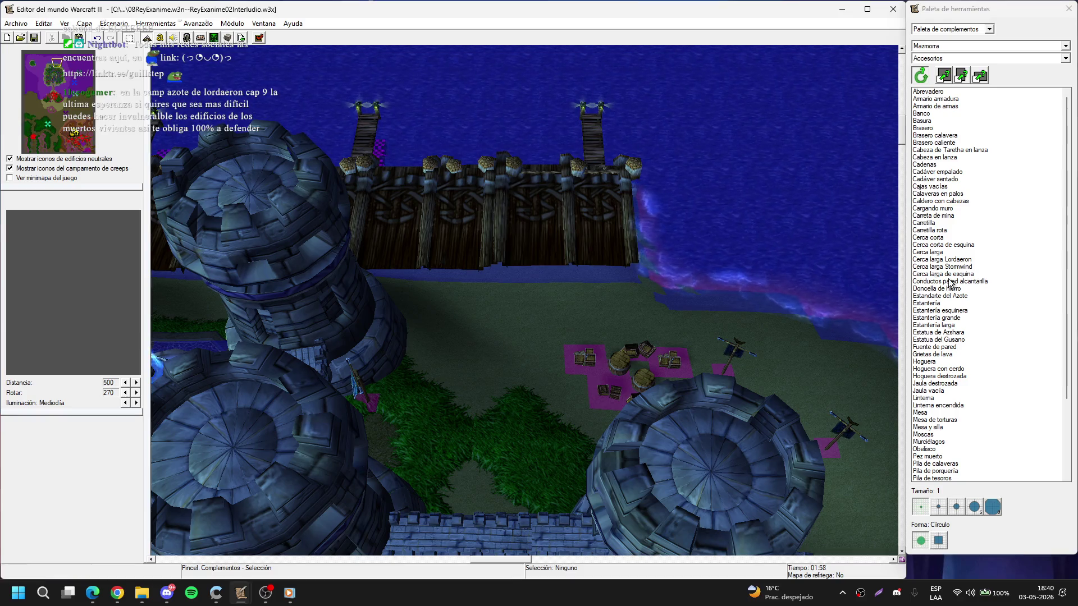
- Set the doodad category to Estructuras and centre the view on the fountain and castle towers
click(938, 59)
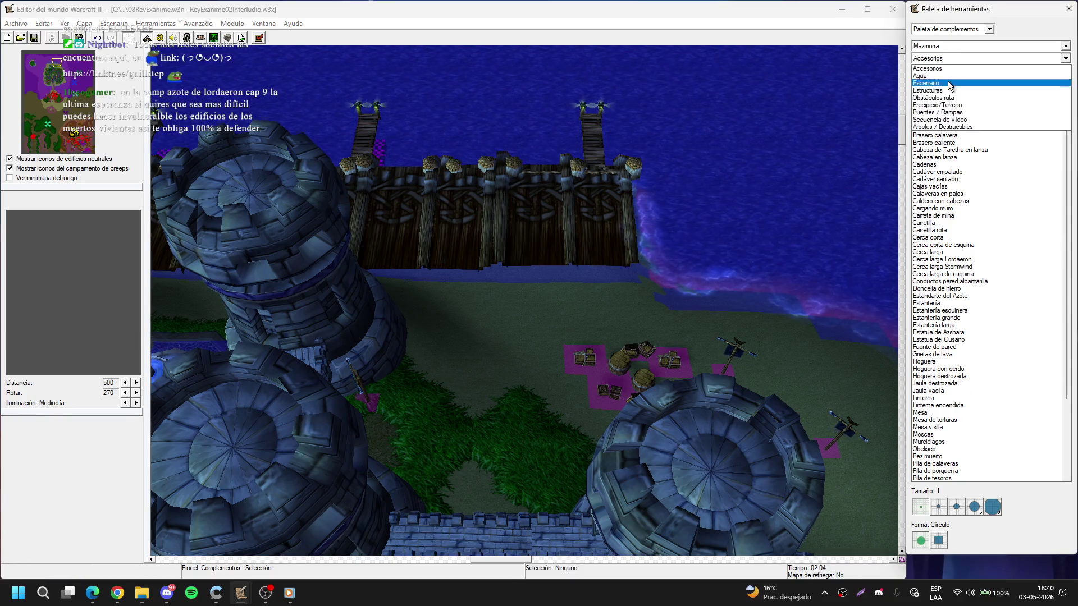
click(937, 79)
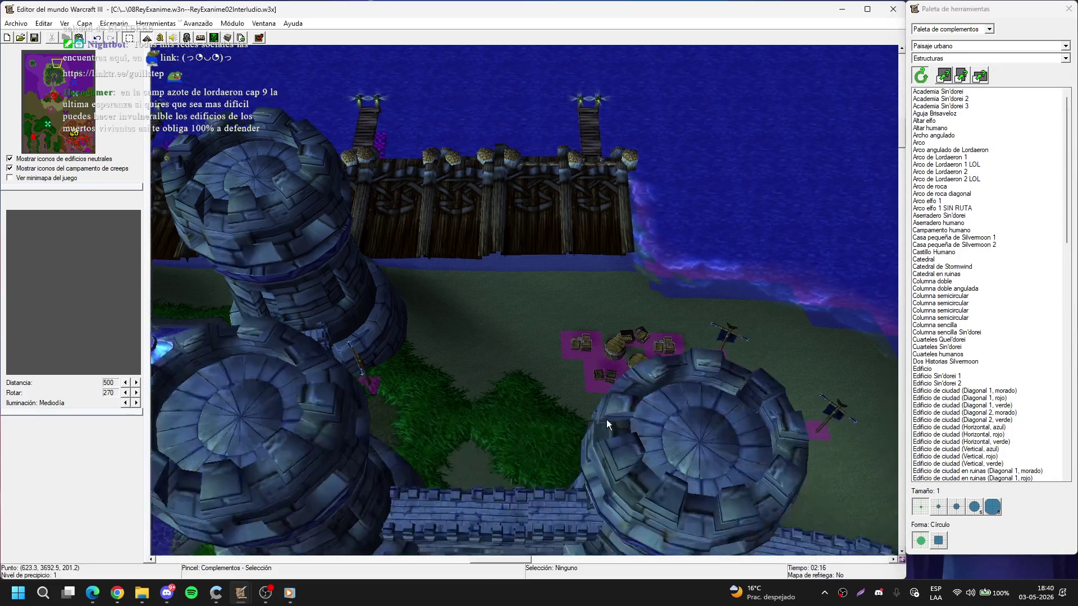
drag(606, 420, 607, 357)
drag(554, 285, 705, 260)
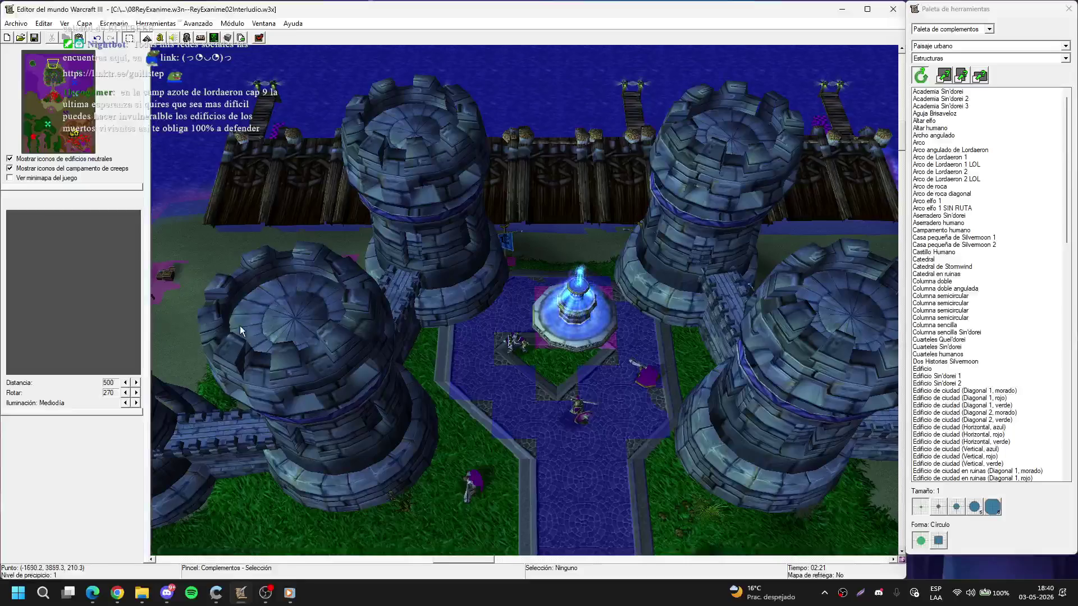
drag(654, 381, 579, 328)
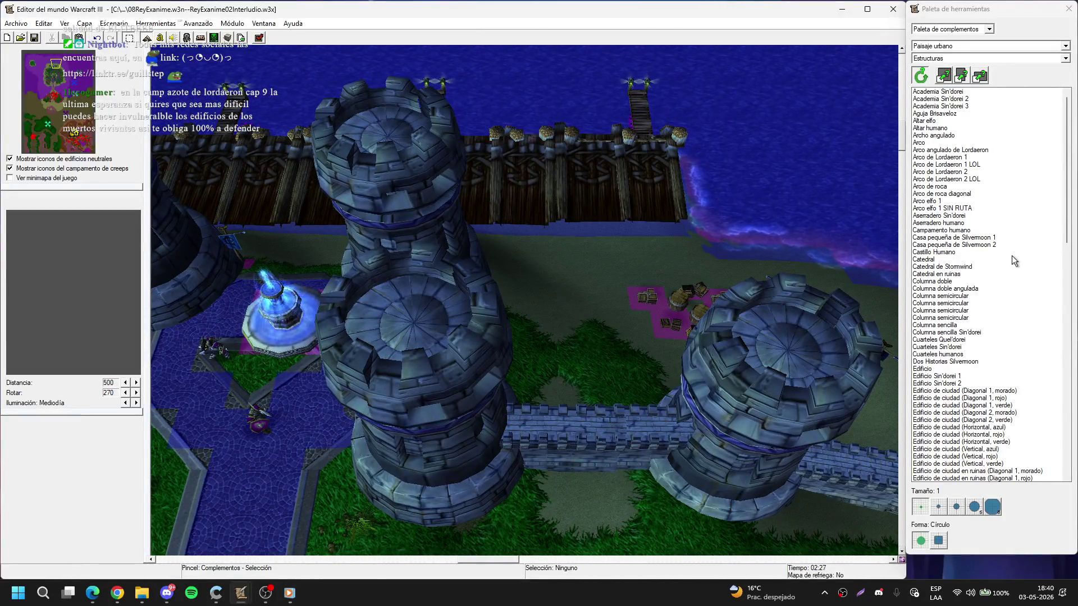
- Preview Torre de Stormwind 4, 5 and 6 in the list, leaving 6 as the brush
drag(1068, 184, 1074, 417)
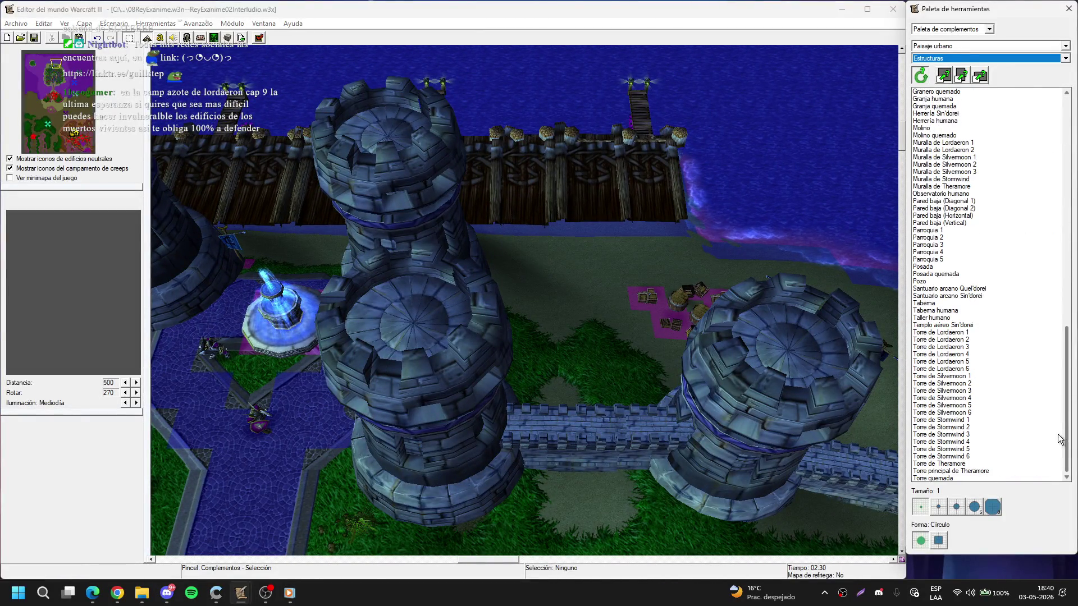
click(980, 442)
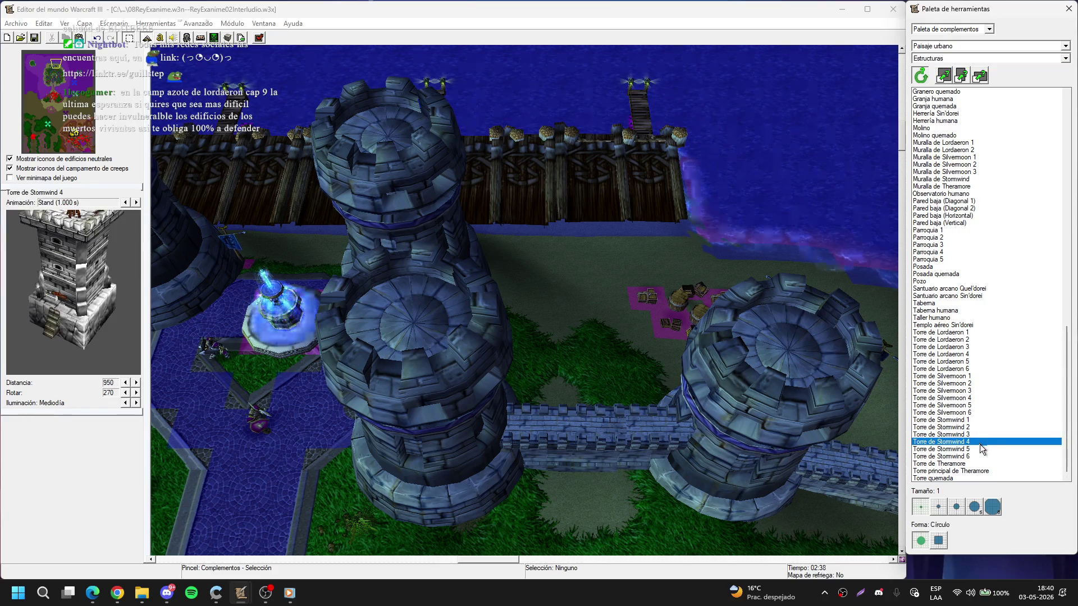
click(982, 449)
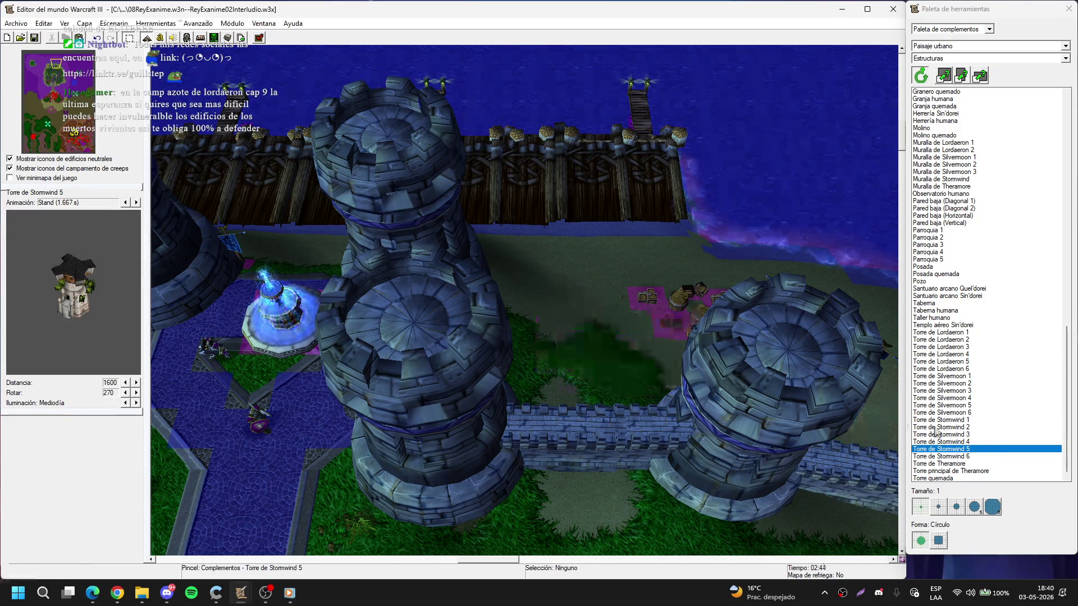
click(971, 456)
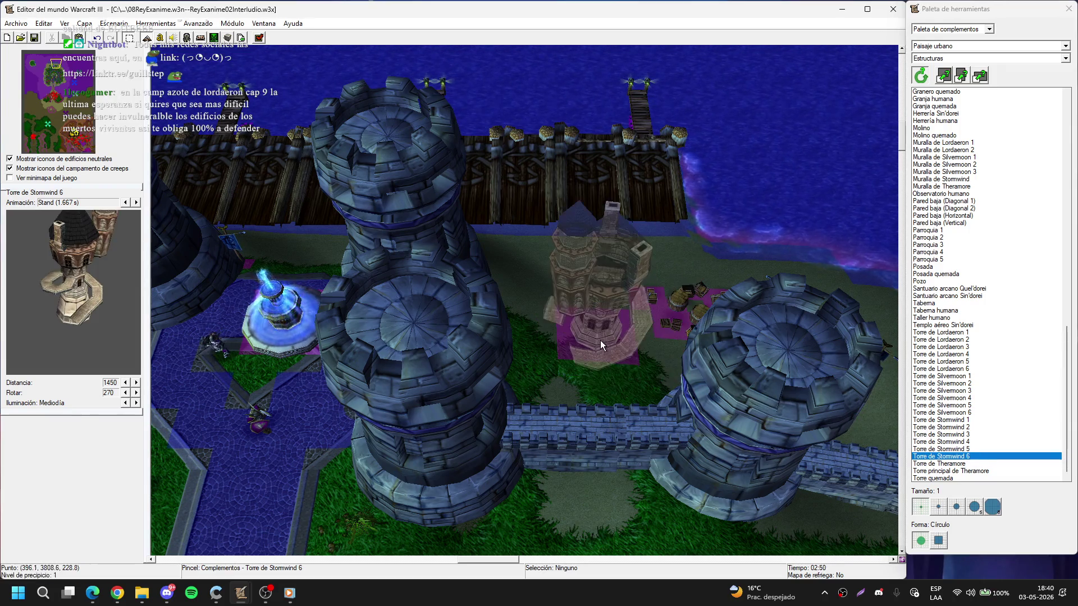
- Place a Torre de Theramore between the north towers, then undo that placement
click(949, 463)
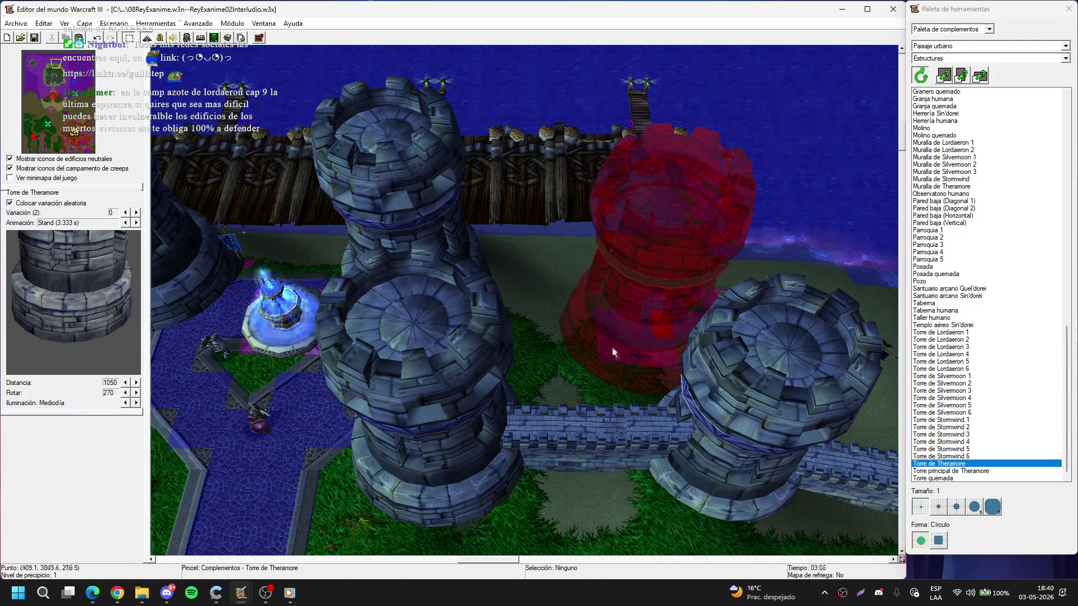
click(592, 349)
double_click(591, 345)
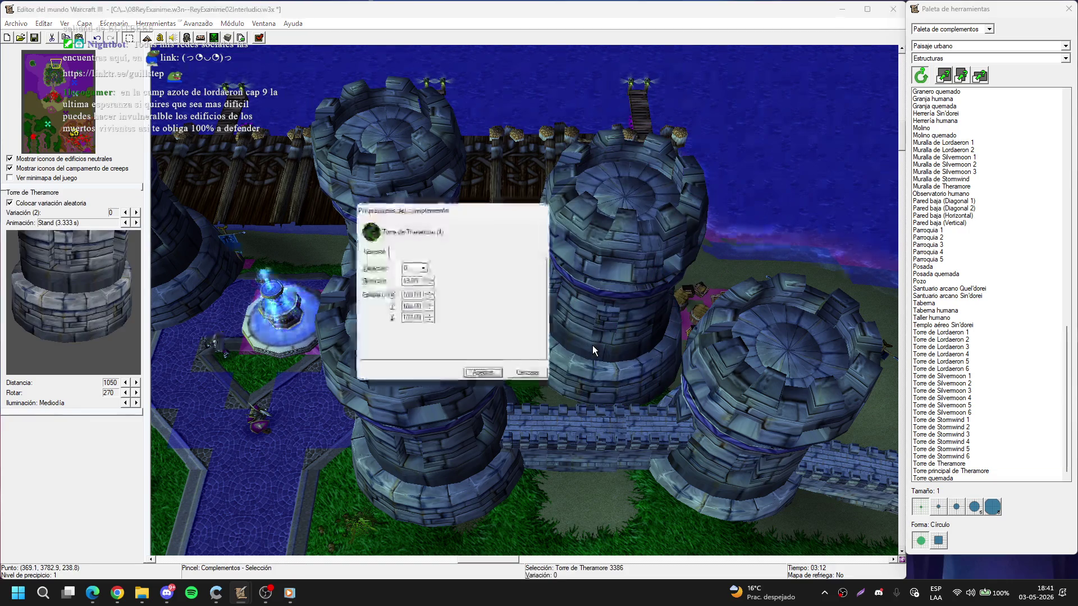
key(Escape)
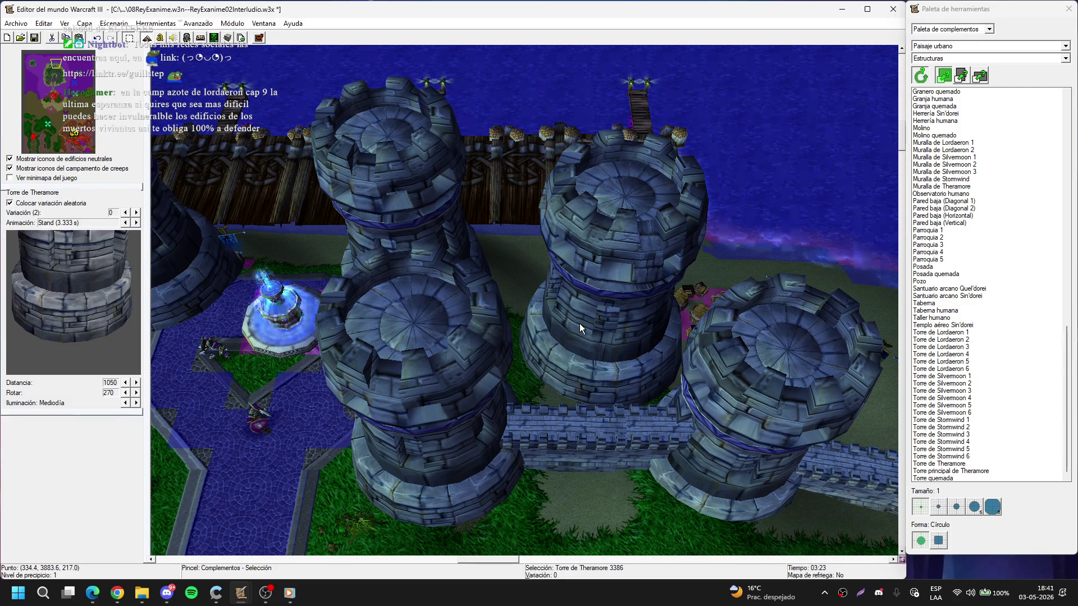
key(ctrl+z)
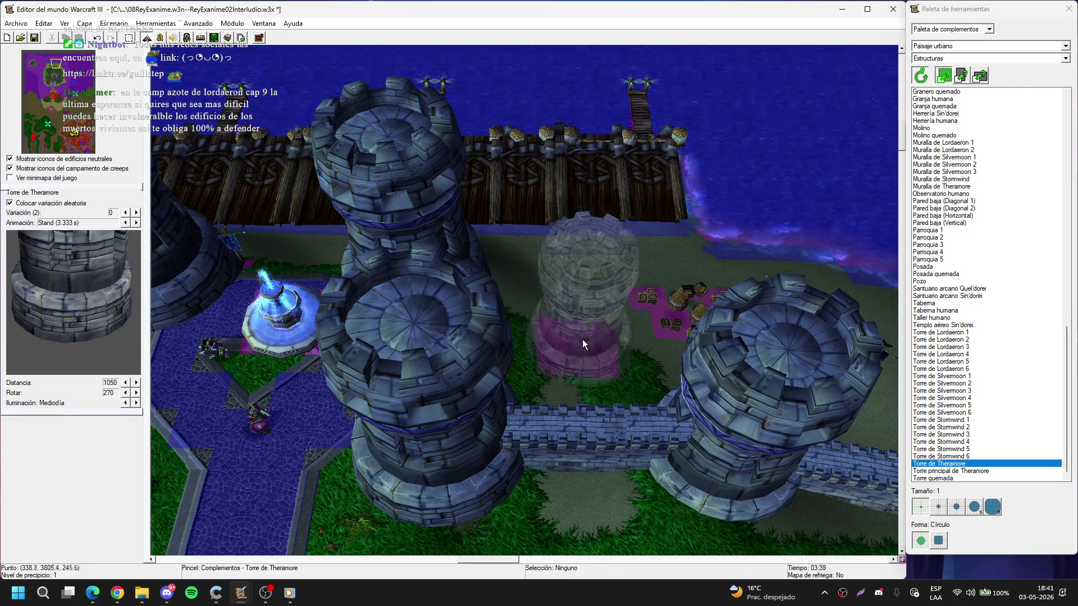
- Re-place the Theramore tower among the towers with rotation 5 and scale 90
click(582, 340)
double_click(582, 339)
text(5)
key(Tab)
text(90)
key(Tab)
key(Tab)
text(9)
key(Return)
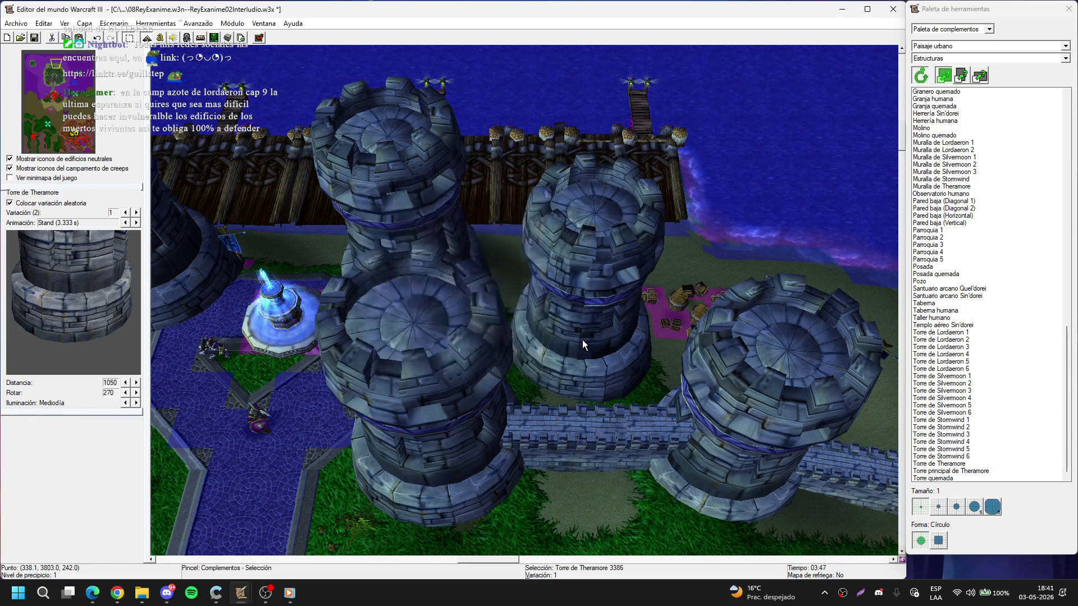
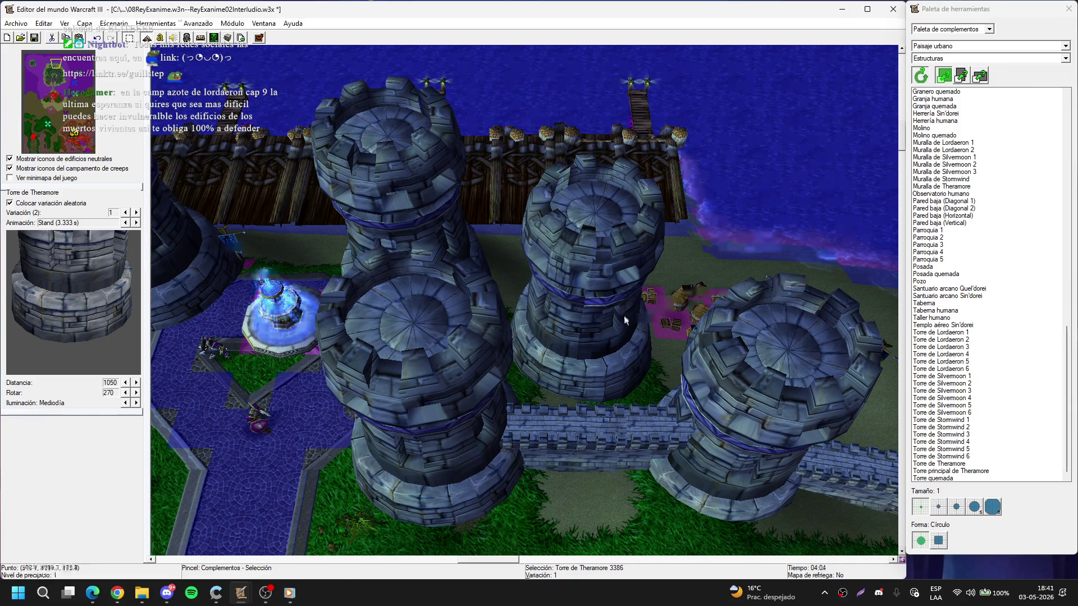
- Adjust the existing Theramore tower's properties, including its rotation
double_click(585, 320)
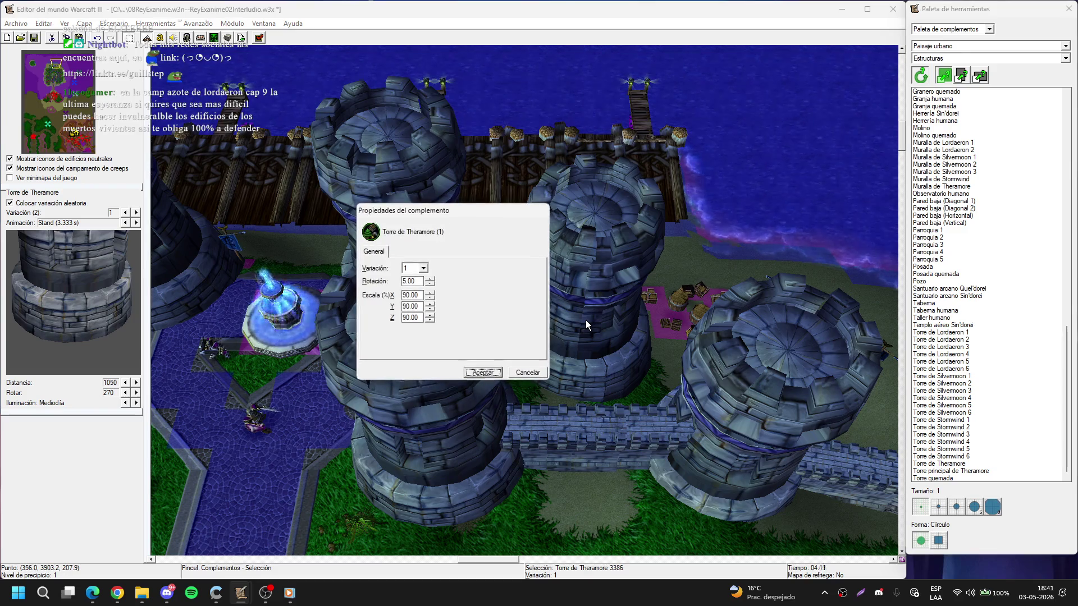
key(Return)
double_click(586, 321)
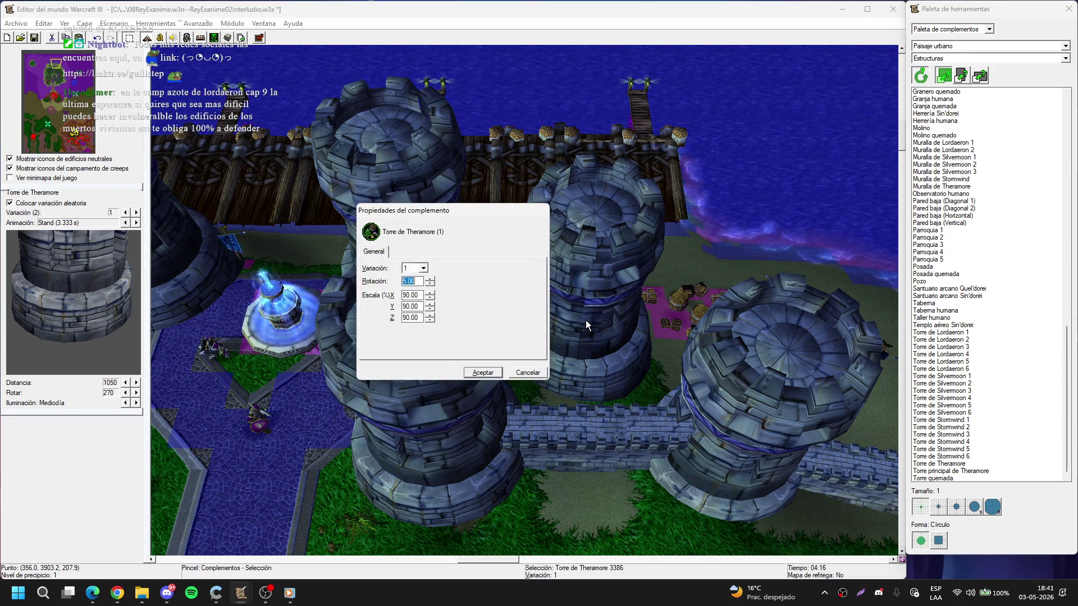
key(Return)
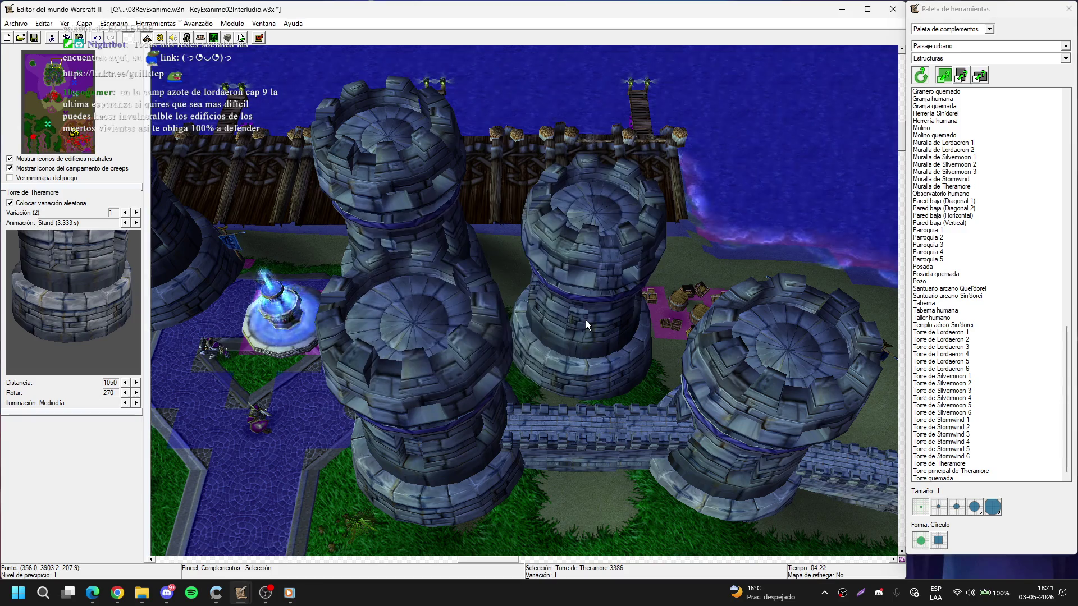
- Copy the Theramore tower and place the copy by the open shore, rotated 45 degrees
key(ctrl+c)
key(Left)
key(ctrl+v)
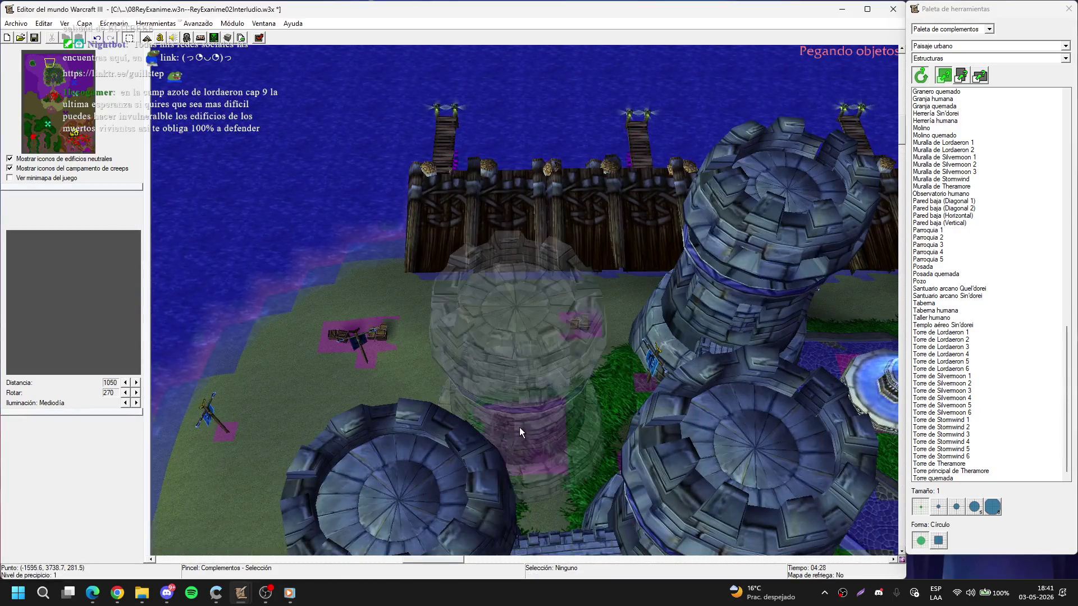
double_click(522, 429)
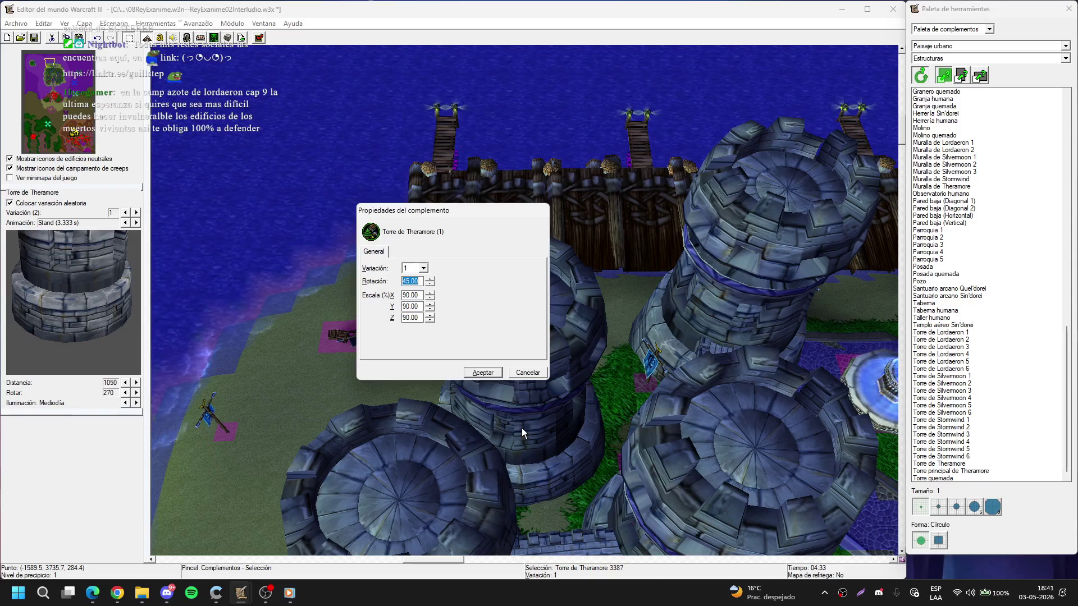
key(Return)
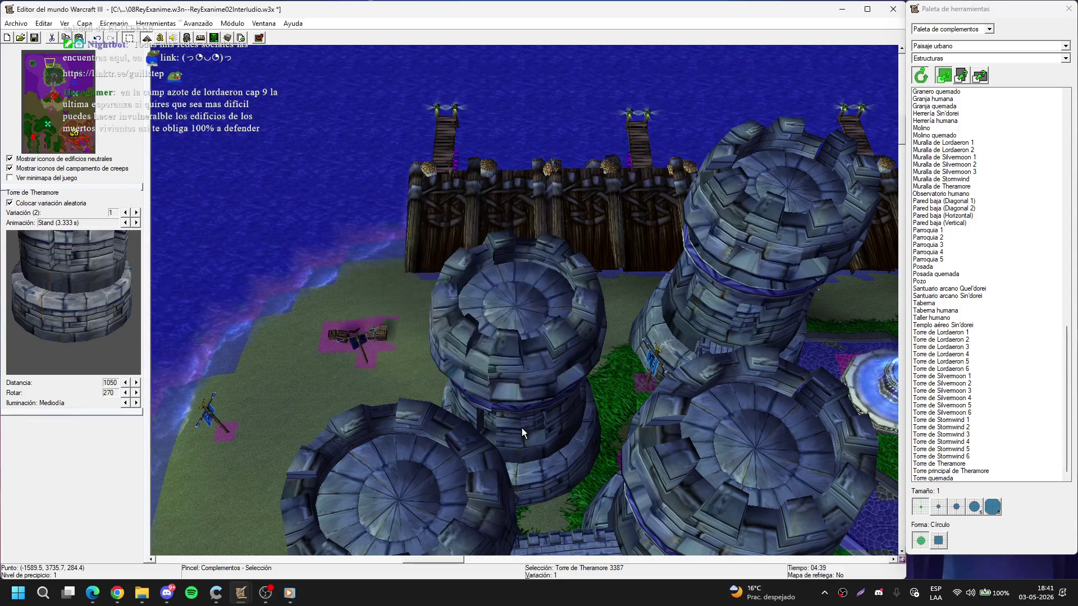
- Deselect the new tower, pan back to the palisade shore and show the doodad categories
key(Down)
click(397, 304)
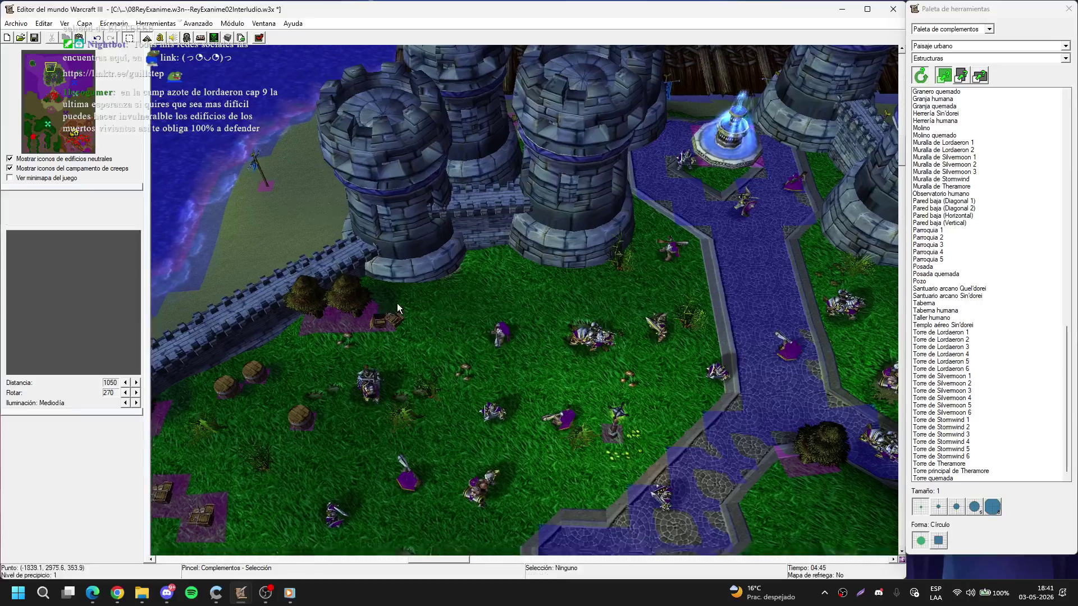
key(Up)
key(Left)
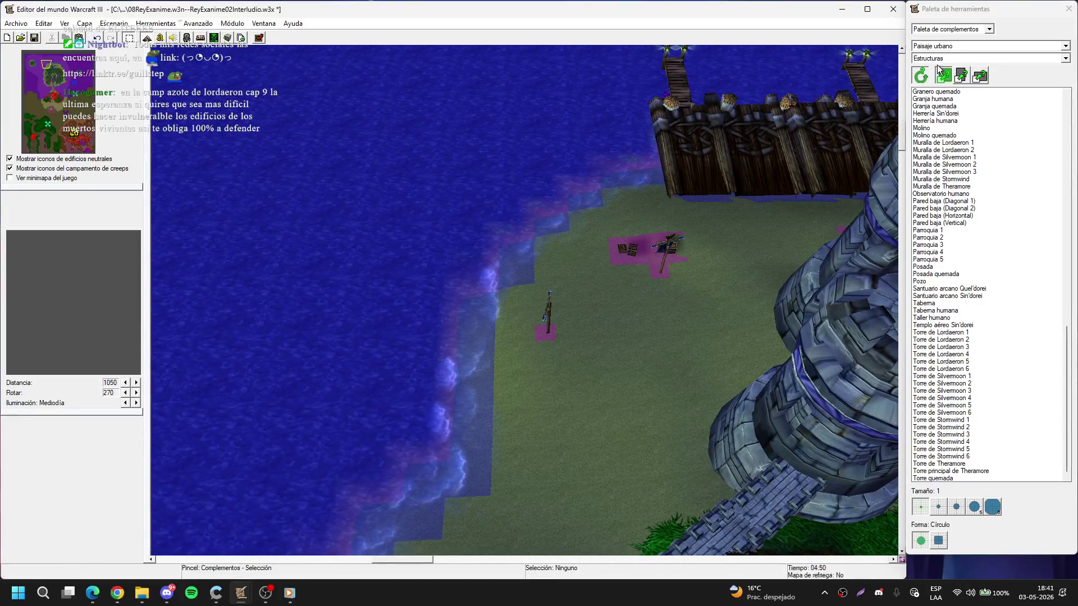
click(940, 58)
- Switch the palette to Accesorios and place an Estandarte de Theramore banner on the shore
click(947, 71)
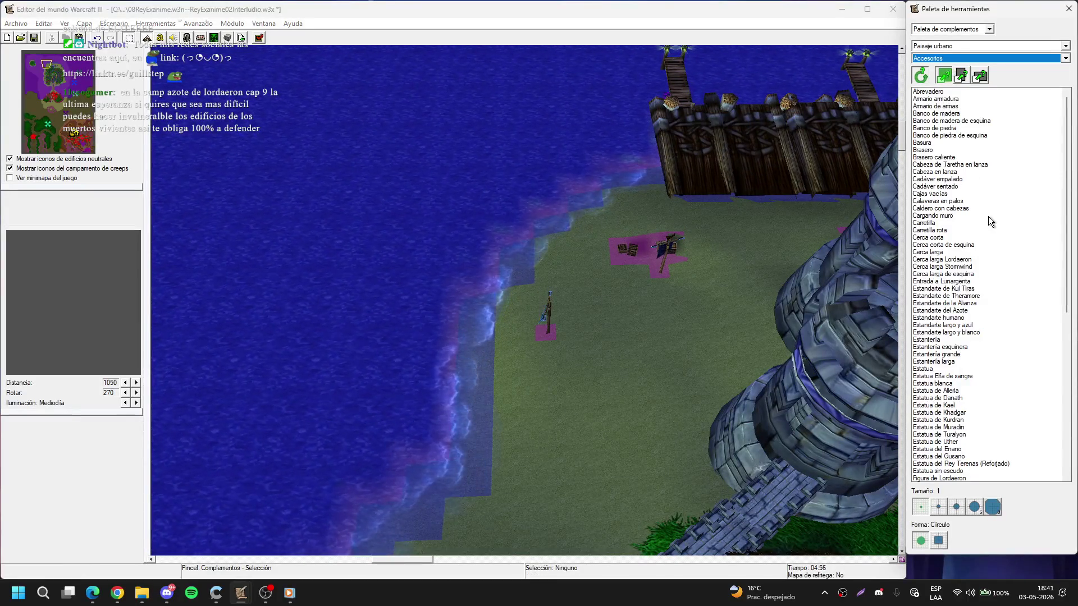
click(947, 295)
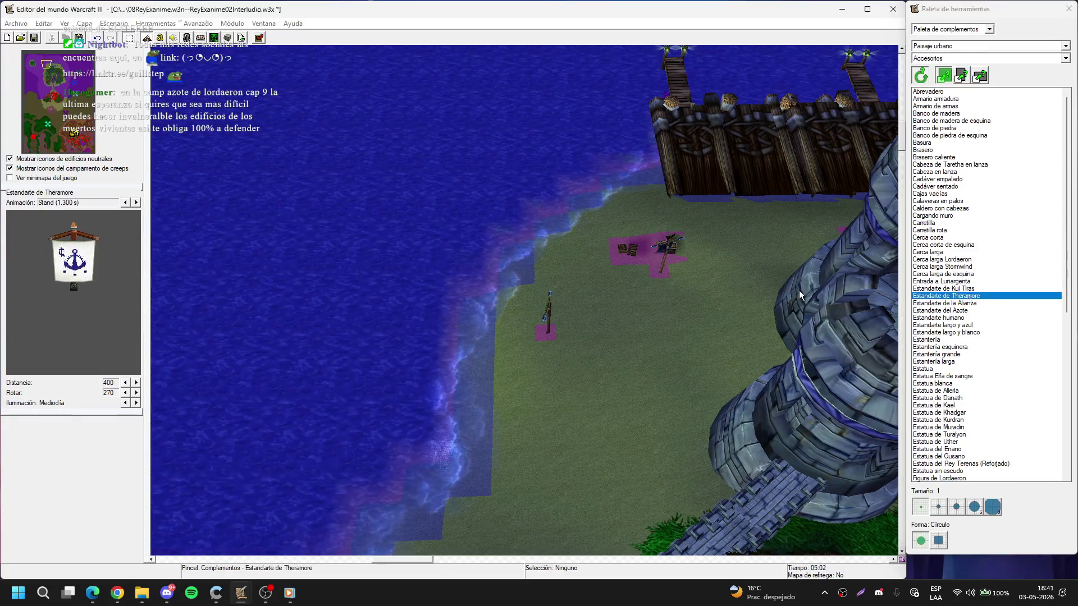
scroll(up, 3)
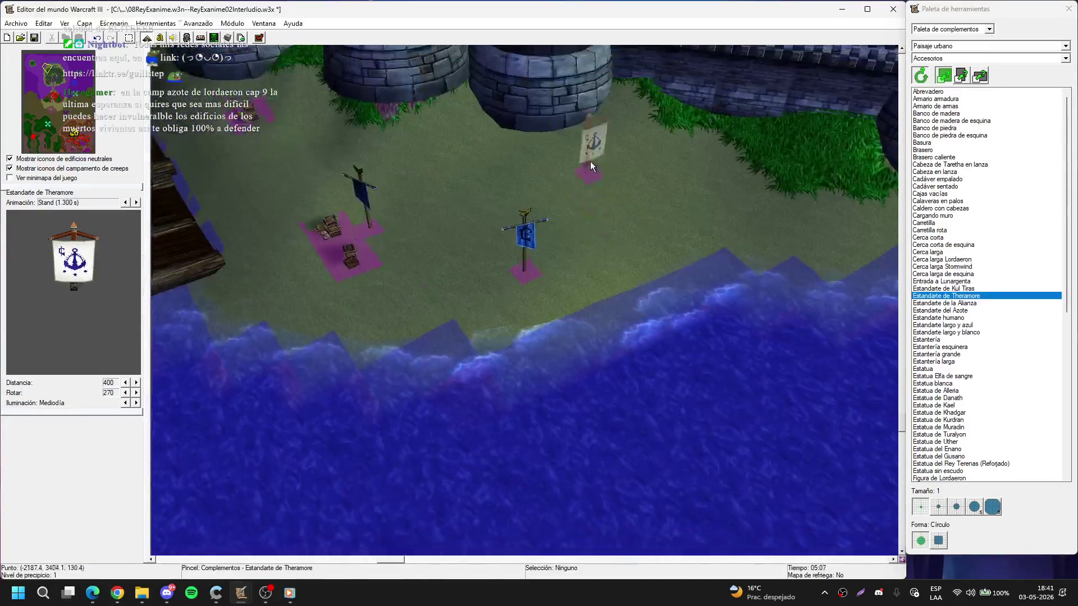
scroll(up, 3)
right_click(557, 345)
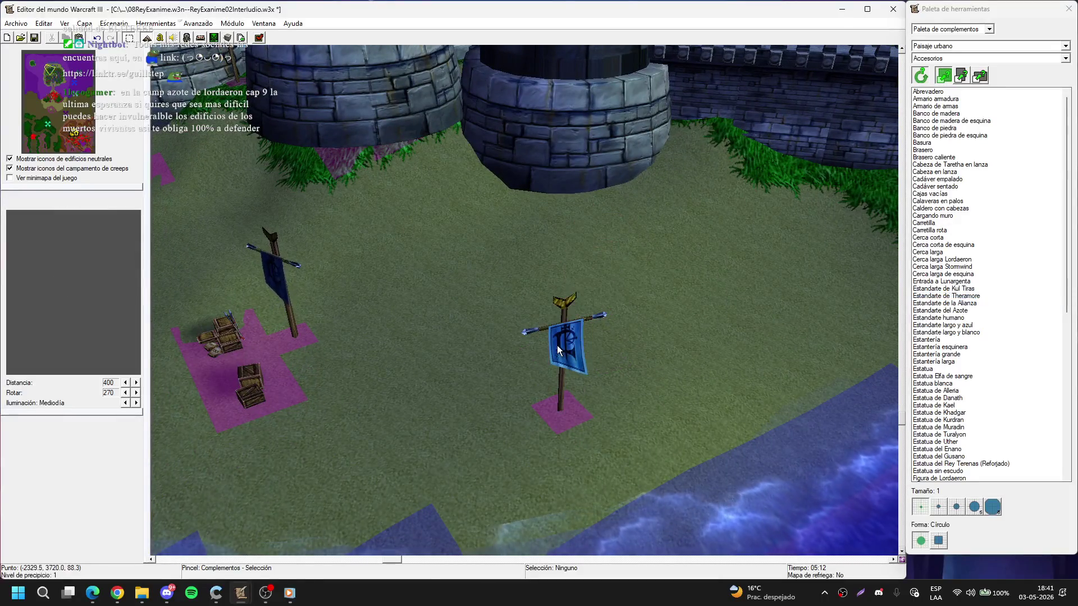
click(563, 348)
key(ctrl+x)
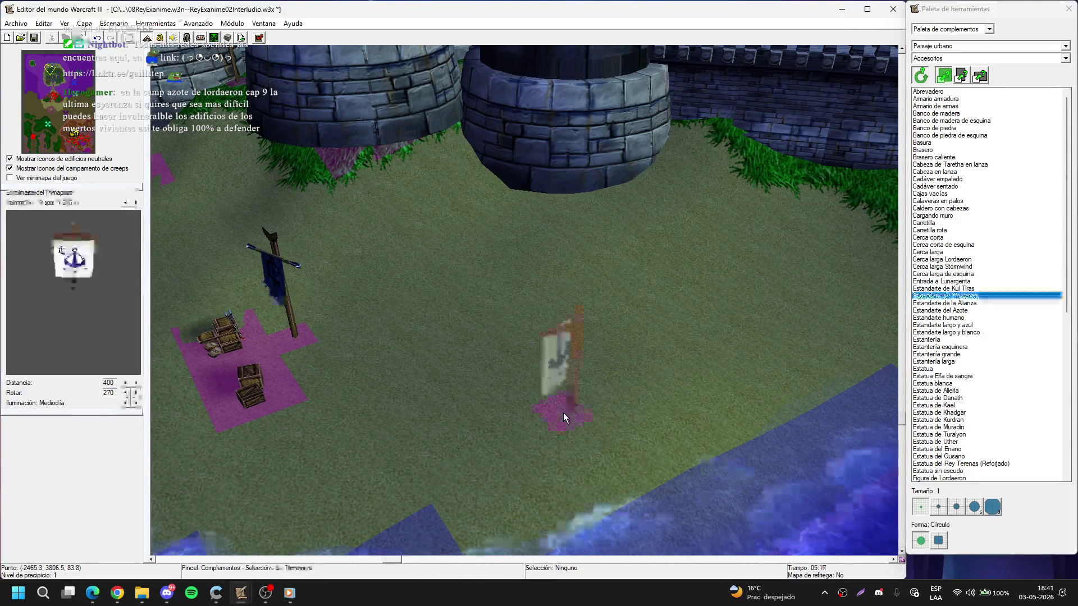
click(563, 413)
- Replace the blue human banner by the crates with a Theramore banner
key(Down)
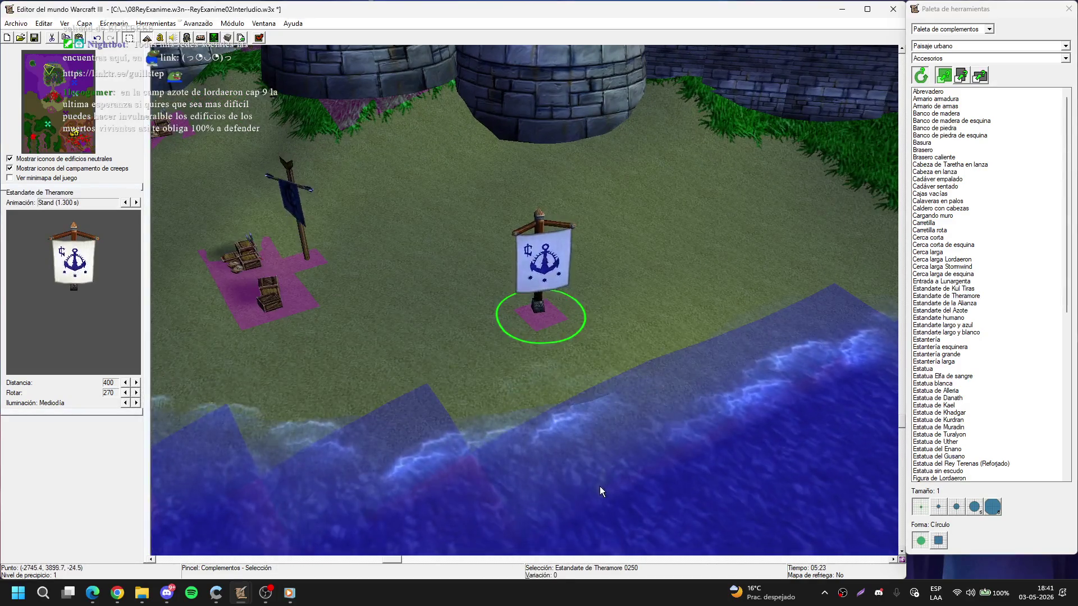
scroll(up, 3)
click(450, 353)
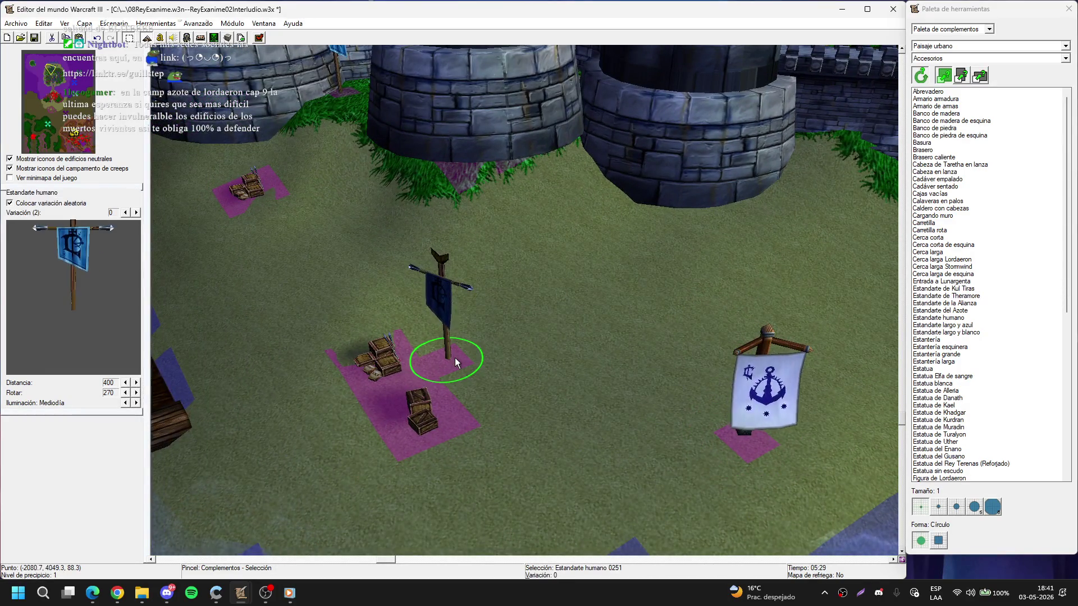
key(ctrl+x)
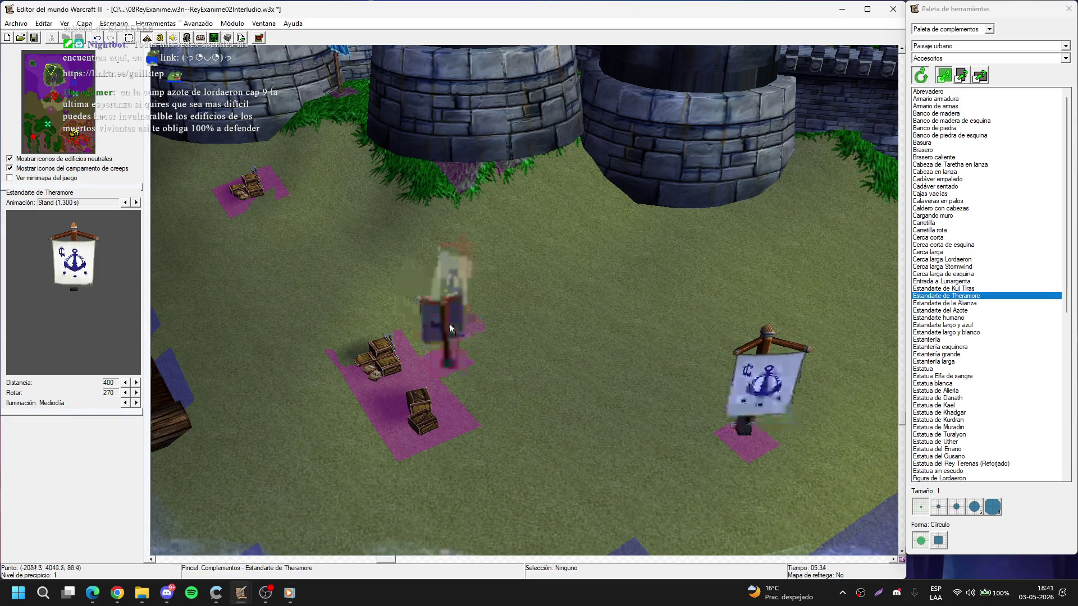
click(449, 326)
- Set the new banner's scale to 120 X, 120 Y and 100 Z
key(Return)
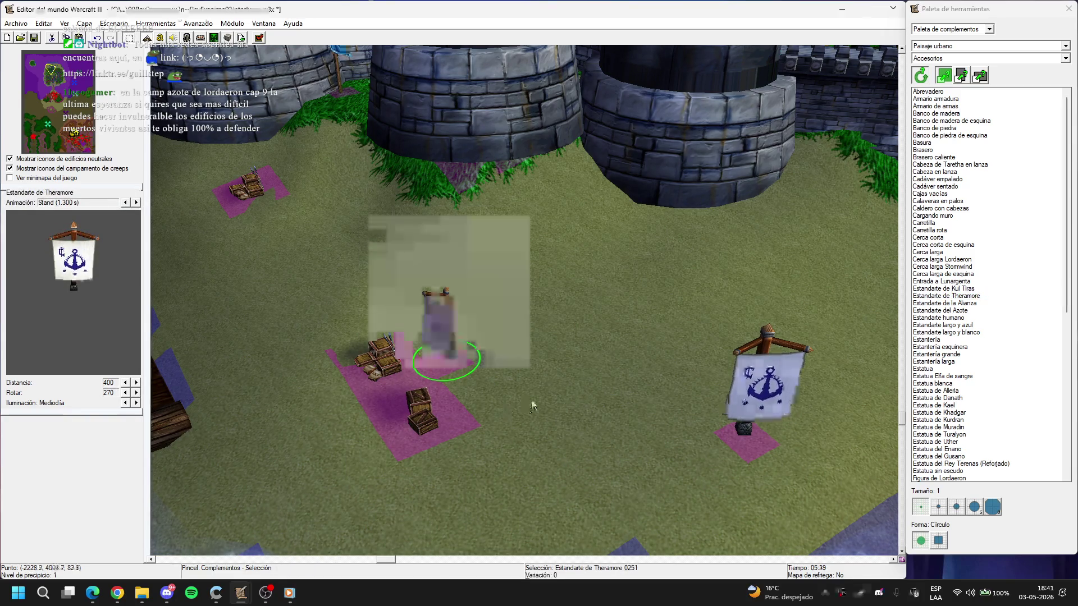
key(Tab)
text(120)
key(Tab)
text(120)
key(Tab)
text(100)
key(Return)
click(533, 401)
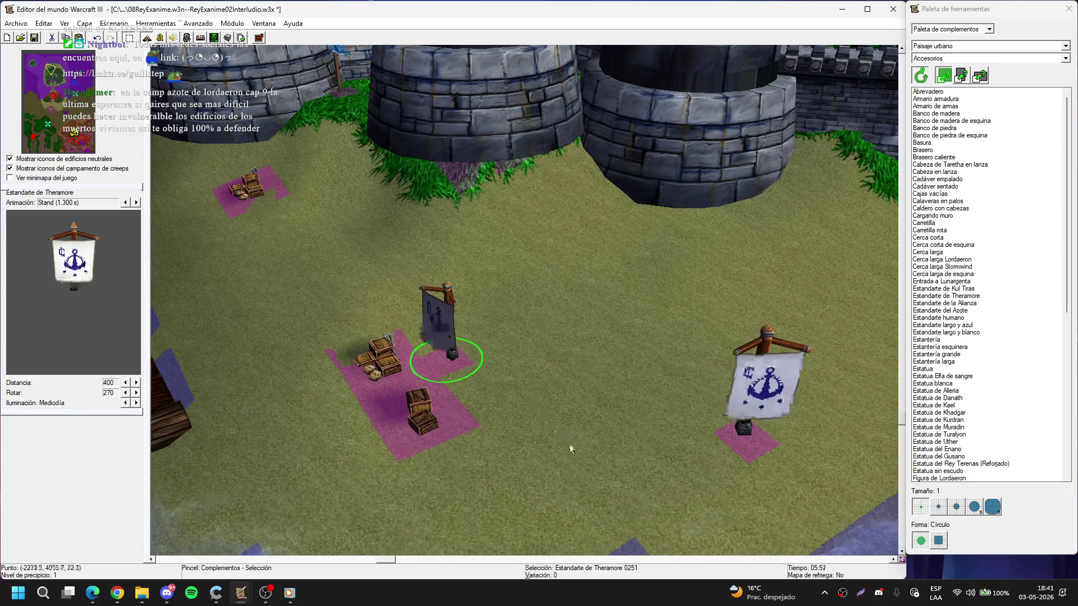
- Set the other Theramore banner's scale to 120
click(742, 453)
key(Return)
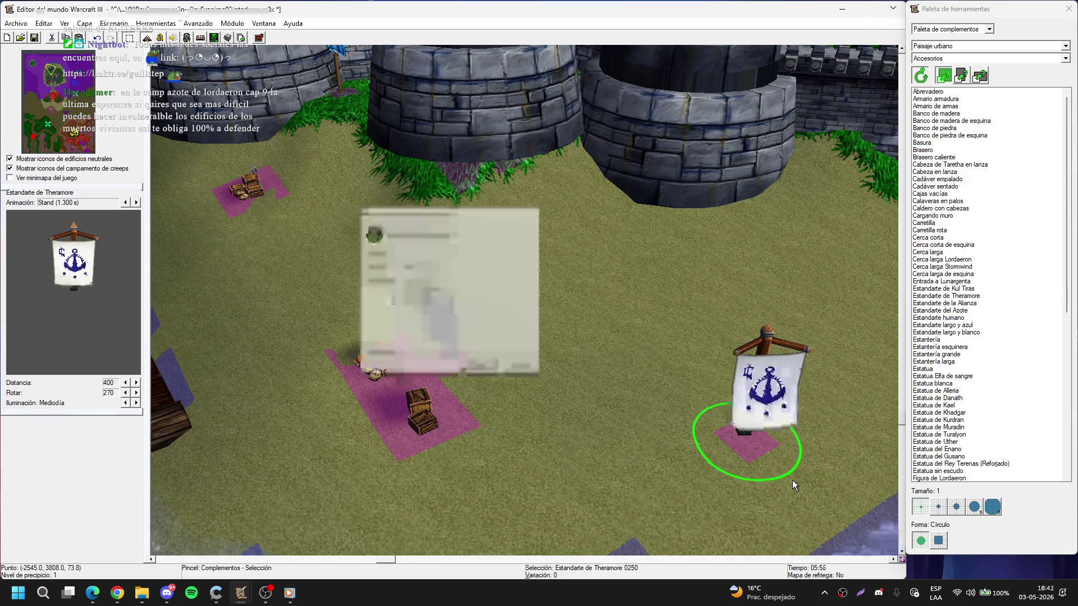
text(120)
key(Tab)
text(120)
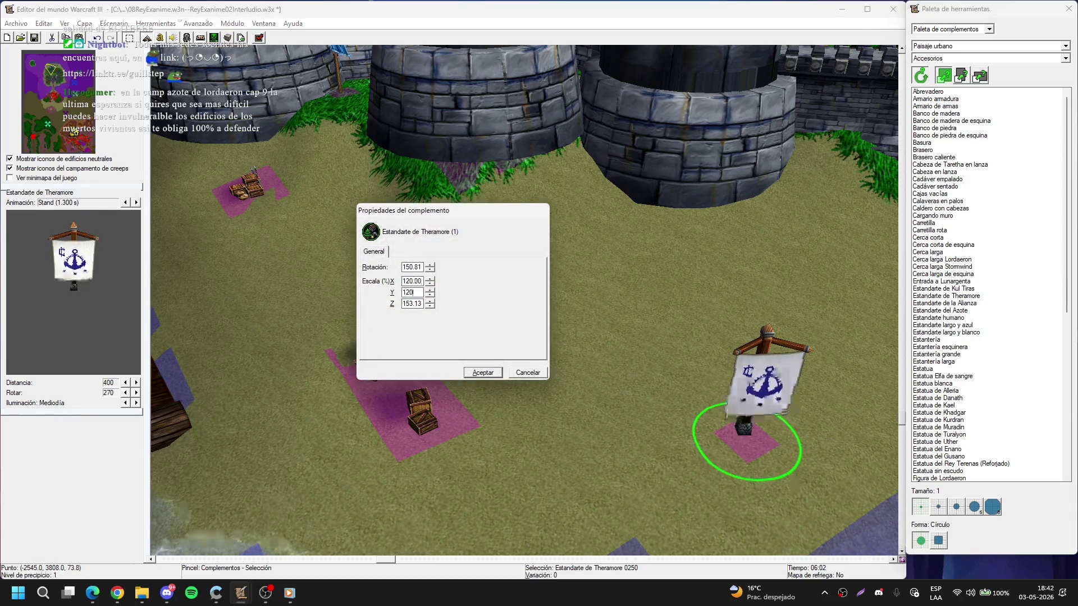
text(0)
key(Return)
- Swing the camera up to the gap between the stone towers near the fountain
scroll(up, 3)
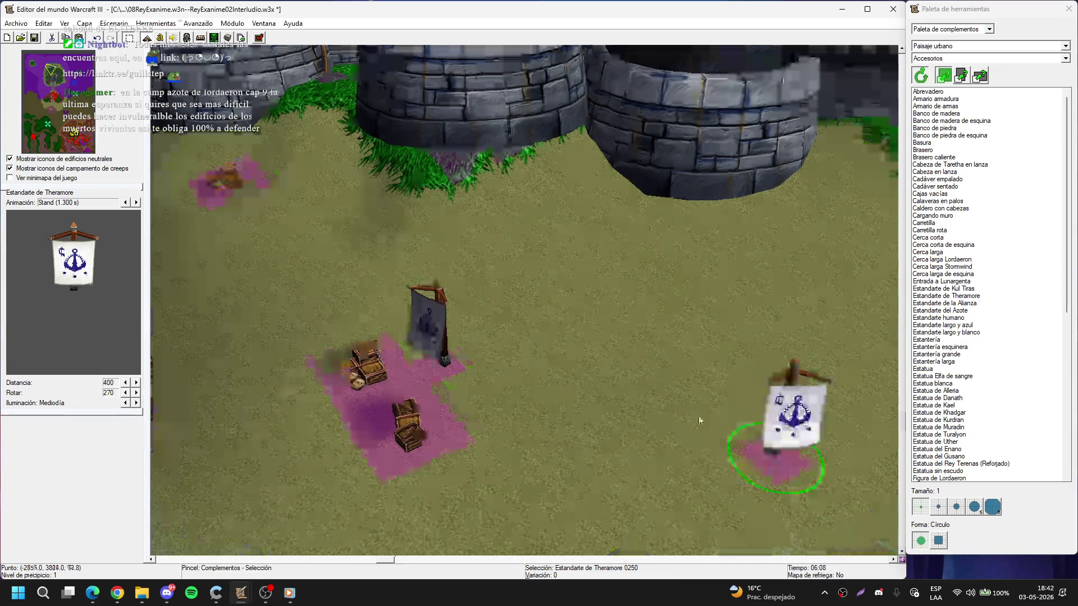
drag(783, 342, 644, 322)
drag(633, 380, 645, 249)
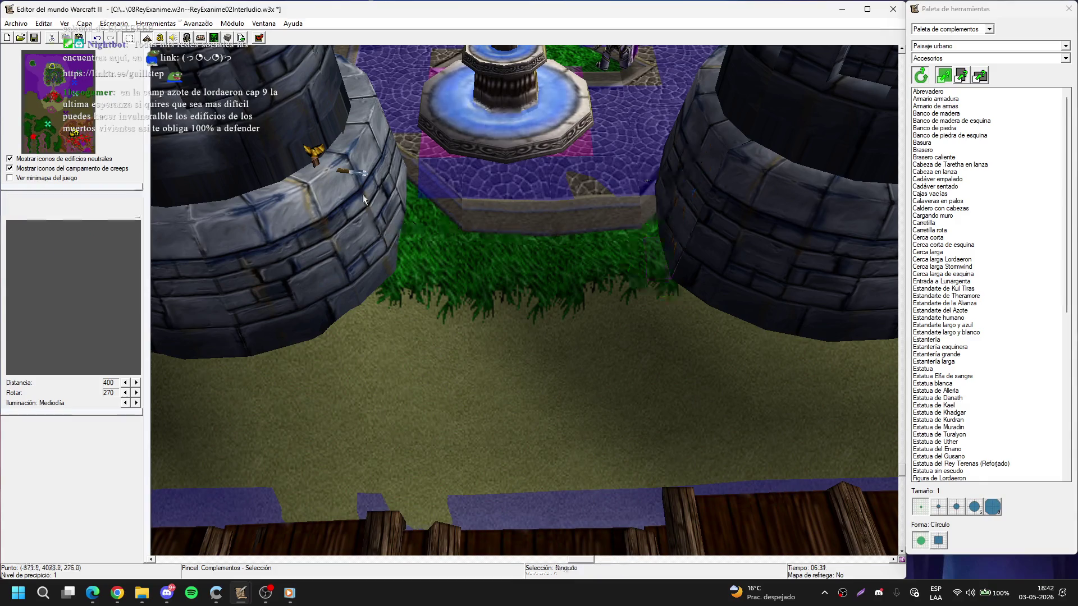
- Delete the tower-rim ornament and place a Theramore banner beside the left tower, rotation 2
click(312, 155)
key(Delete)
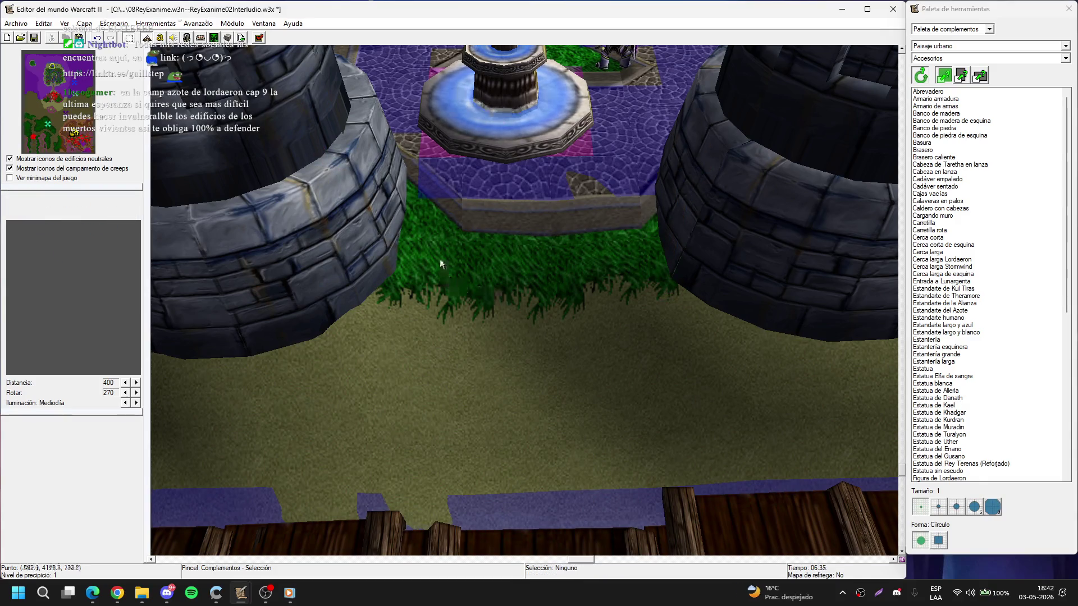
click(380, 324)
key(Escape)
click(395, 265)
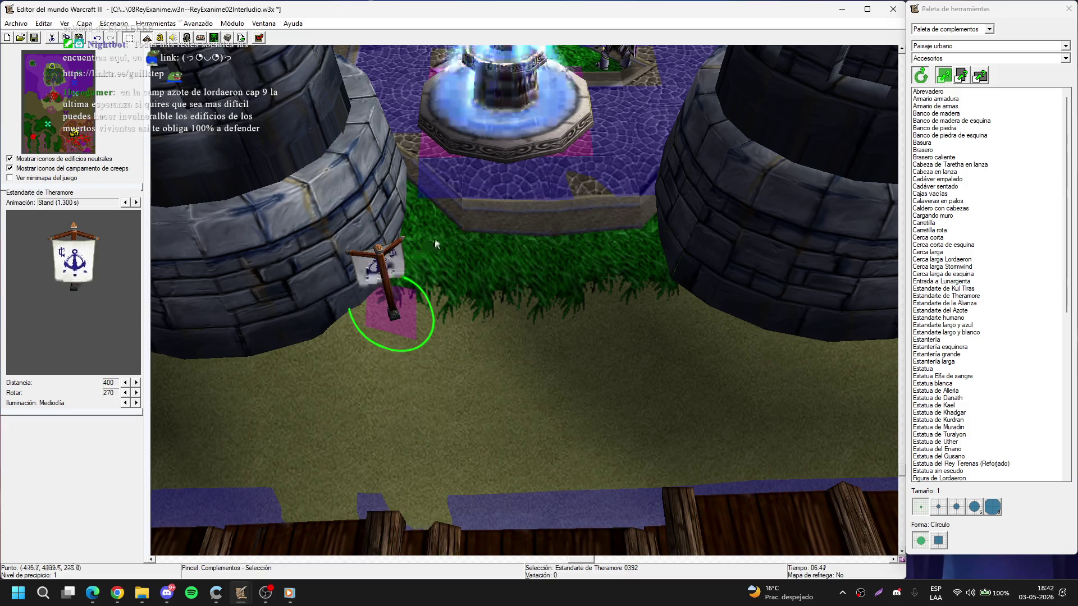
key(Return)
text(260)
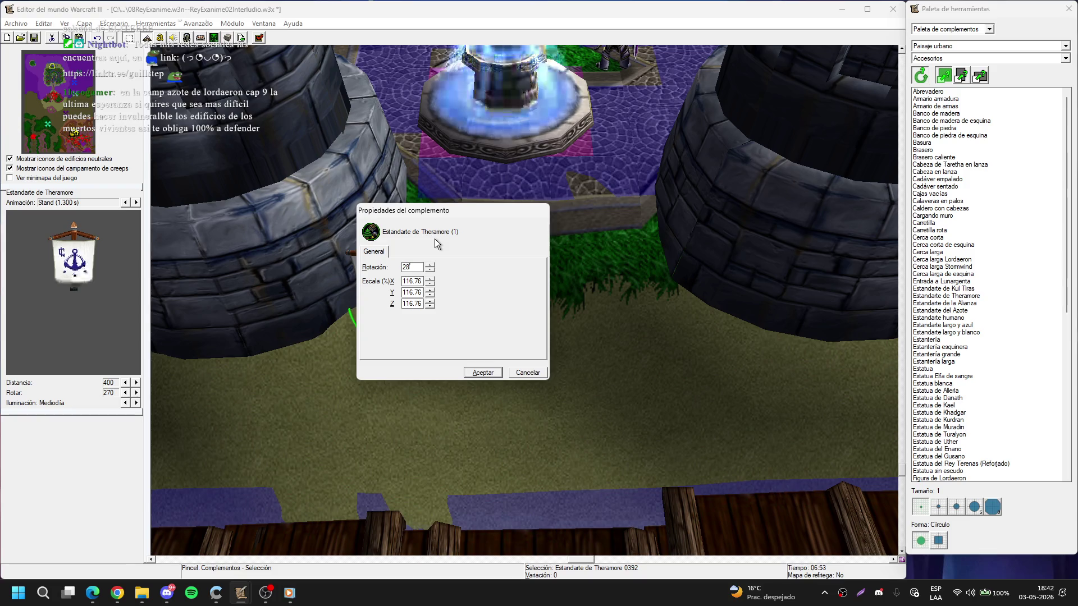
key(Return)
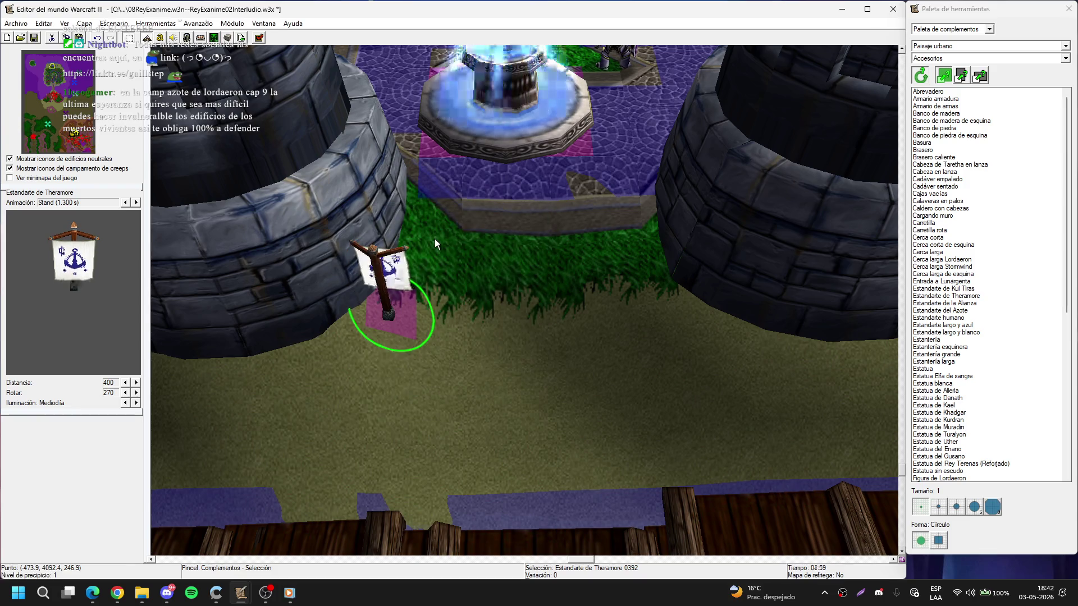
- Paste a copy of the banner beside the right tower, rotated 315
key(ctrl+c)
key(ctrl+v)
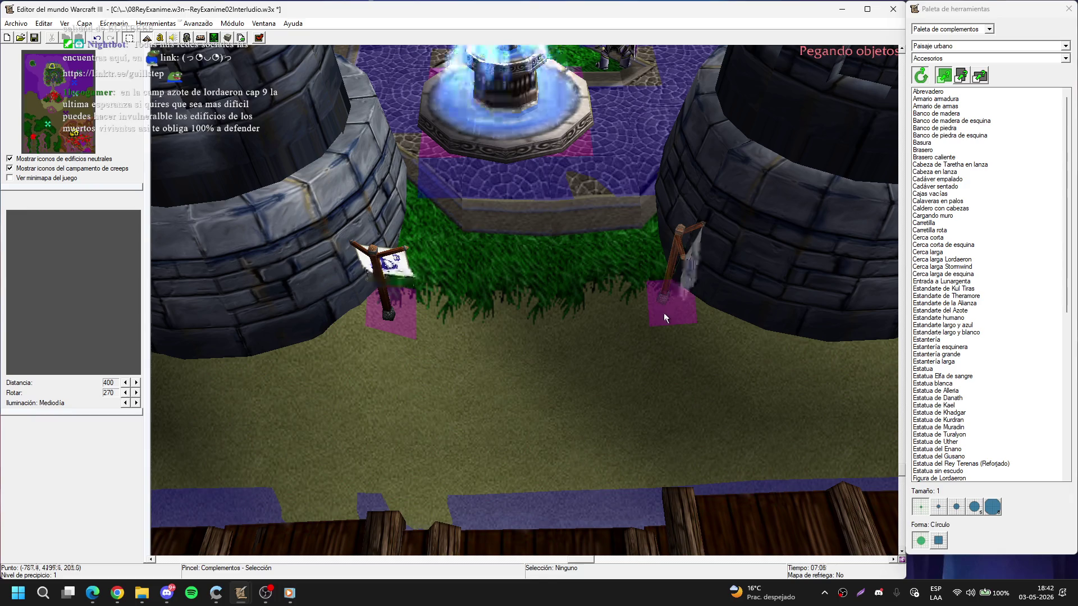
click(666, 312)
double_click(666, 312)
text(315)
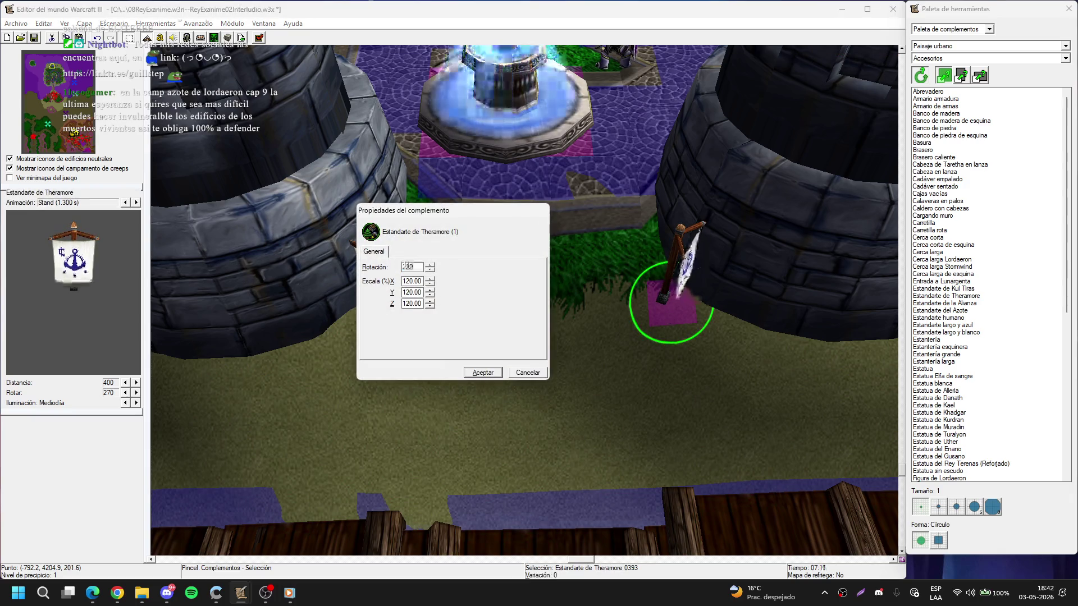
key(Return)
- Replace the first human banner on the shore with a pasted Theramore banner
drag(665, 313, 608, 369)
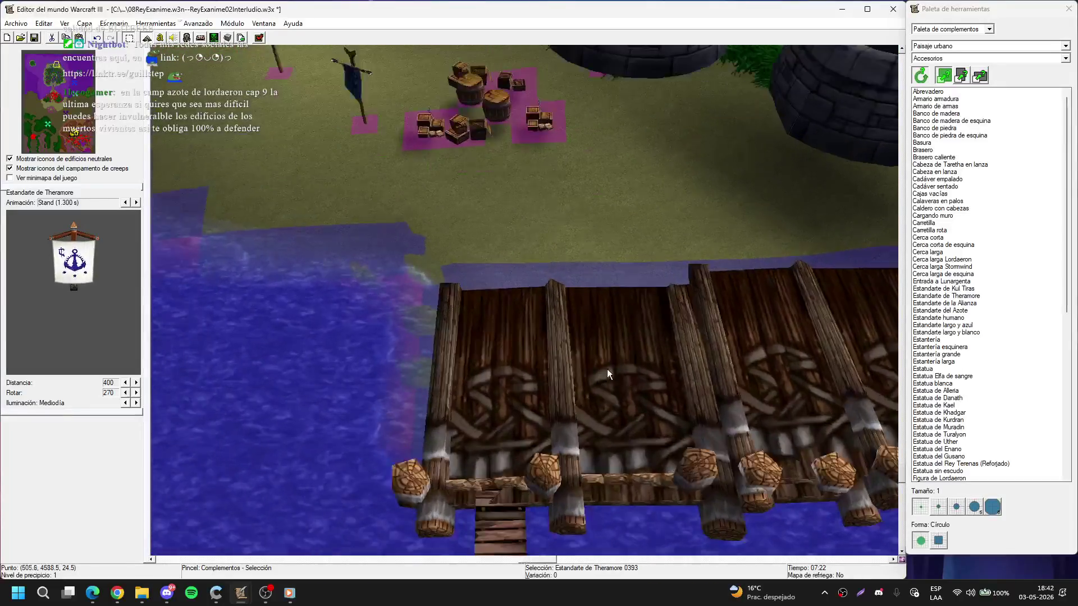
drag(492, 236, 592, 390)
key(ctrl+v)
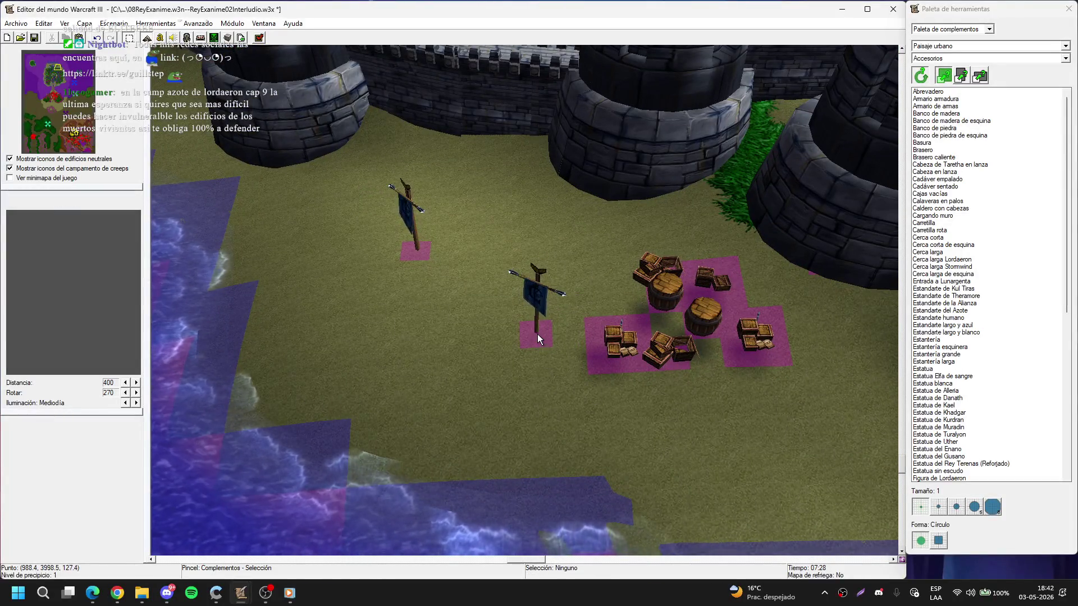
click(533, 337)
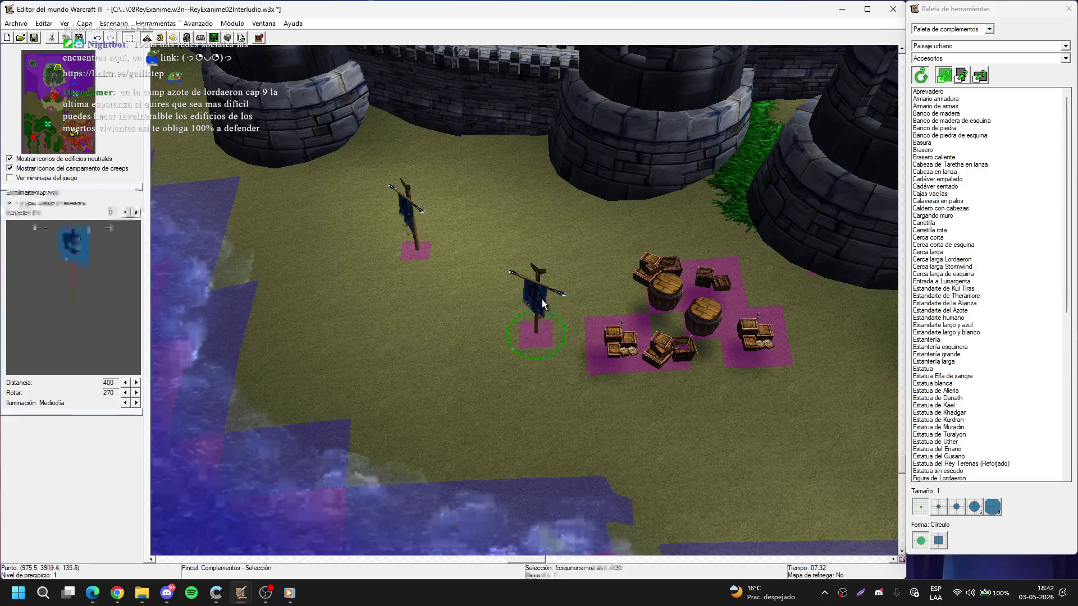
key(Delete)
click(538, 331)
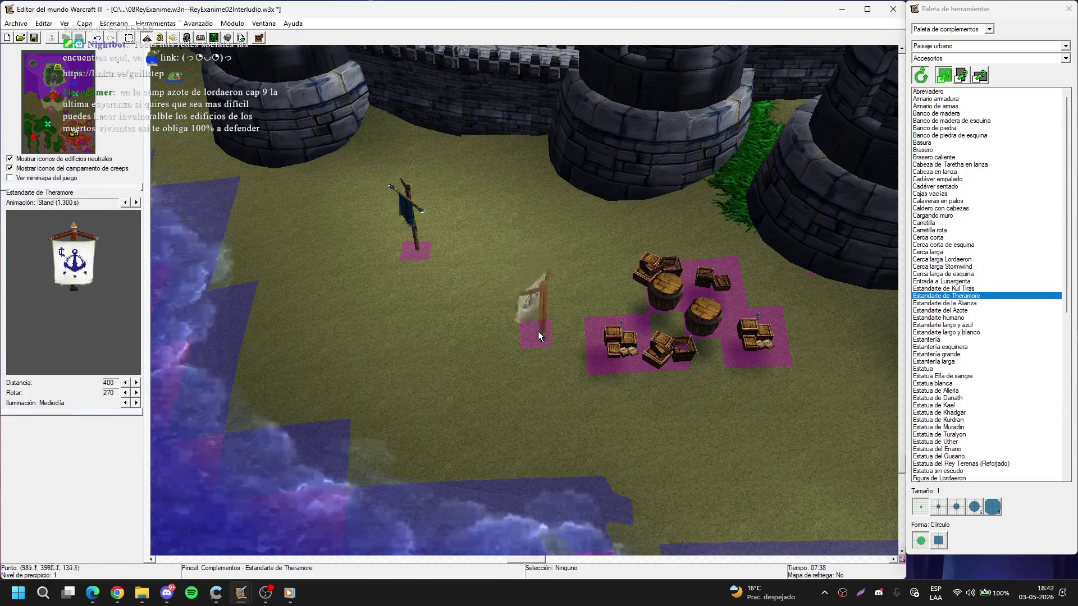
click(545, 323)
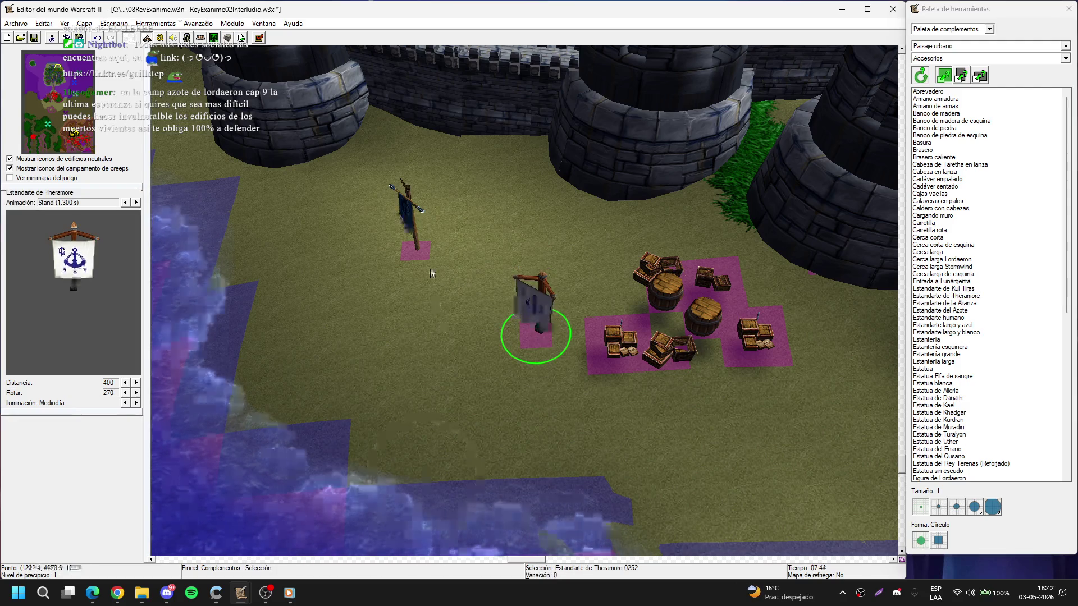
- Swap the other human banner for the copied Theramore banner
key(Left)
key(Up)
click(545, 293)
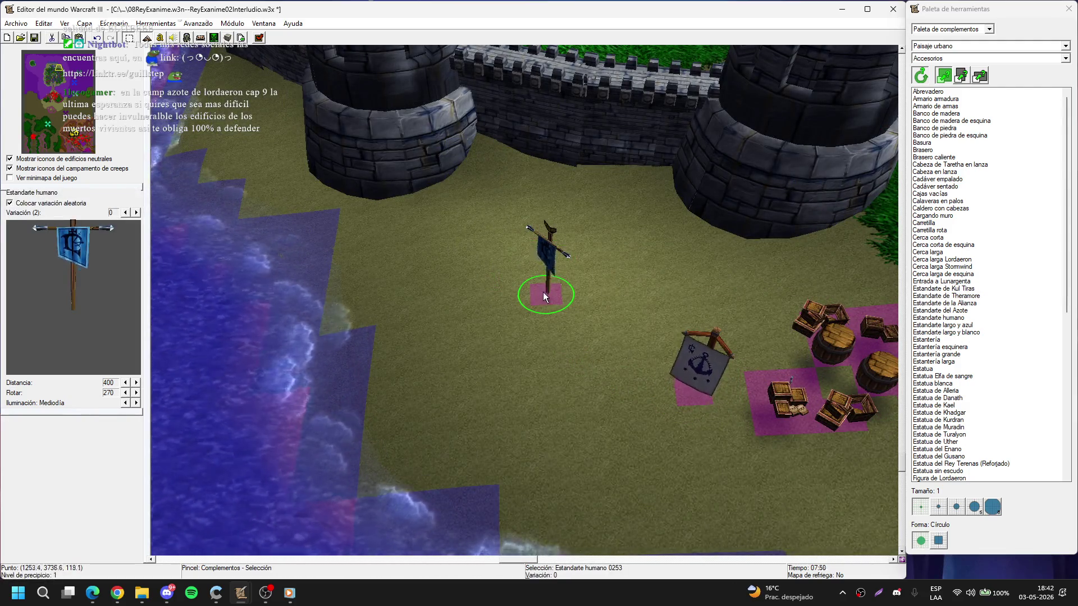
key(Delete)
key(ctrl+v)
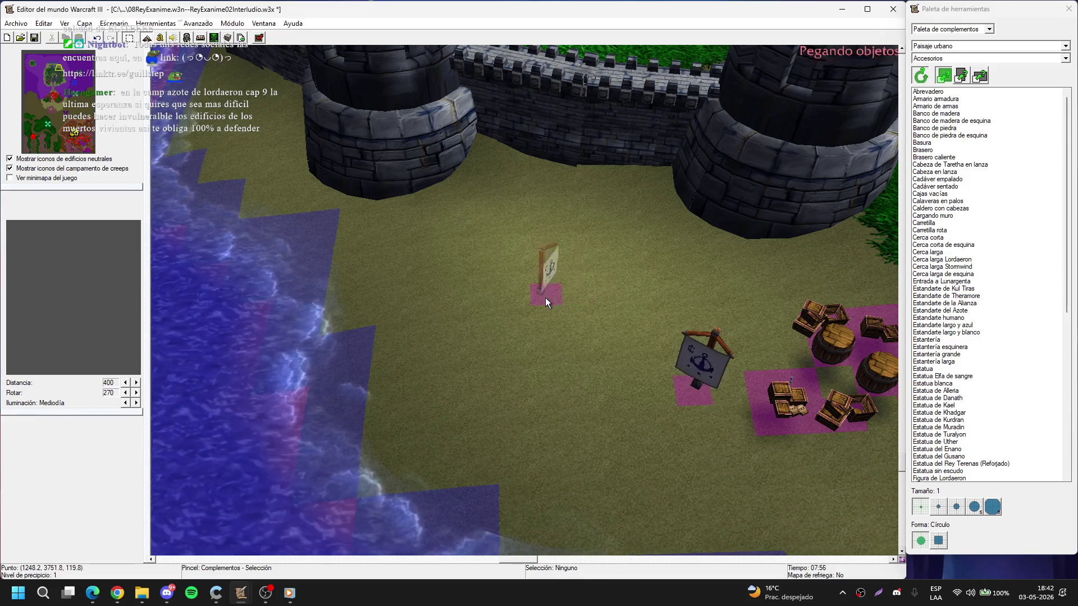
click(545, 298)
key(ctrl+z)
key(ctrl+z)
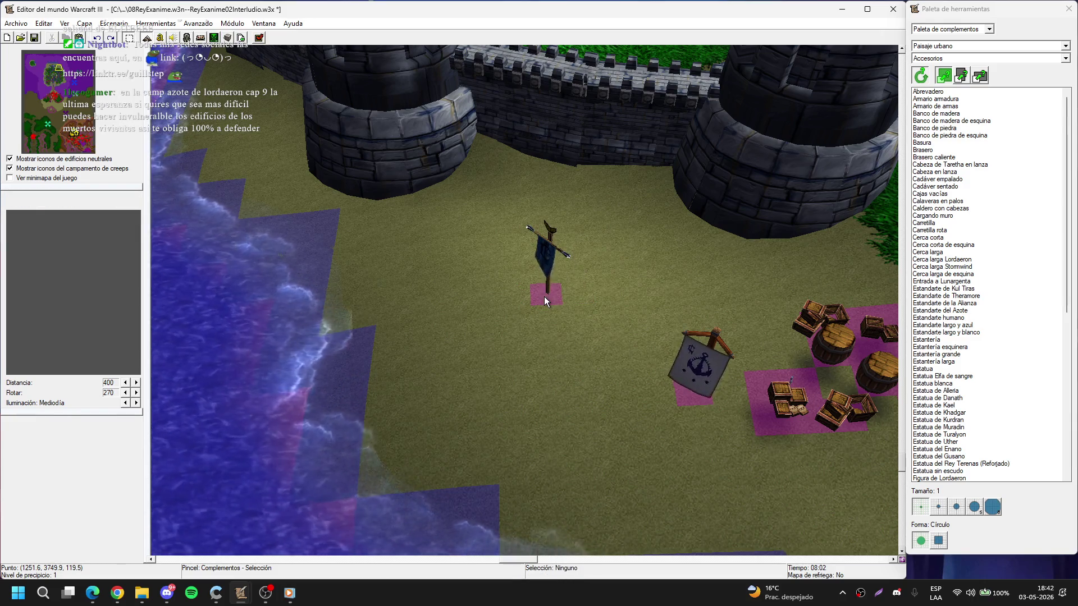
key(ctrl+y)
key(ctrl+y)
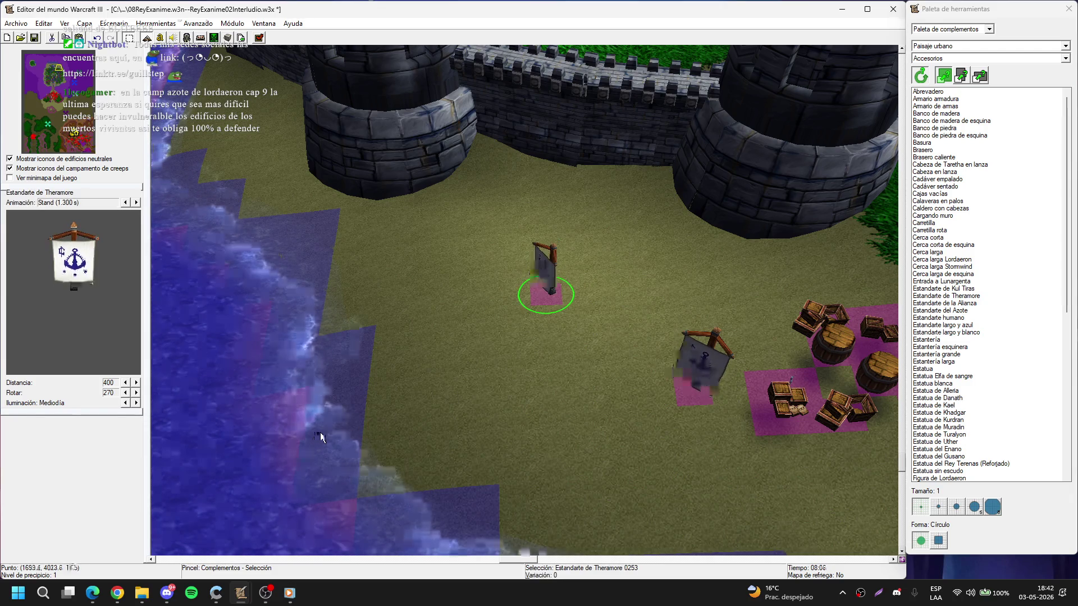
key(Return)
key(Escape)
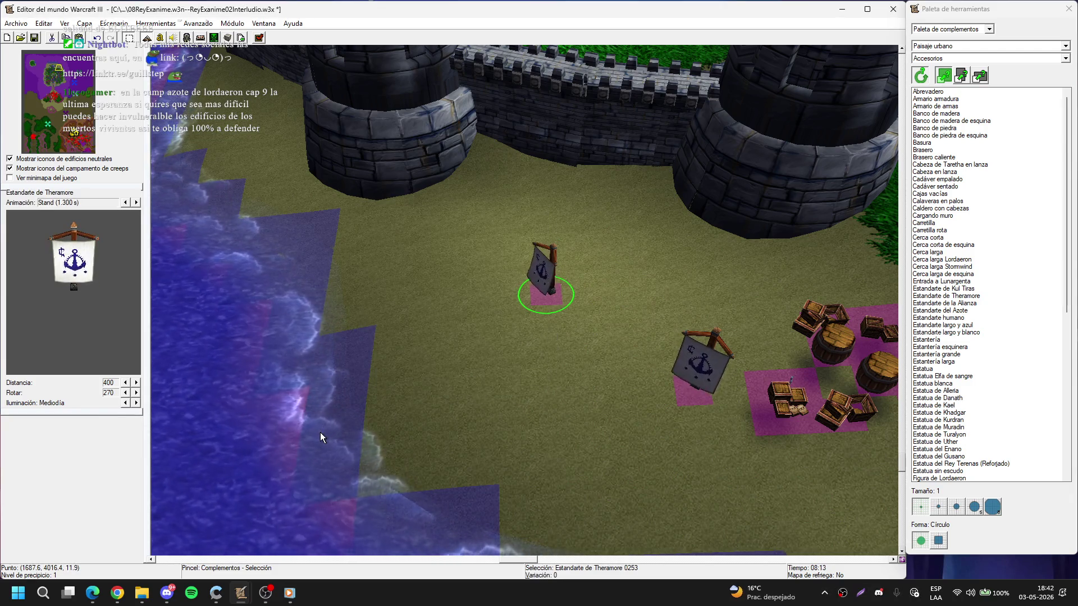
- Scale the right-hand Theramore banner to 120 on X, Y and Z
double_click(726, 356)
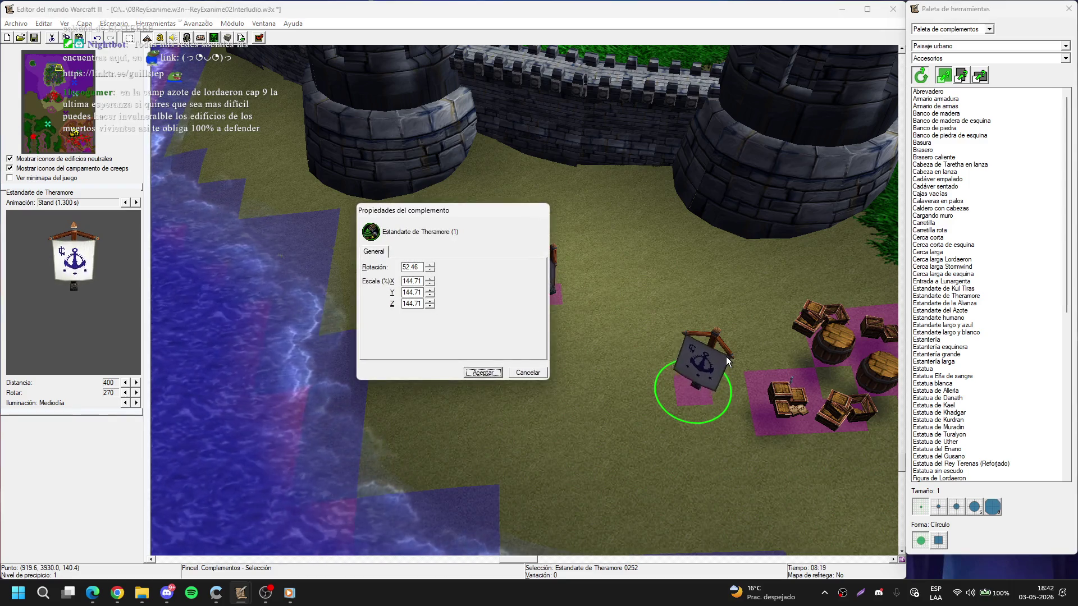
key(Tab)
text(120)
key(Tab)
text(120)
key(Tab)
text(120)
key(Return)
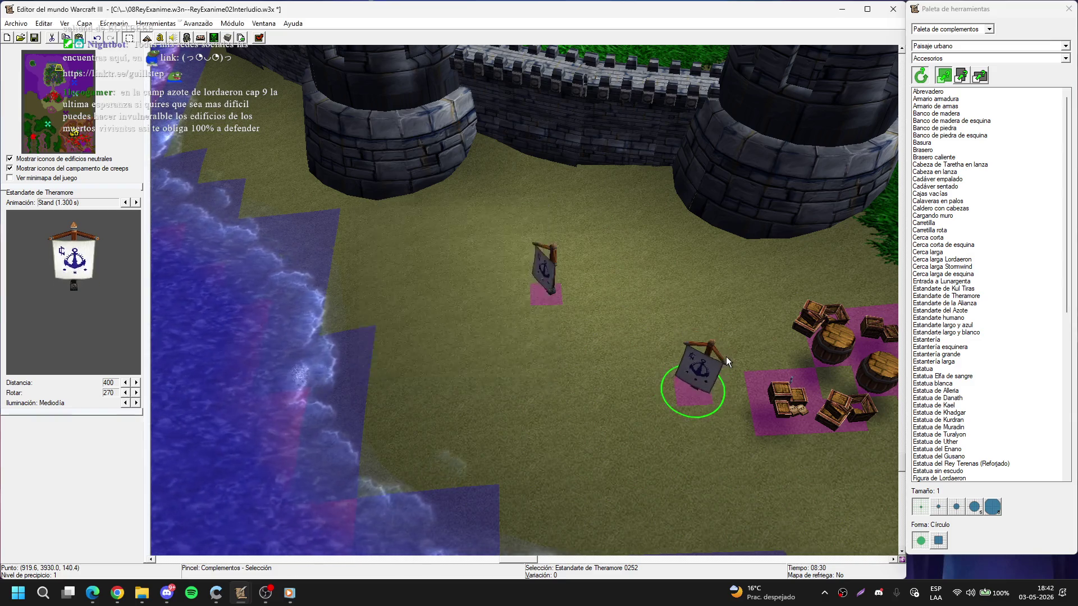
- Lower the central Theramore tower onto the ground
scroll(up, 3)
drag(646, 423, 502, 387)
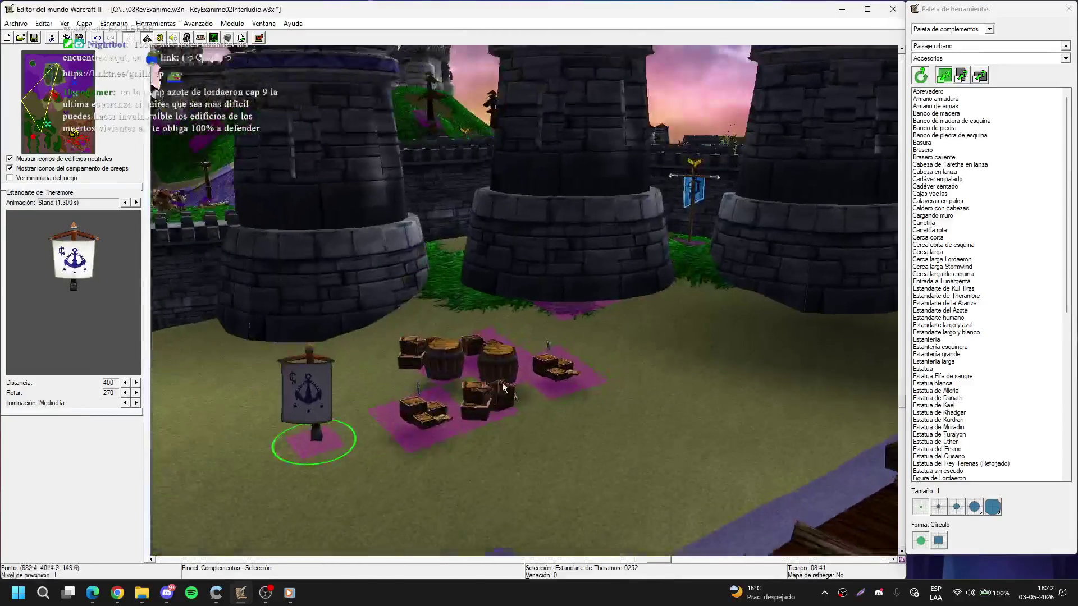
click(611, 259)
scroll(up, 3)
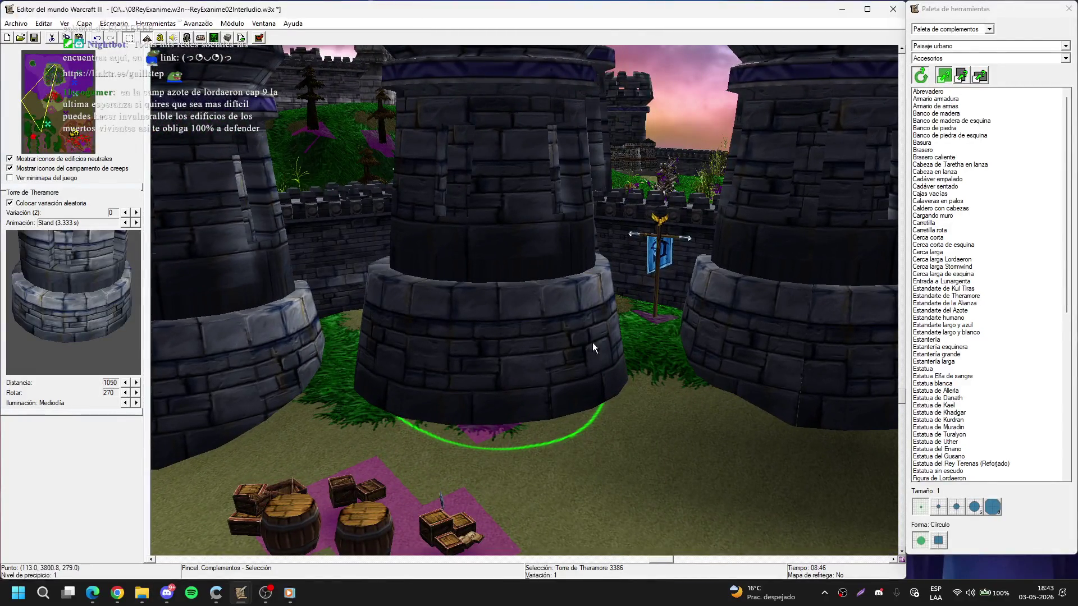
scroll(down, 3)
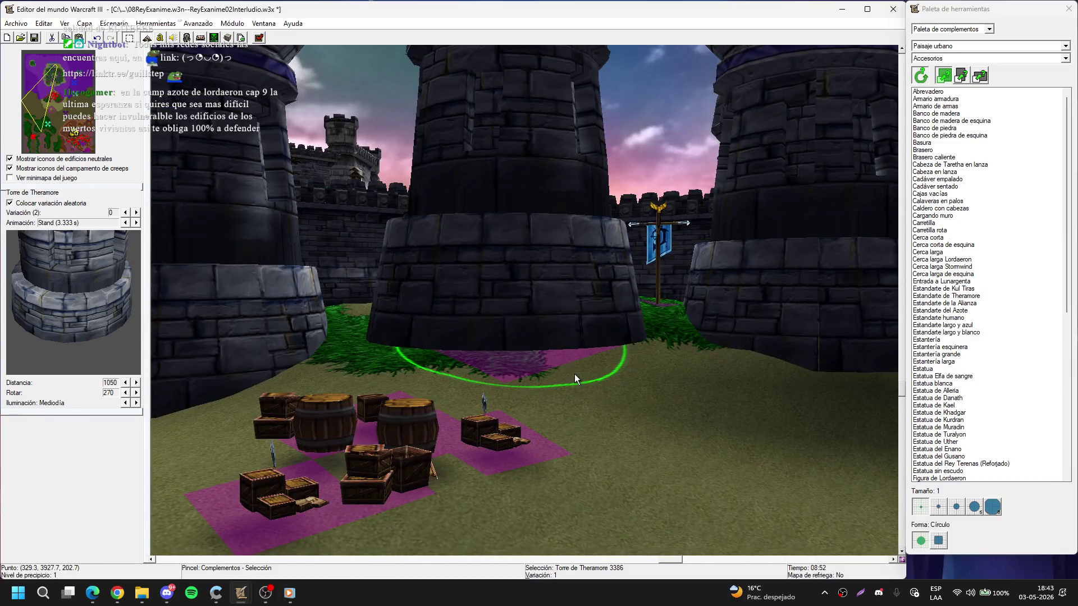
key(ctrl+Page_Down)
key(ctrl+Page_Down)
key(ctrl+Page_Down)
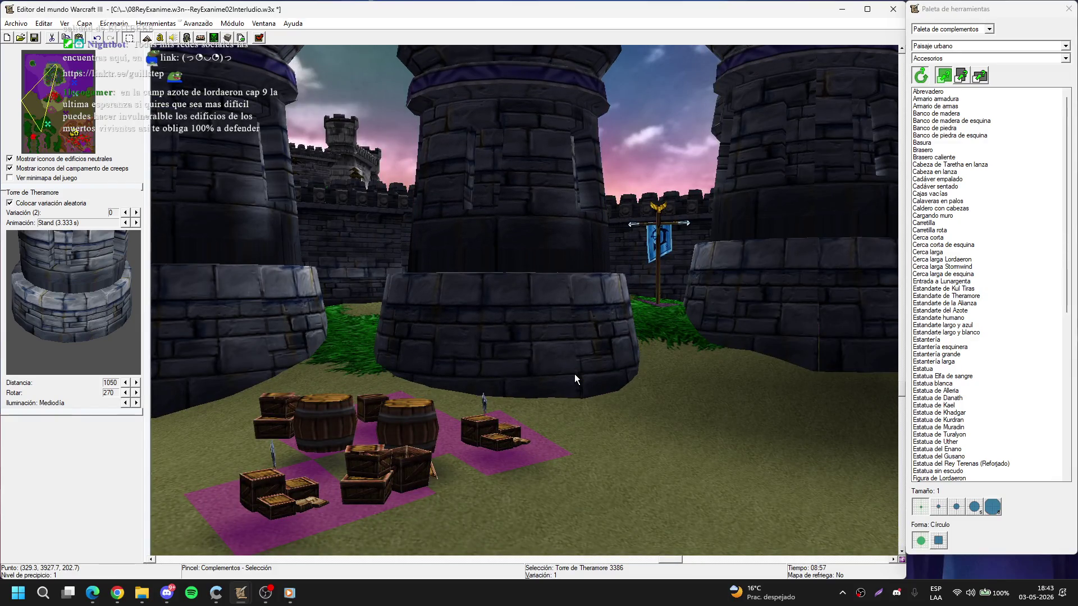
- Select the towers near the fountain and nudge the middle tower slightly forward
drag(575, 374, 638, 305)
click(639, 306)
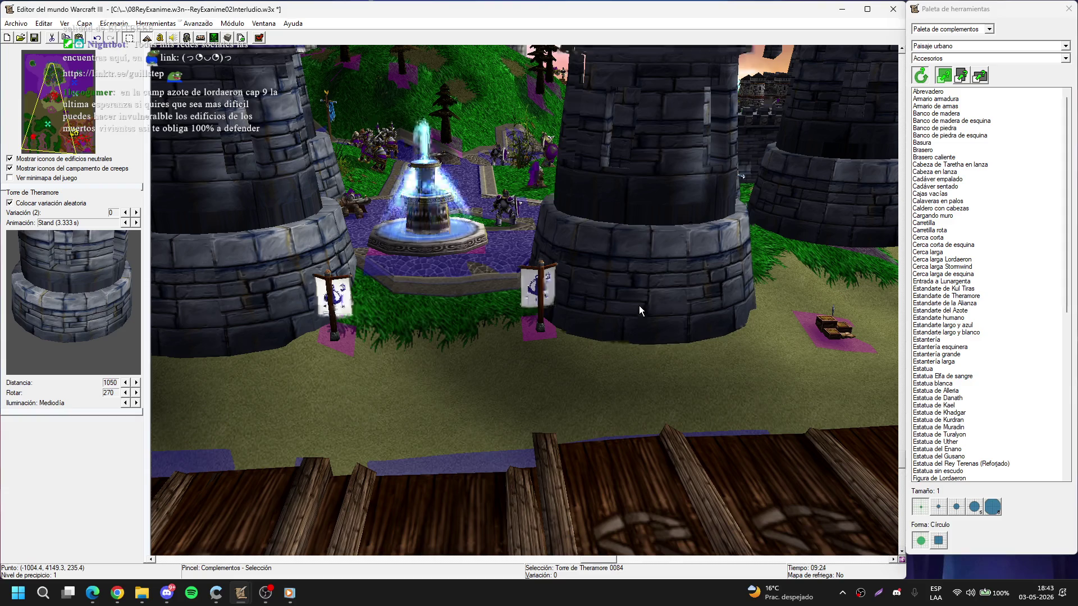
drag(451, 272, 480, 306)
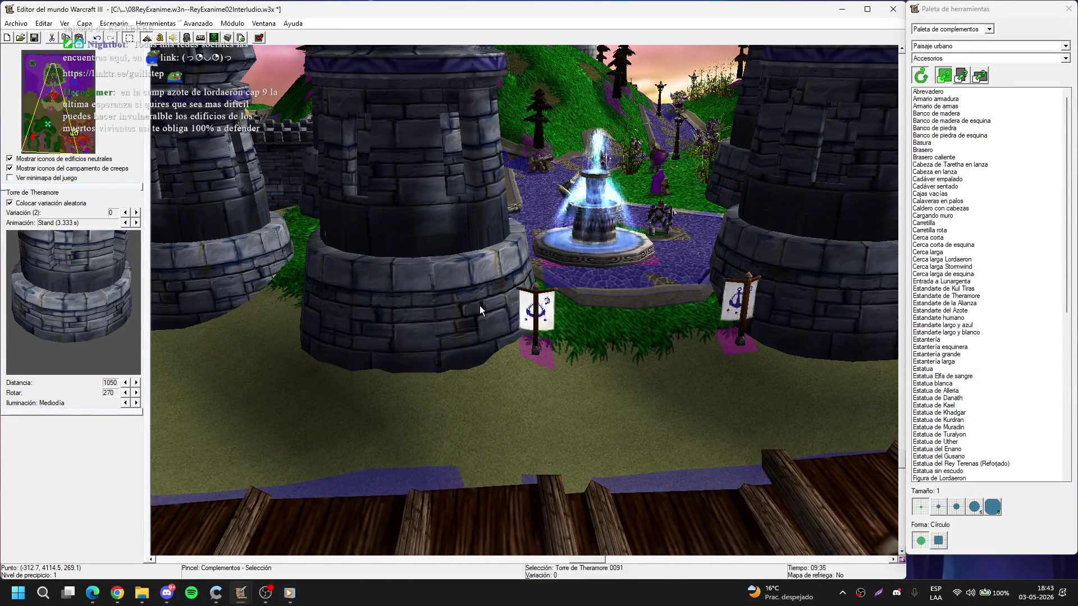
drag(479, 305, 586, 273)
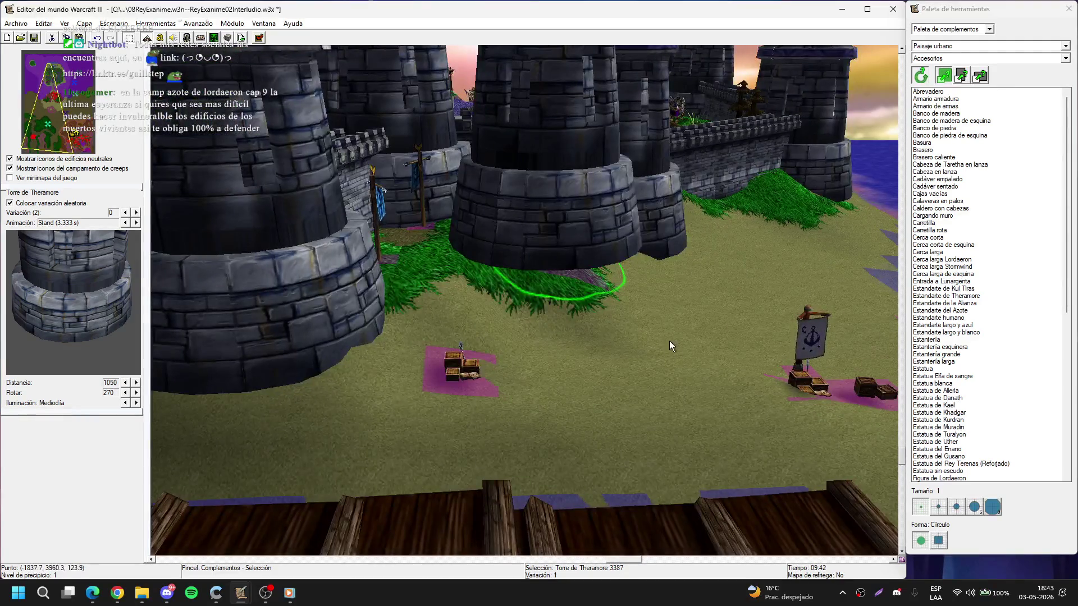
drag(670, 341, 419, 431)
scroll(up, 3)
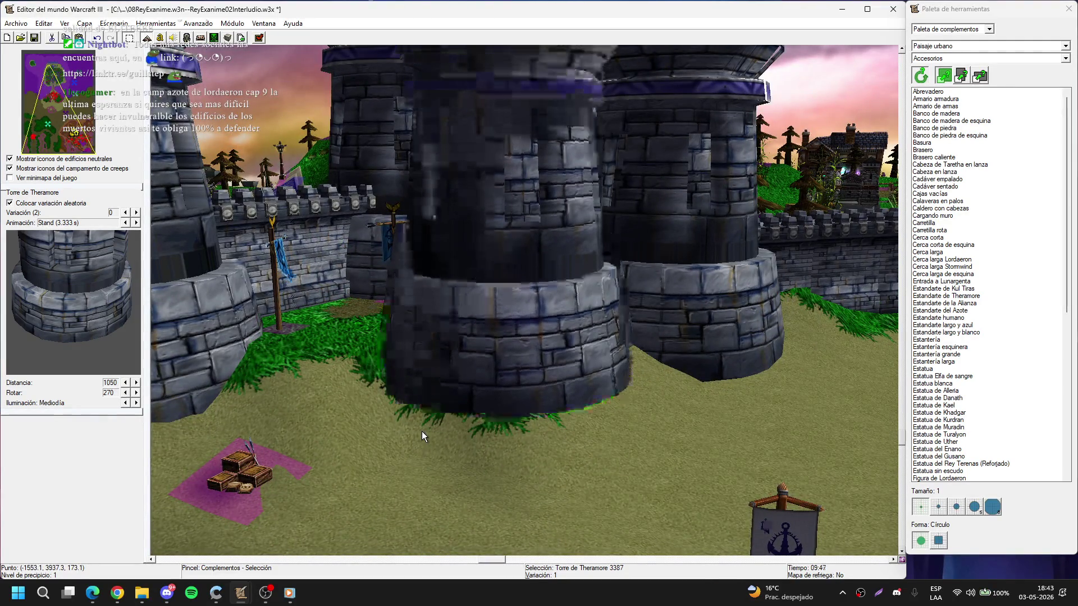
scroll(up, 3)
scroll(down, 3)
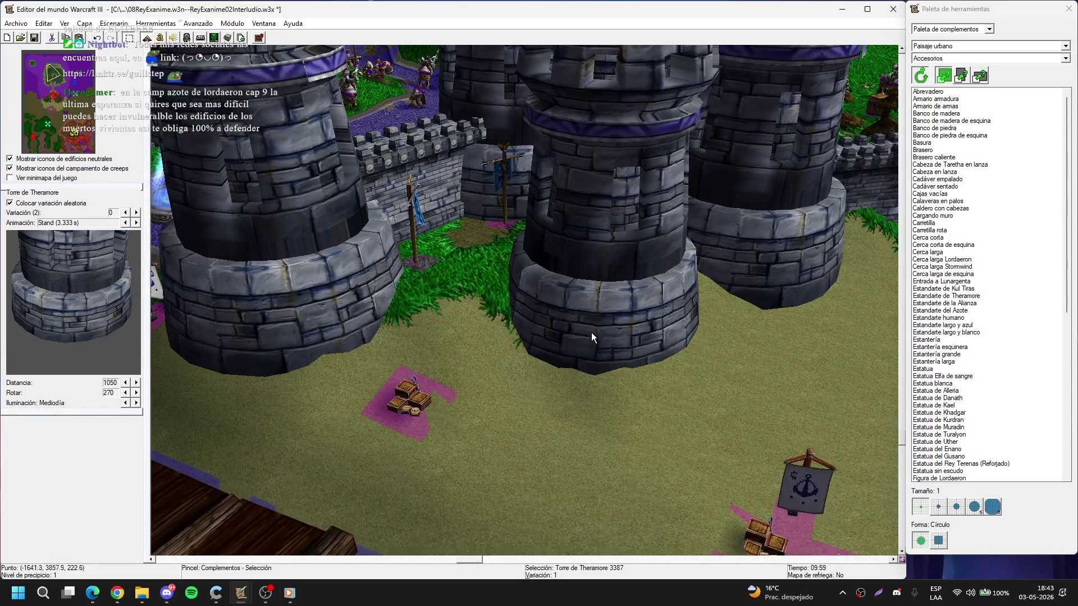
drag(591, 333, 574, 356)
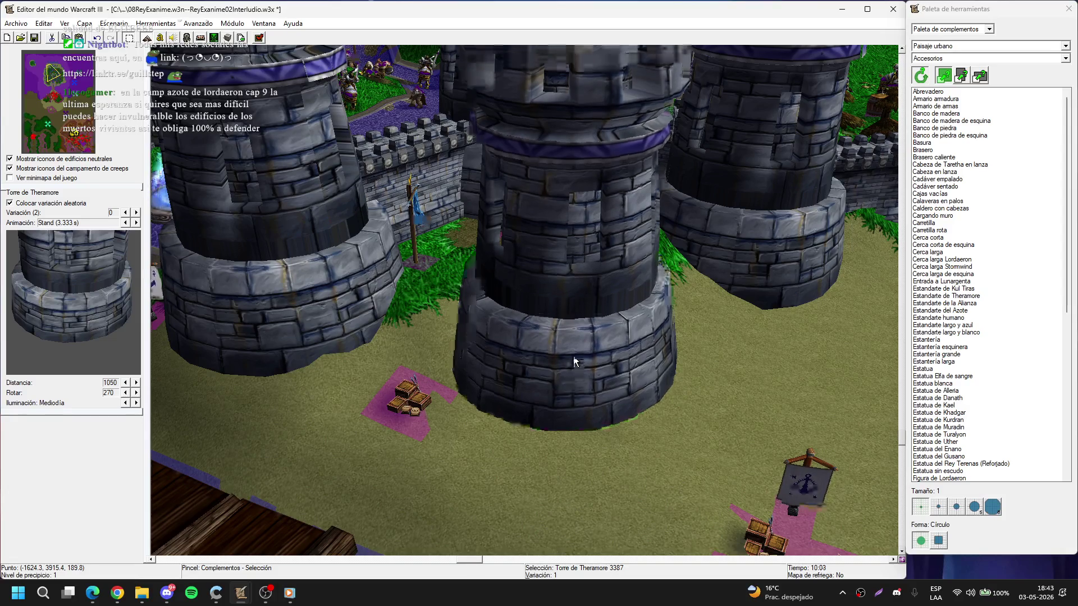
drag(574, 356, 508, 378)
- Check the banner and towers by the fountain, deleting then restoring Theramore tower 0083
click(425, 336)
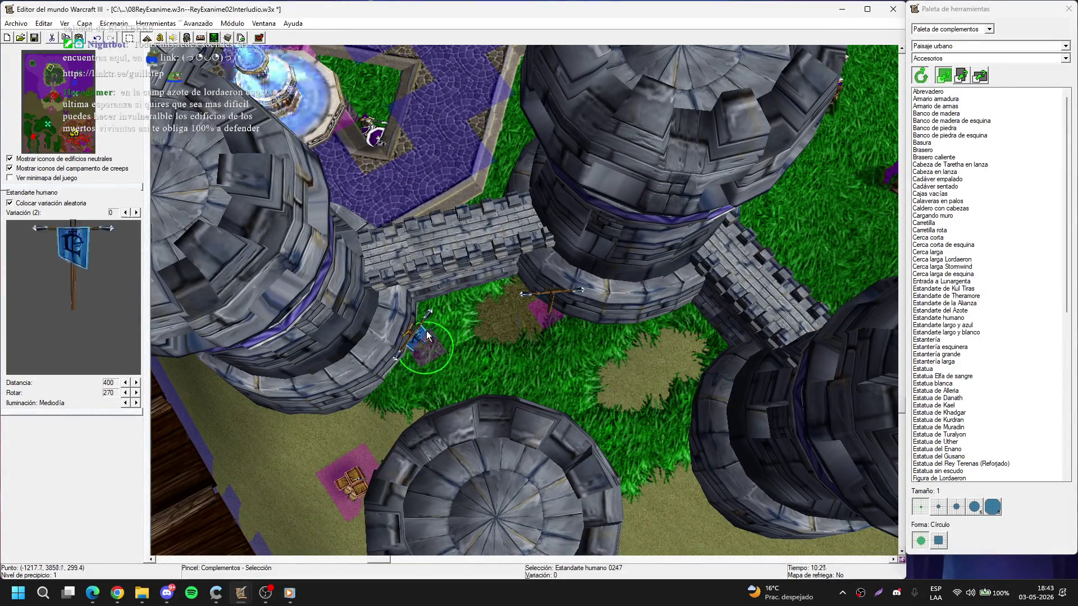
click(539, 300)
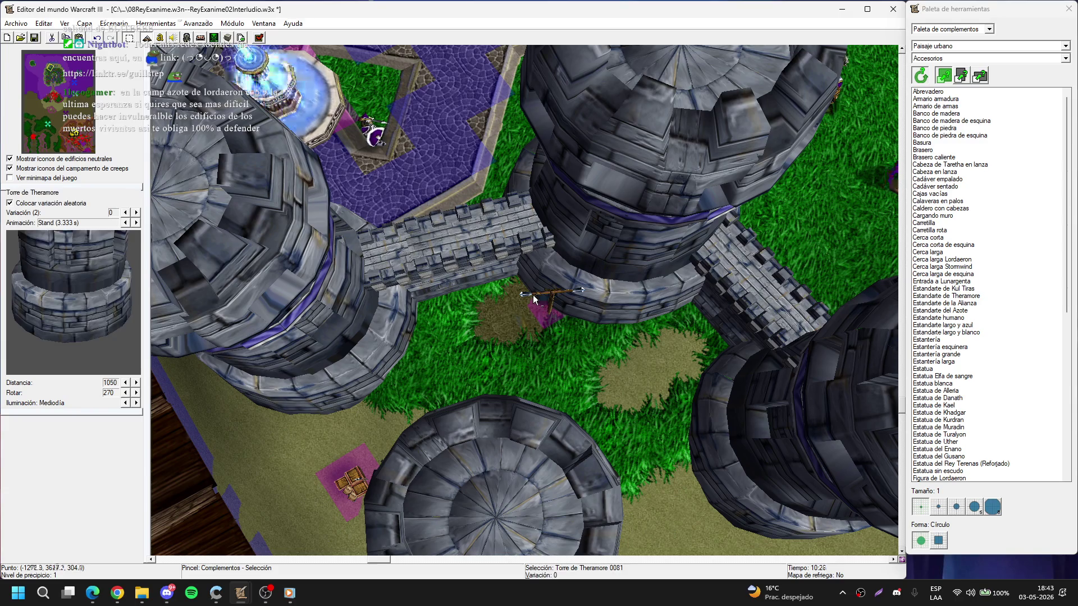
drag(532, 295, 388, 405)
drag(530, 429, 416, 117)
click(501, 284)
scroll(down, 3)
click(578, 319)
key(Delete)
key(ctrl+z)
drag(479, 194, 518, 321)
click(954, 46)
- Switch the palette to the Estructuras category and pick the Arco doodad
click(954, 47)
click(944, 58)
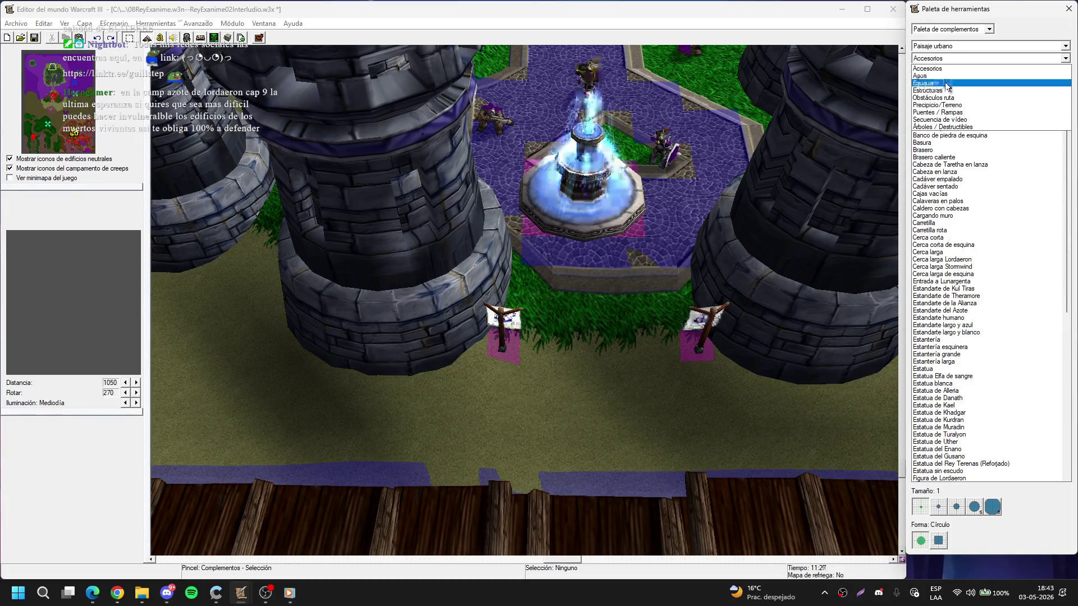
click(951, 89)
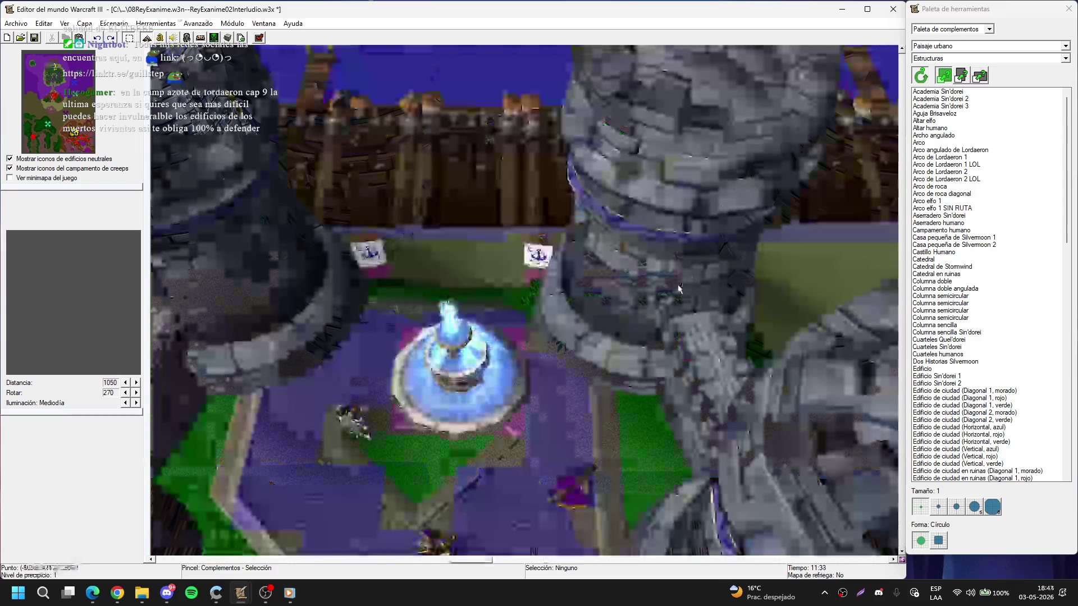
key(Up)
key(Up)
key(Up)
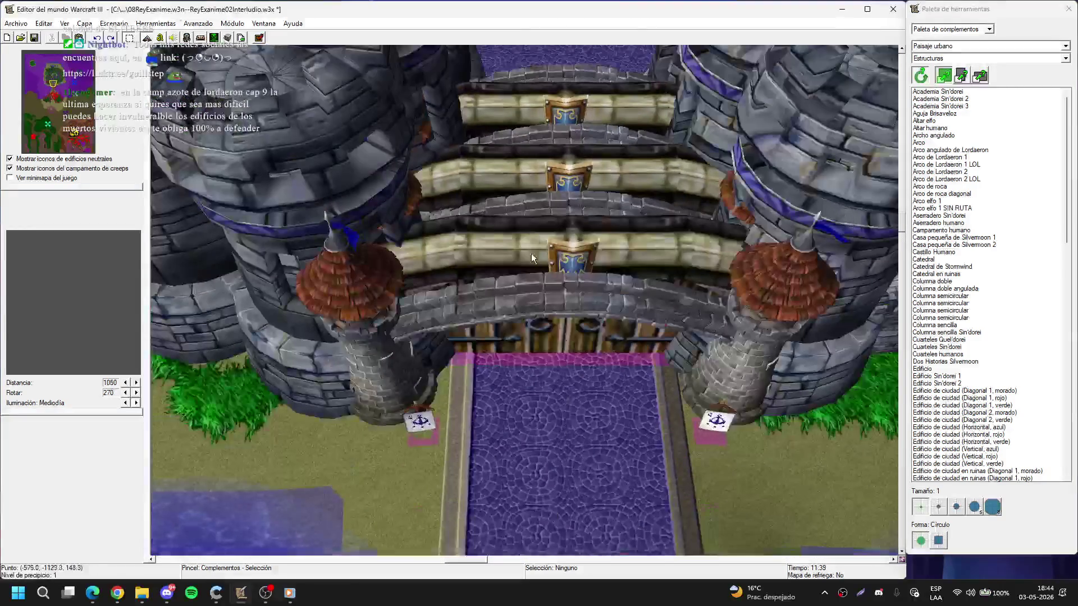
scroll(down, 3)
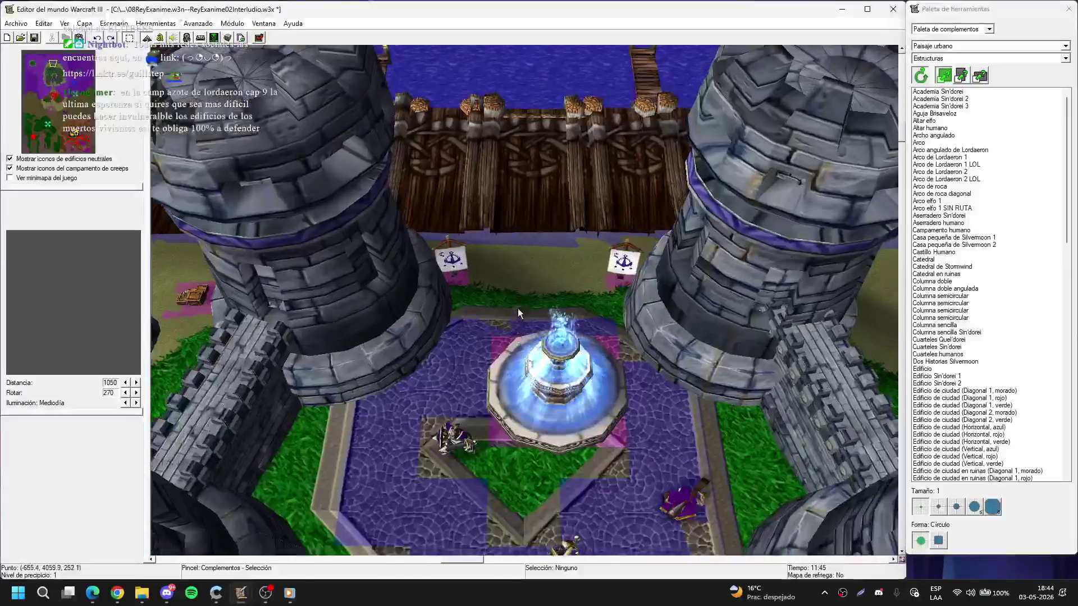
click(970, 128)
click(969, 143)
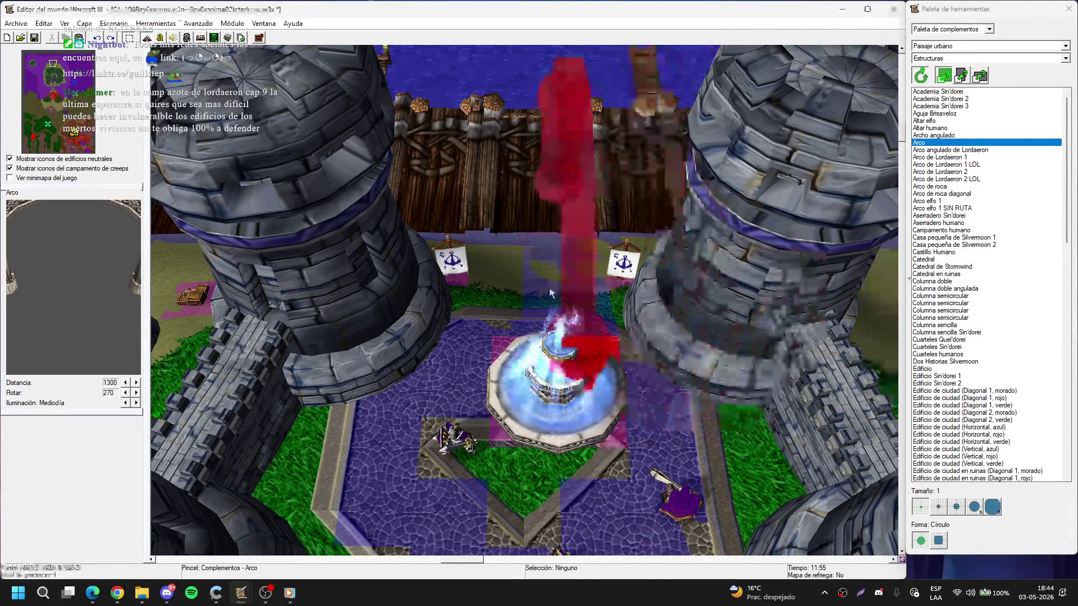
- Place the Arco over the fountain between the towers and scale it to 120
key(Right)
key(Right)
key(Right)
key(Left)
key(Left)
key(Left)
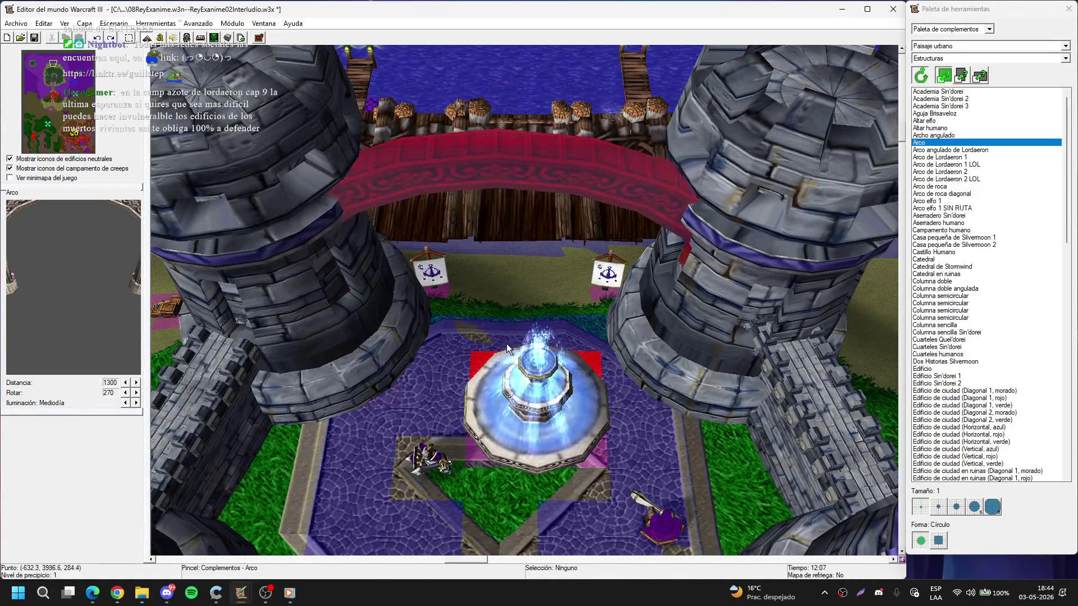
click(509, 358)
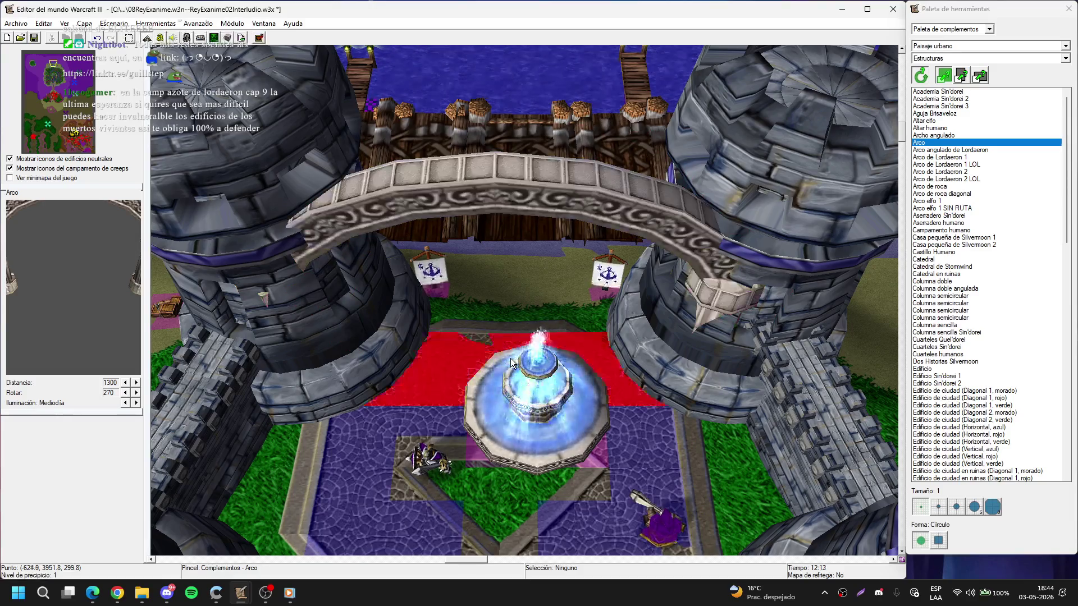
key(Escape)
double_click(508, 195)
key(Tab)
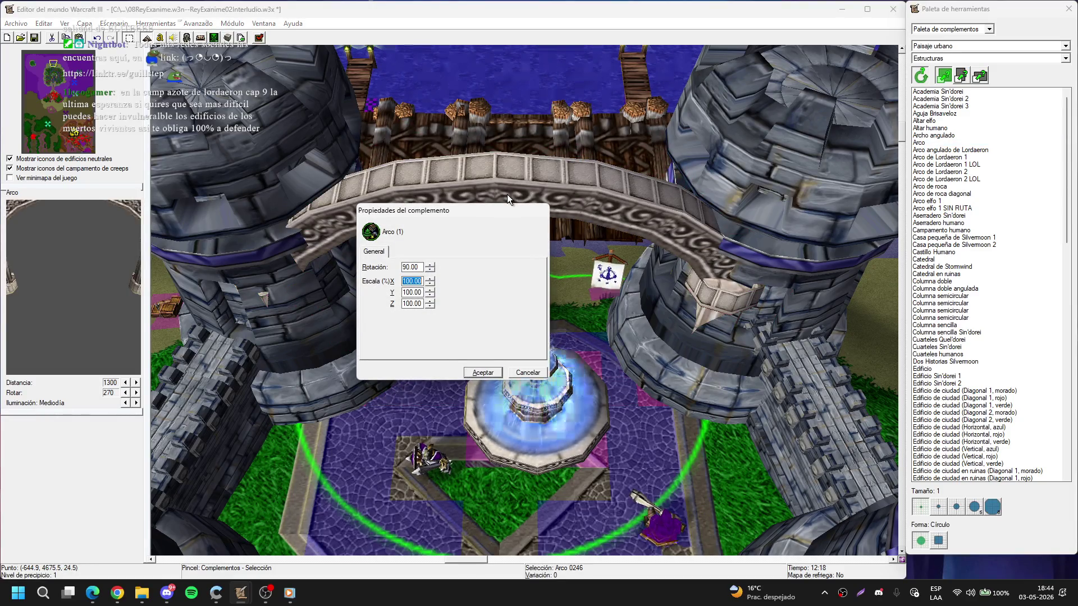
text(120)
key(Tab)
text(12)
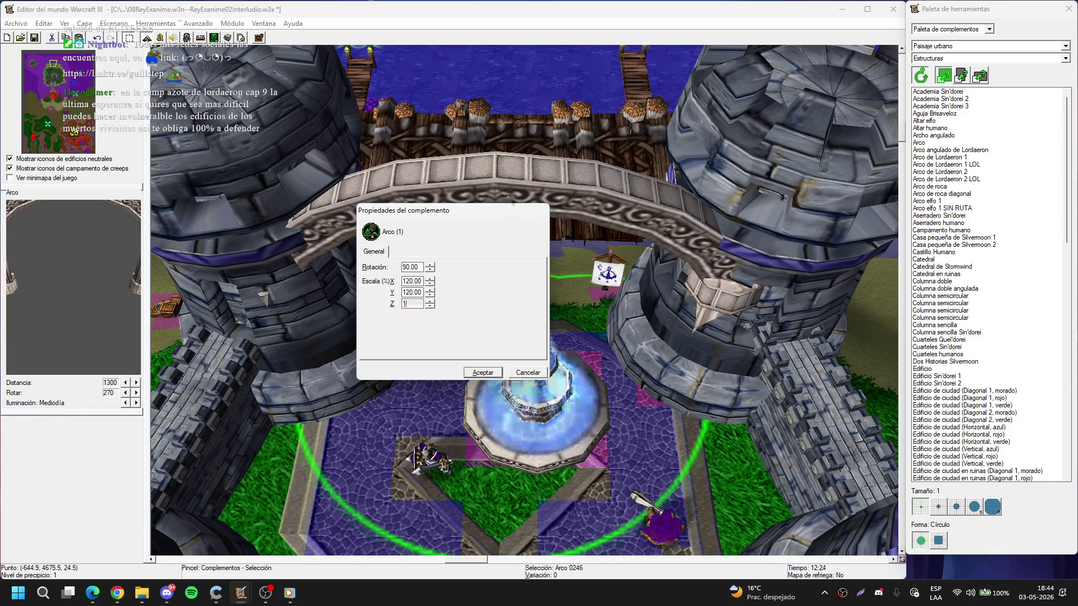
key(Return)
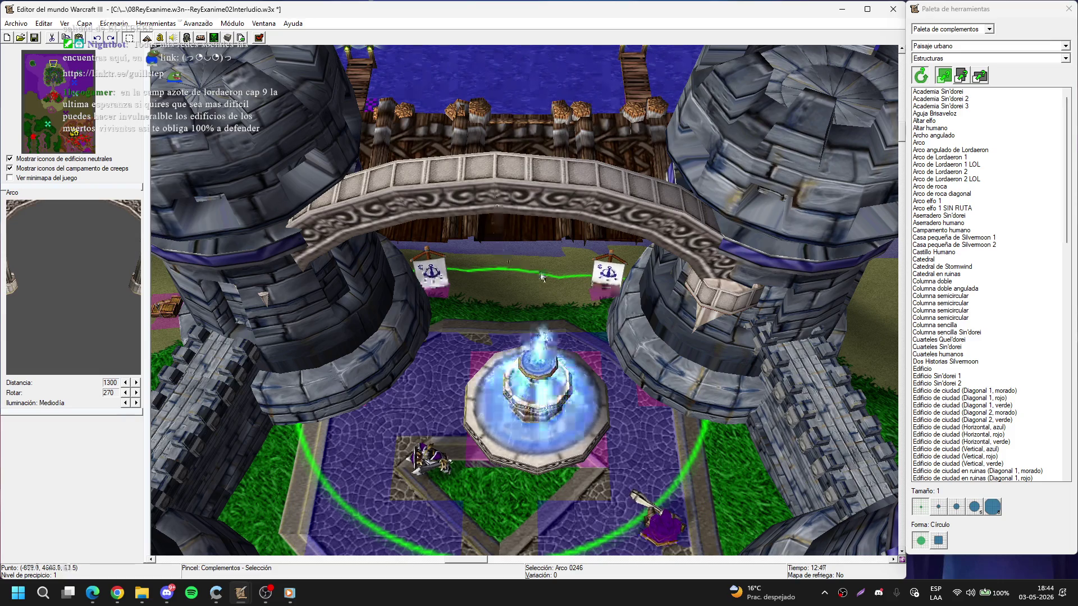
- Move the view back south and select the plaza fountain
key(Down)
scroll(down, 3)
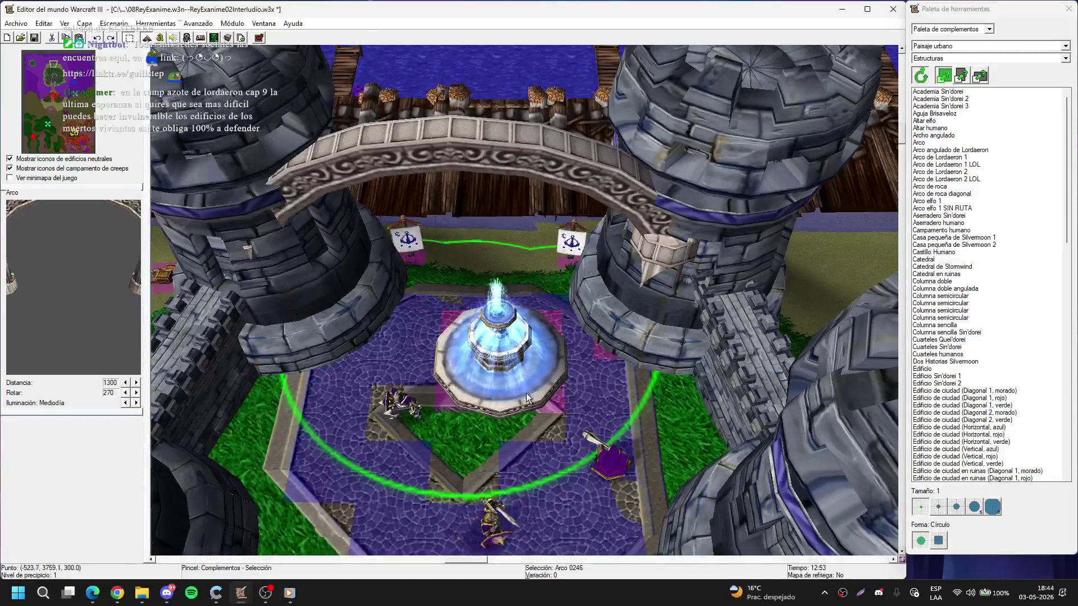
scroll(up, 3)
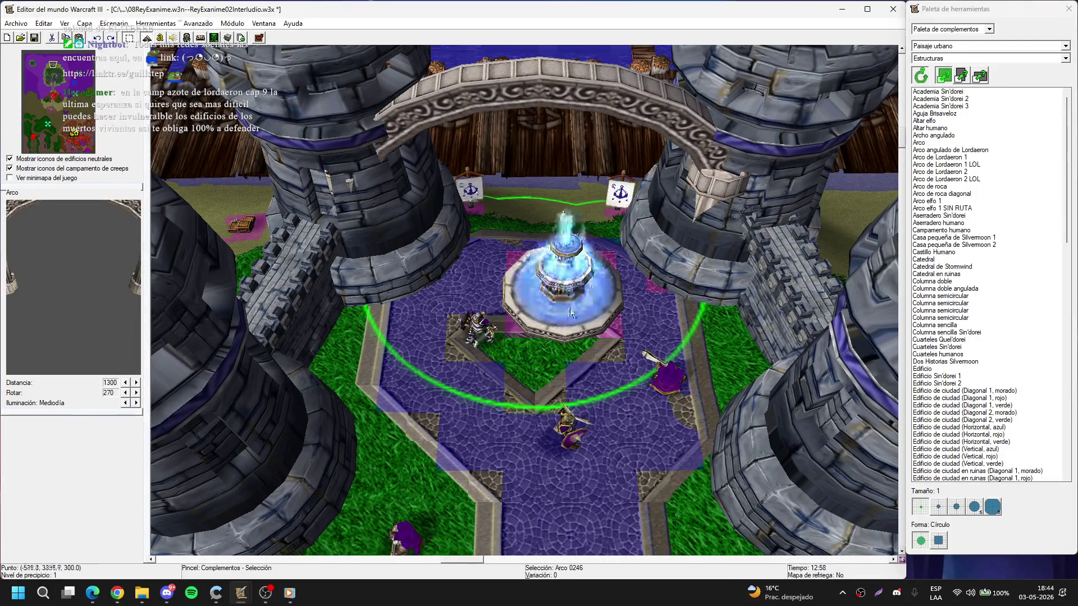
click(572, 313)
- Move the knight to the fountain's left and drag the Fuente down to the plaza centre
click(480, 335)
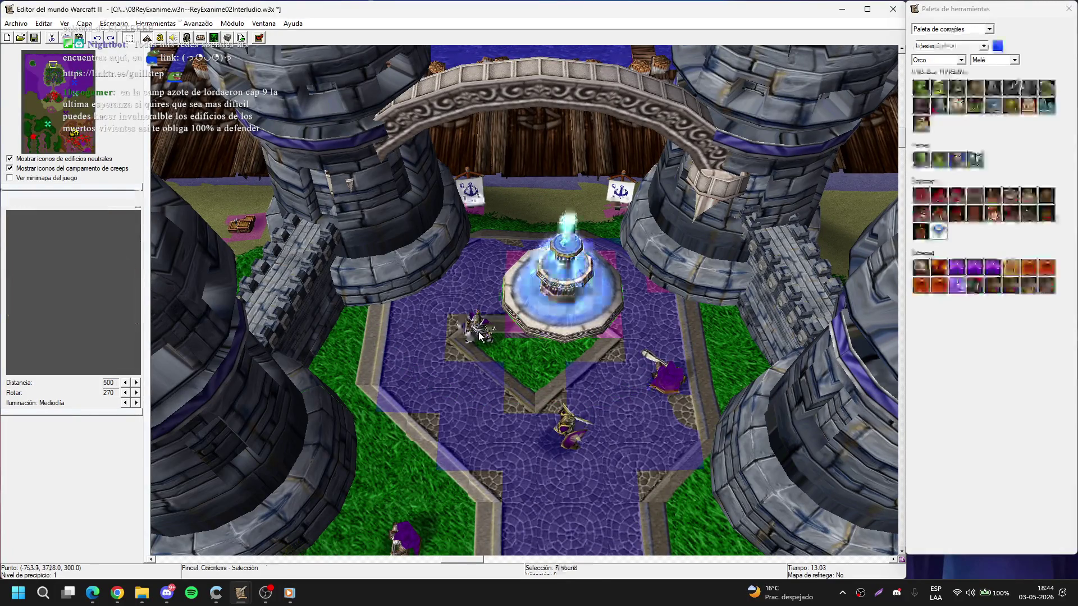
drag(480, 336, 412, 340)
drag(561, 298, 535, 354)
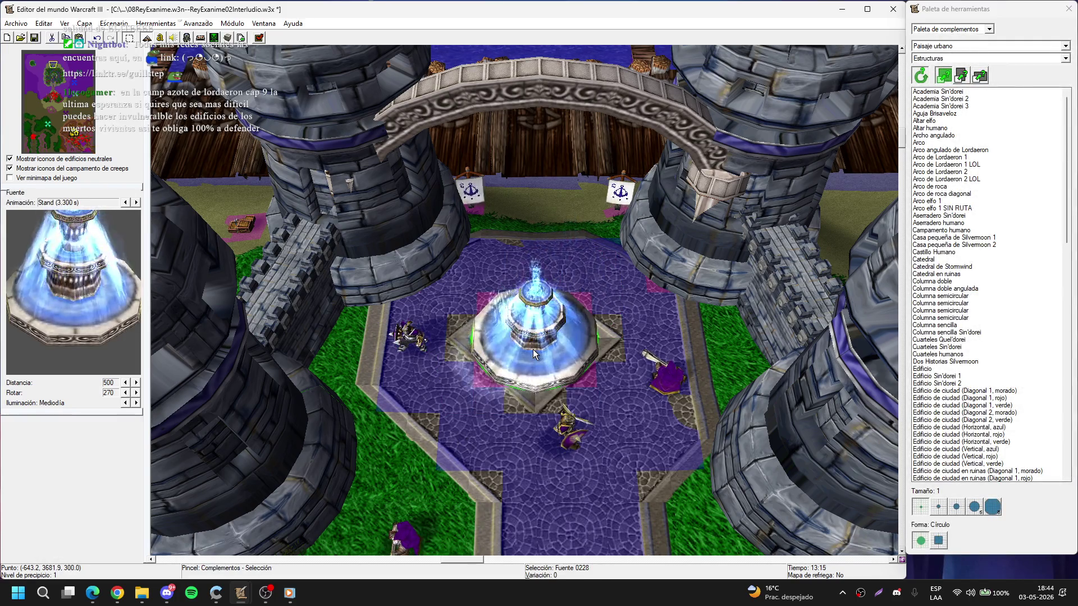
scroll(down, 3)
drag(533, 353, 519, 359)
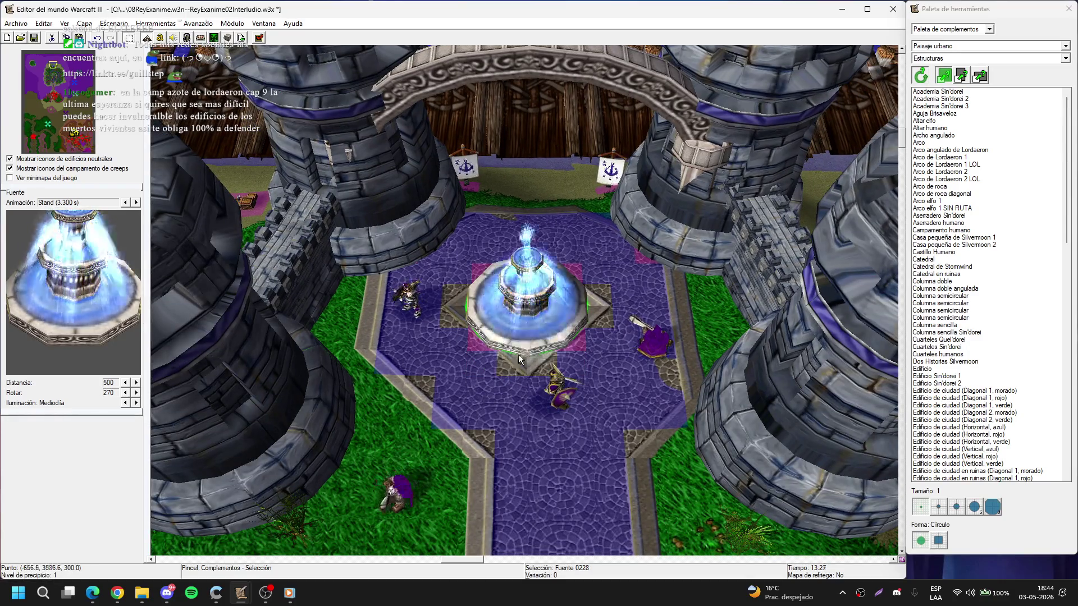
key(t)
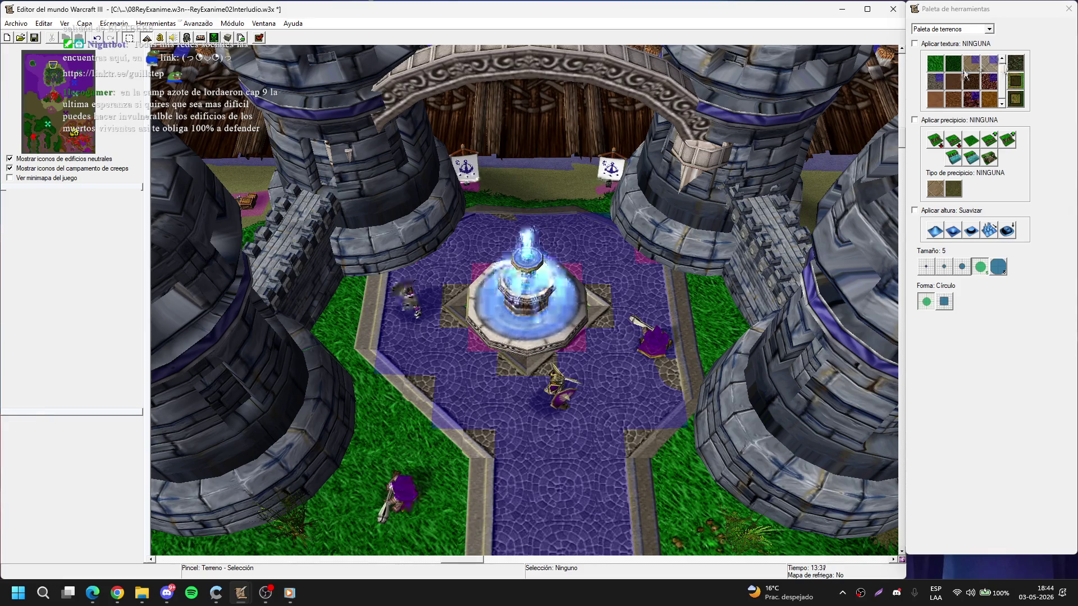
- Hide doodads and pave the fountain's square base with Ladrillo (Inconstruible) brick at brush size 1
key(d)
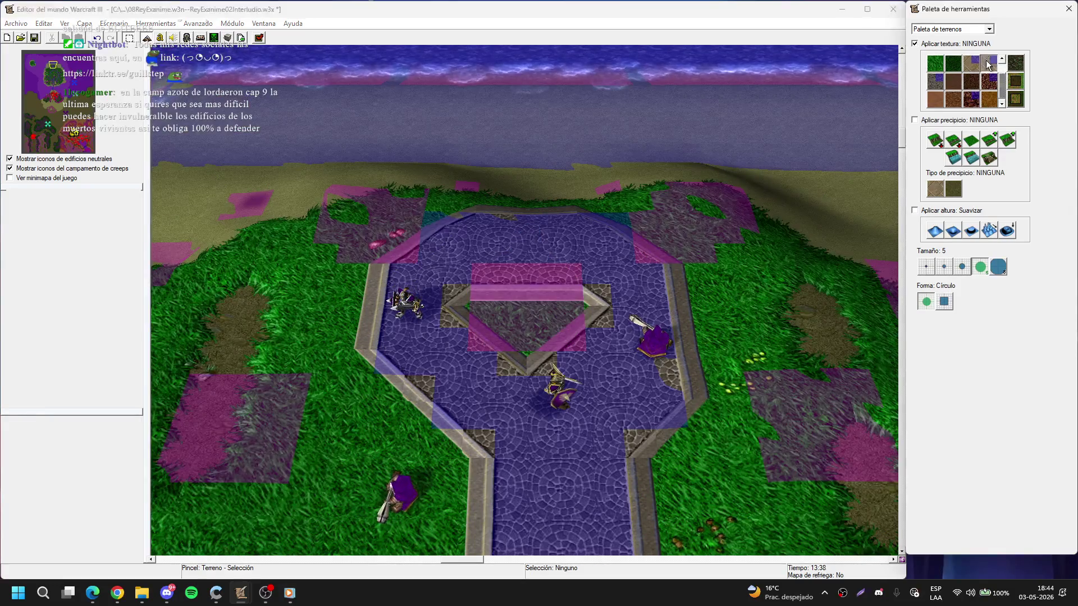
click(990, 63)
click(926, 267)
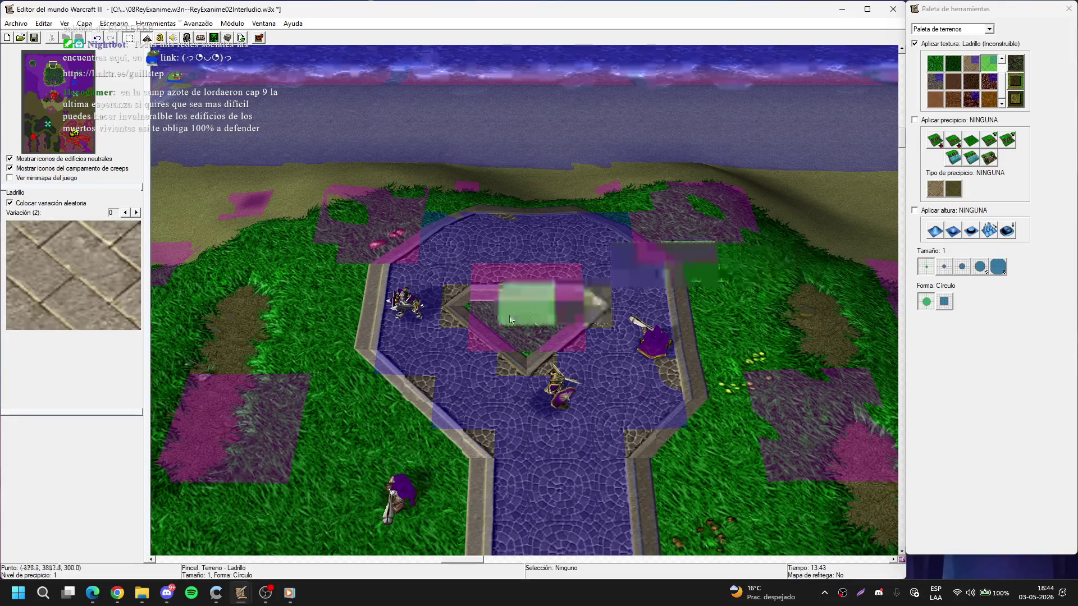
click(510, 315)
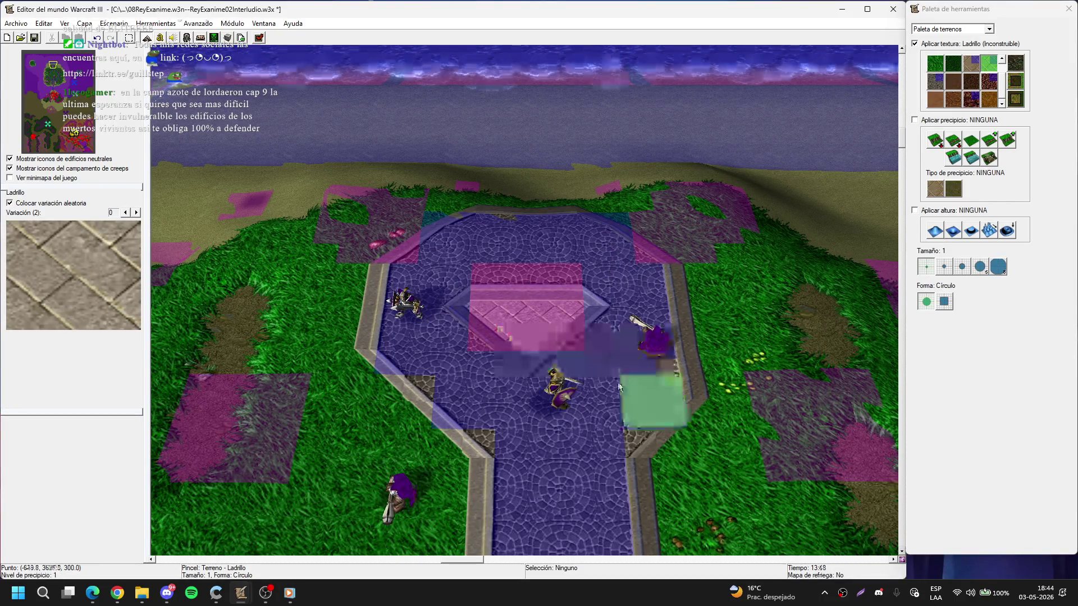
- Paint a vertical brick strip, a brick patch and a long brick path across the grass
key(Down)
key(Left)
drag(435, 327, 431, 218)
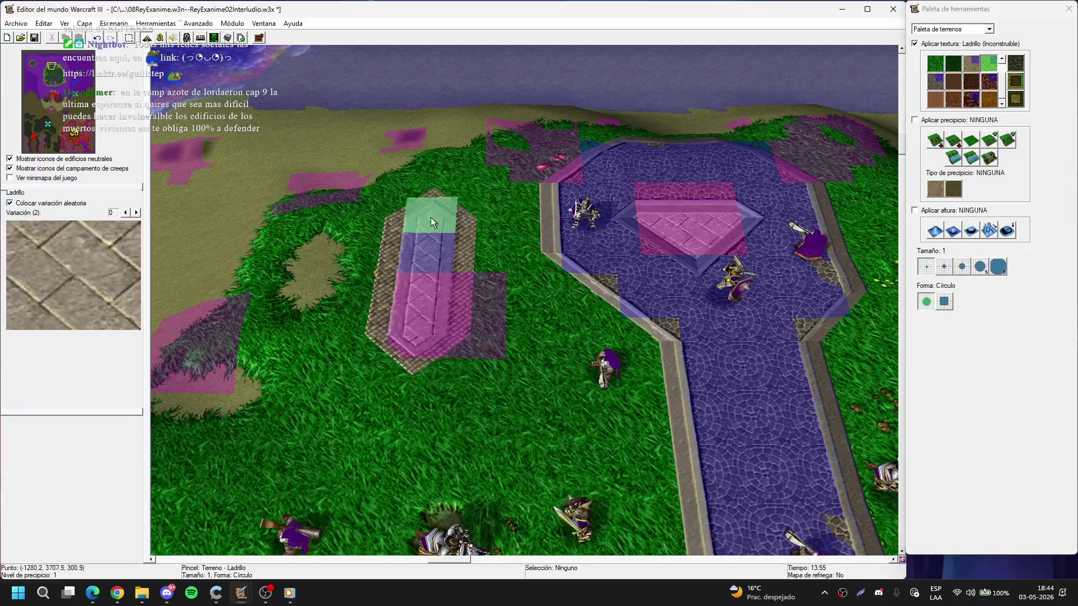
key(Left)
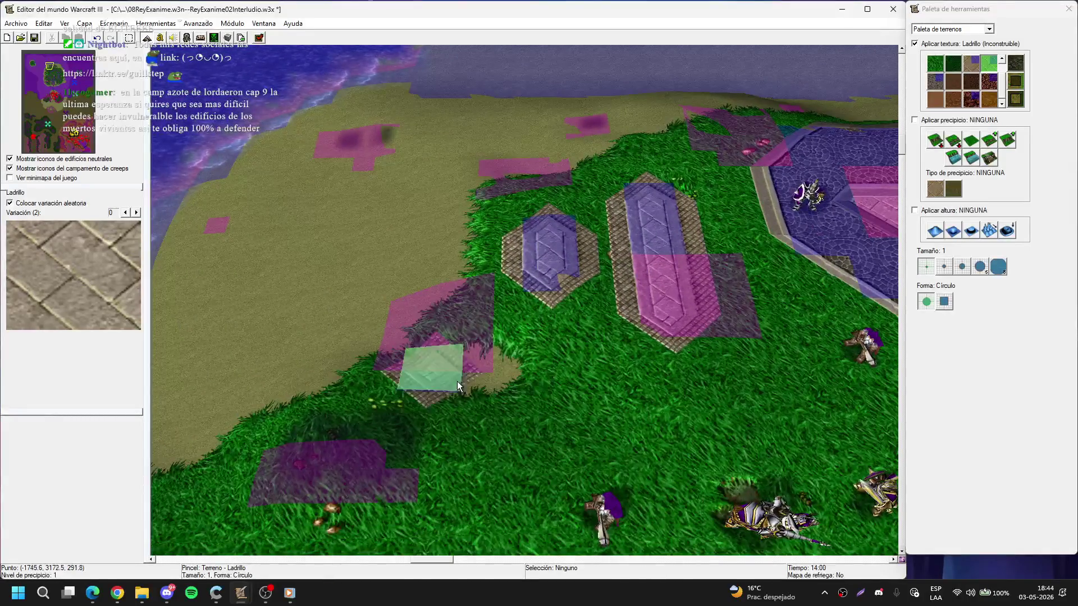
key(Right)
key(Up)
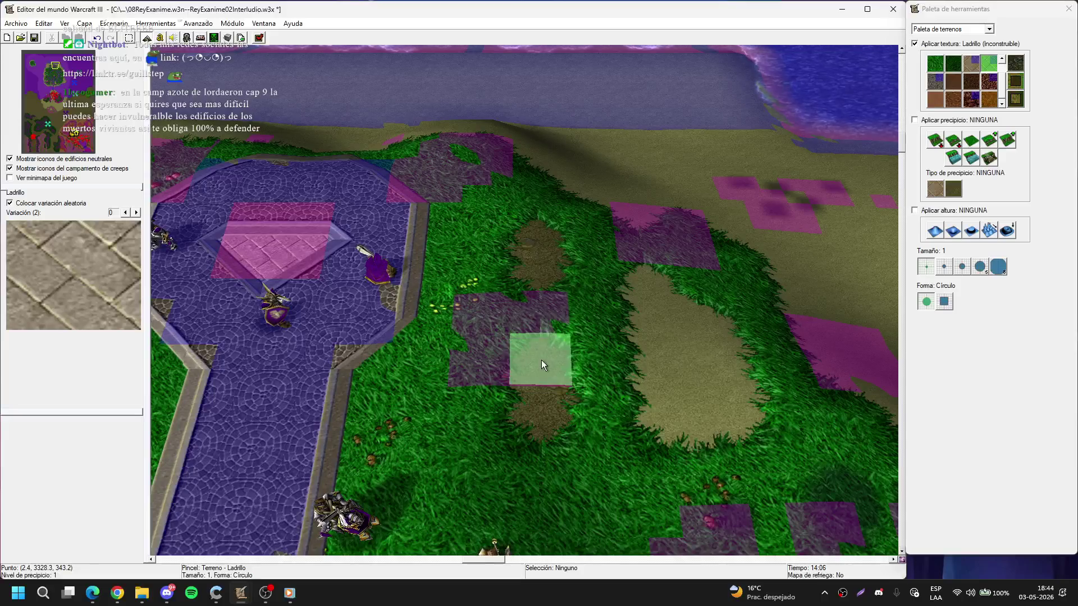
click(541, 365)
drag(659, 335, 705, 350)
- Show doodads again and paint brick paths below the house, east toward the lamp post
key(Down)
key(Down)
key(Down)
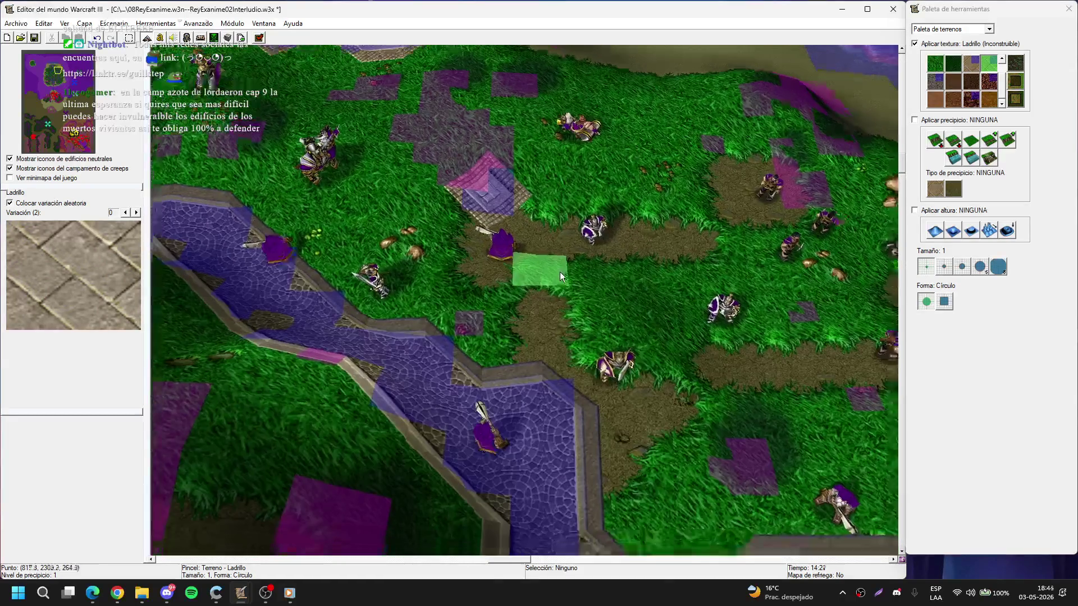
key(d)
key(Up)
key(Right)
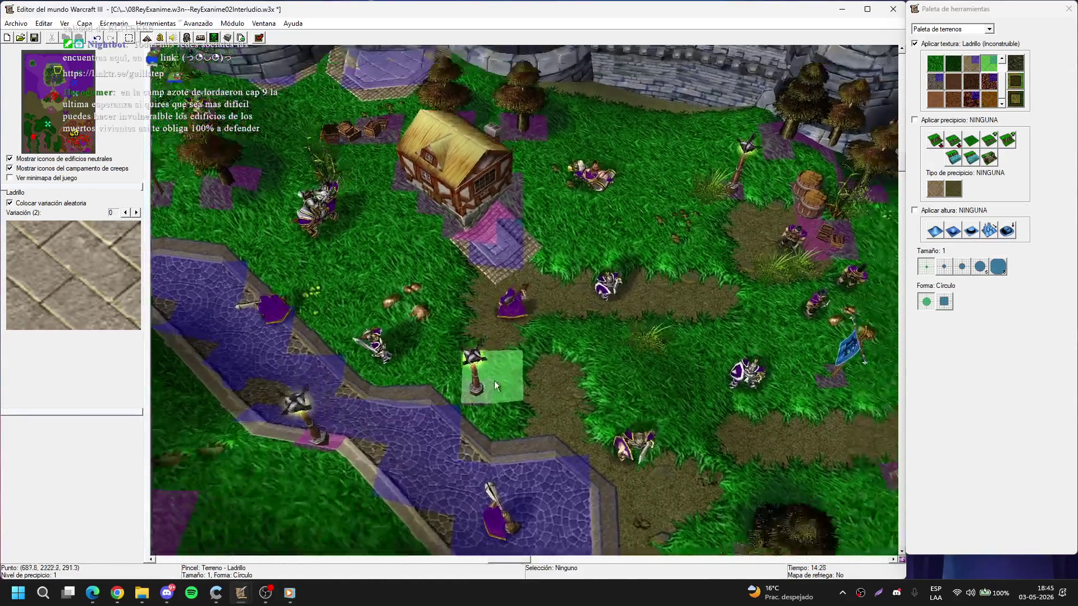
drag(484, 321, 650, 353)
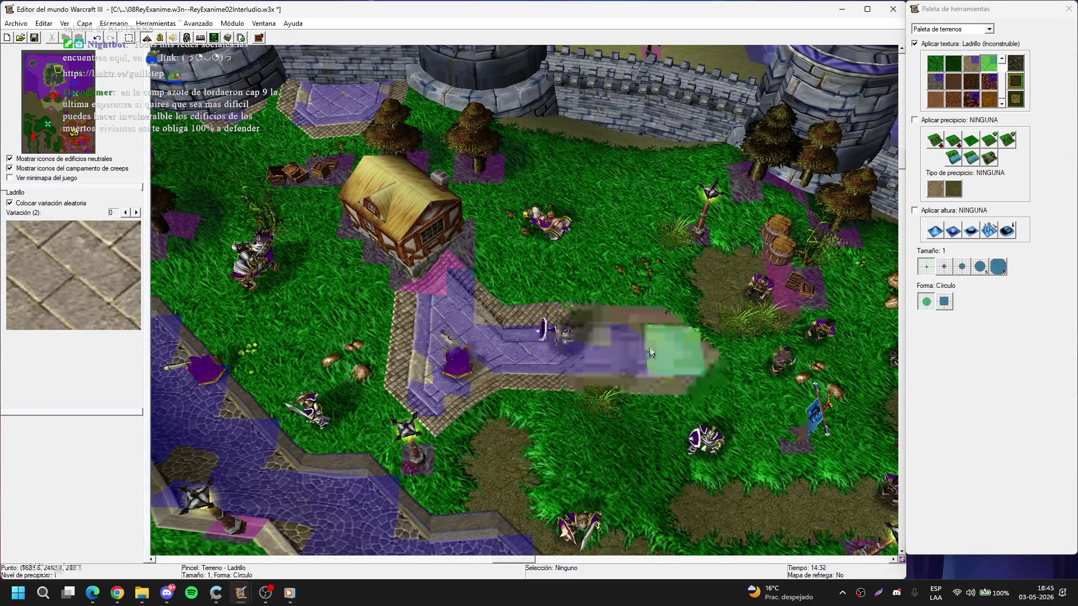
drag(736, 281, 779, 292)
key(Down)
key(Right)
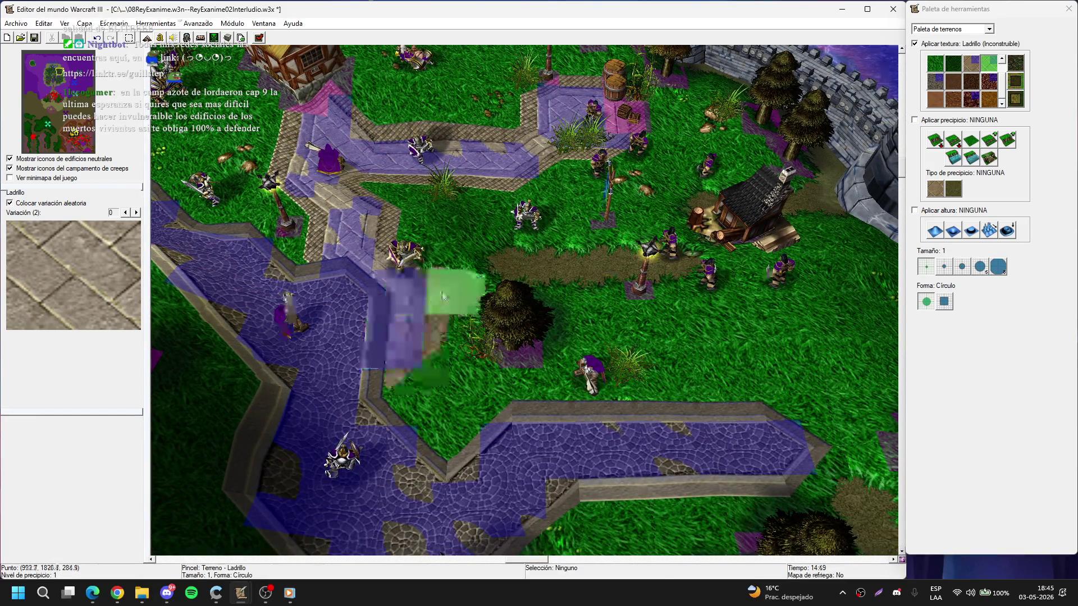
drag(542, 270, 593, 267)
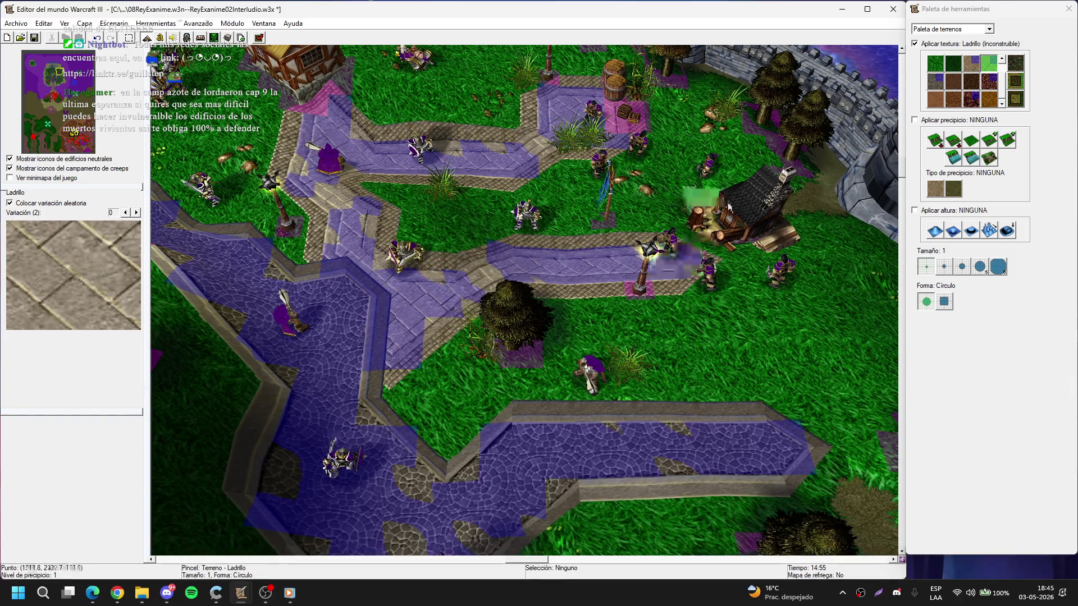
- Paint brick tiles around the house and a small brick patch in the grass
key(Up)
key(Right)
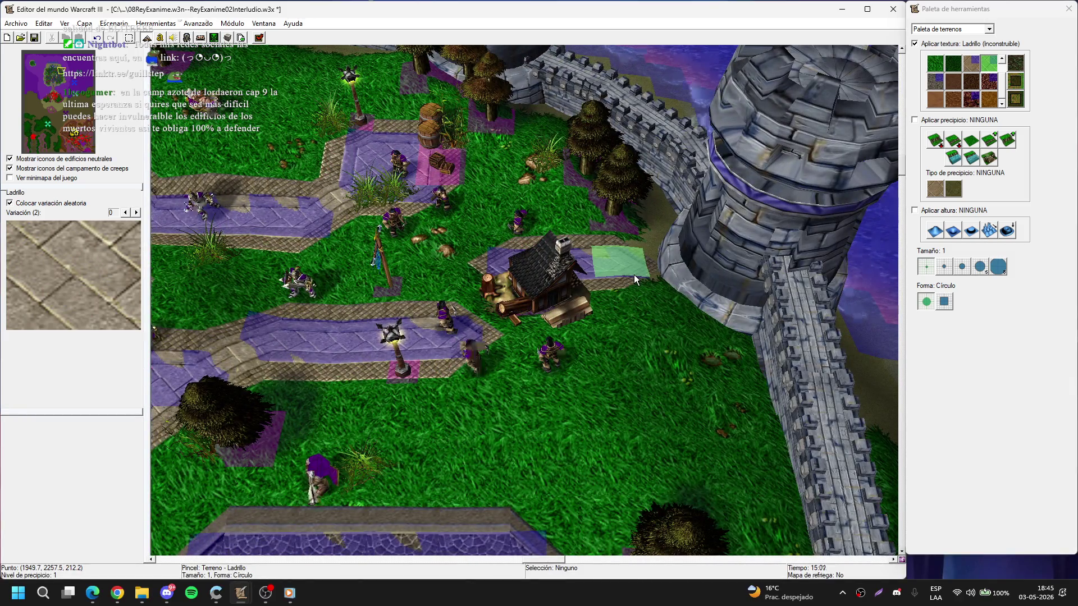
key(Down)
drag(587, 270, 605, 388)
key(Down)
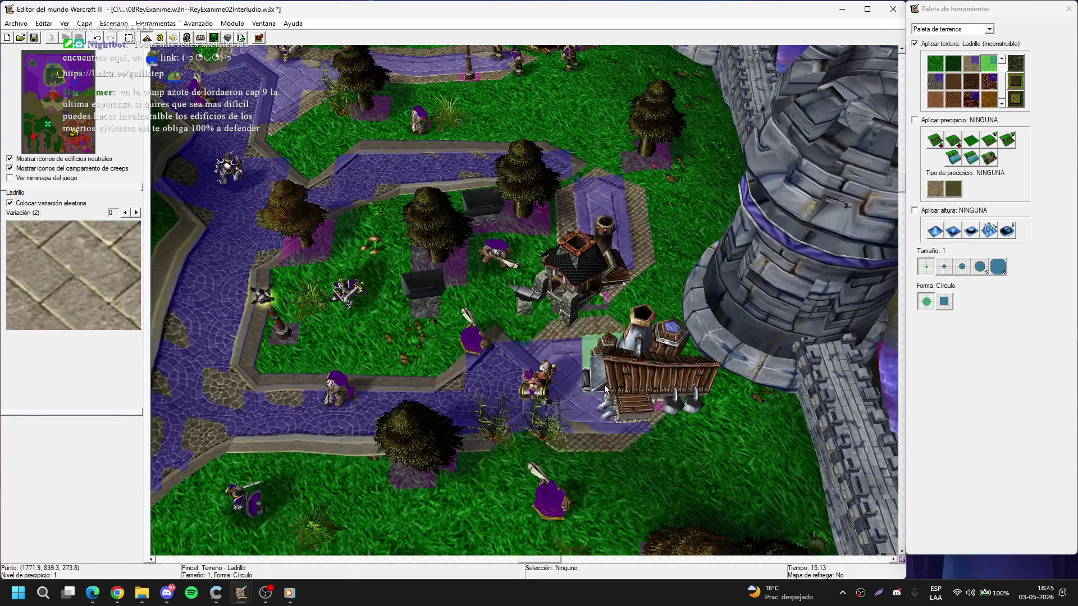
key(Down)
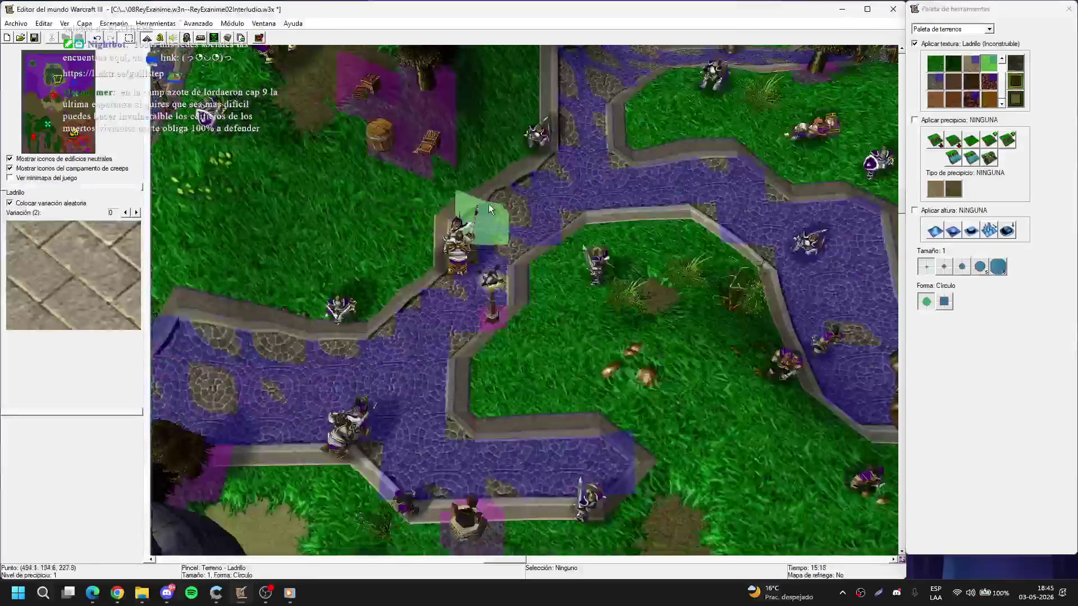
key(Down)
click(547, 239)
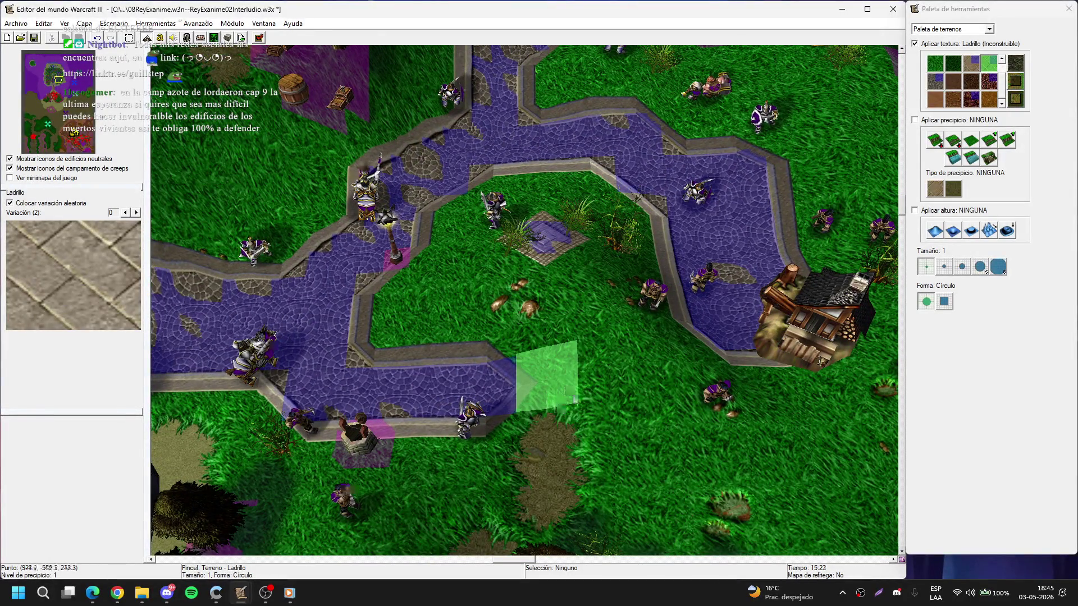
key(Down)
- Touch up a patch near the tower with Césped grass
click(954, 63)
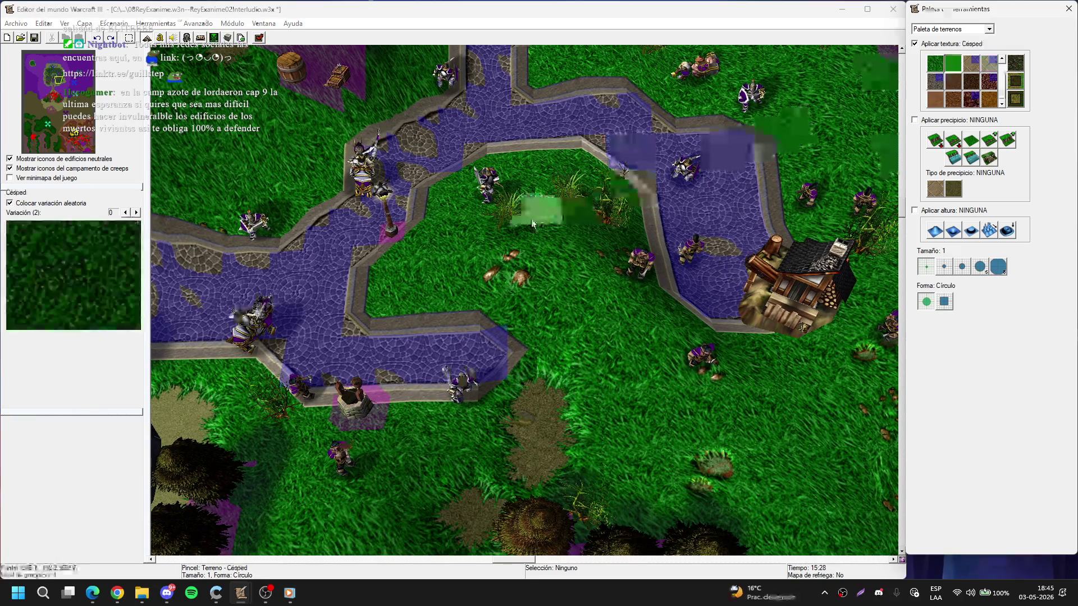
key(Down)
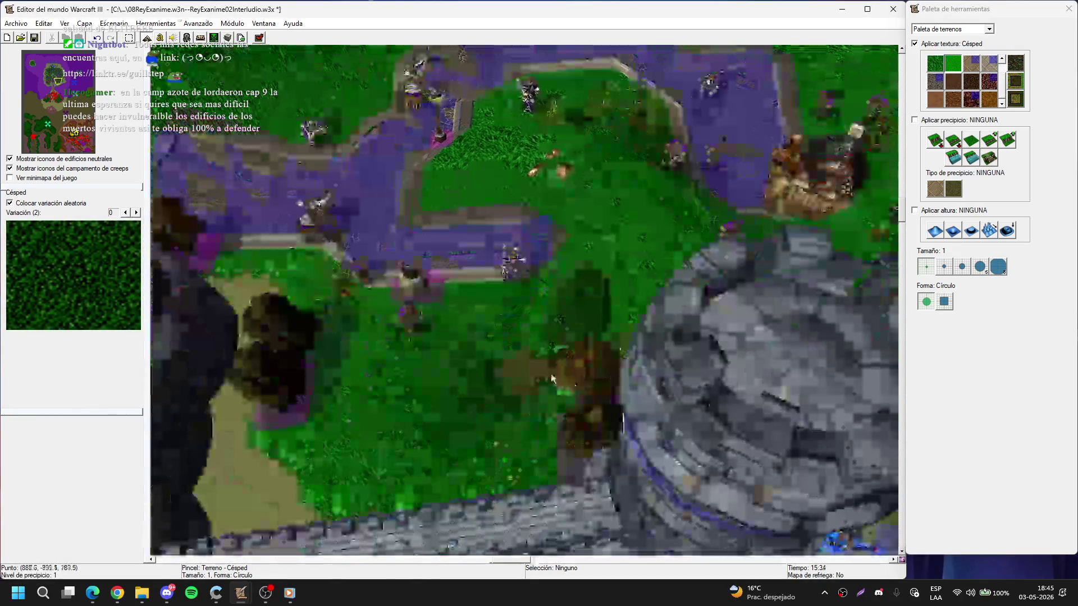
drag(558, 464, 559, 392)
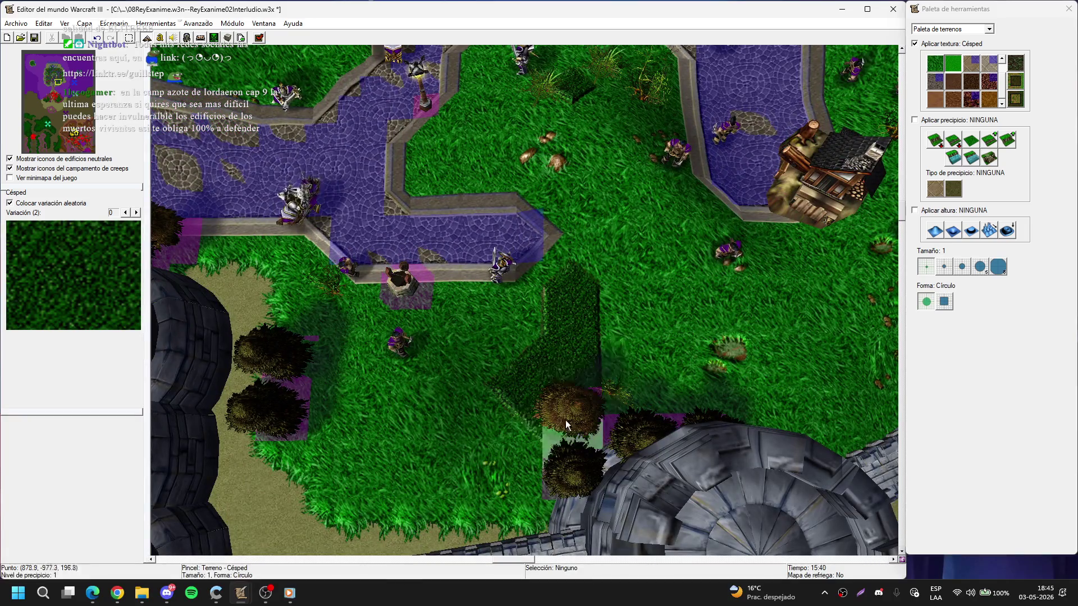
- Return to Ladrillo brick and paint a path of tiles near the house
key(Right)
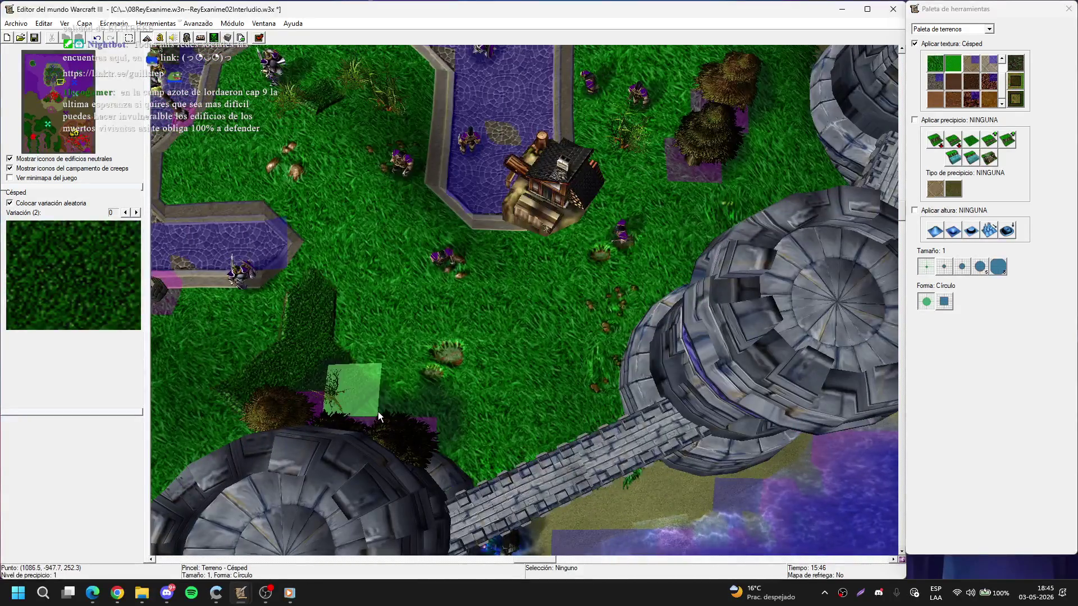
key(Up)
key(Right)
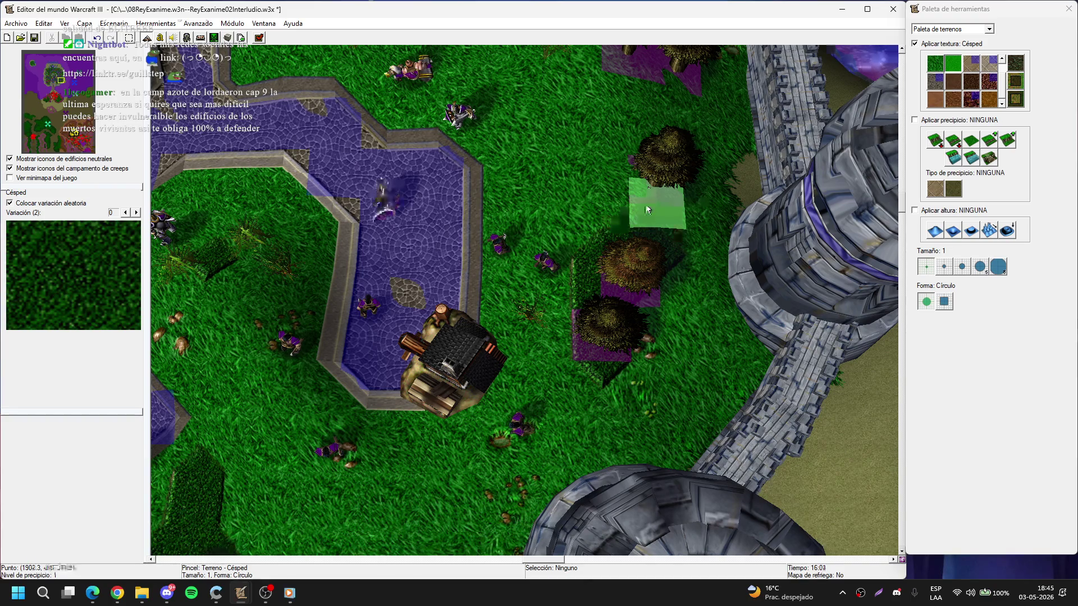
key(Left)
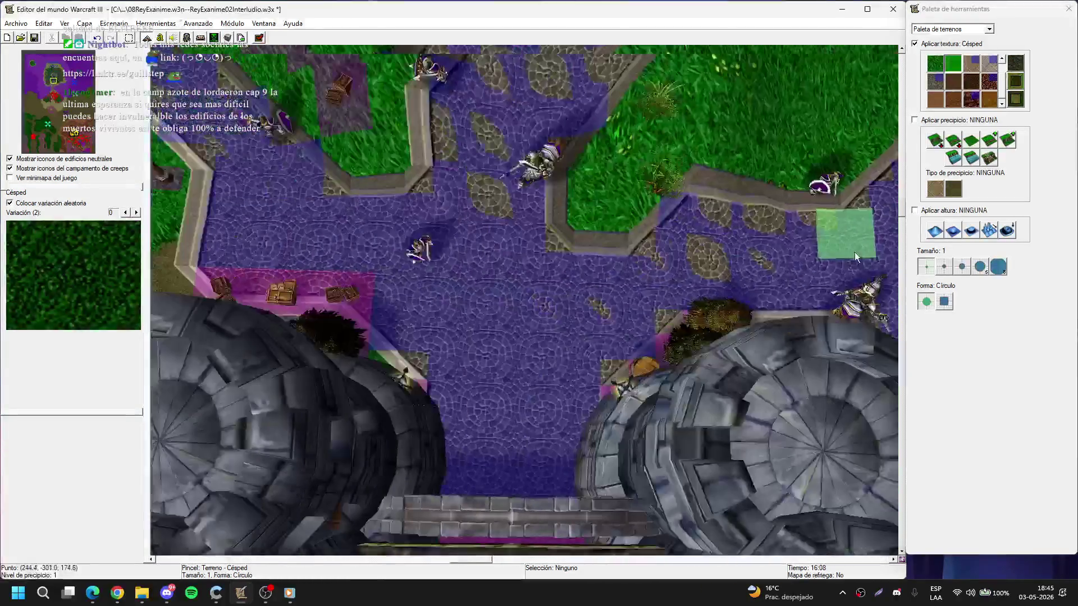
key(Left)
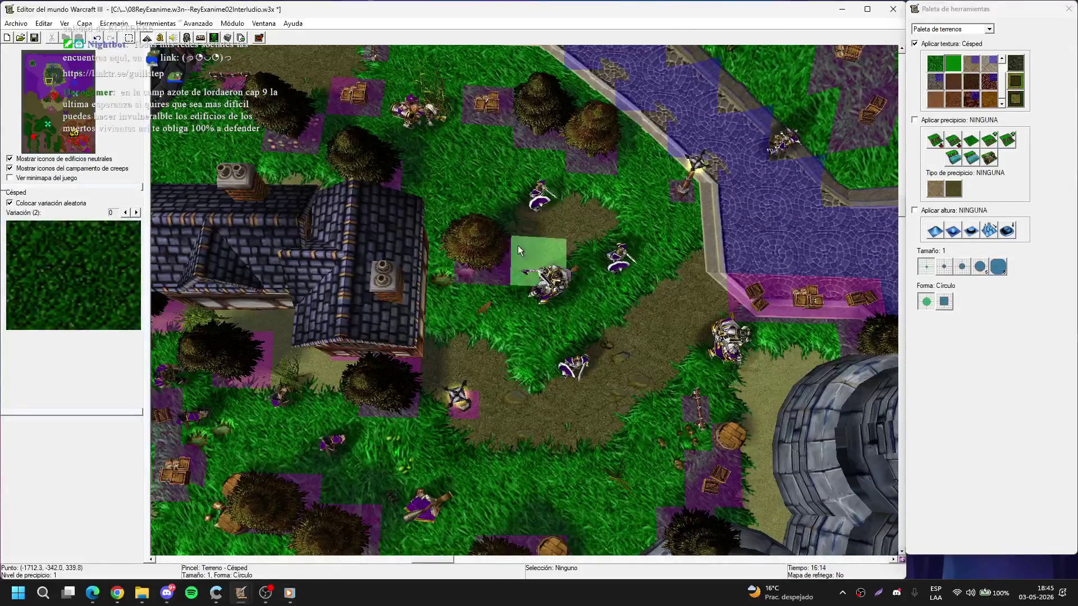
key(Down)
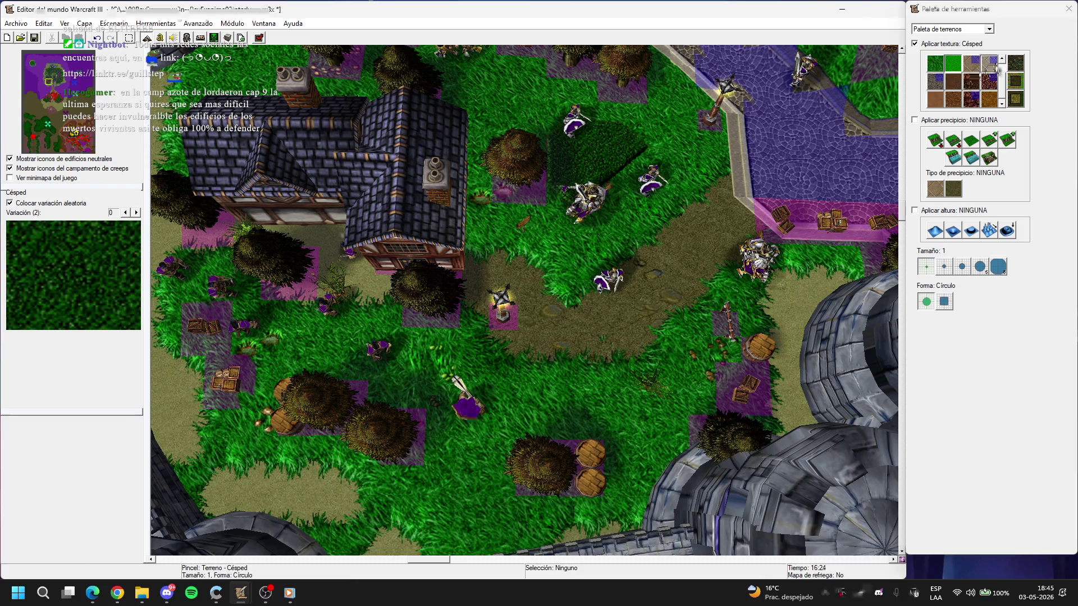
click(994, 65)
drag(515, 327, 727, 224)
- Hide doodads and paint a large brick area plus vertical Ladrillo strips
key(Right)
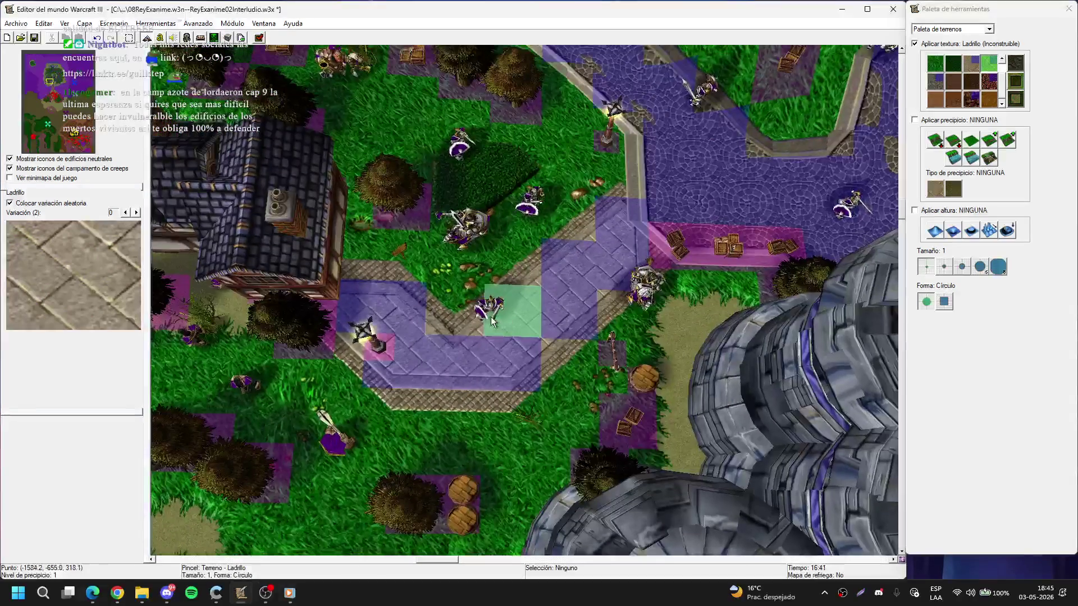
key(Left)
key(d)
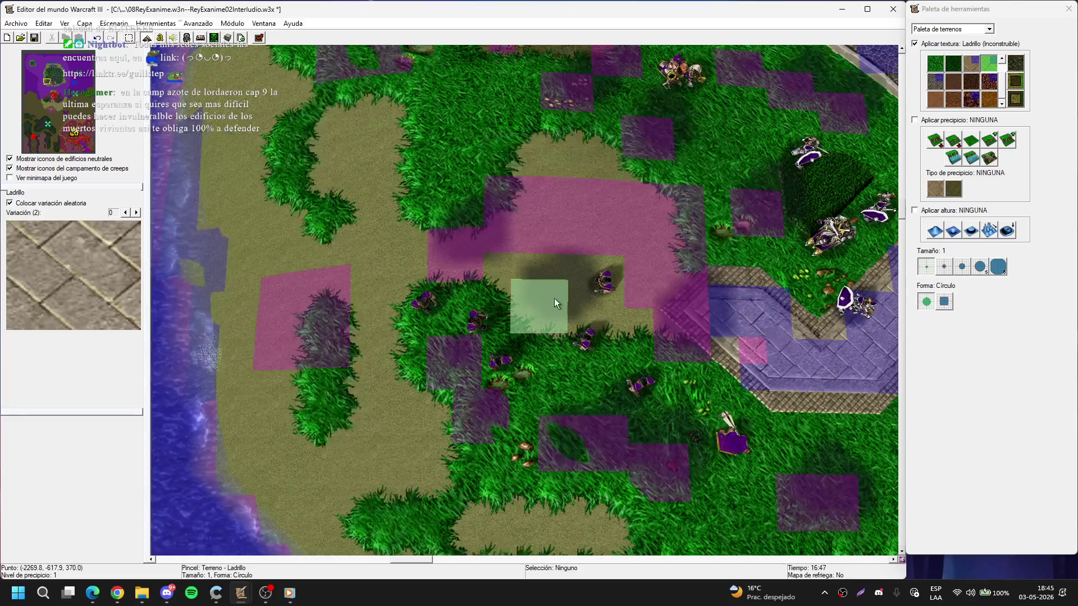
drag(569, 231, 646, 214)
drag(383, 250, 356, 135)
drag(369, 308, 421, 421)
- Paint Ladrillo brick strips rightward into a long path across the grass
key(Down)
key(Right)
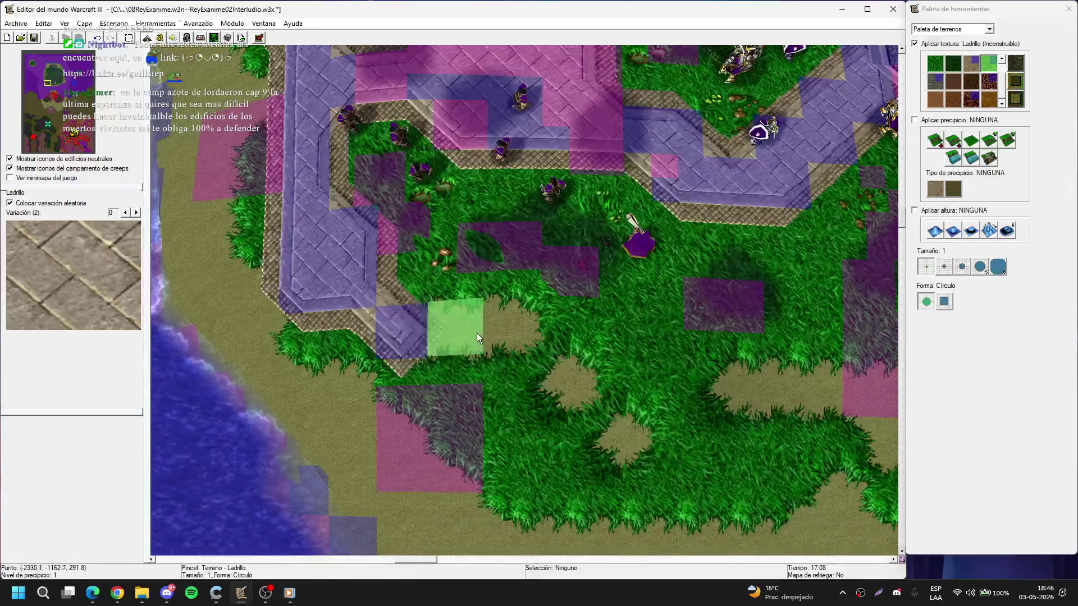
drag(477, 333, 535, 378)
key(Down)
key(Right)
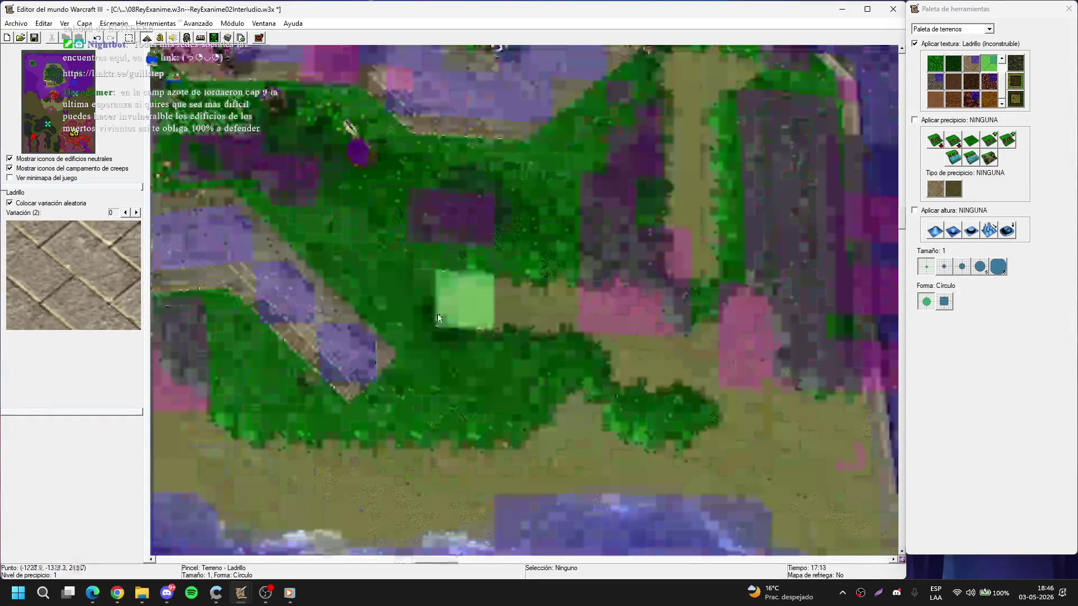
drag(396, 309, 764, 319)
- Paint a Ladrillo brick strip under the stone tower area
key(Up)
key(Right)
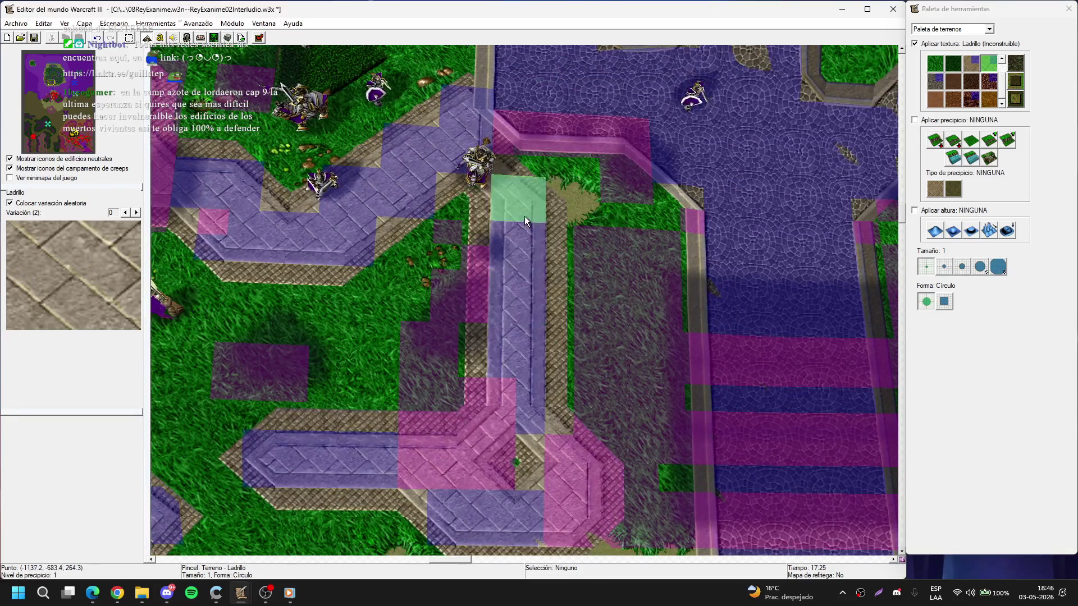
key(Down)
key(Right)
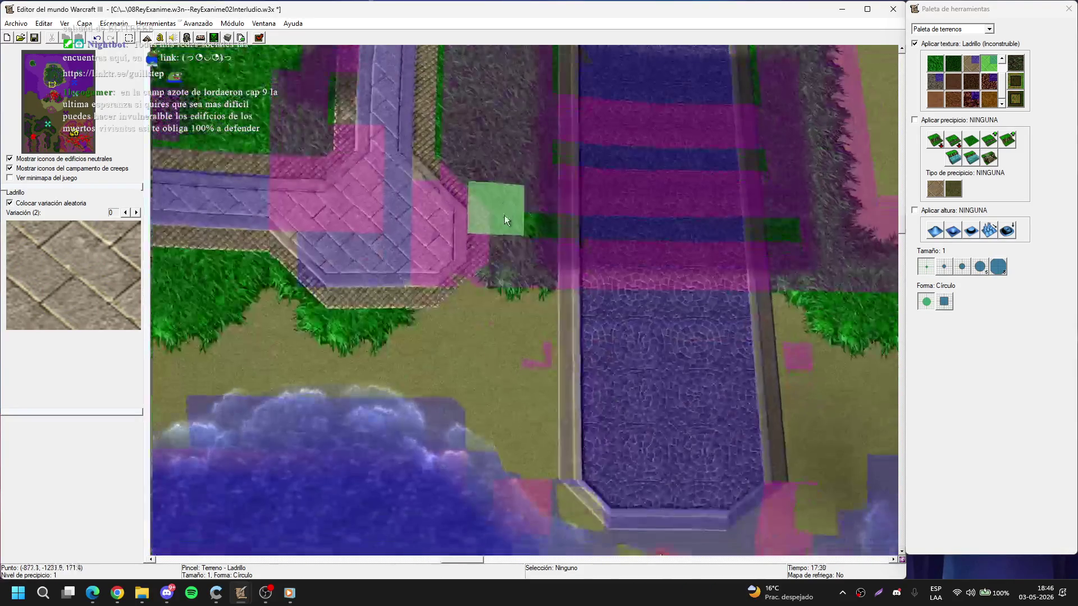
key(Up)
key(Up)
key(Up)
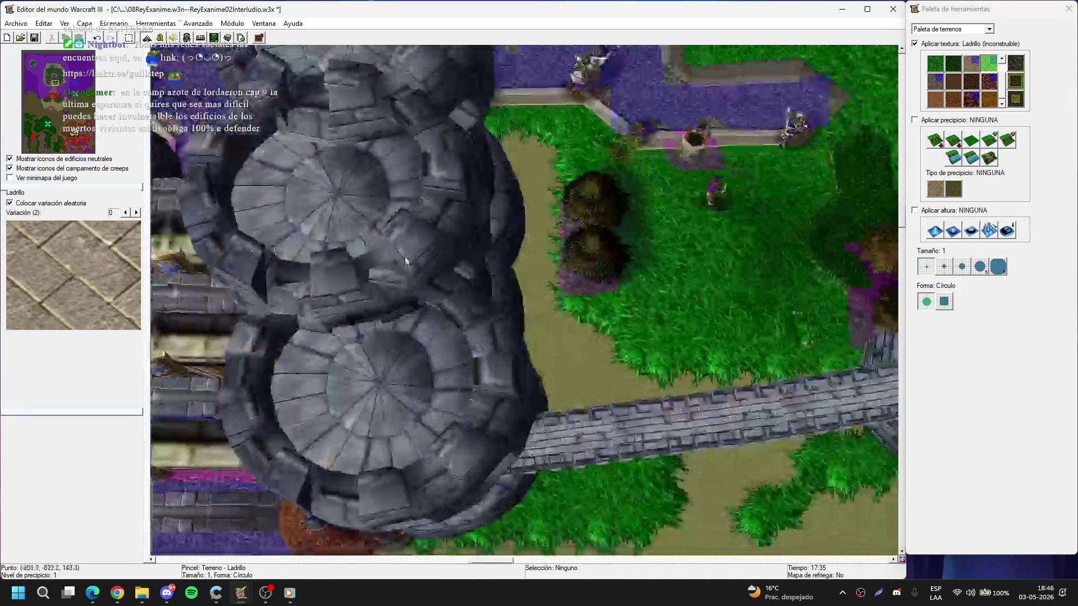
key(d)
drag(469, 181, 529, 366)
- Pan along the painted path to the dirt clearing by the water and back
key(Right)
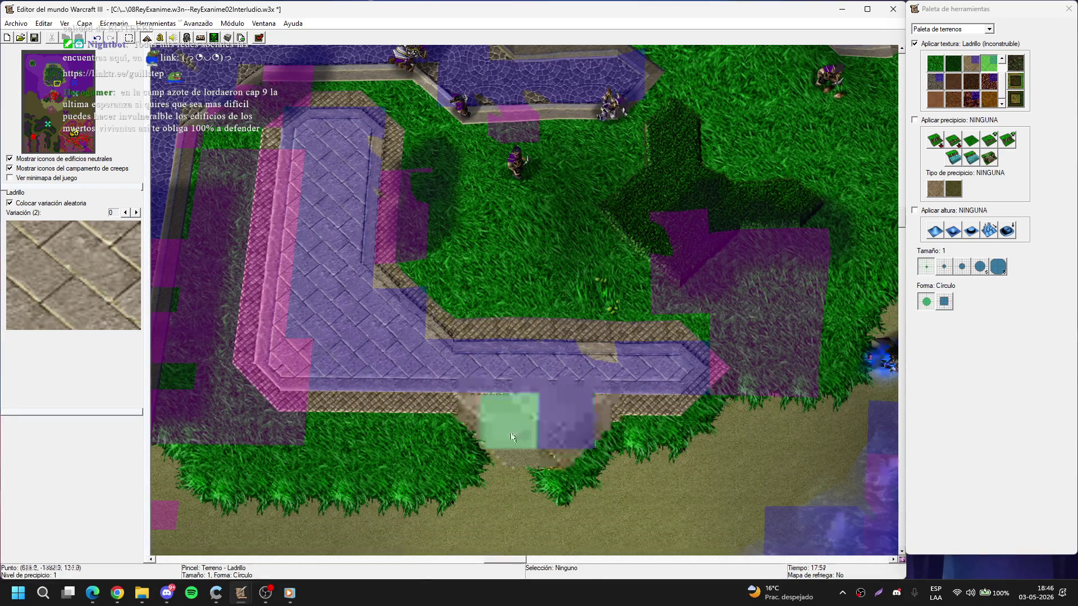
key(Right)
key(Up)
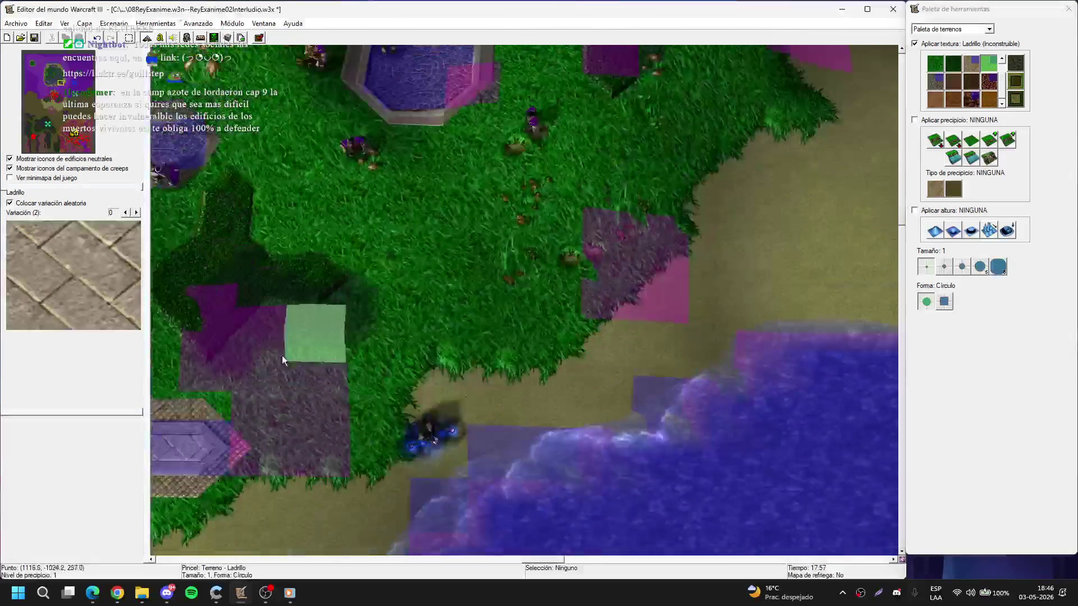
key(Down)
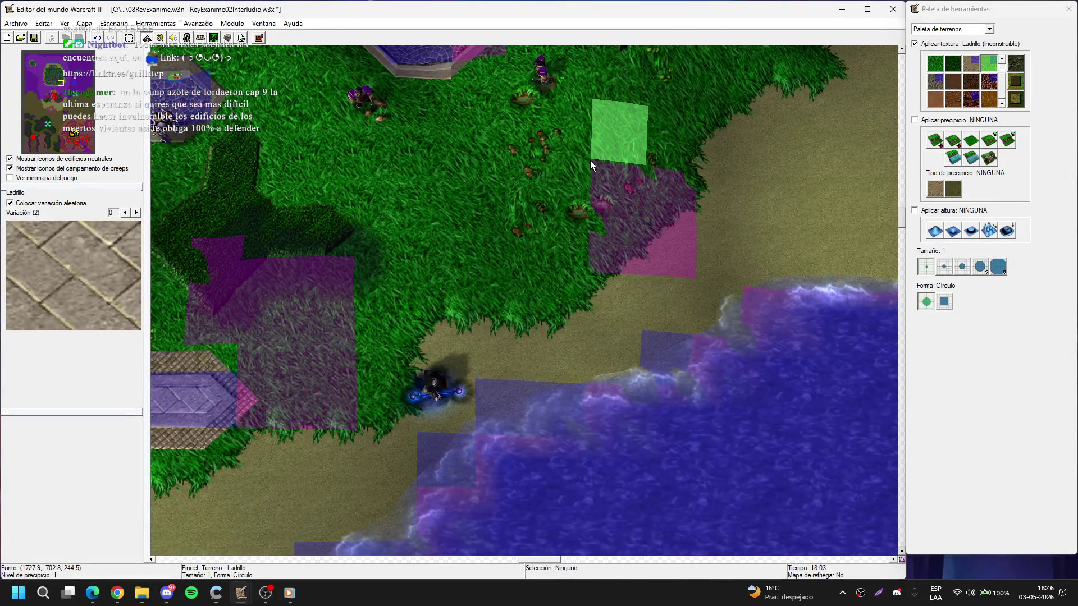
key(Up)
key(Right)
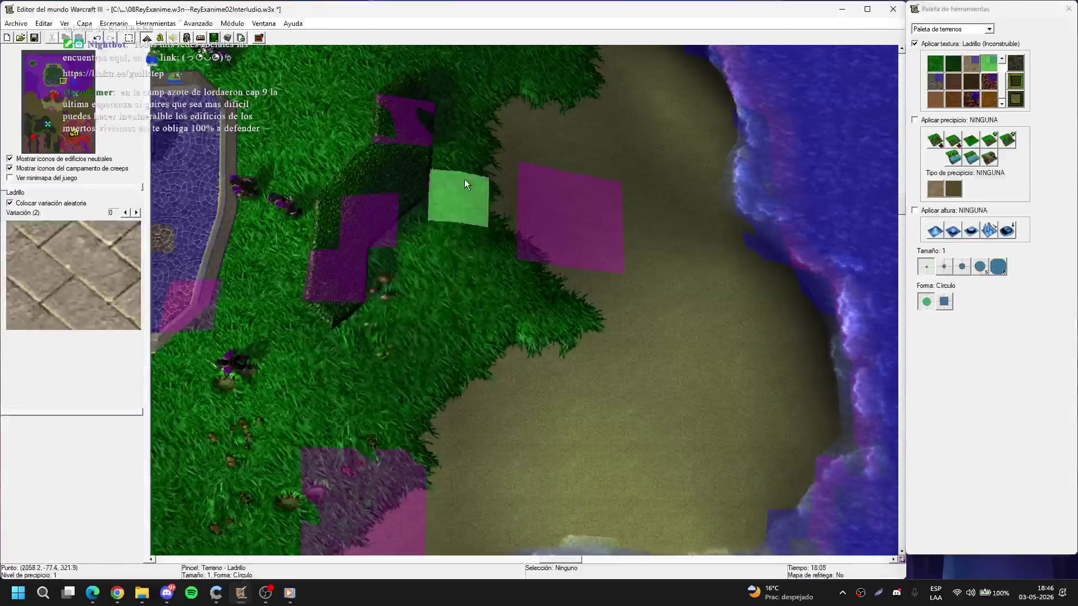
key(Left)
key(Down)
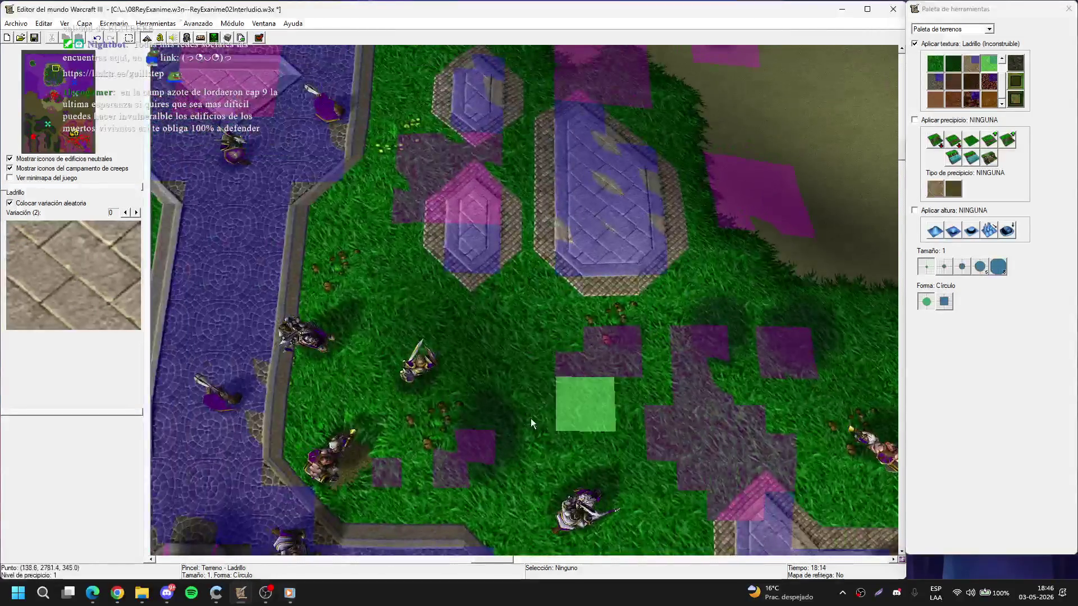
- Bring the round stone tower and wall into view and select Césped grass
key(Up)
key(Left)
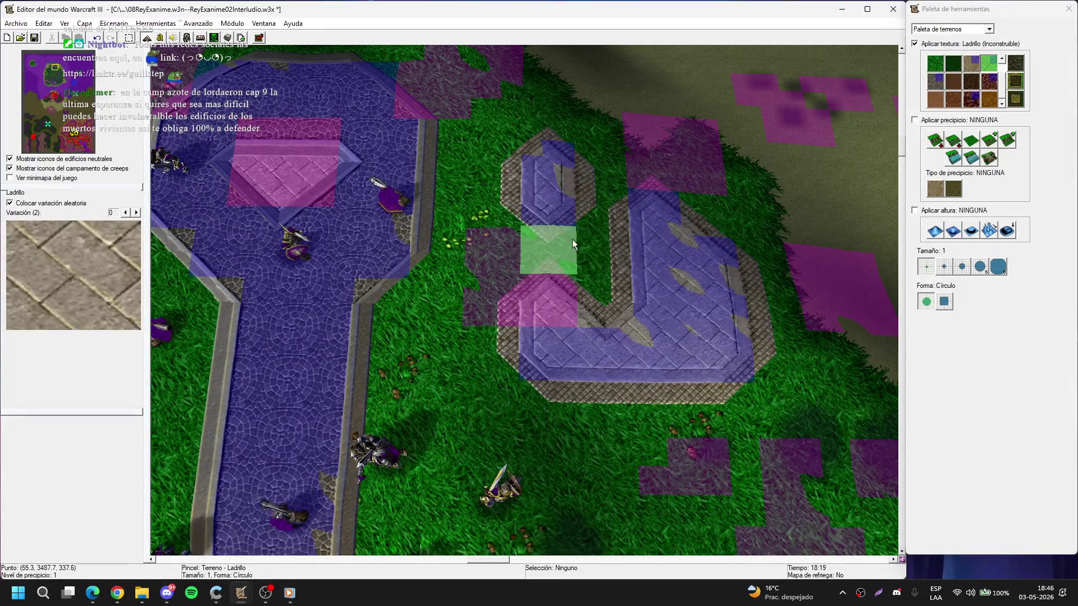
key(Left)
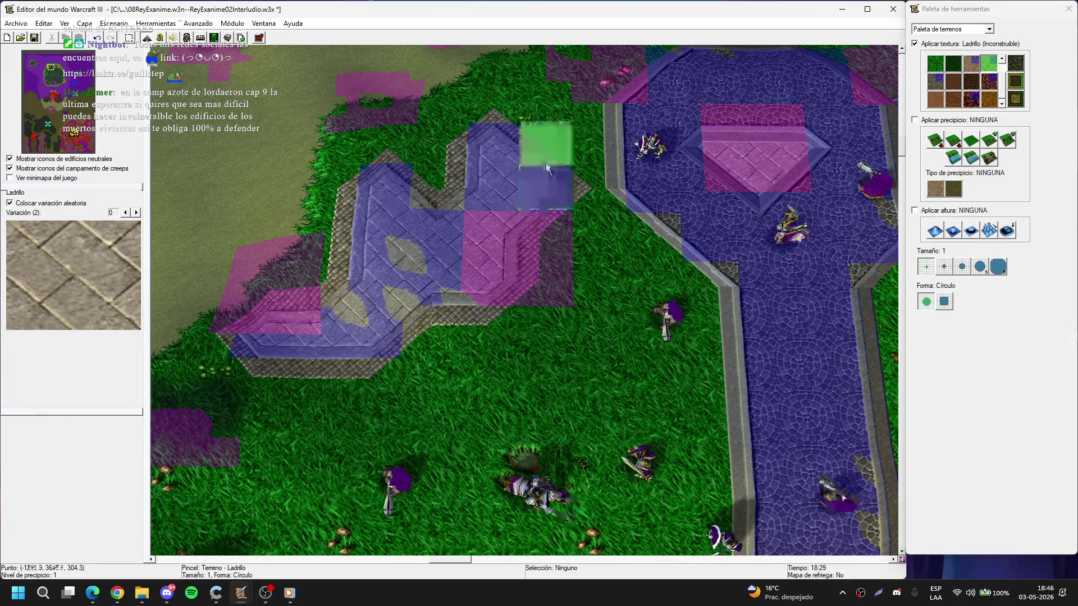
key(Left)
key(Down)
key(Left)
key(Down)
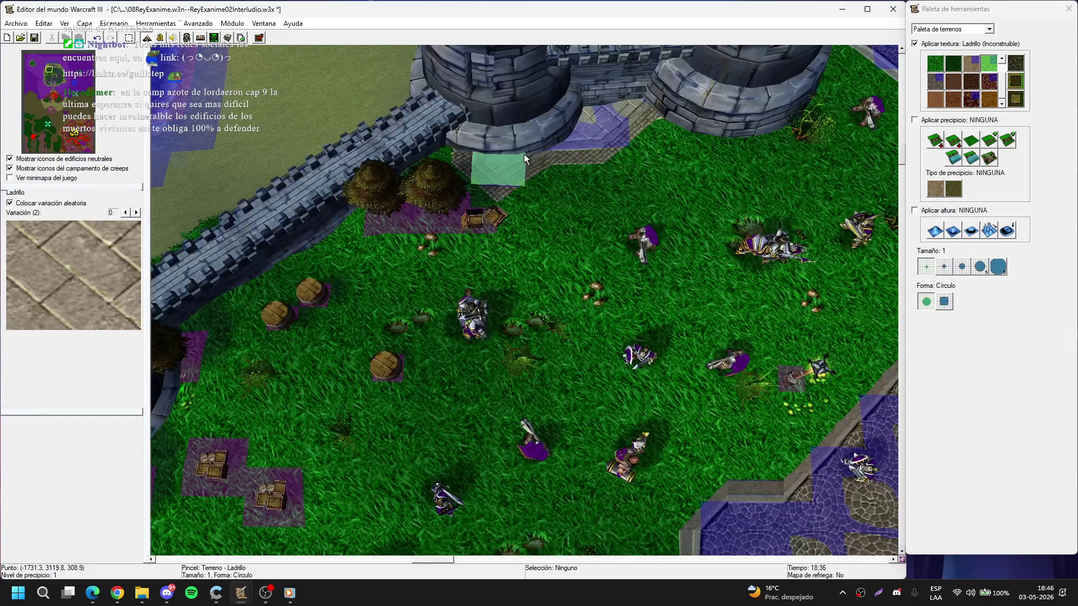
key(Up)
key(Right)
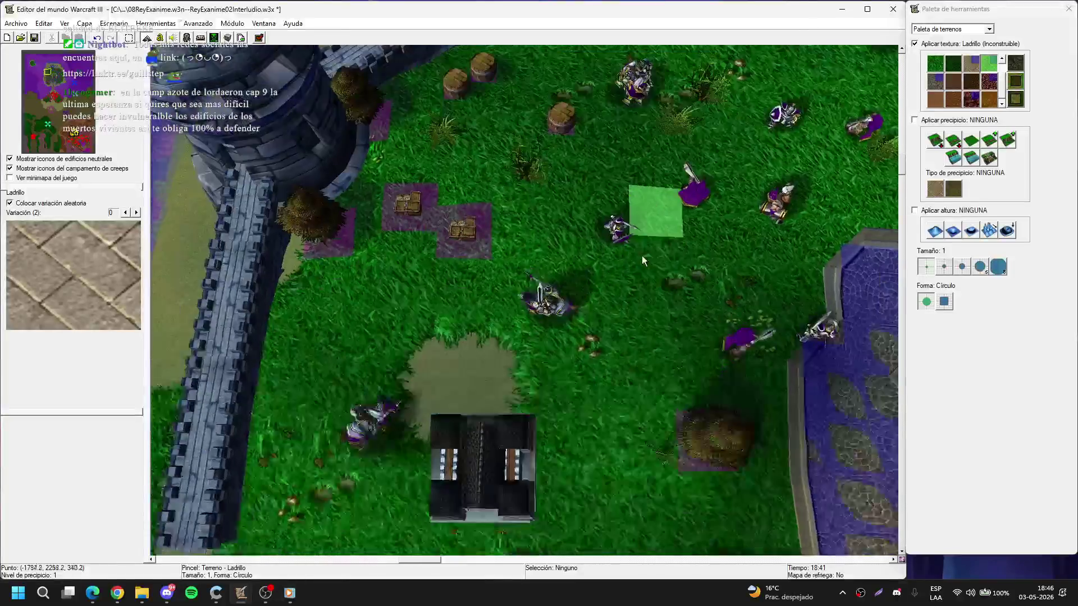
click(953, 64)
- Paint dark Césped grass around the supply crates
drag(343, 280, 364, 200)
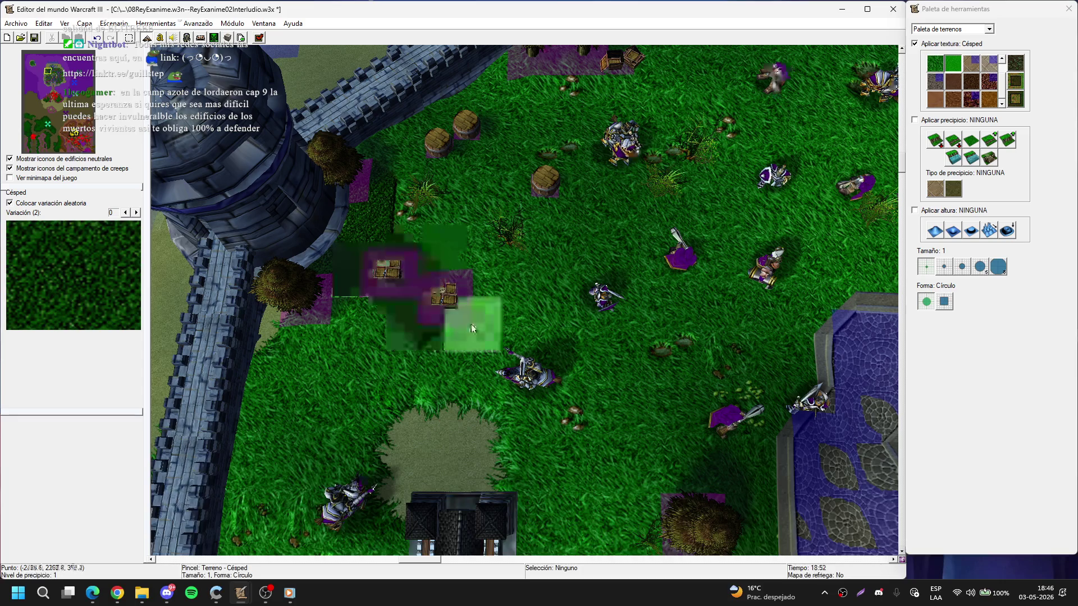
key(Up)
key(Right)
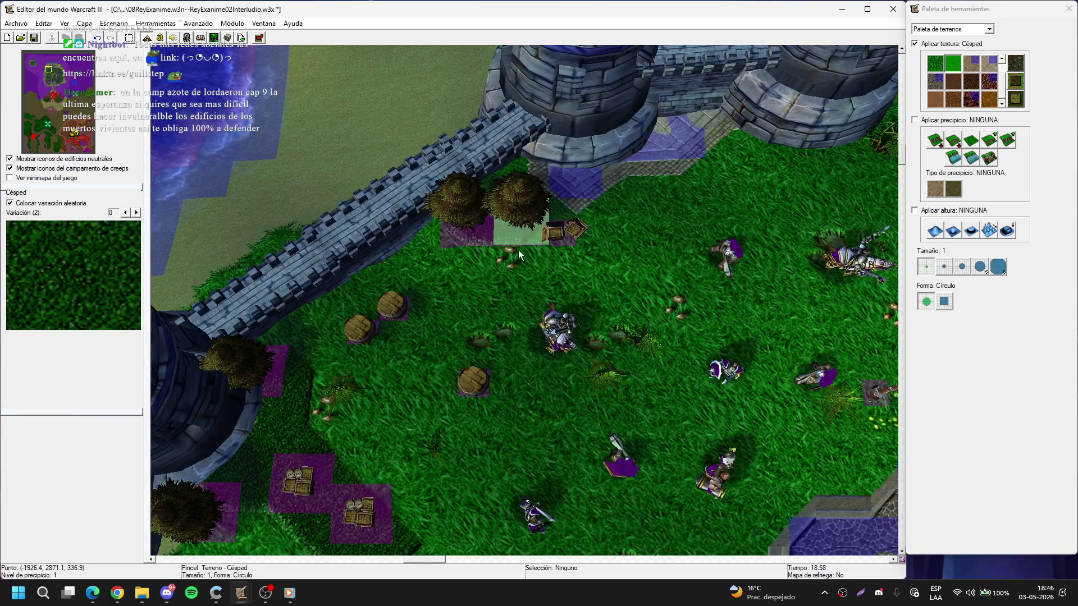
key(Down)
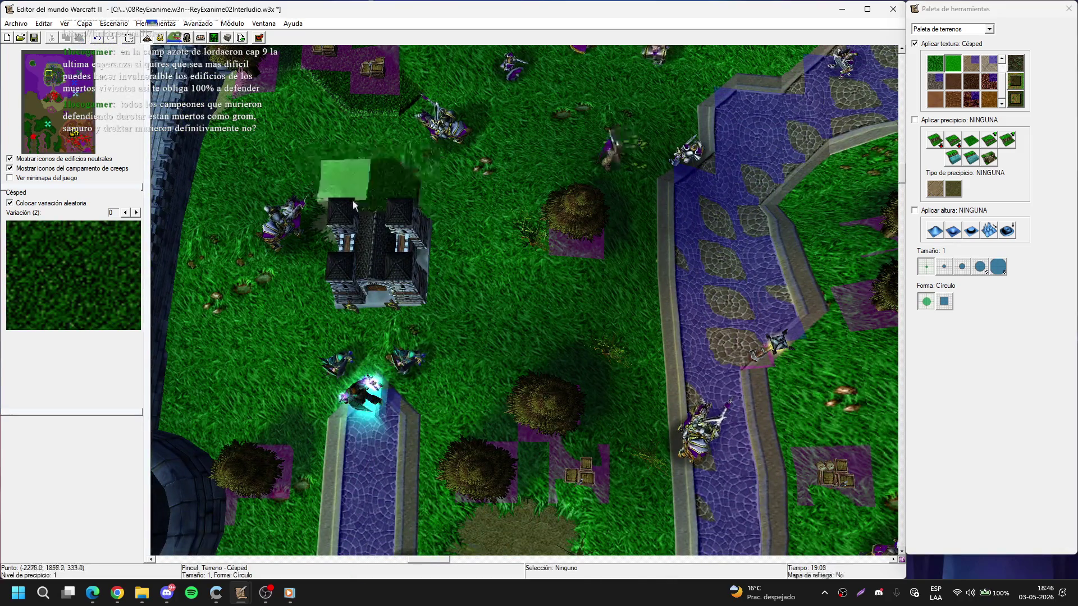
drag(404, 227, 684, 295)
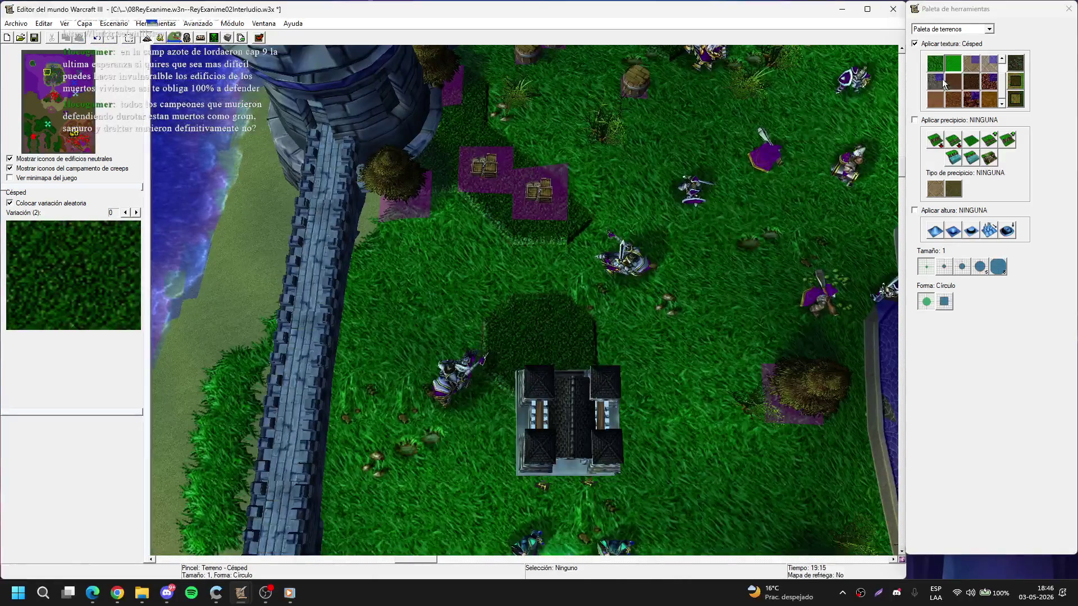
- Select Ladrillo brick and jump via the minimap to the human castle and towers
click(990, 71)
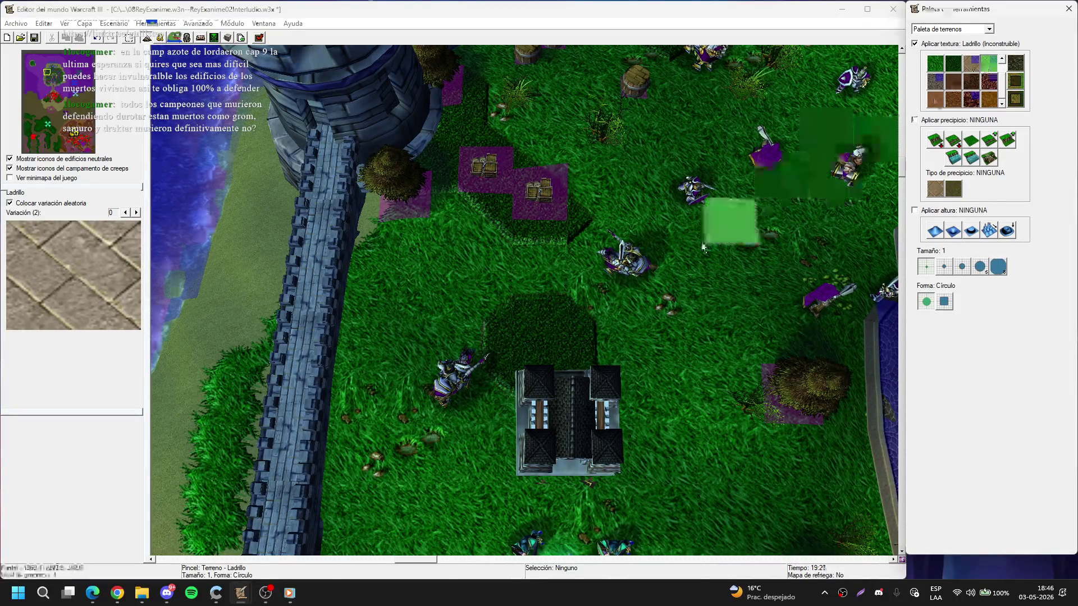
key(Right)
key(Down)
key(Right)
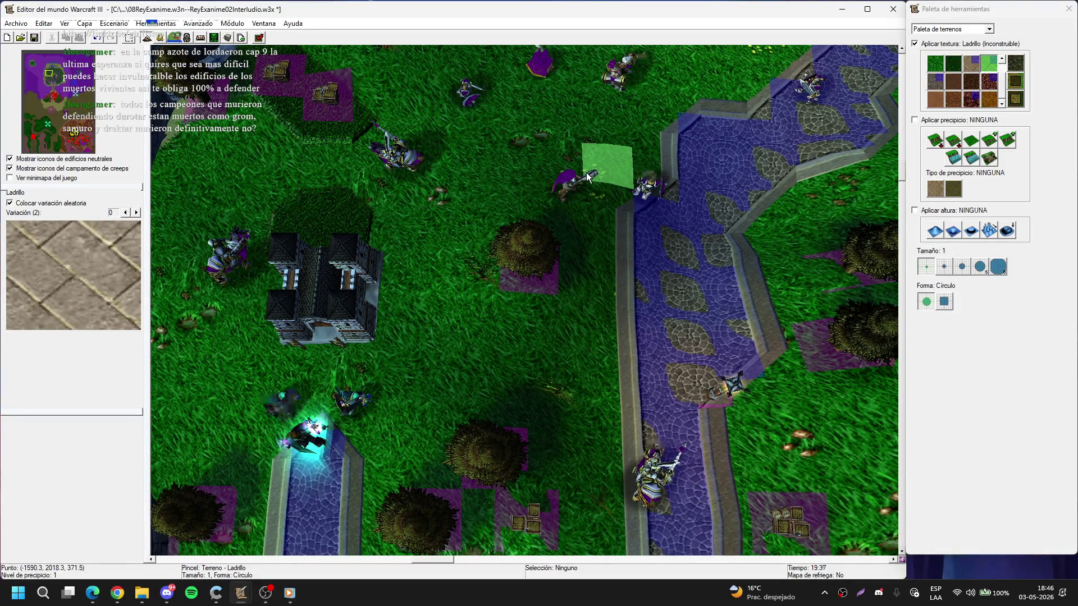
key(Right)
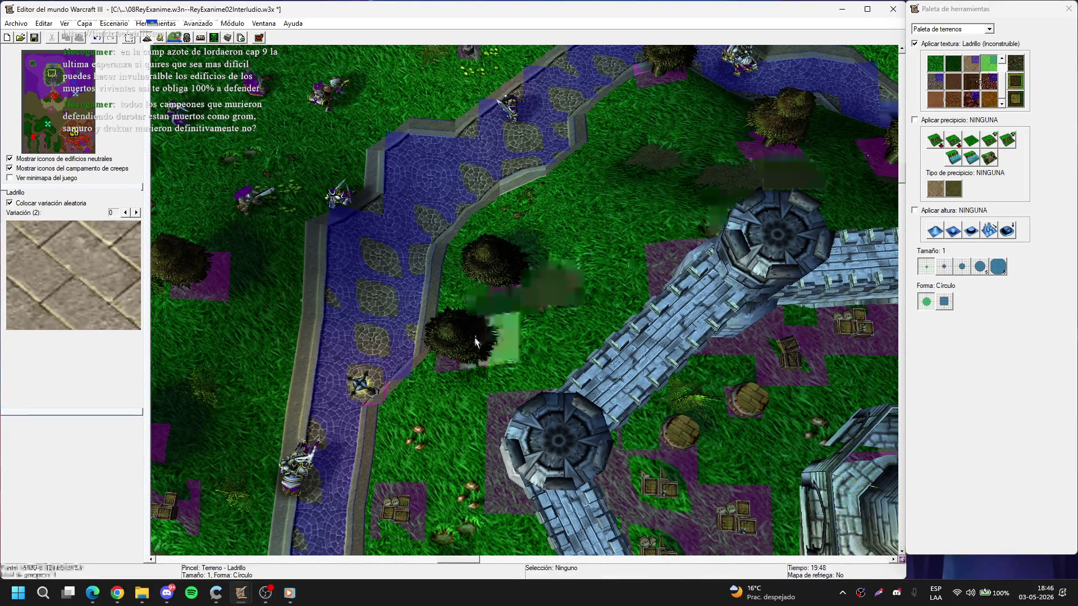
click(54, 93)
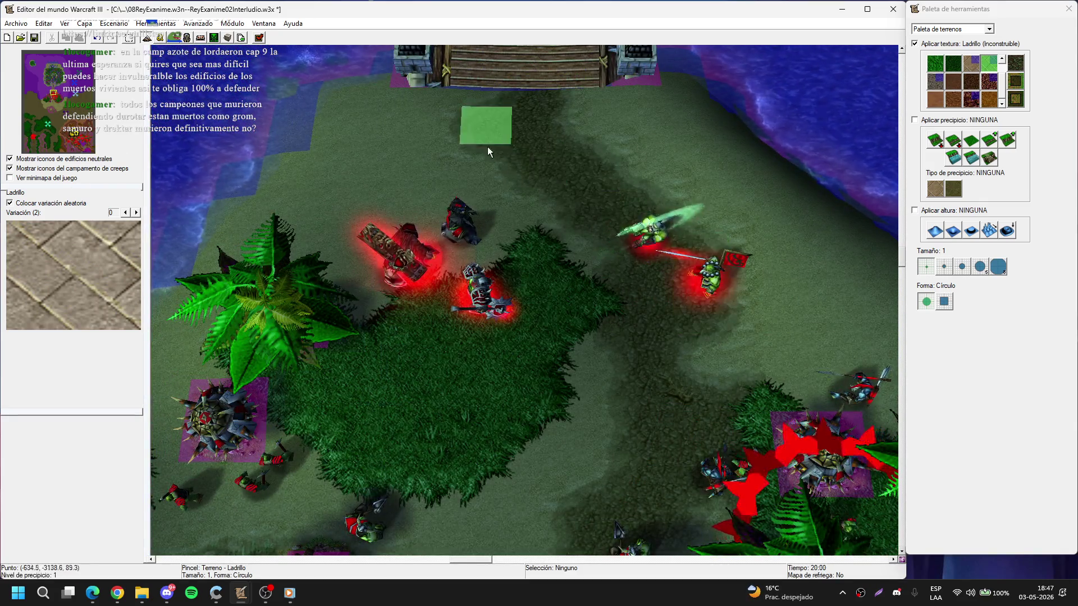
key(Up)
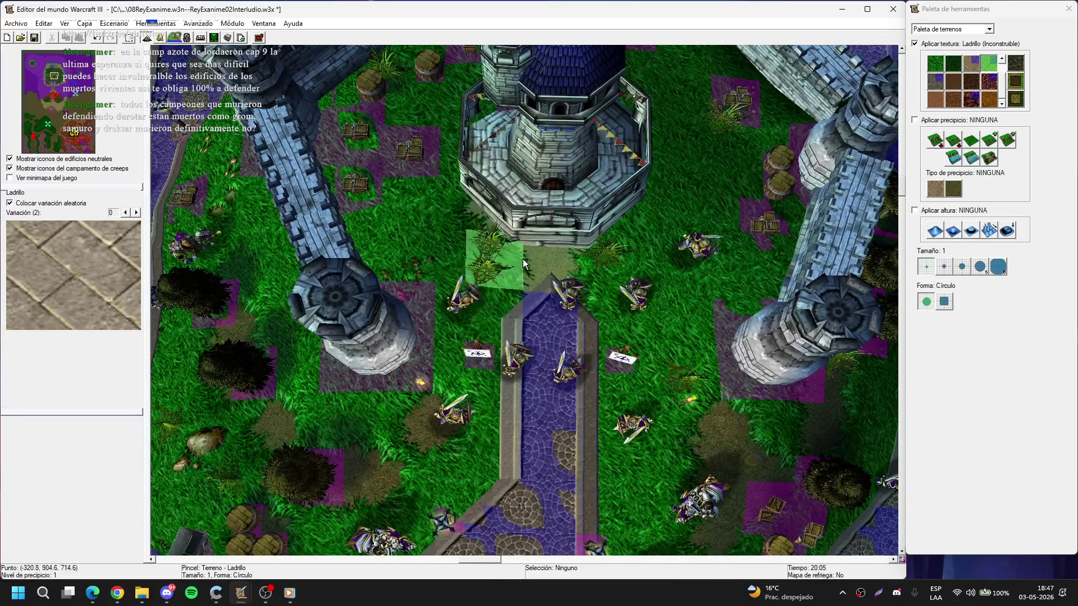
scroll(up, 3)
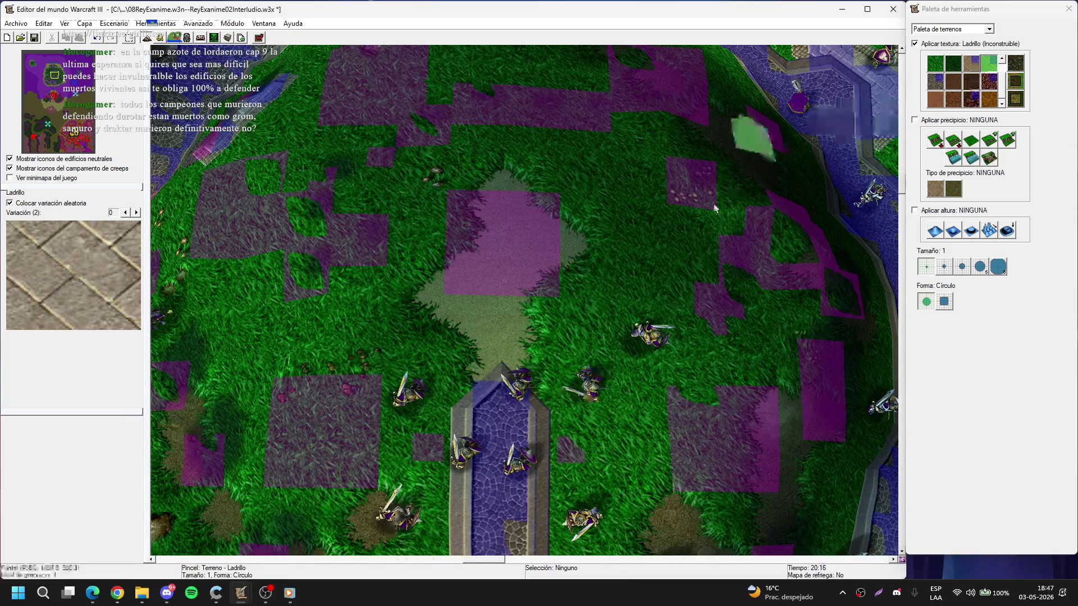
- Extend the brick path up toward the castle tower, then select Tierra agreste dirt
drag(501, 337, 513, 212)
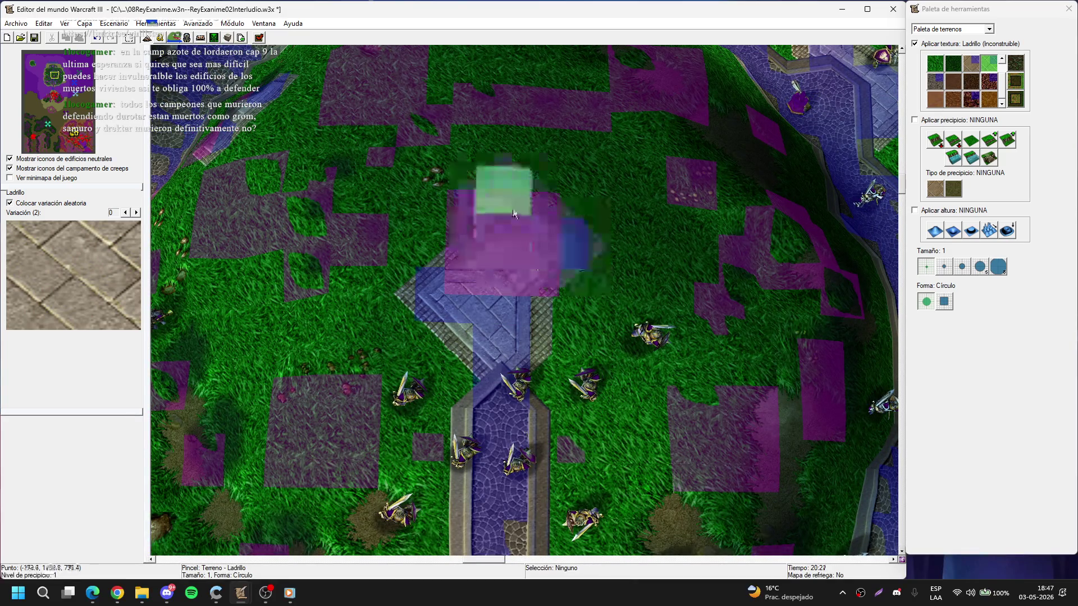
key(Down)
key(Left)
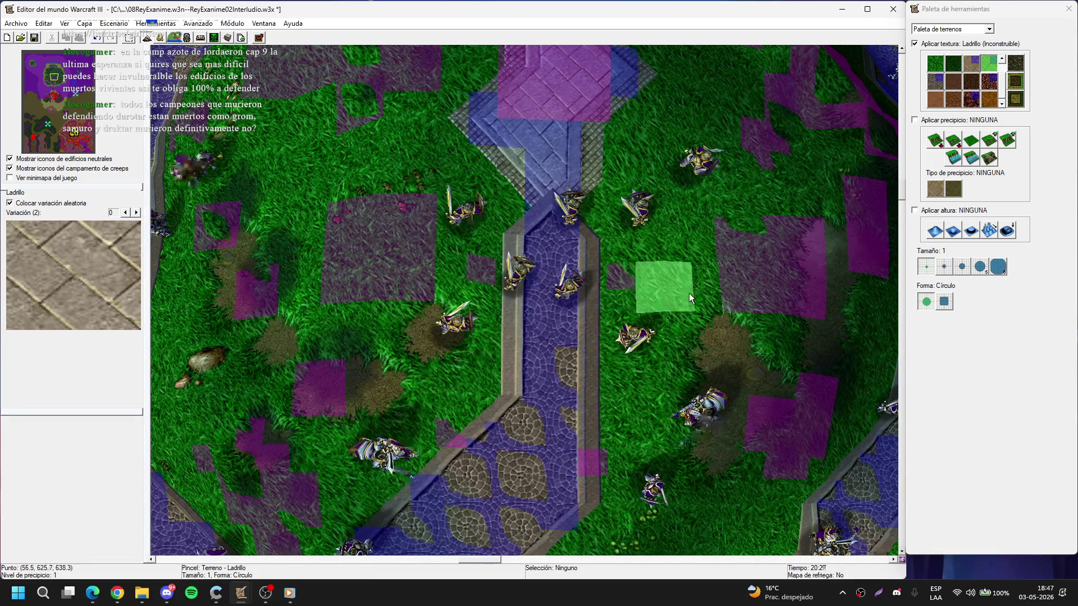
click(971, 81)
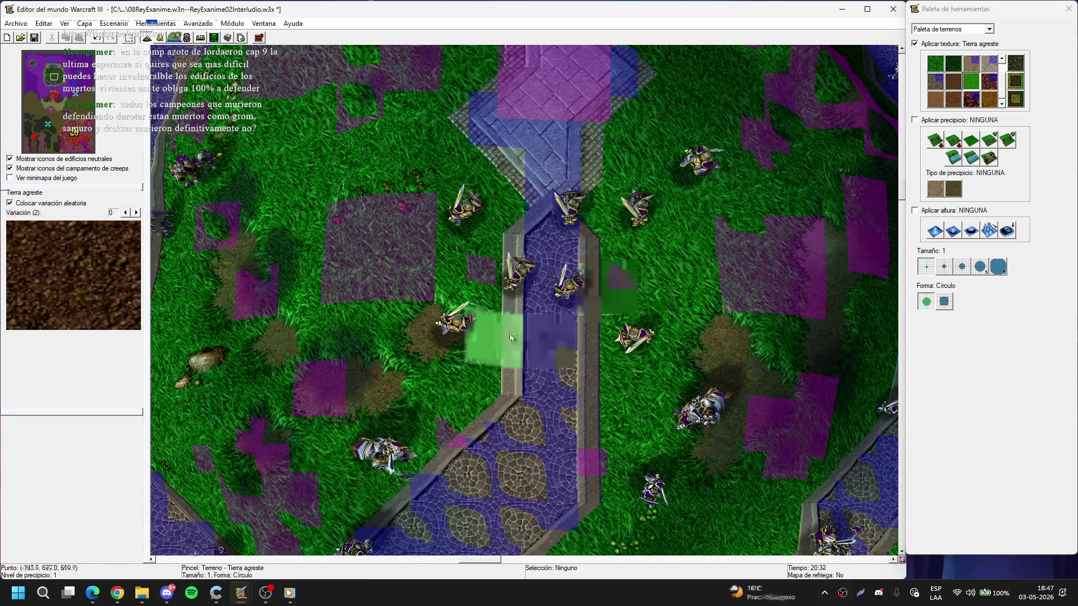
- Show doodads again and choose the Hierba grass texture, trying a darker variant
key(d)
key(Left)
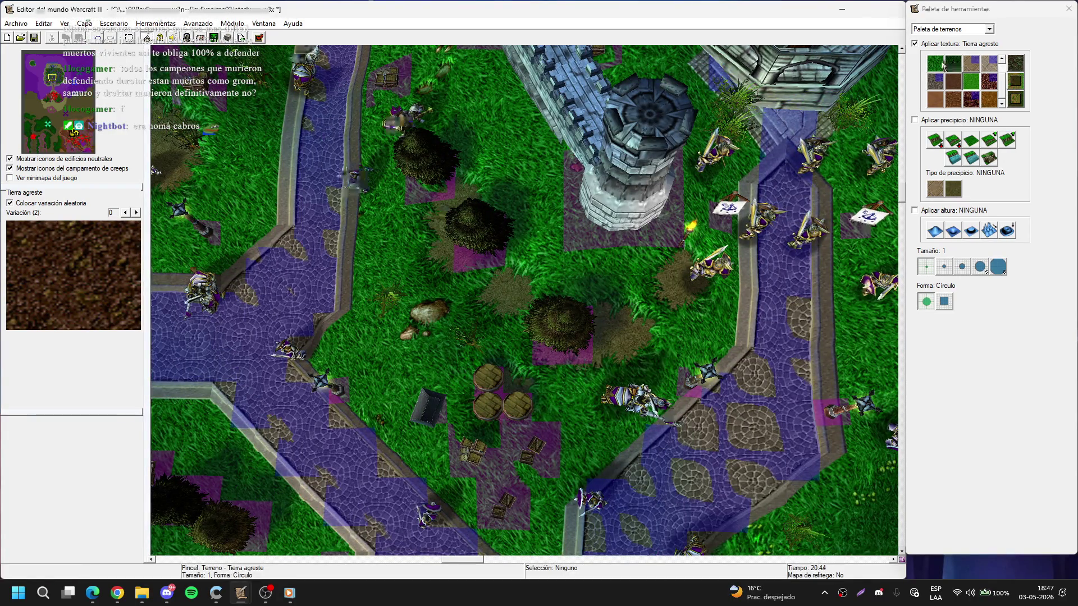
click(942, 64)
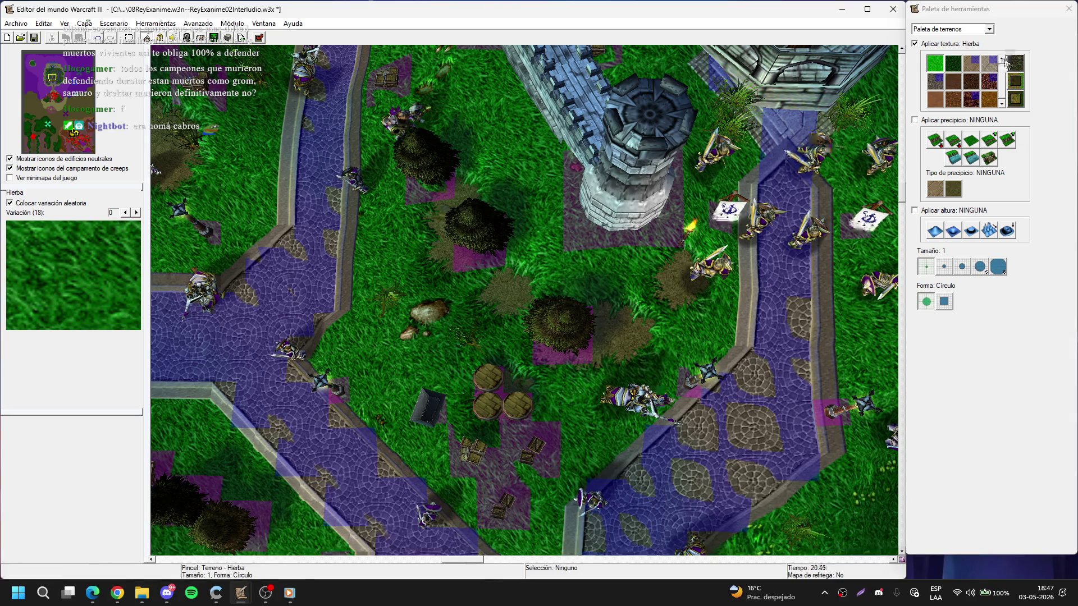
click(1002, 58)
click(989, 63)
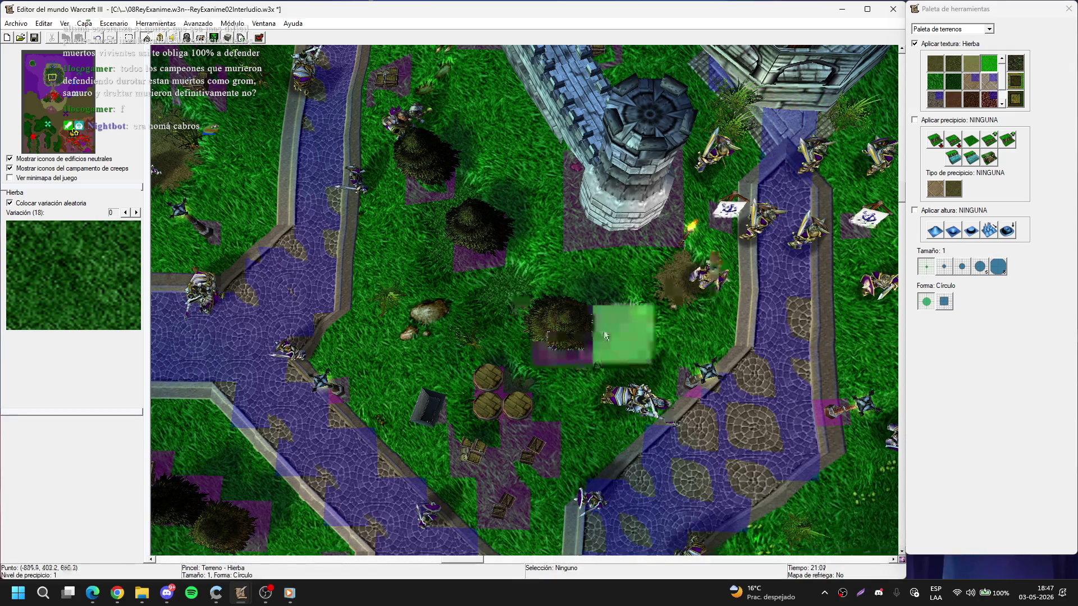
- Pan and zoom onto the two coastal towers joined by a wall, selecting bright green grass
key(Right)
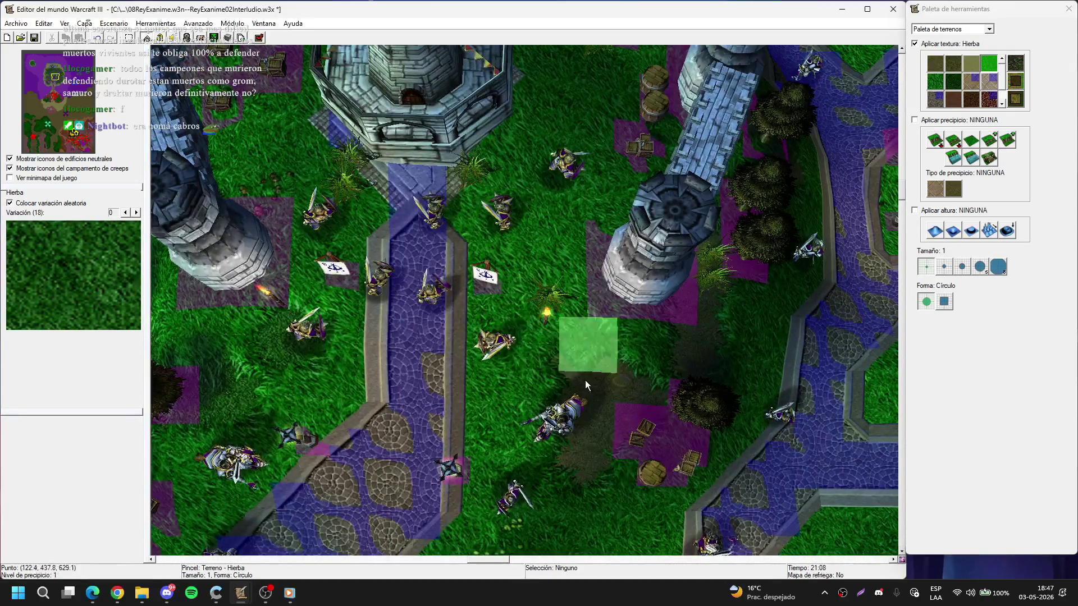
key(Right)
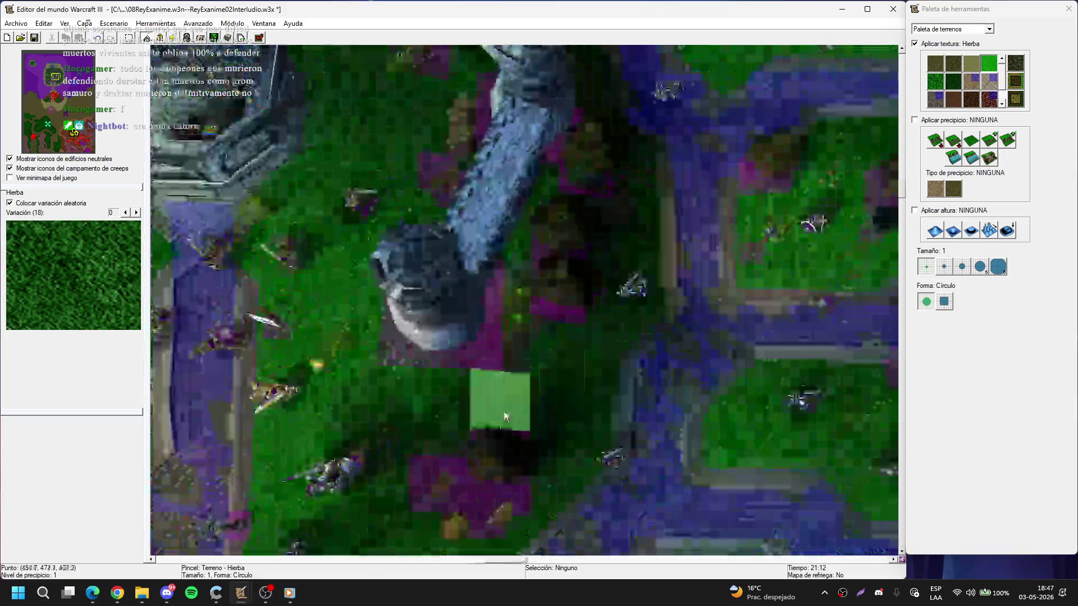
key(d)
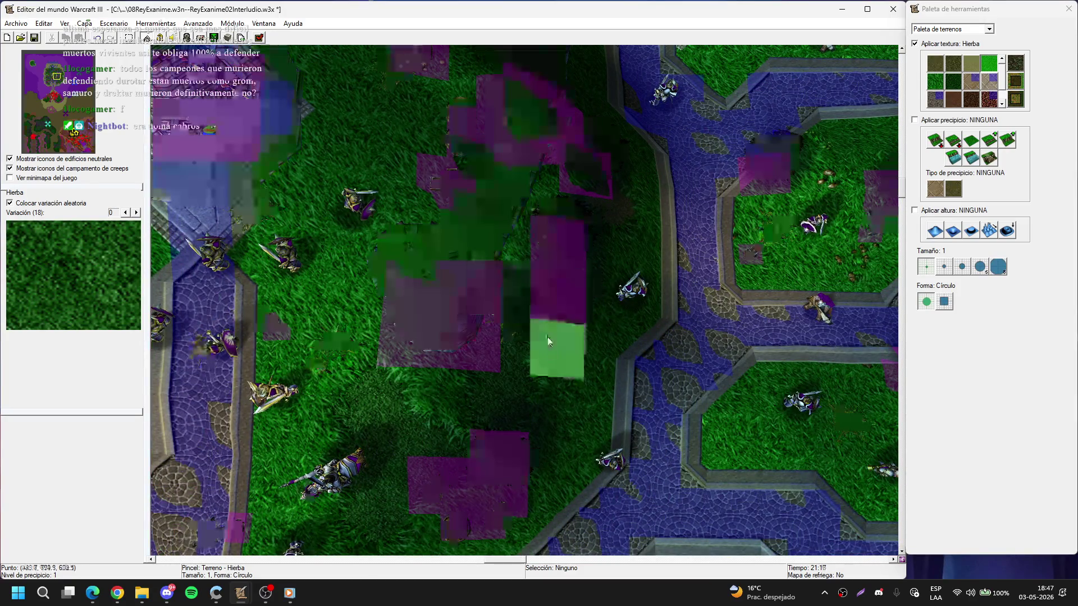
key(Up)
key(Up)
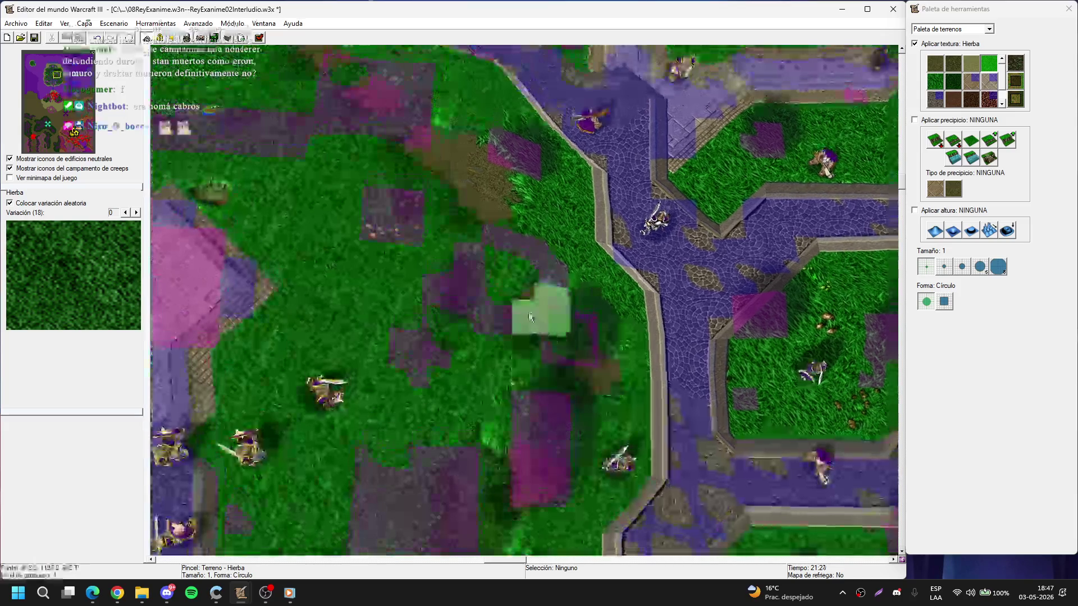
key(Up)
key(Left)
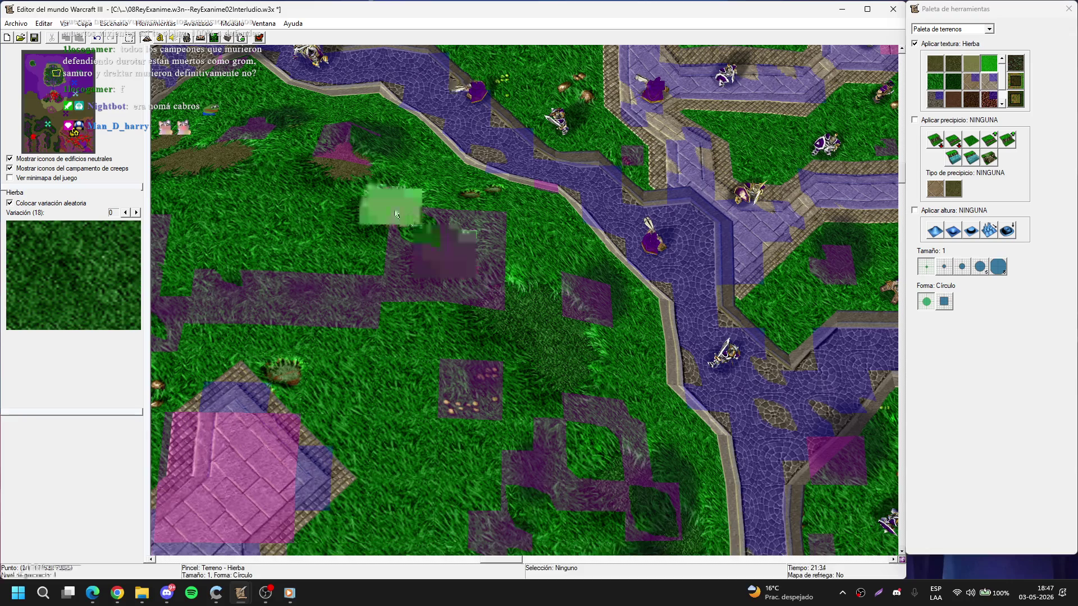
key(Up)
key(Left)
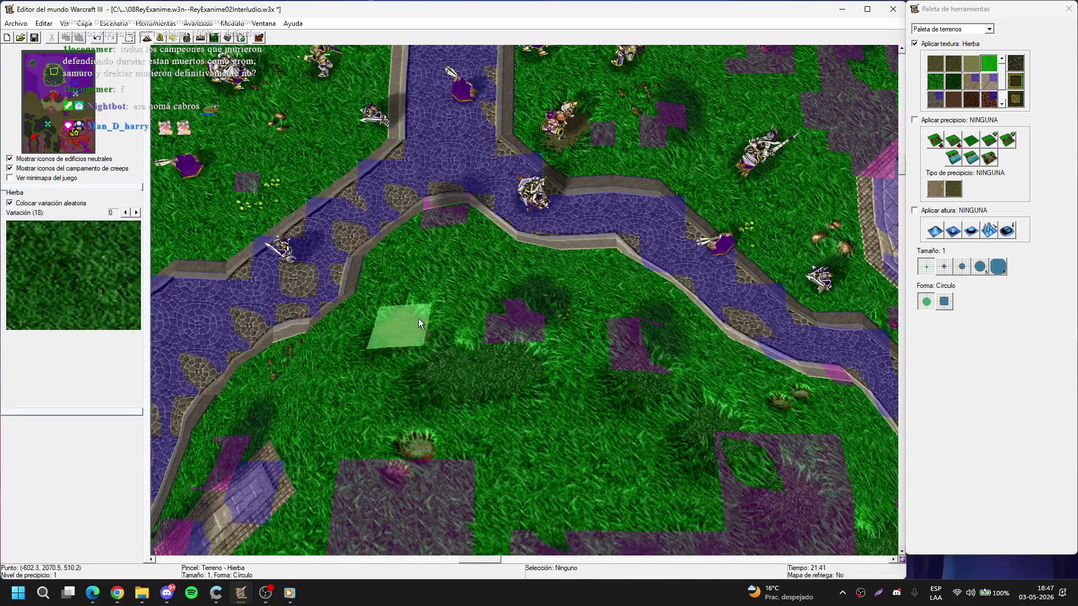
scroll(up, 3)
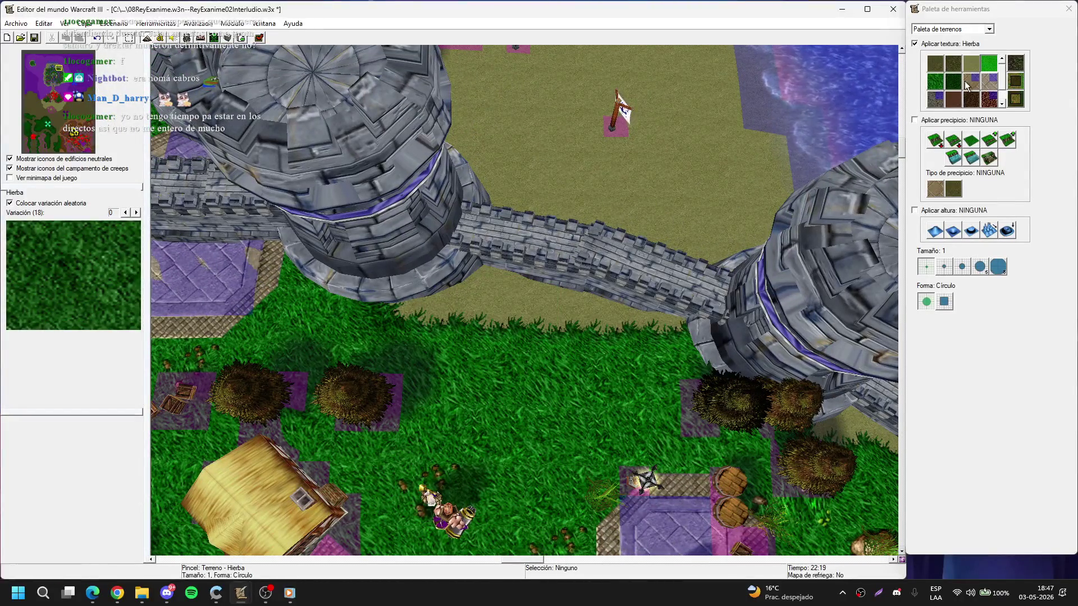
click(936, 84)
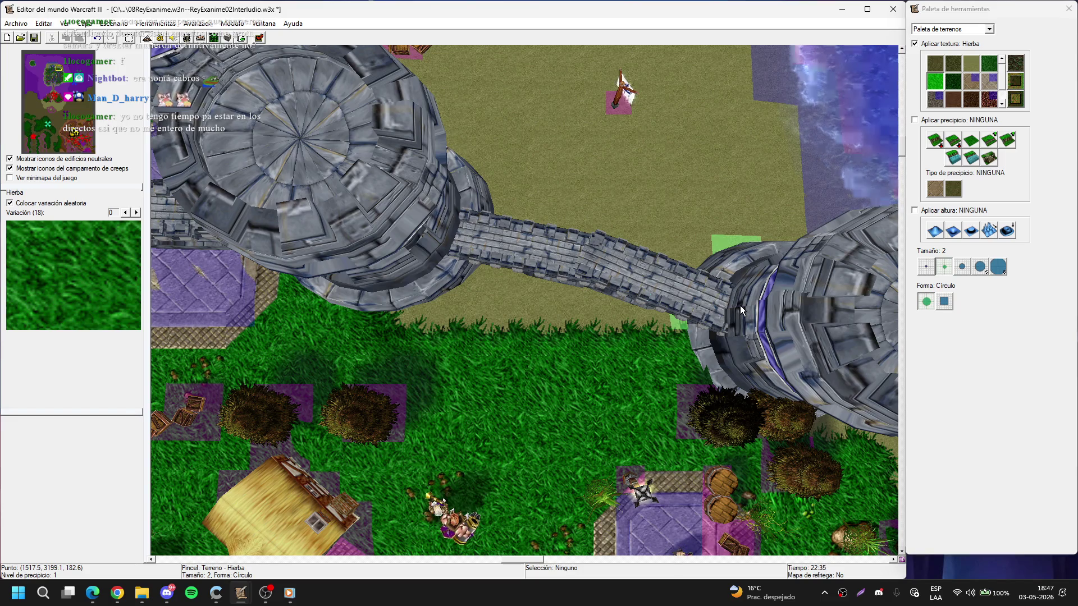
- Toggle doodad visibility and shrink the terrain brush to size 1
key(d)
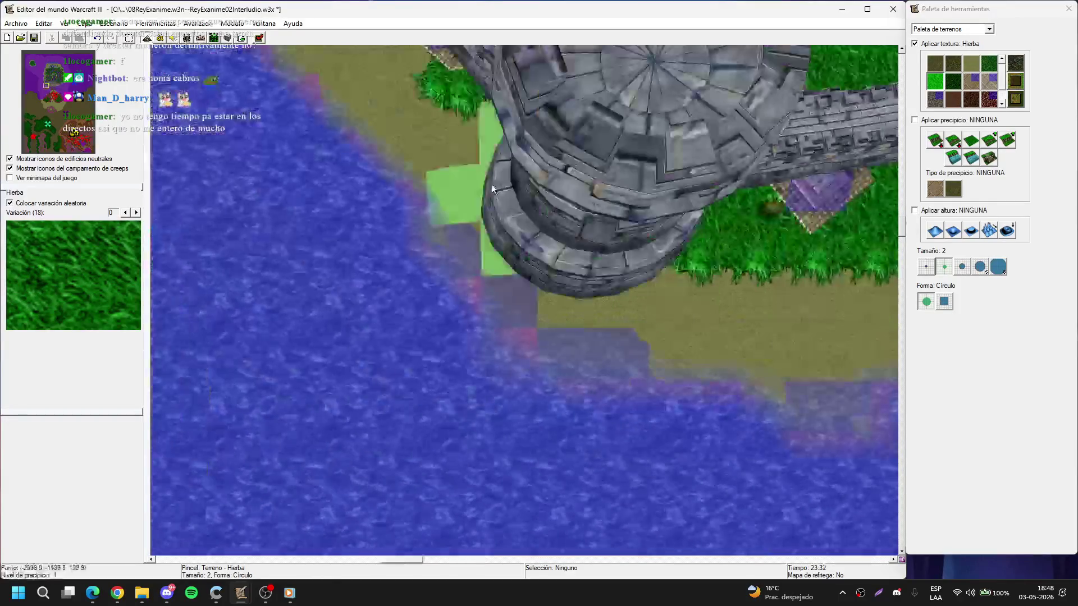
key(d)
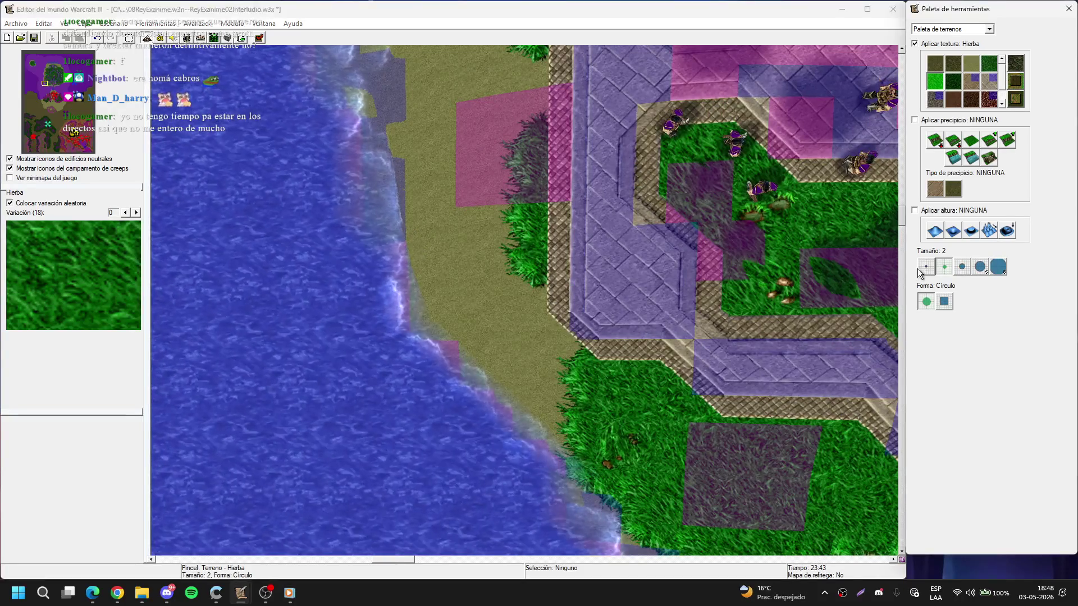
click(921, 268)
key(d)
key(d)
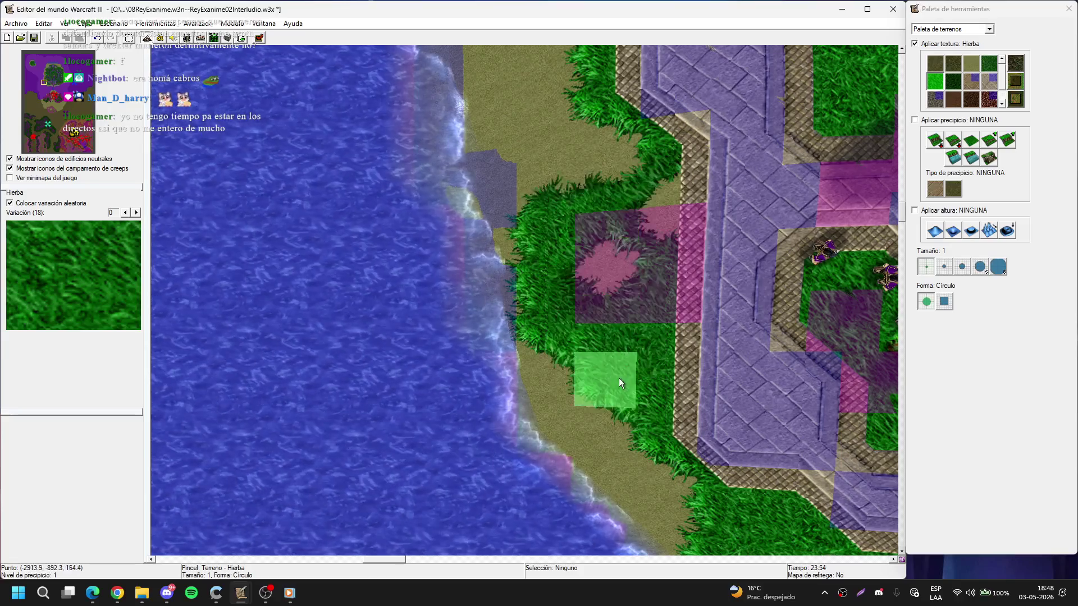
key(Up)
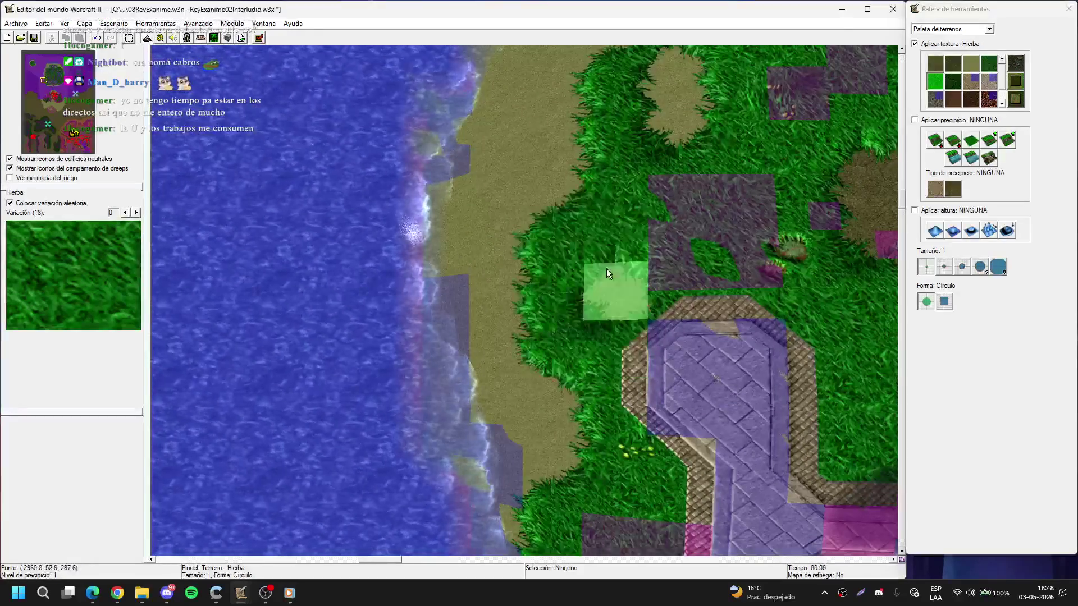
key(d)
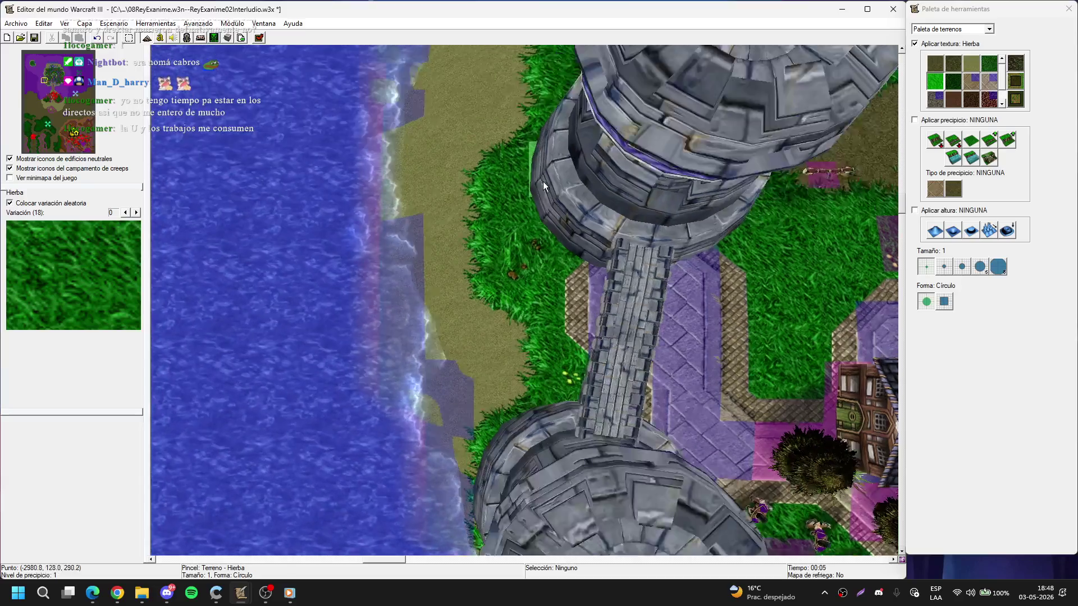
- Follow the grassy shoreline past the towers, then return to the plaza and fountain
drag(569, 235, 512, 343)
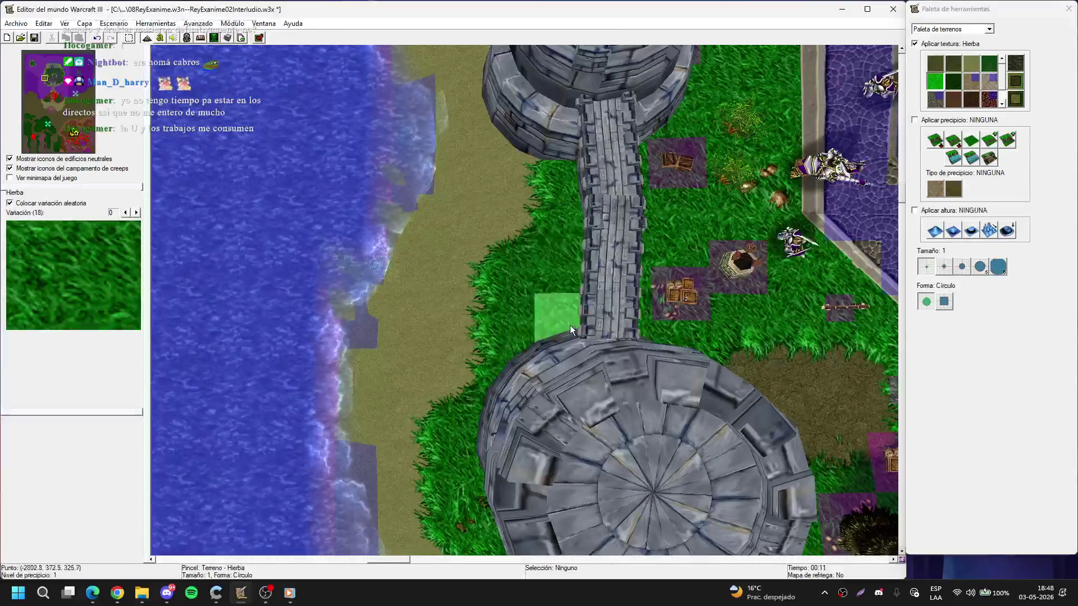
drag(570, 325, 466, 172)
key(d)
drag(422, 208, 516, 328)
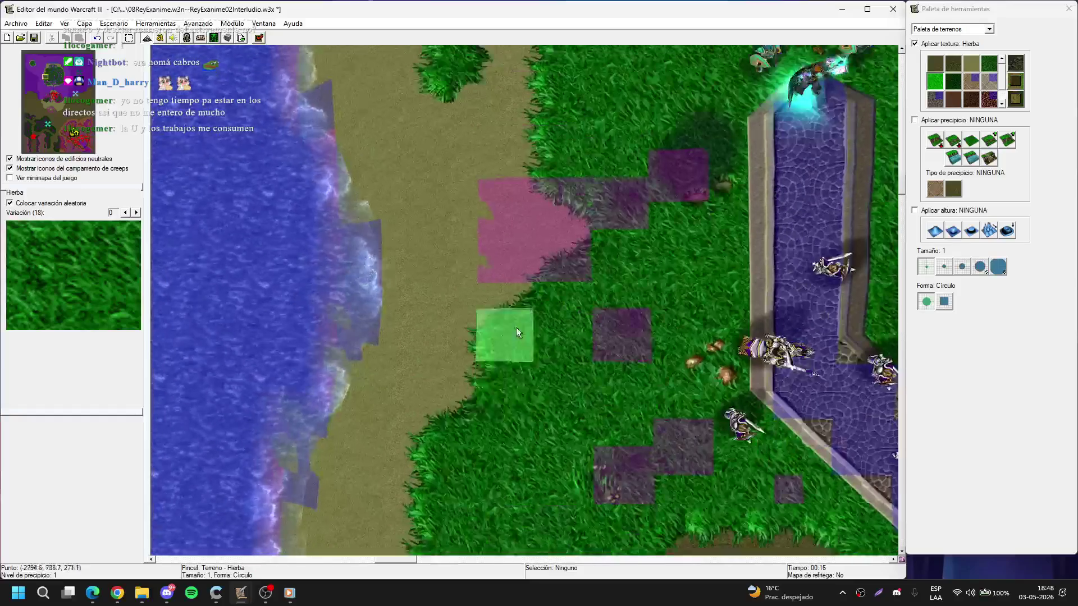
drag(492, 239, 531, 360)
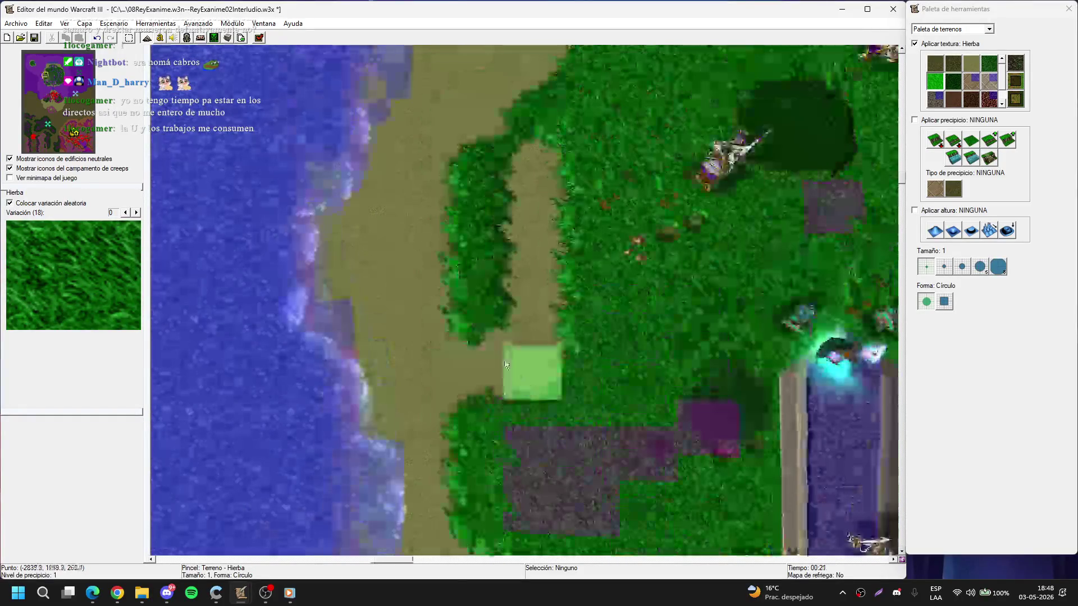
drag(552, 241, 449, 407)
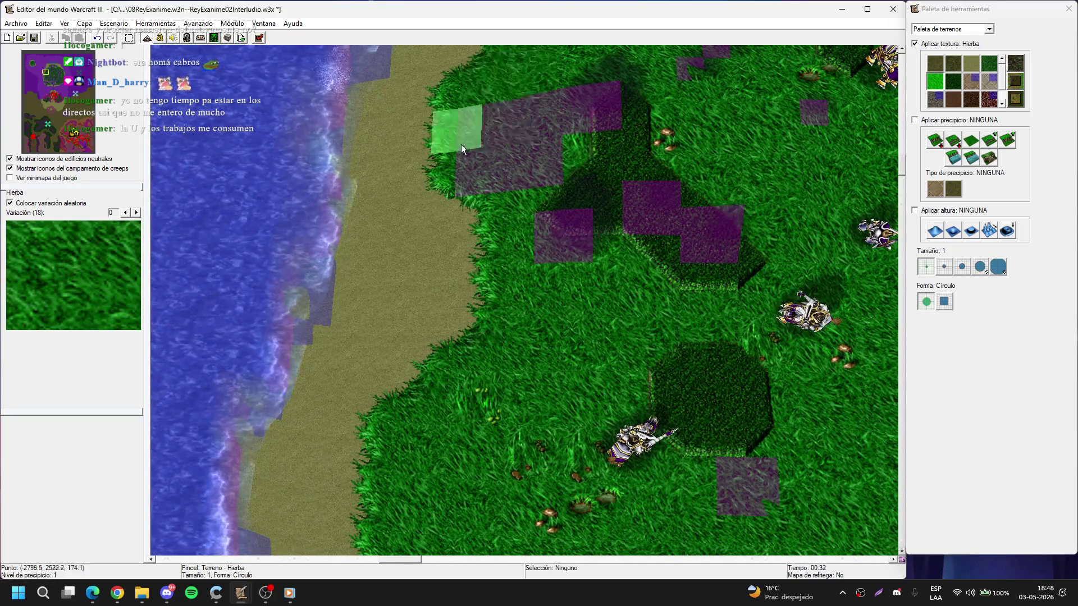
drag(467, 221, 442, 377)
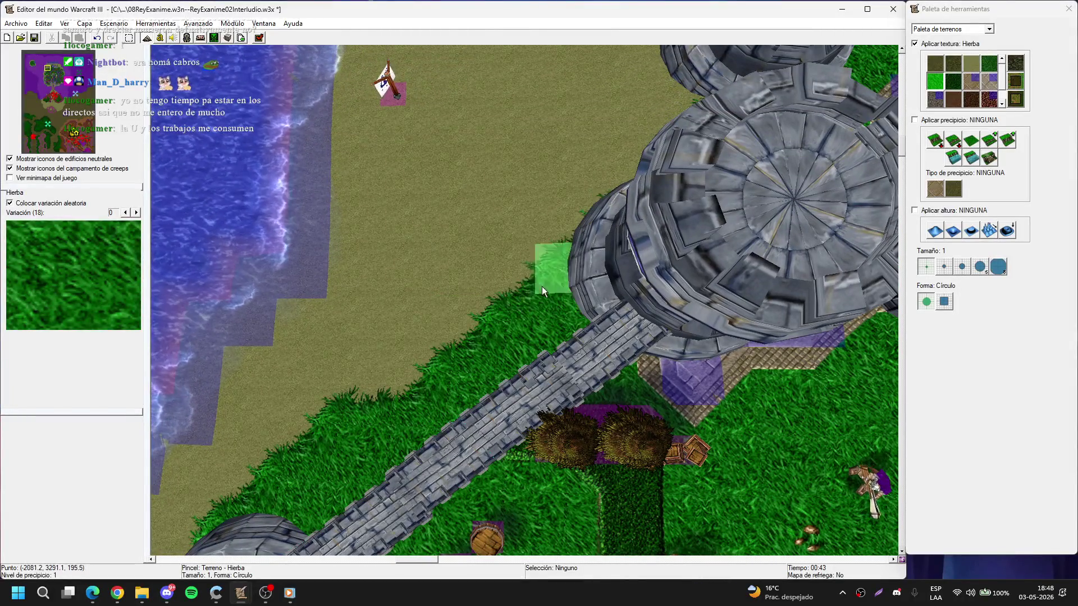
drag(541, 291, 445, 387)
drag(572, 306, 649, 285)
drag(667, 333, 514, 202)
- Copy the stone arch and paste a duplicate over the path in front of the fountain plaza
key(d)
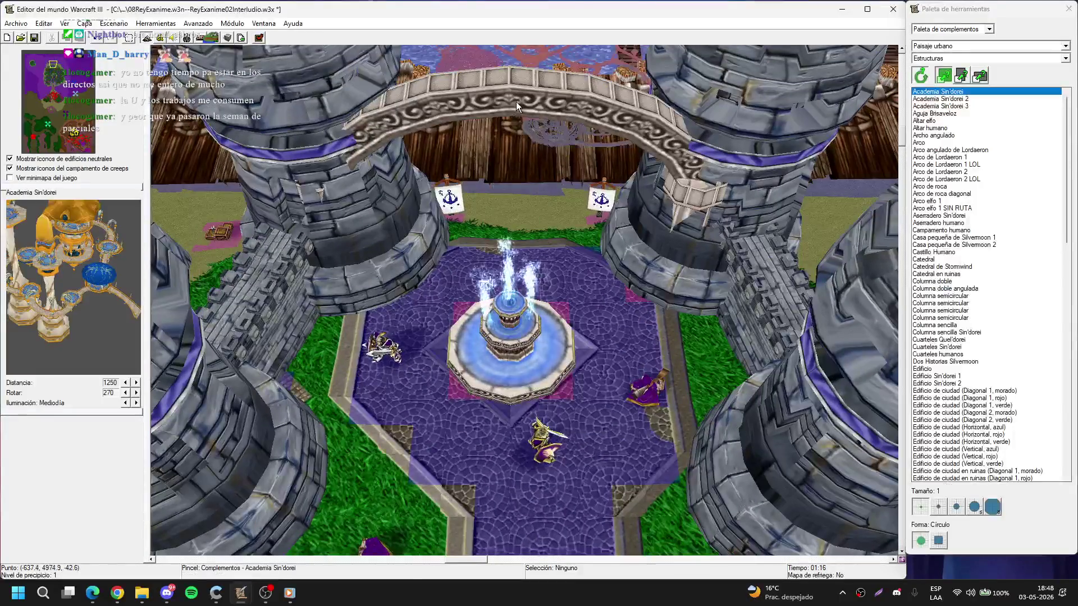
right_click(515, 97)
click(514, 97)
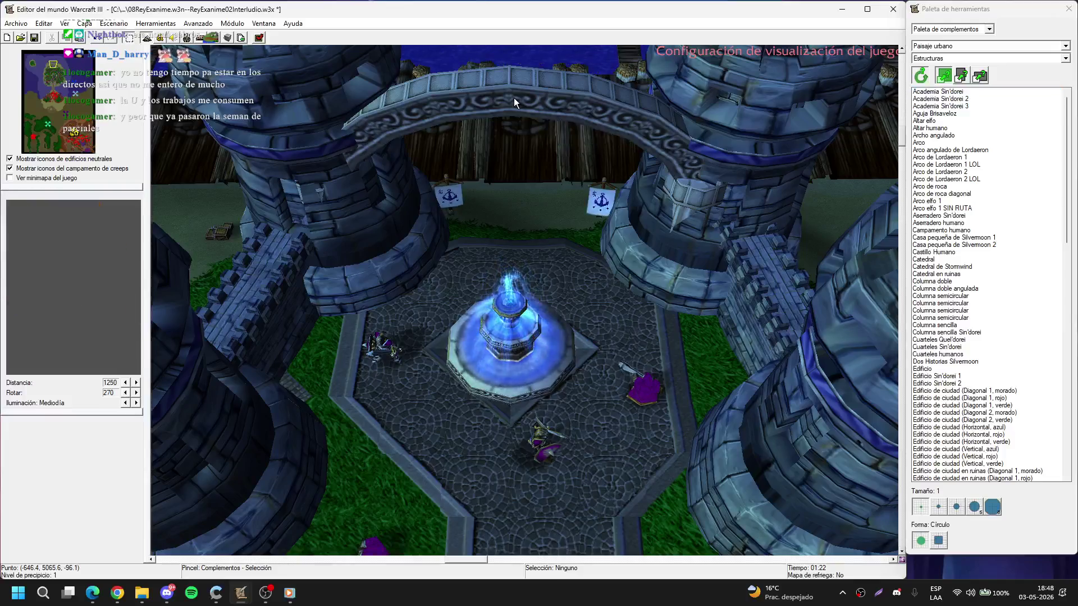
key(ctrl+c)
key(ctrl+v)
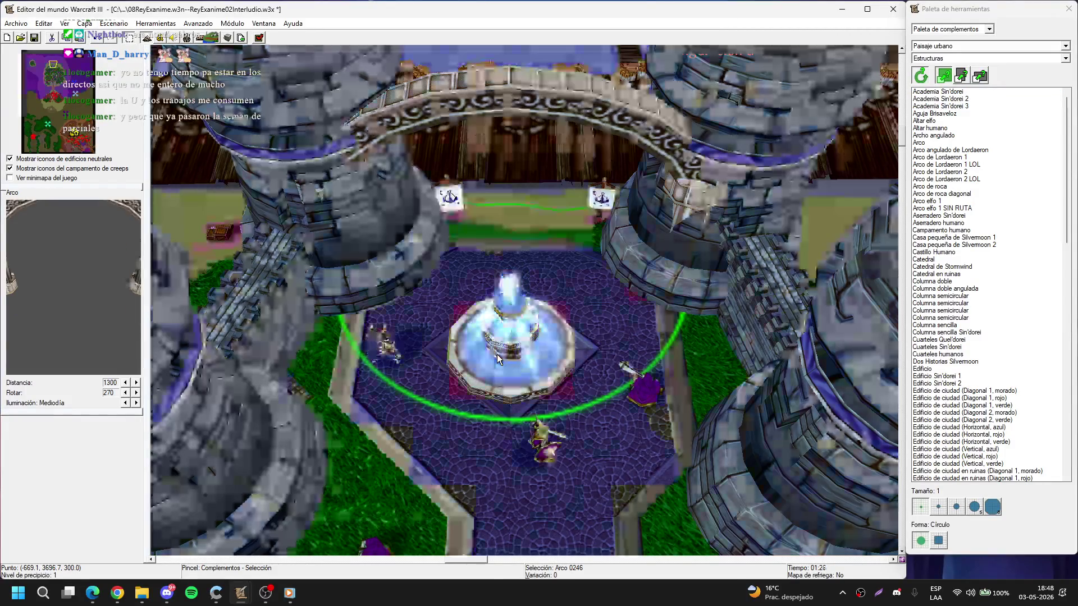
key(Down)
key(Down)
click(505, 262)
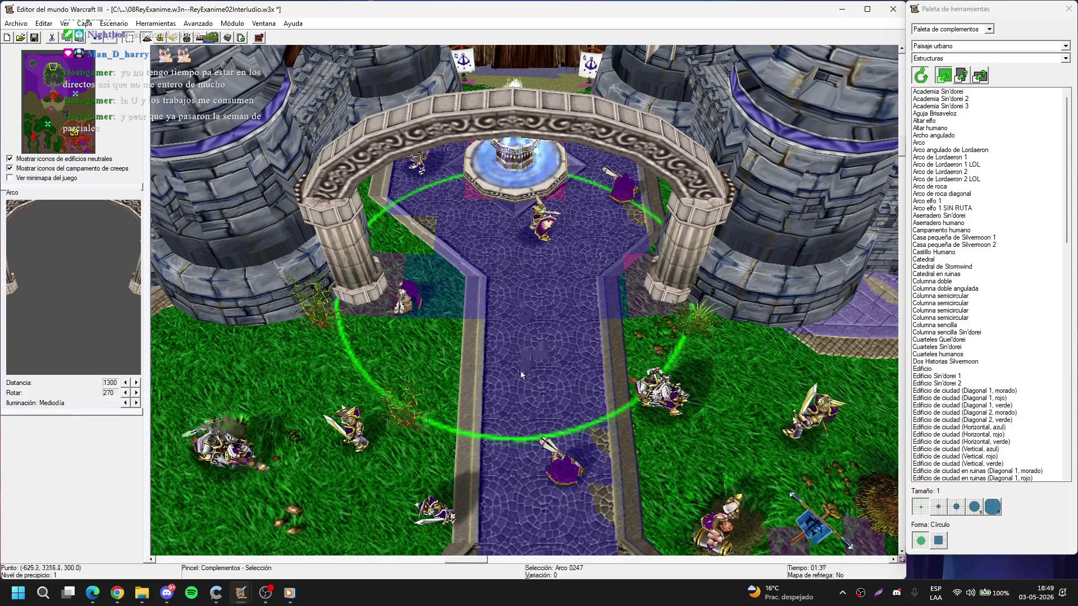
key(Escape)
key(Up)
key(Up)
key(Down)
key(Down)
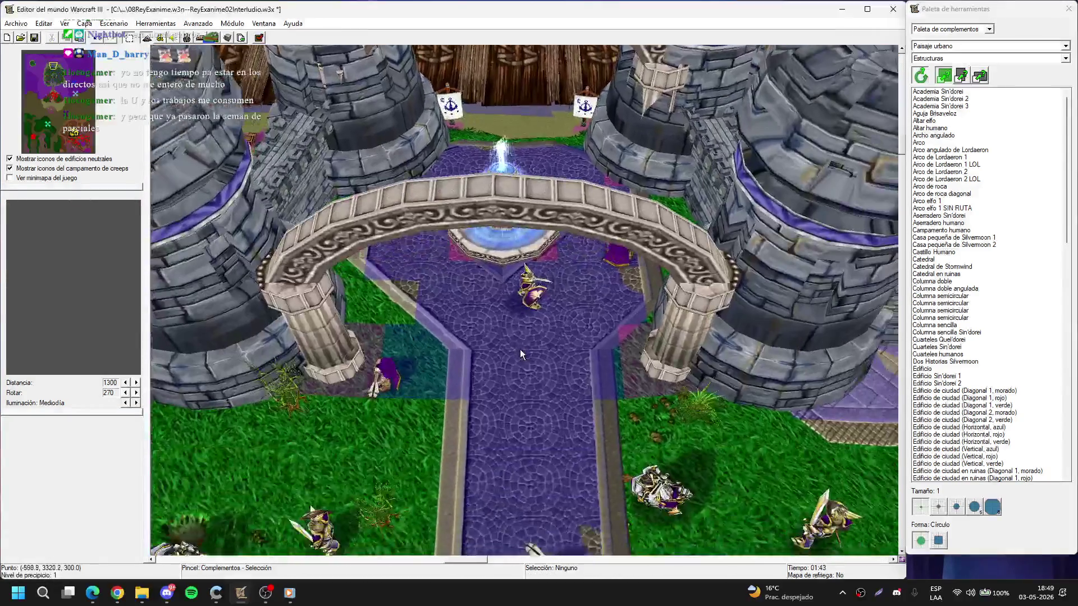
key(Up)
key(Up)
key(Up)
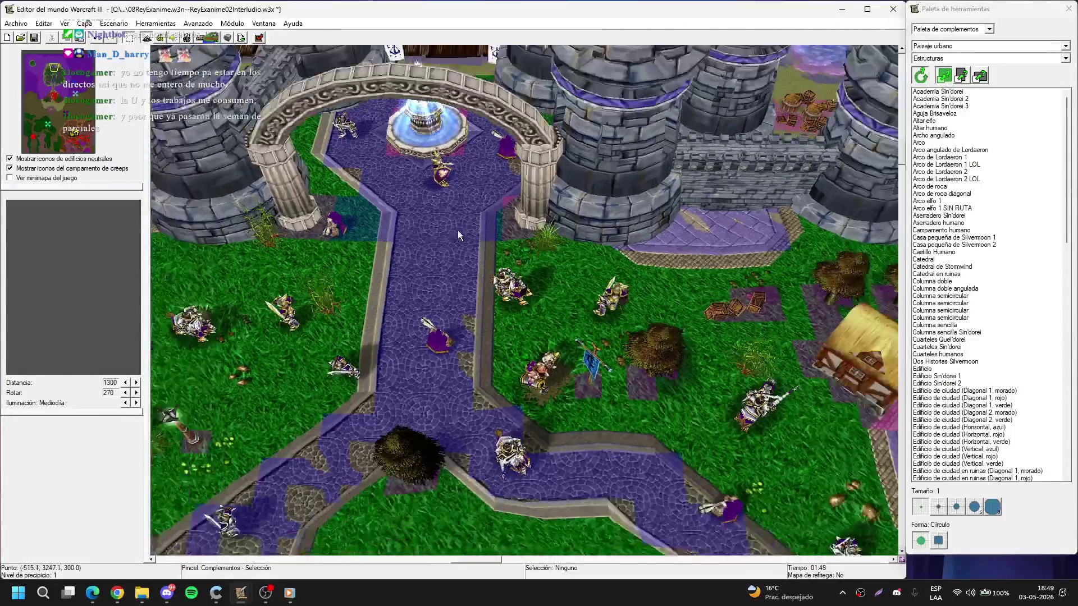
- Set the new front arch's scale values to 120
click(511, 326)
double_click(510, 323)
key(Tab)
text(120)
key(Tab)
text(120)
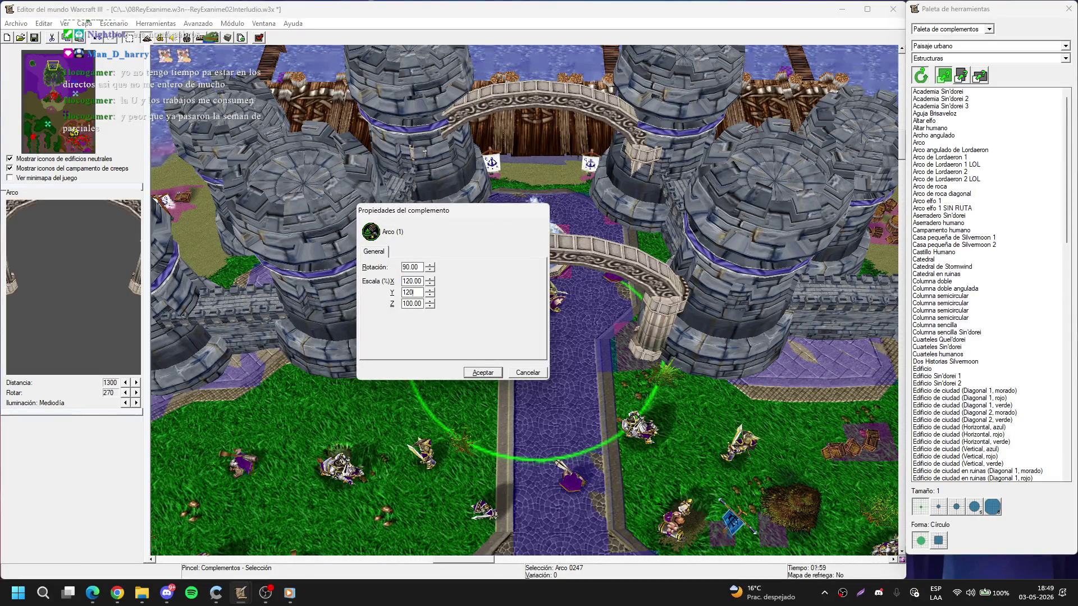
key(Return)
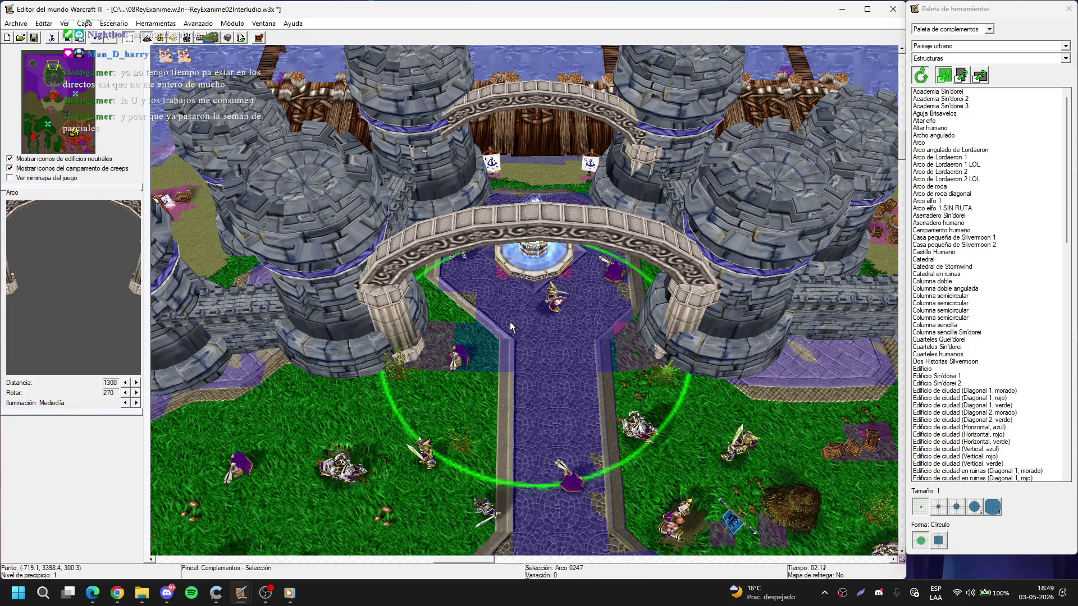
drag(442, 322, 601, 277)
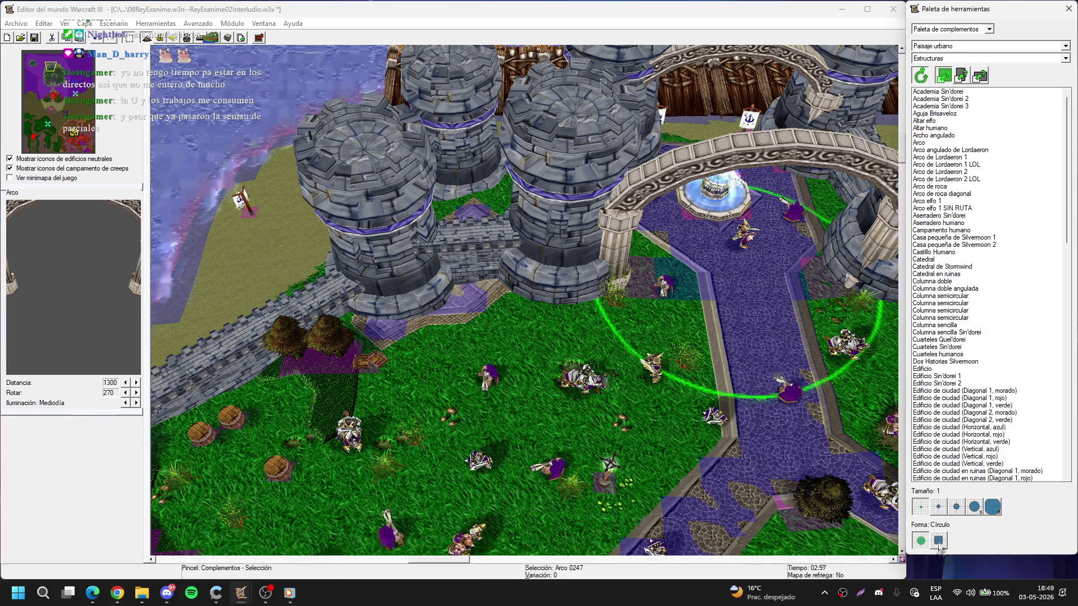
- Pick the Obstáculo ruta (ambos) ground-and-air pathing blocker from the doodad categories
click(954, 59)
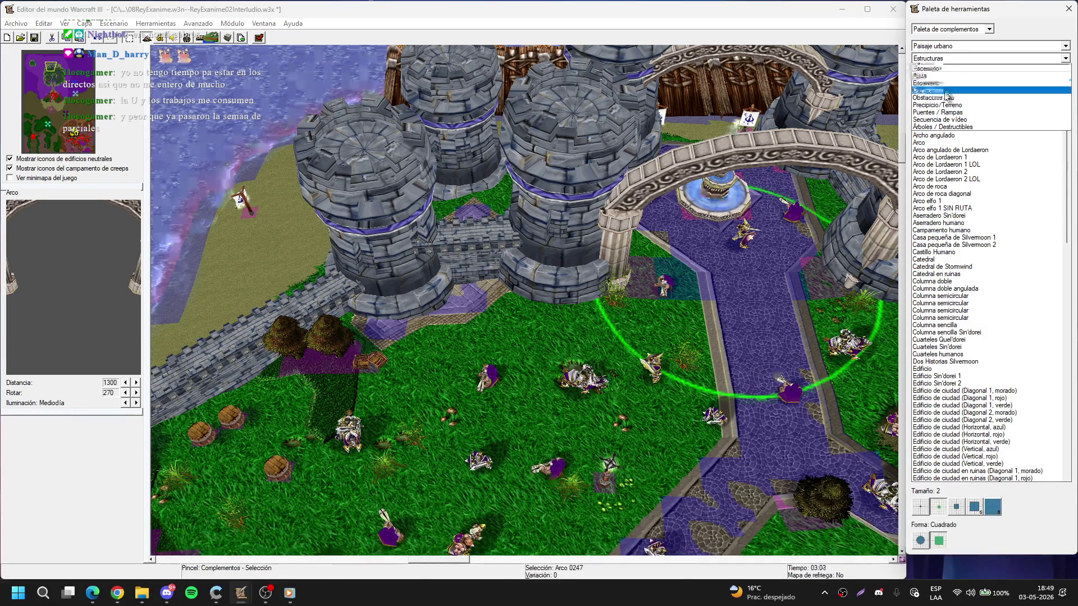
click(947, 99)
click(947, 59)
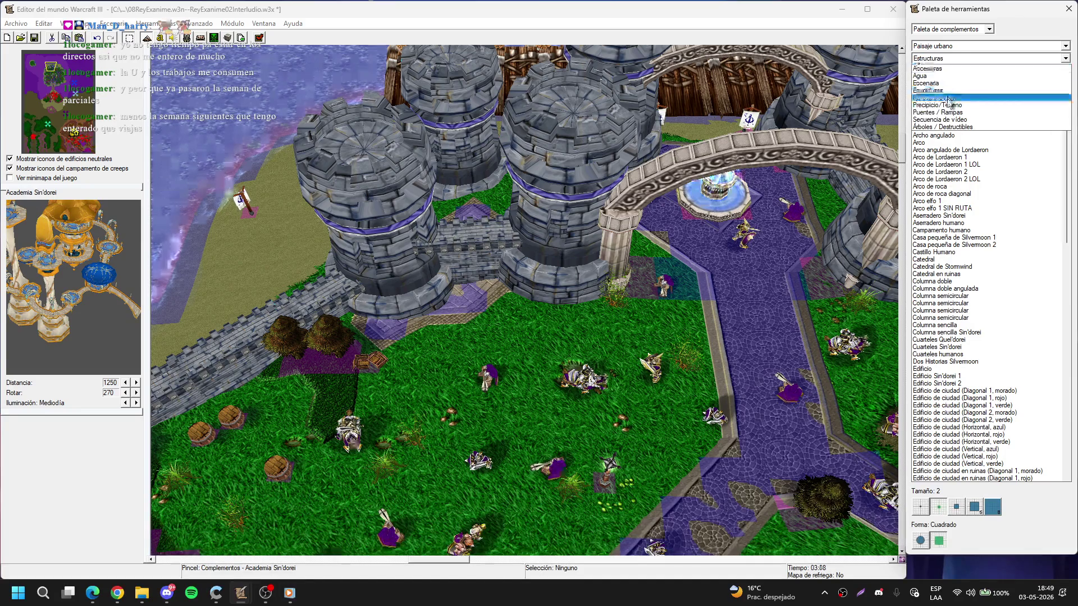
click(947, 99)
click(956, 127)
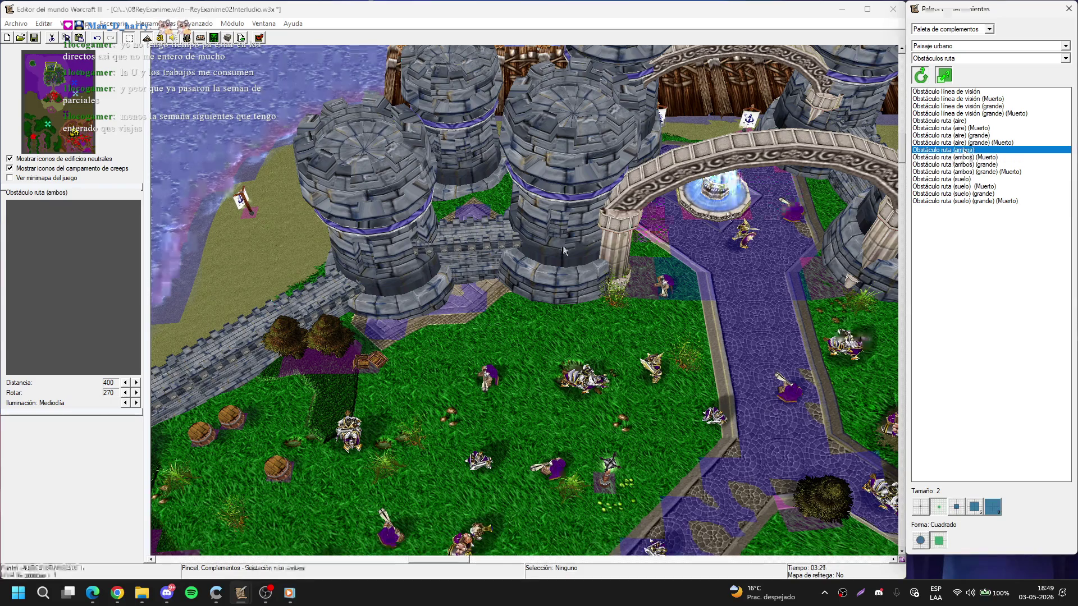
- Paint pathing blockers along the bases of the harbor towers
key(Up)
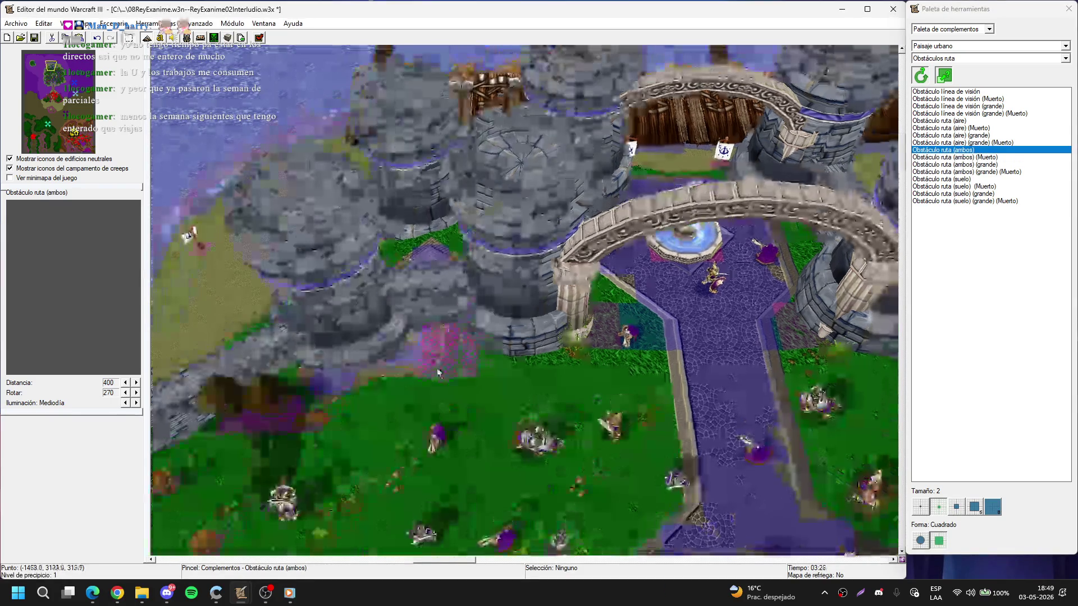
key(Up)
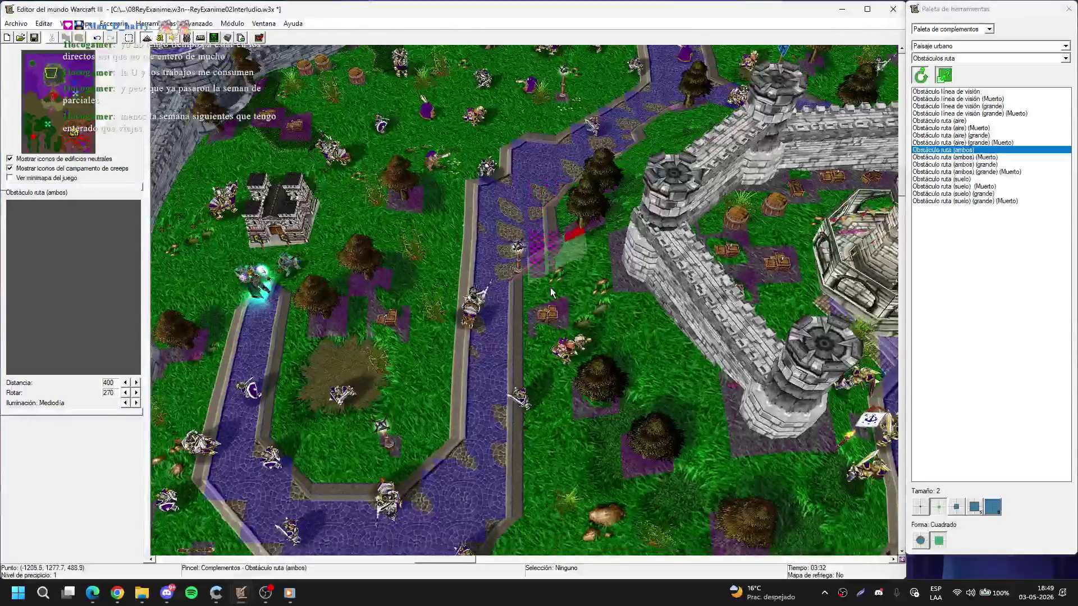
key(Down)
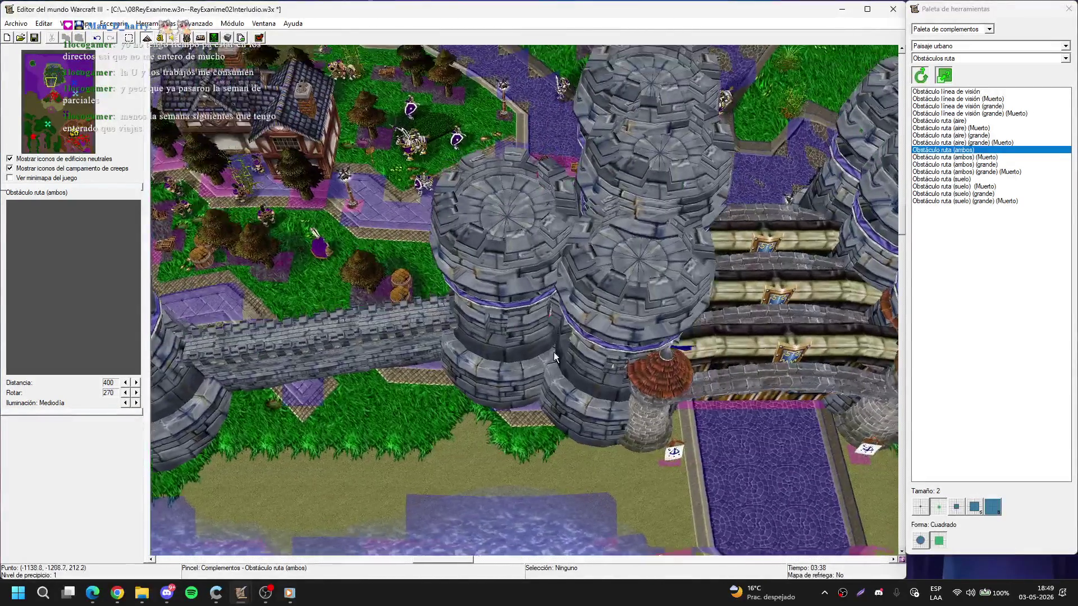
key(Right)
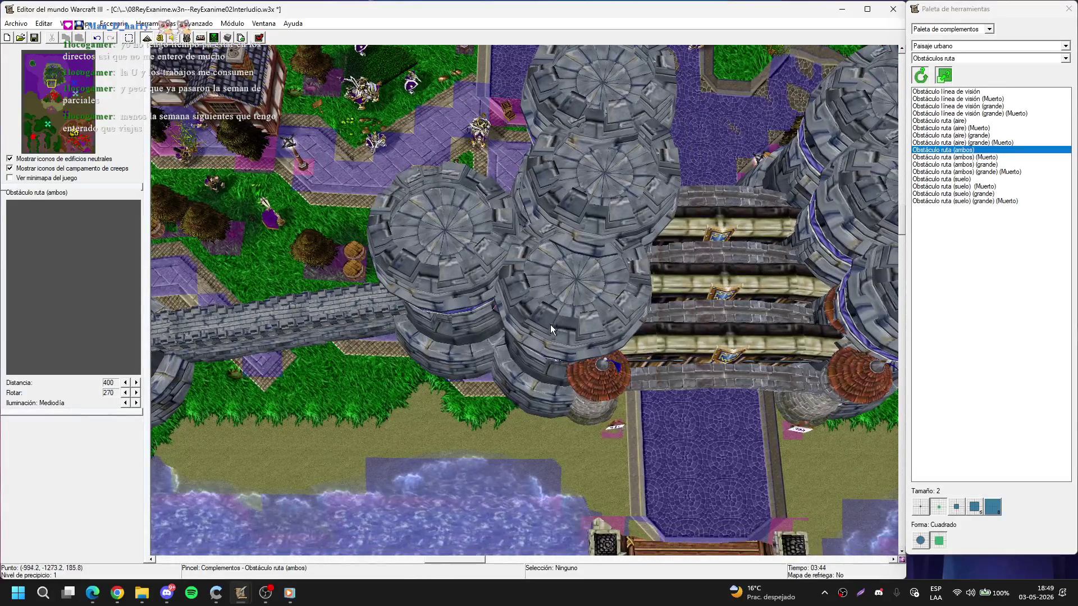
key(Down)
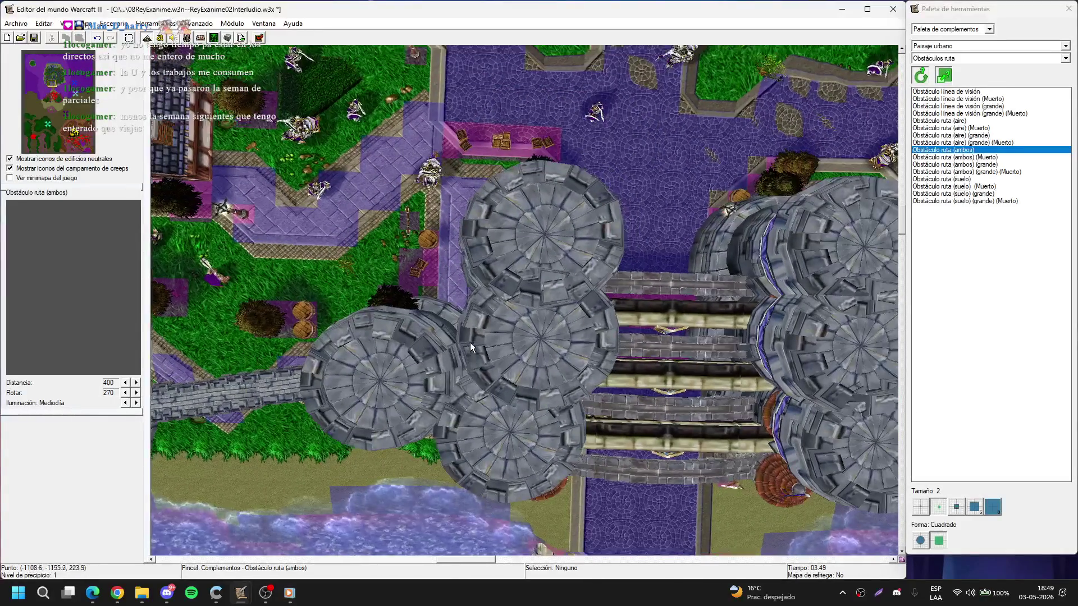
key(t)
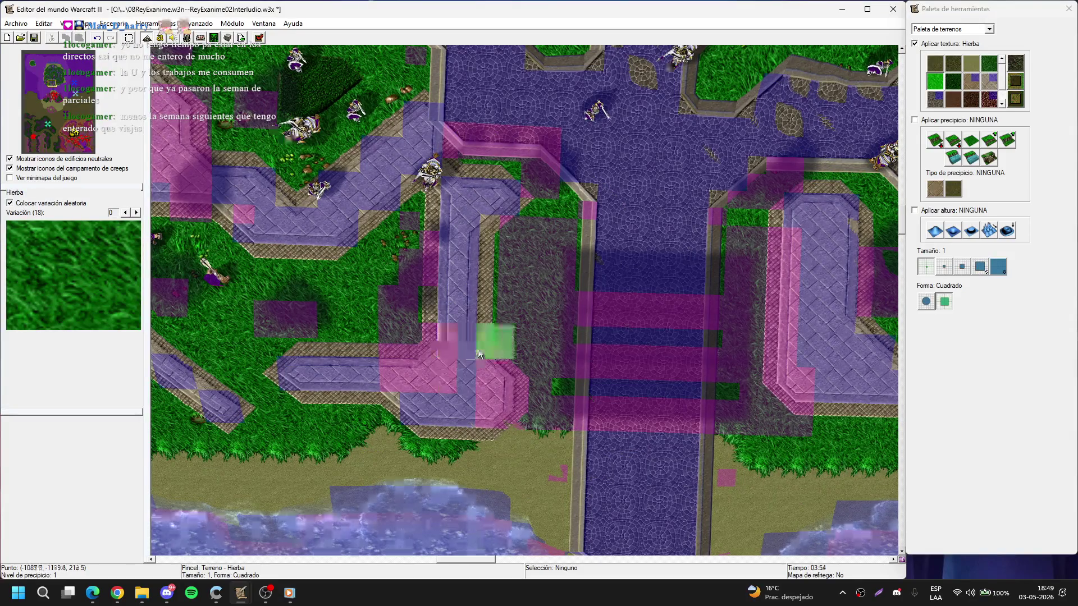
key(d)
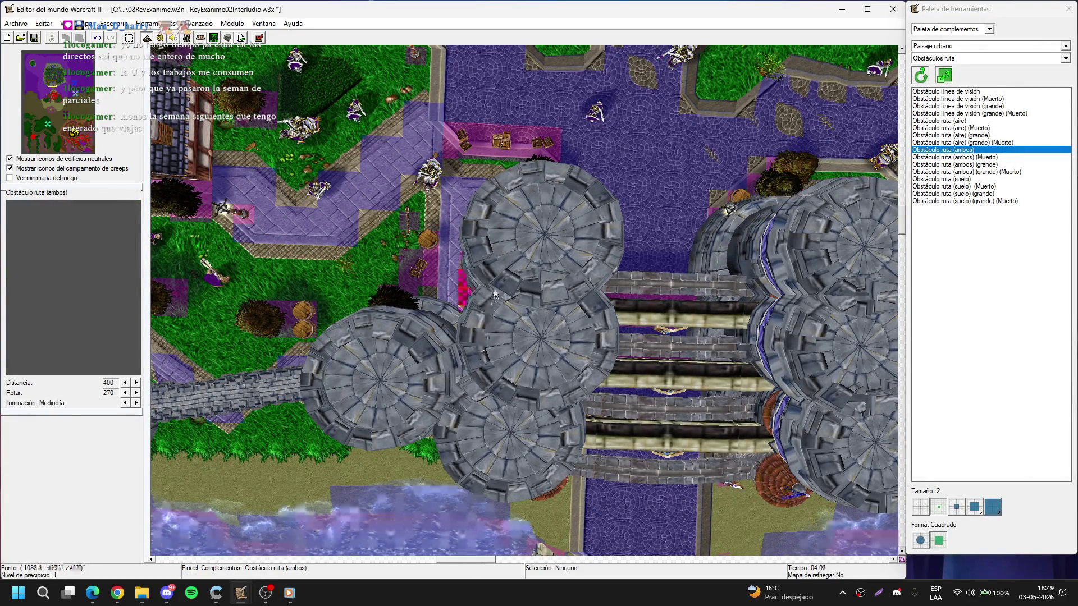
key(Up)
drag(477, 356, 446, 248)
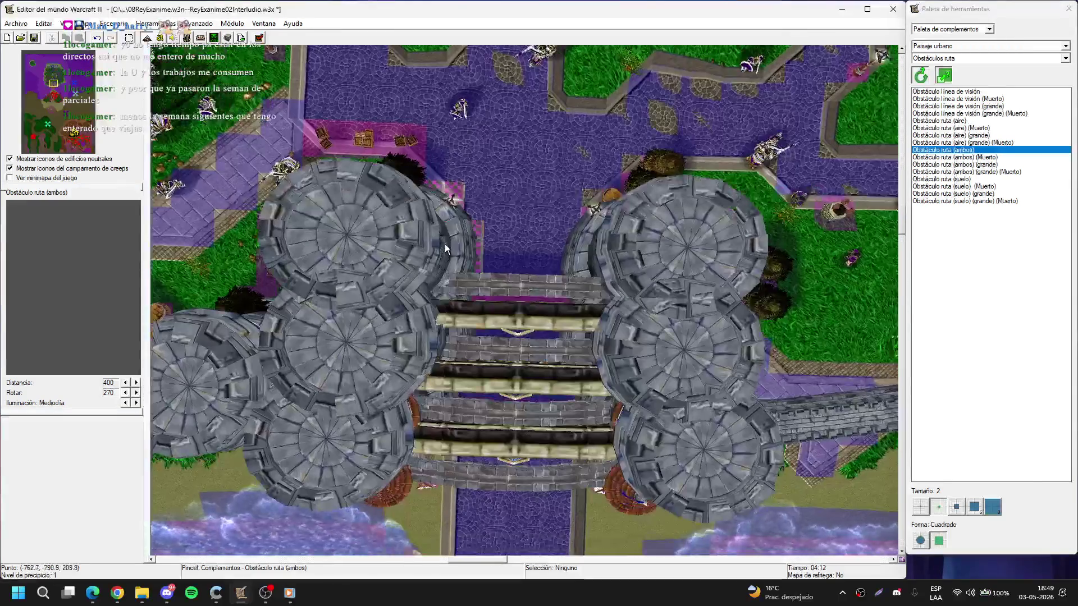
- Pan along the shore past the wooden bridge to the wall beside the towers
drag(419, 289, 493, 178)
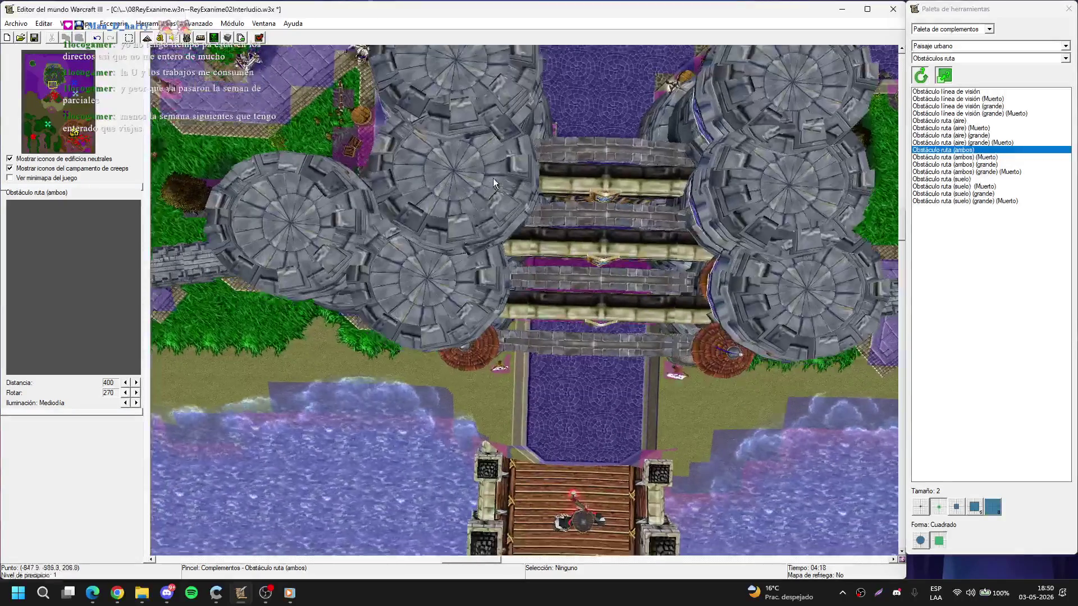
drag(434, 289, 524, 163)
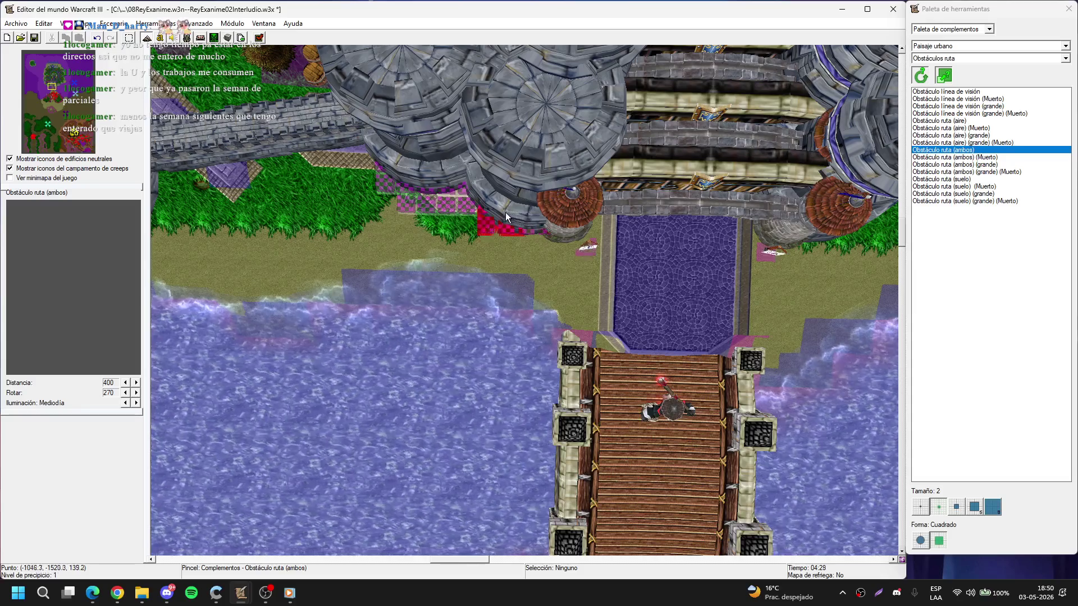
drag(506, 212, 298, 191)
drag(593, 208, 489, 228)
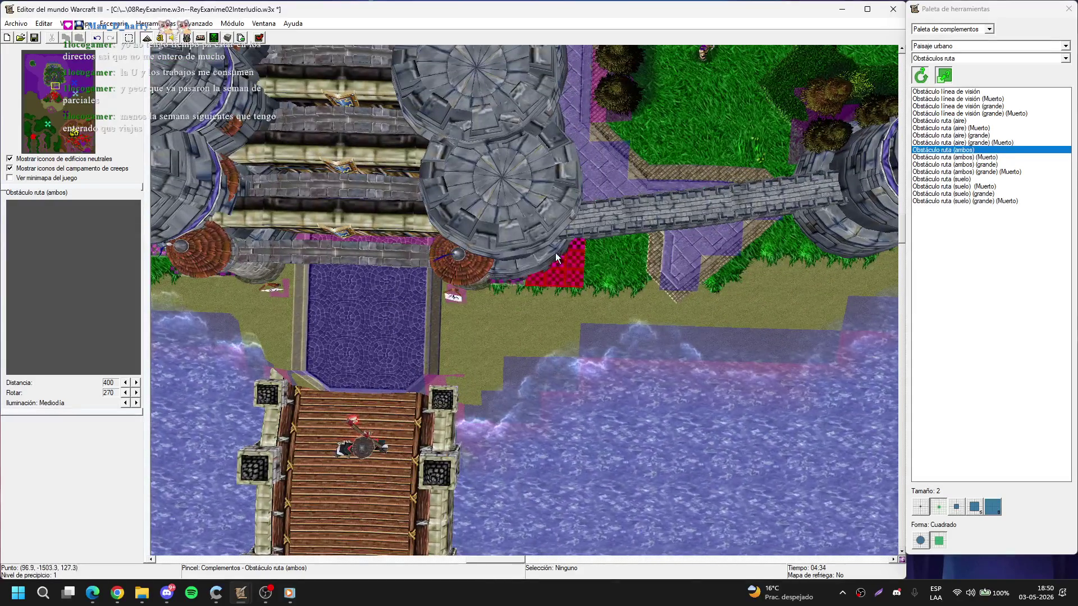
drag(542, 192, 453, 326)
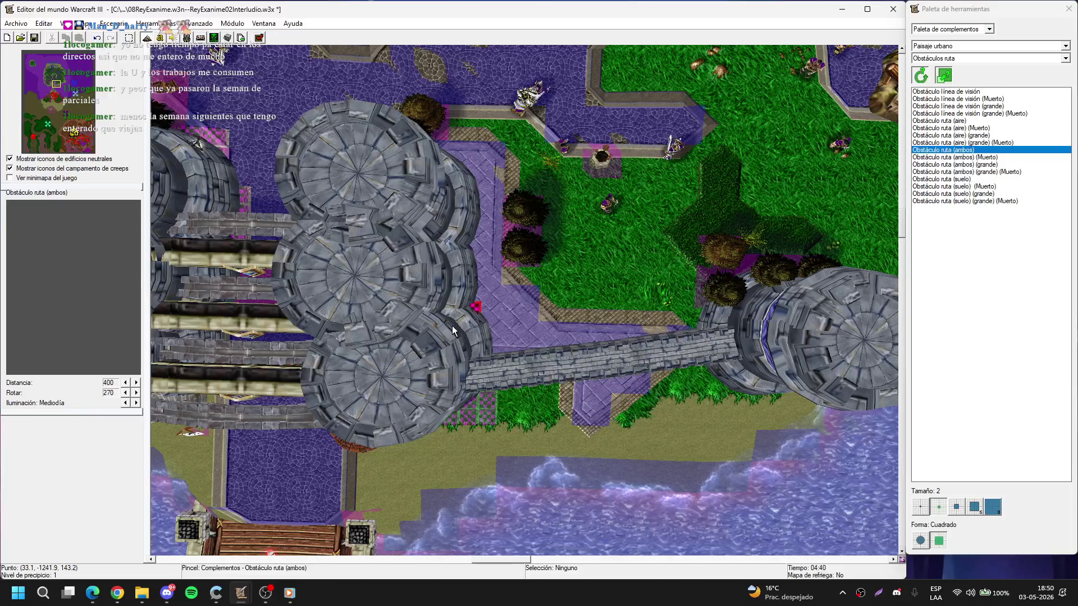
key(t)
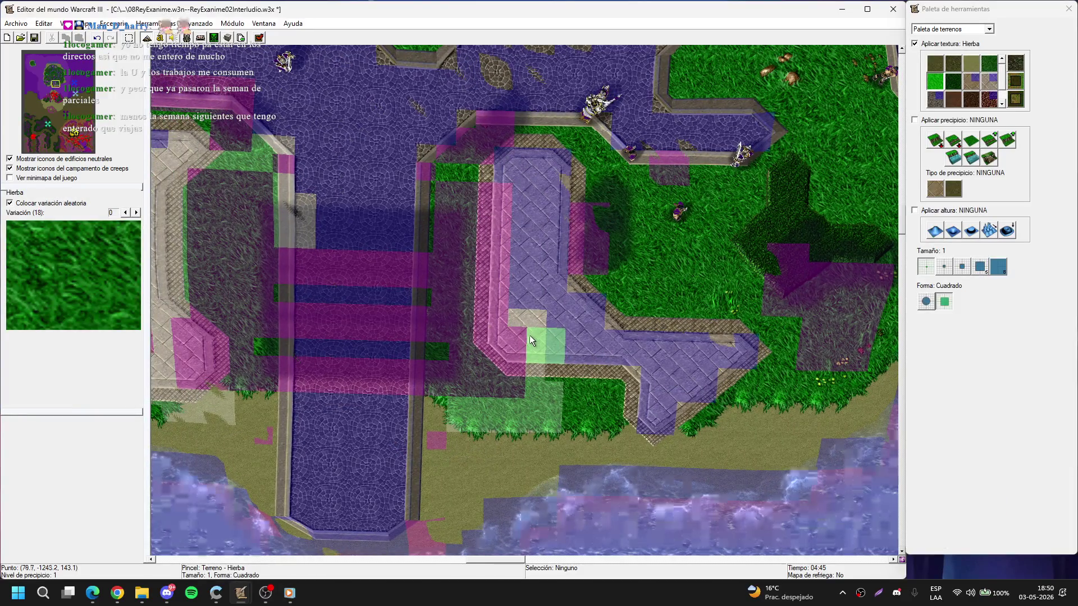
key(d)
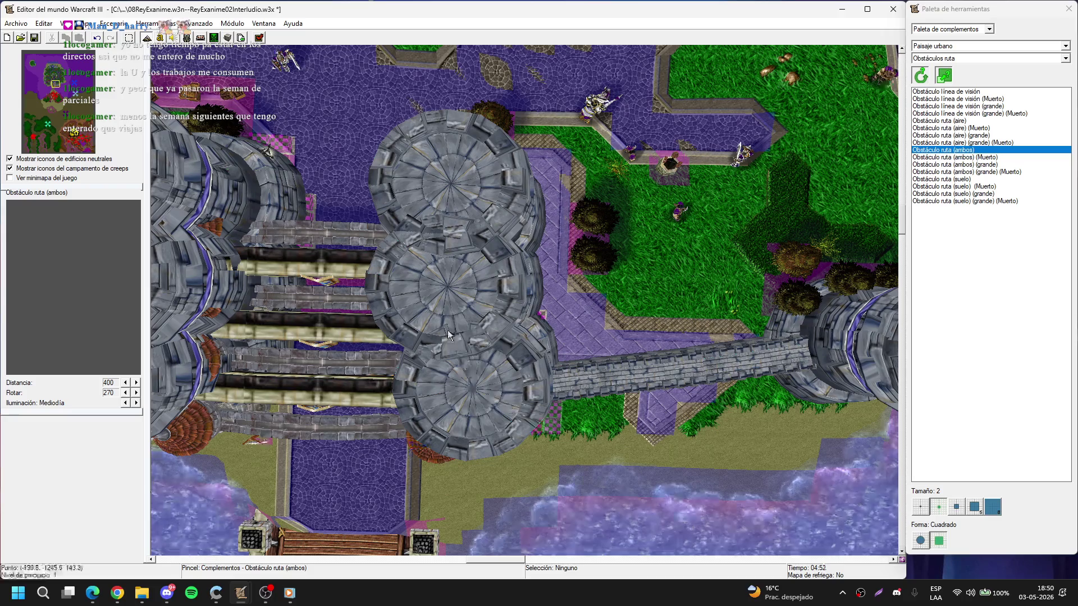
key(Left)
key(Up)
key(Left)
key(Up)
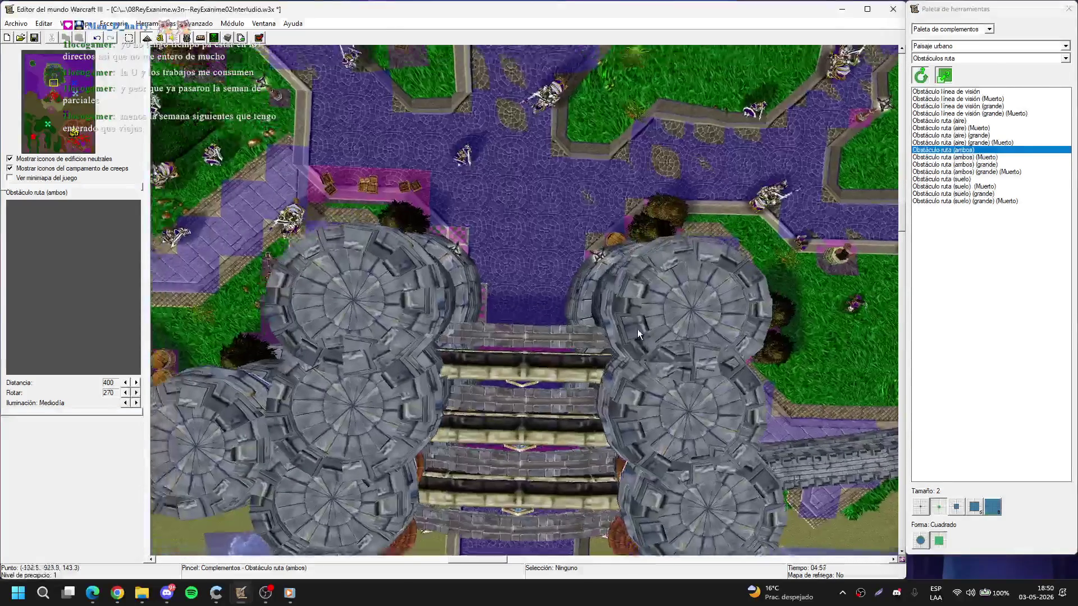
key(Right)
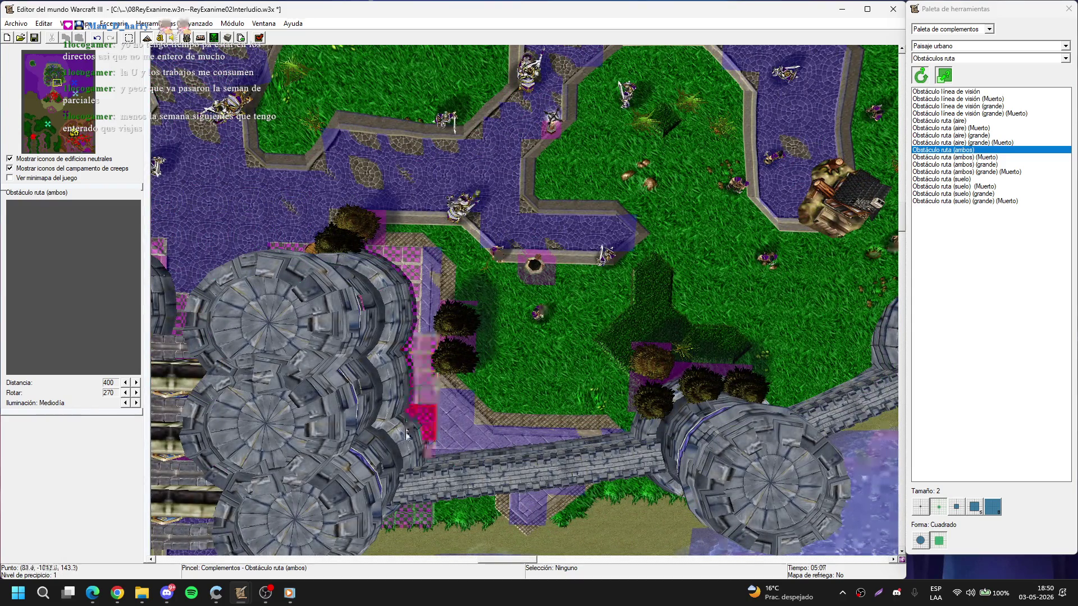
key(Down)
key(Down)
- Paint pathing blockers along the wall's upper side with brush size 2
scroll(up, 3)
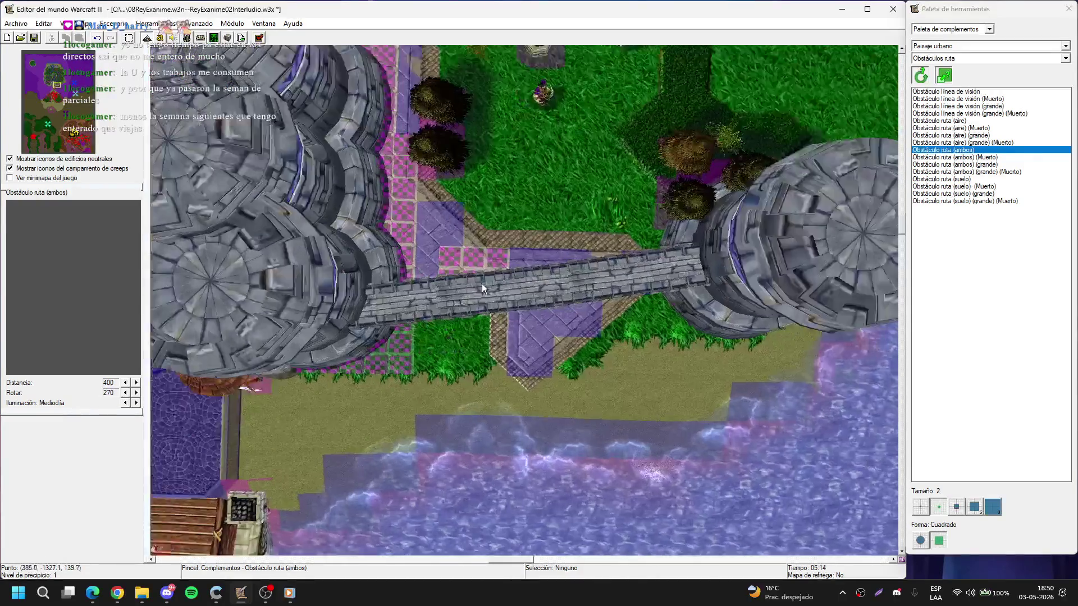
click(921, 508)
scroll(up, 3)
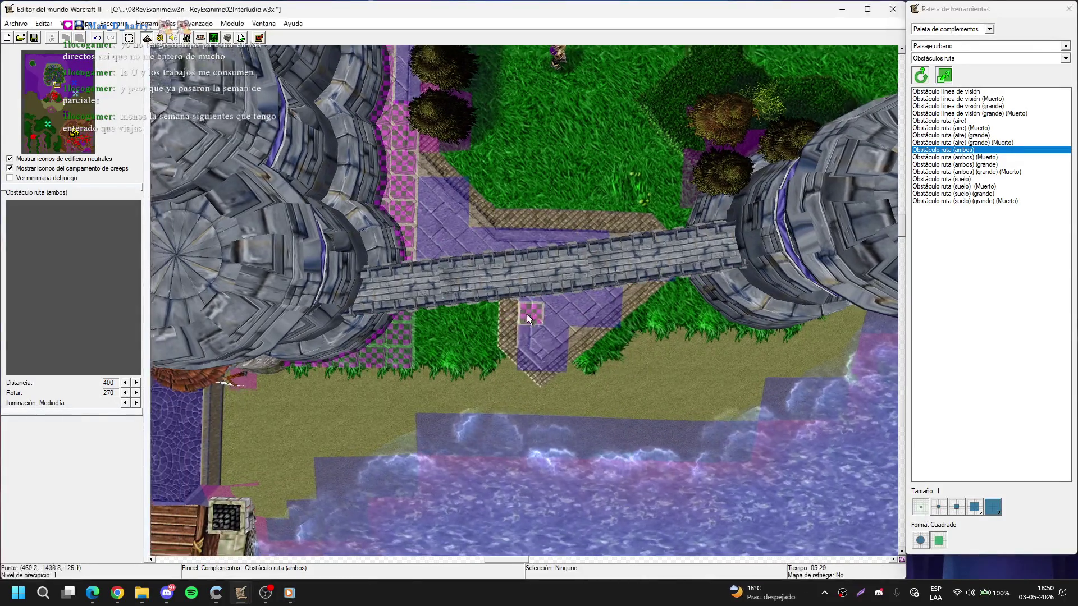
click(939, 508)
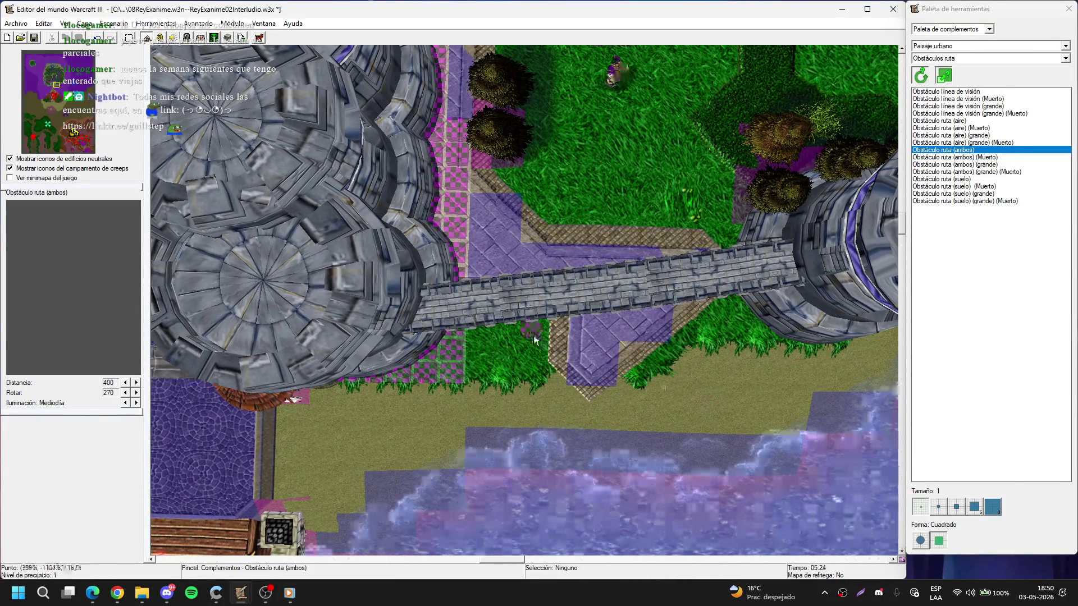
drag(503, 302, 576, 254)
key(Right)
right_click(576, 255)
- Undo the last stroke and delete the stray blockers above the wall
key(ctrl+z)
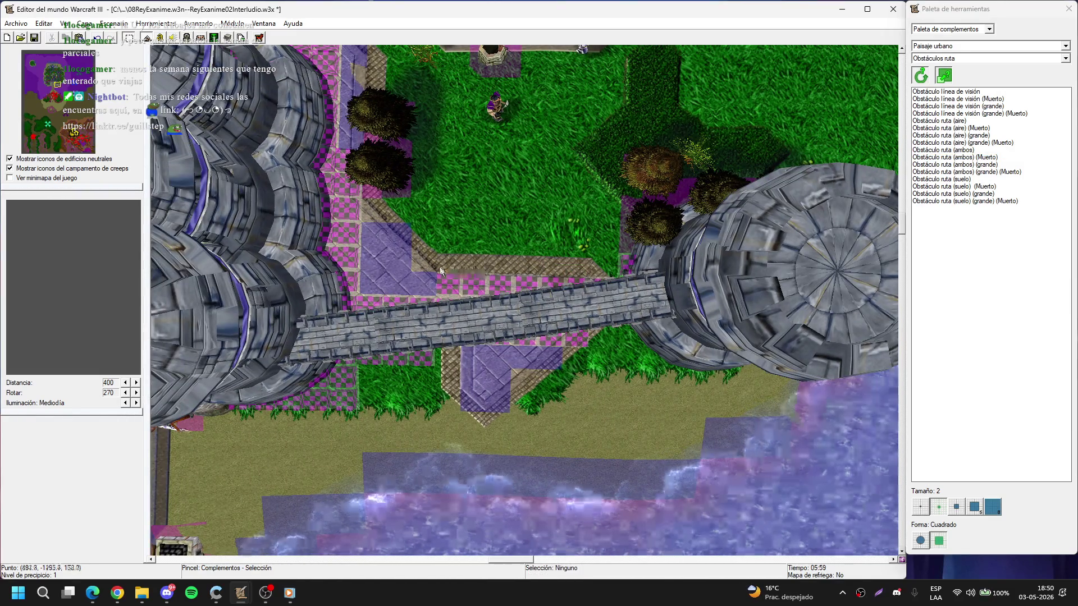
click(504, 291)
key(Delete)
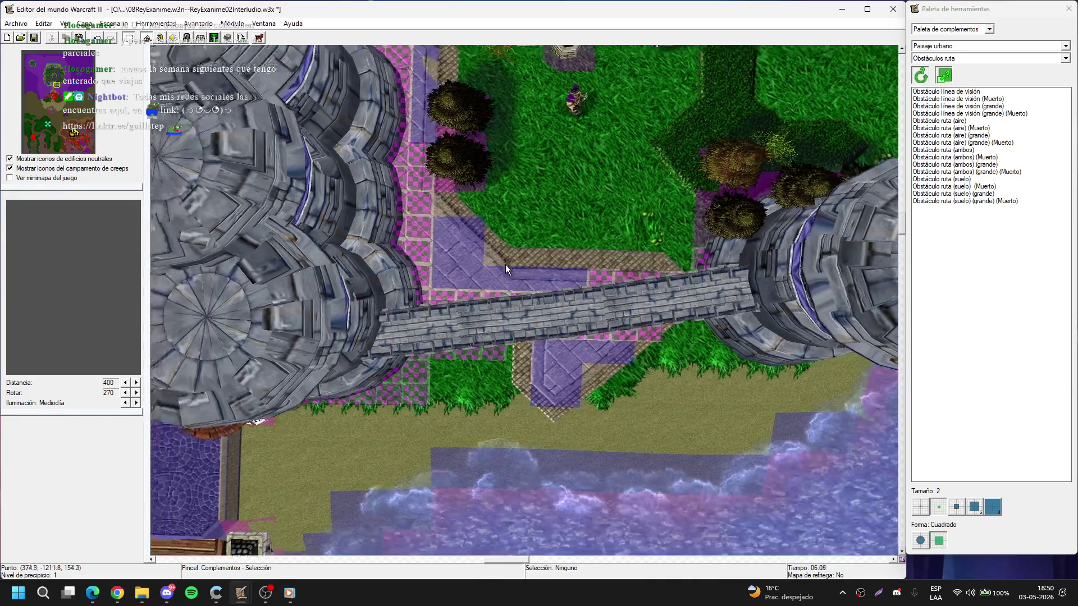
key(Down)
key(Right)
key(Right)
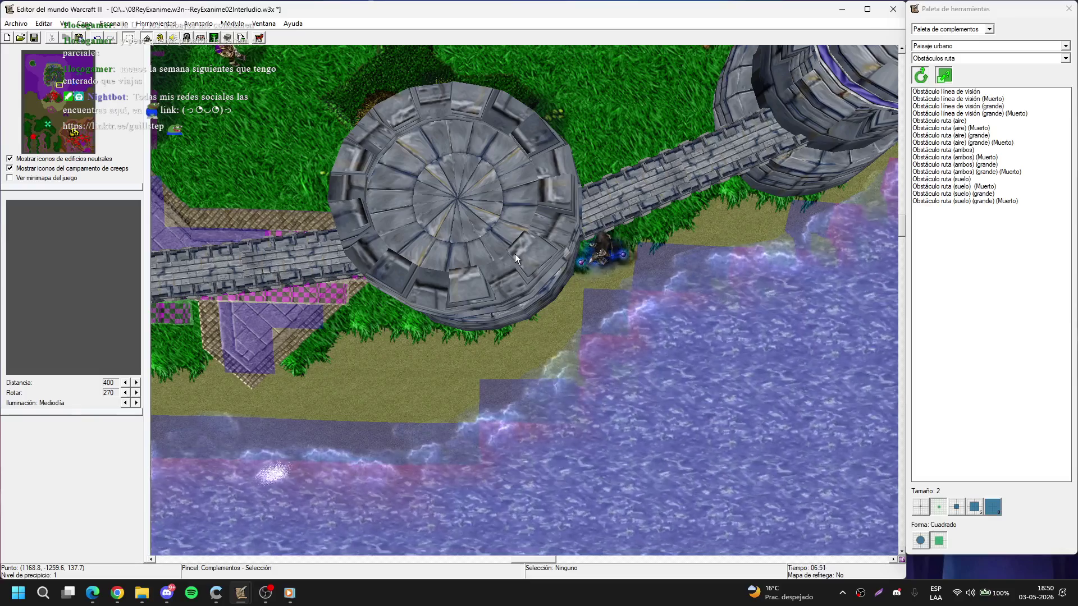
- Surround the shoreline tower's southern and eastern base with Obstáculo ruta (ambos) blockers
key(Down)
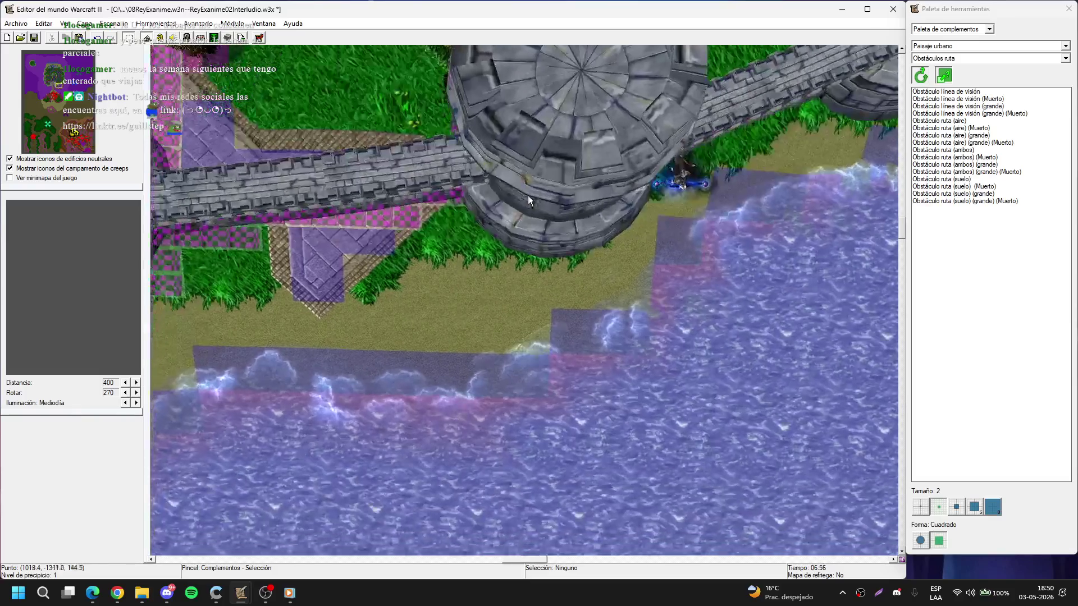
key(Down)
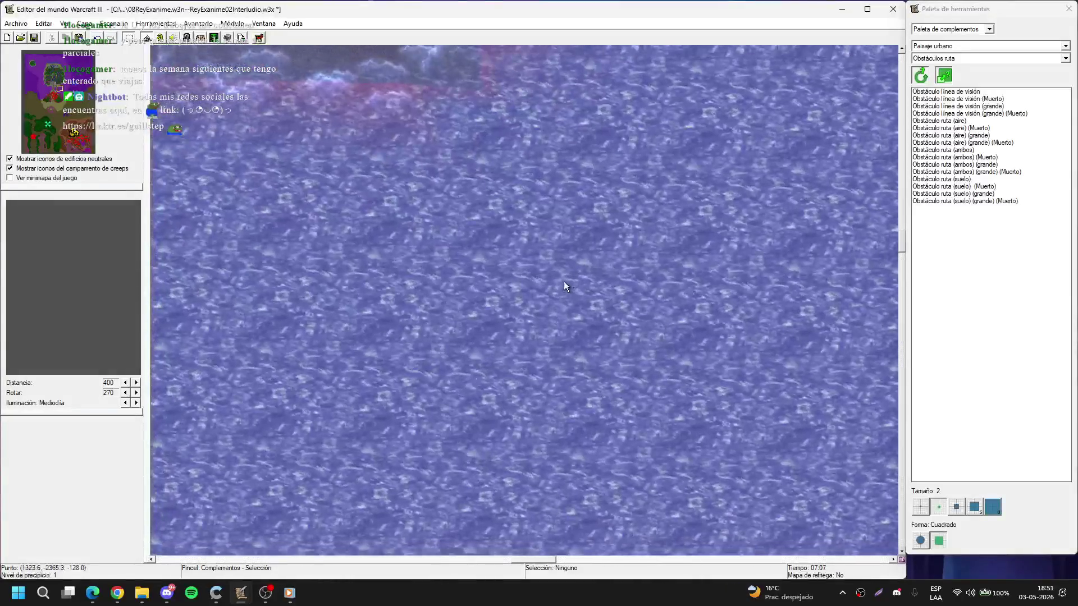
key(Up)
key(Down)
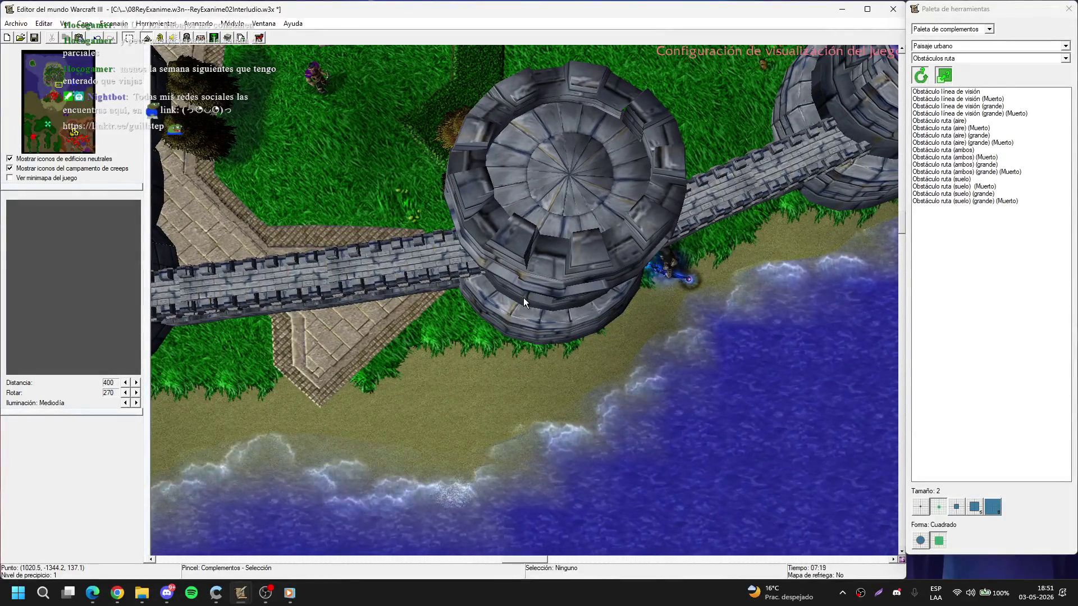
key(p)
drag(512, 284, 581, 314)
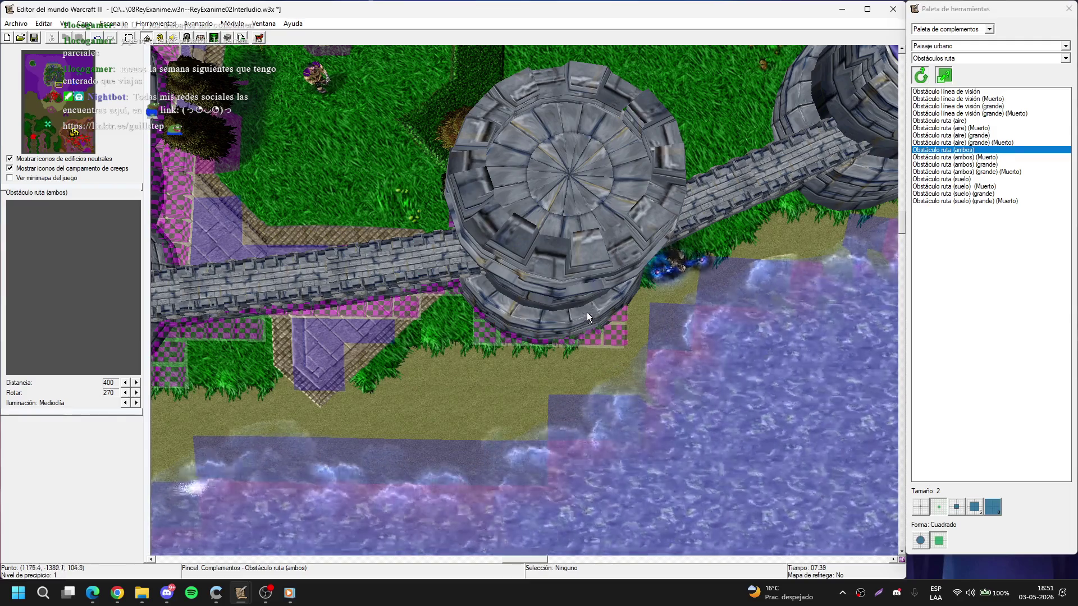
key(Right)
drag(460, 313, 495, 280)
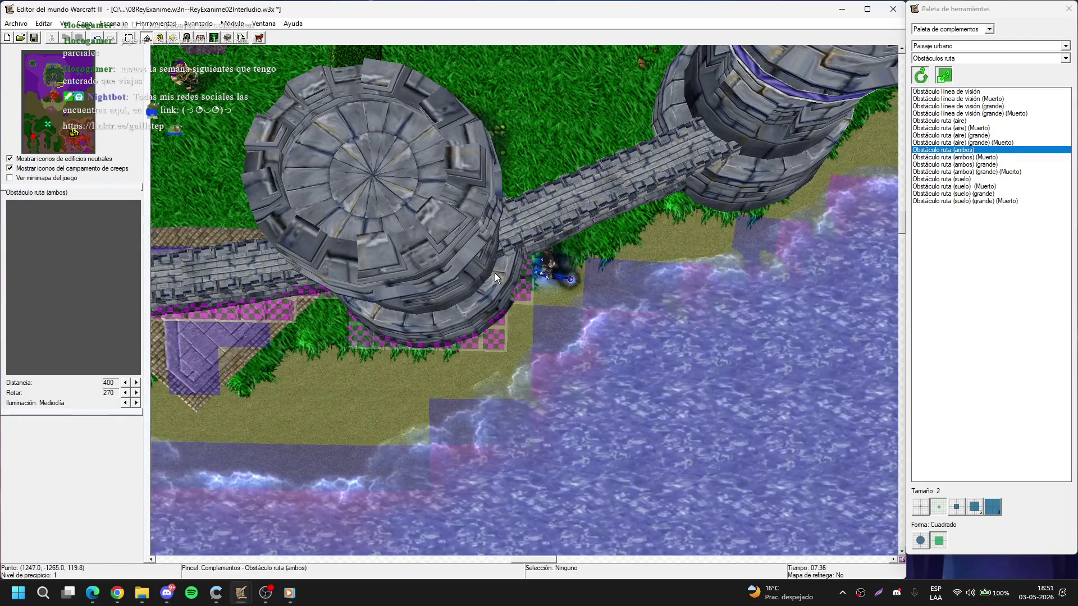
- Line the wall running from the tower with pathing blockers
key(Up)
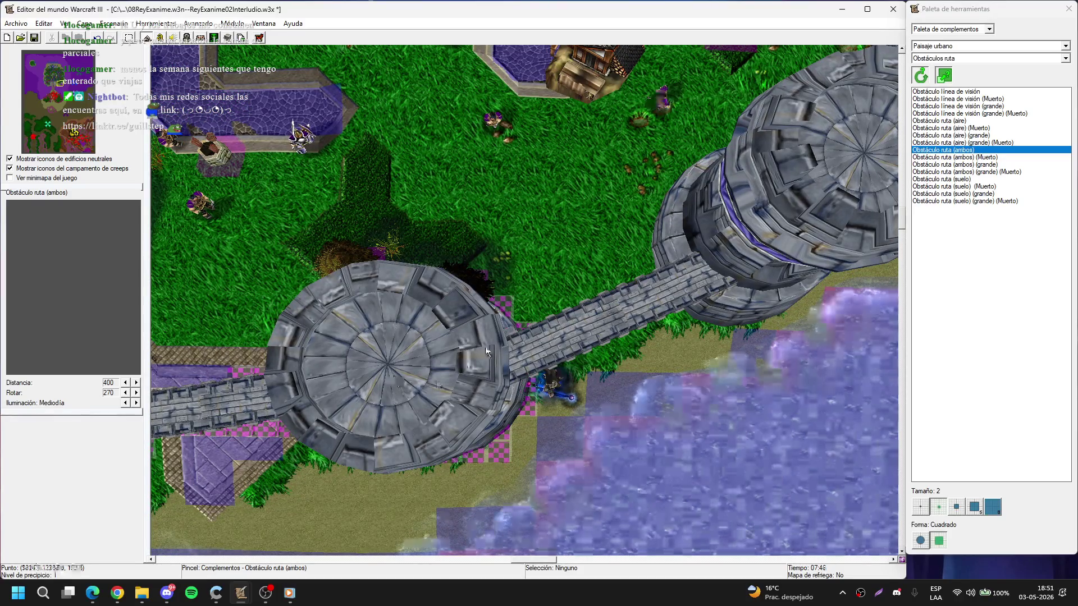
key(Right)
click(516, 355)
drag(521, 349, 623, 303)
right_click(622, 303)
- Check a placed pathing blocker, then switch to the terrain palette
key(Down)
key(Right)
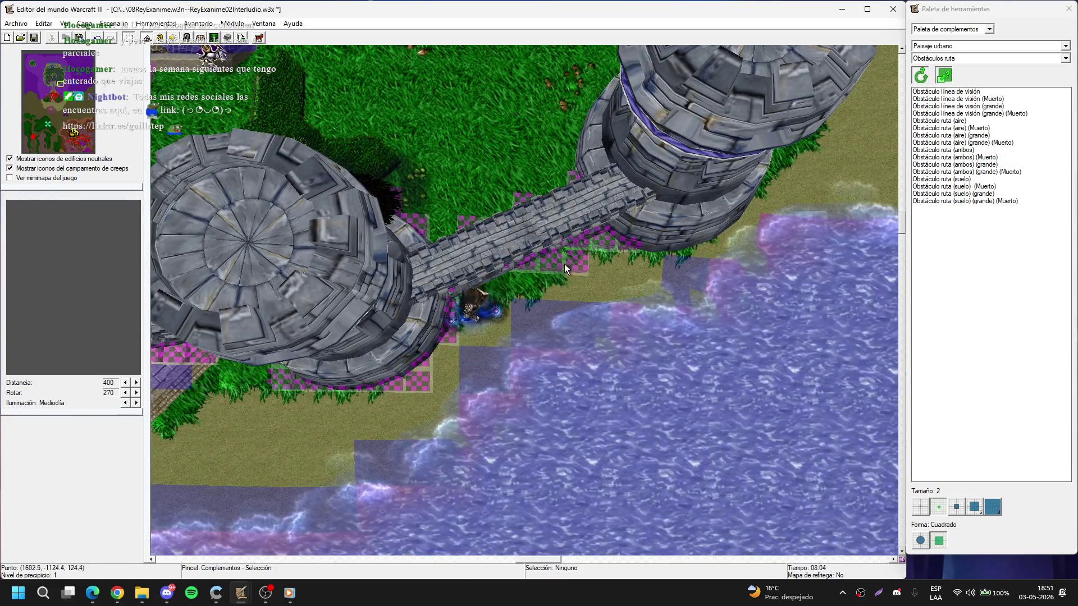
key(Up)
key(Left)
click(531, 367)
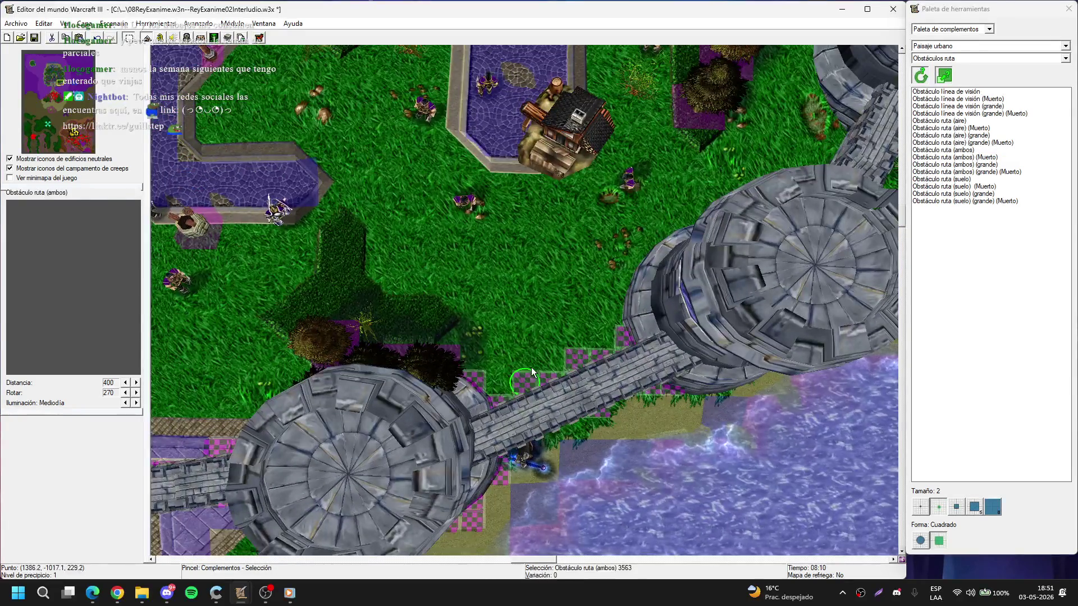
key(Down)
key(Right)
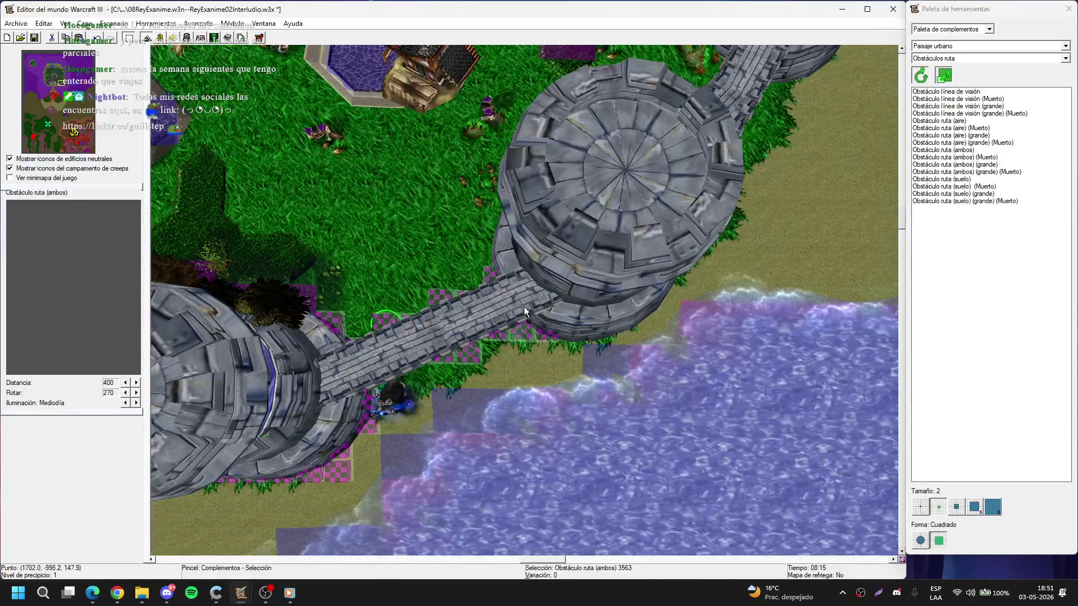
key(Down)
key(Left)
key(t)
key(Down)
key(Left)
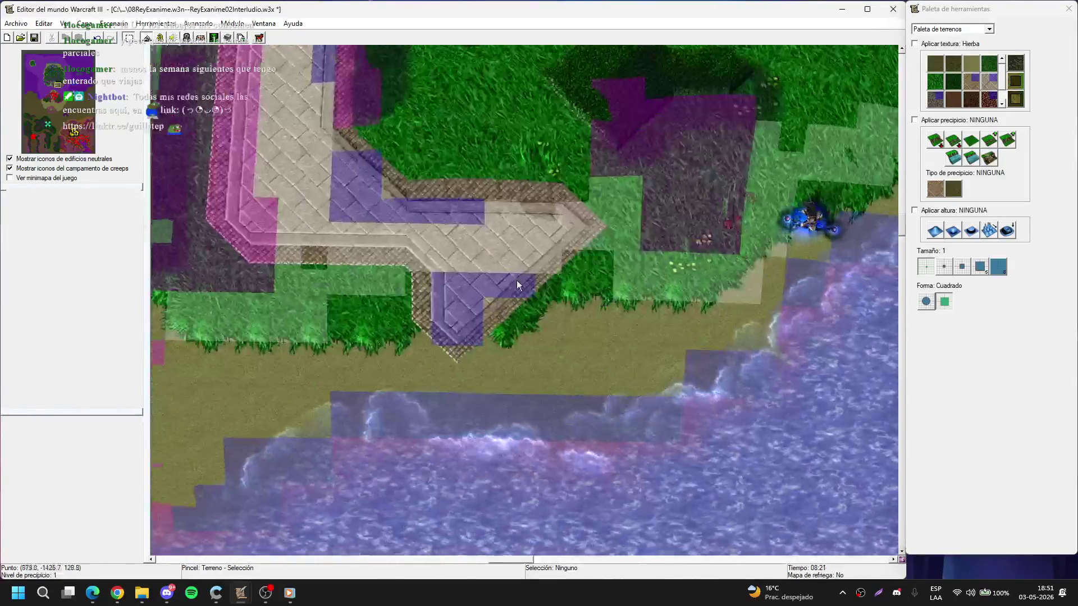
- Reselect Obstáculo ruta (ambos) and line the round tower's west edge with blockers
key(Up)
key(Right)
key(Up)
key(Up)
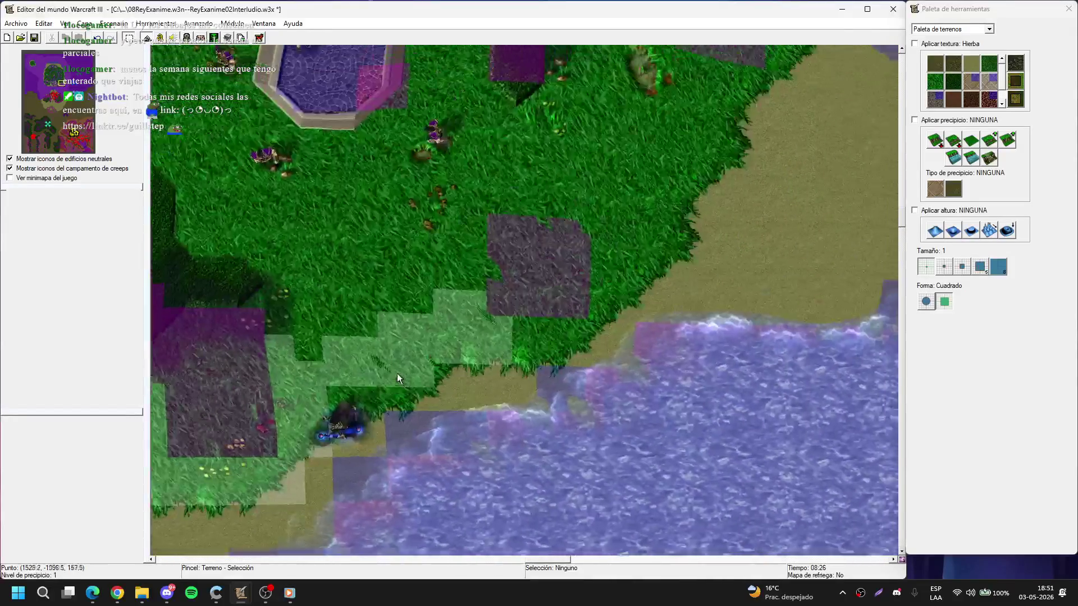
key(d)
key(Up)
key(Right)
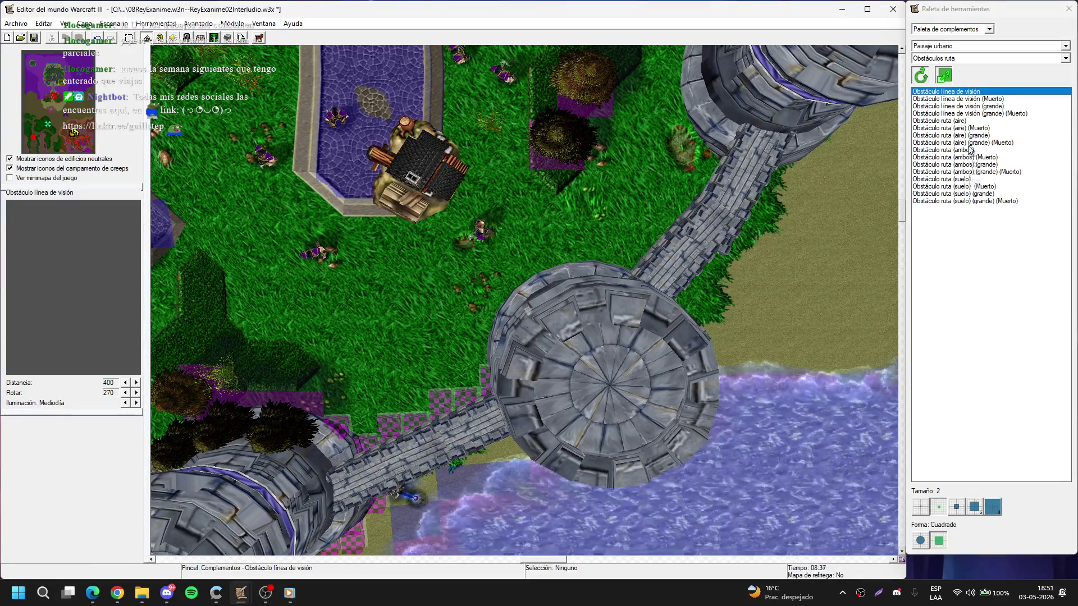
click(949, 150)
key(Left)
drag(585, 322, 508, 262)
- Paint pathing blockers down the tower's east edge
key(Right)
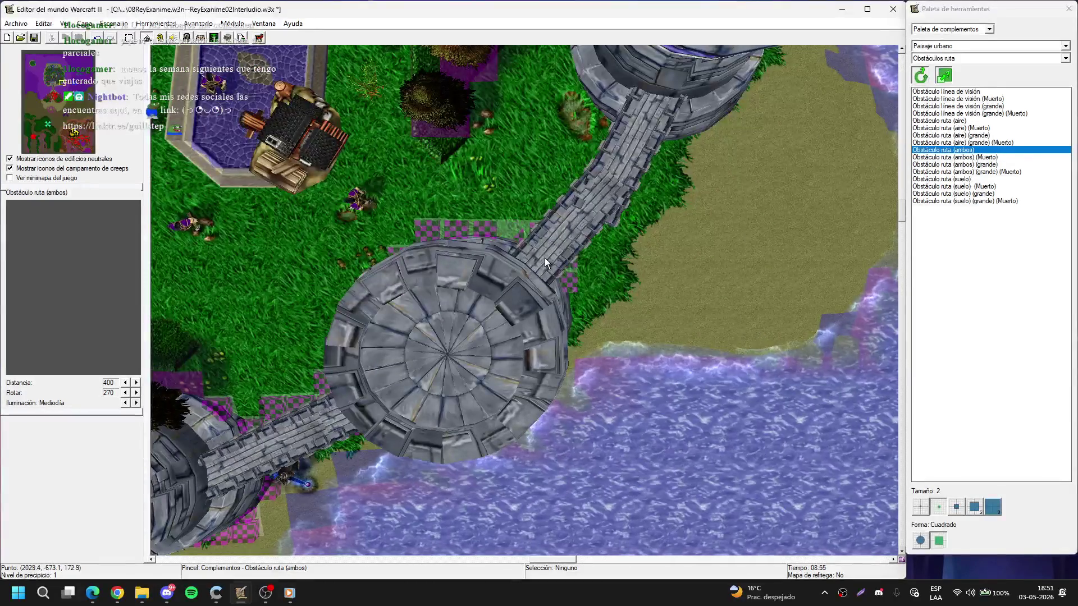
key(Down)
key(Right)
key(Up)
drag(517, 217, 507, 174)
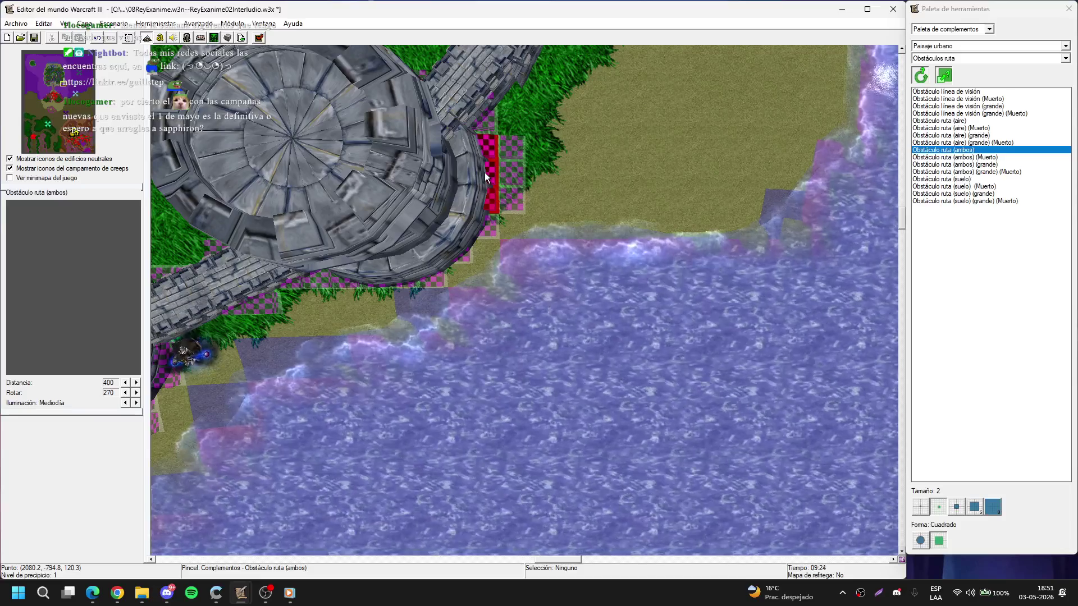
right_click(484, 173)
- Line both sides of the wall and place a blocker beside the bridge end
key(Up)
drag(561, 238, 585, 170)
key(Up)
key(Up)
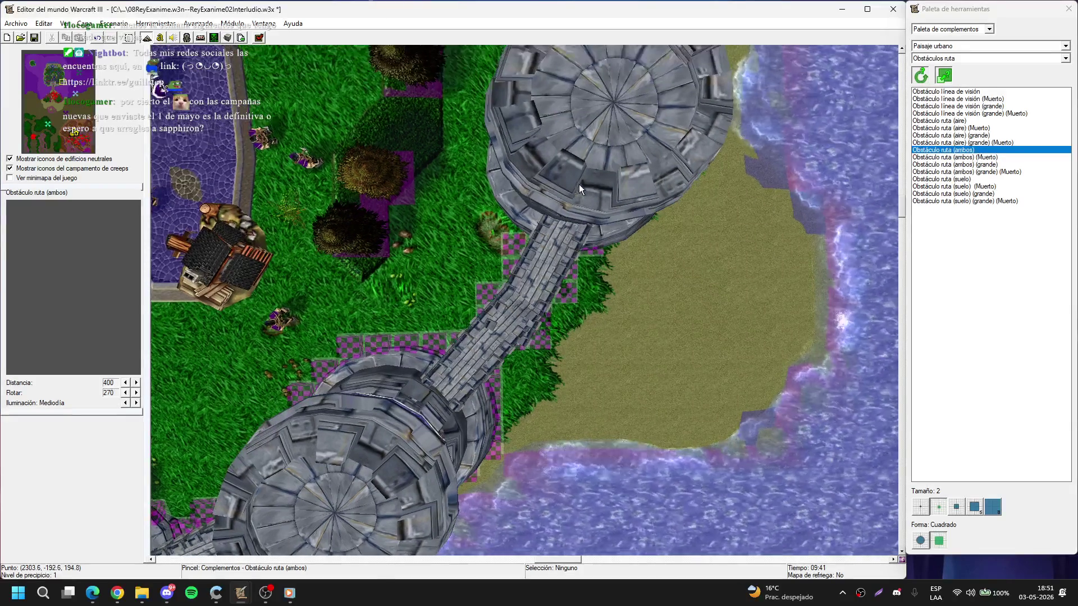
key(Up)
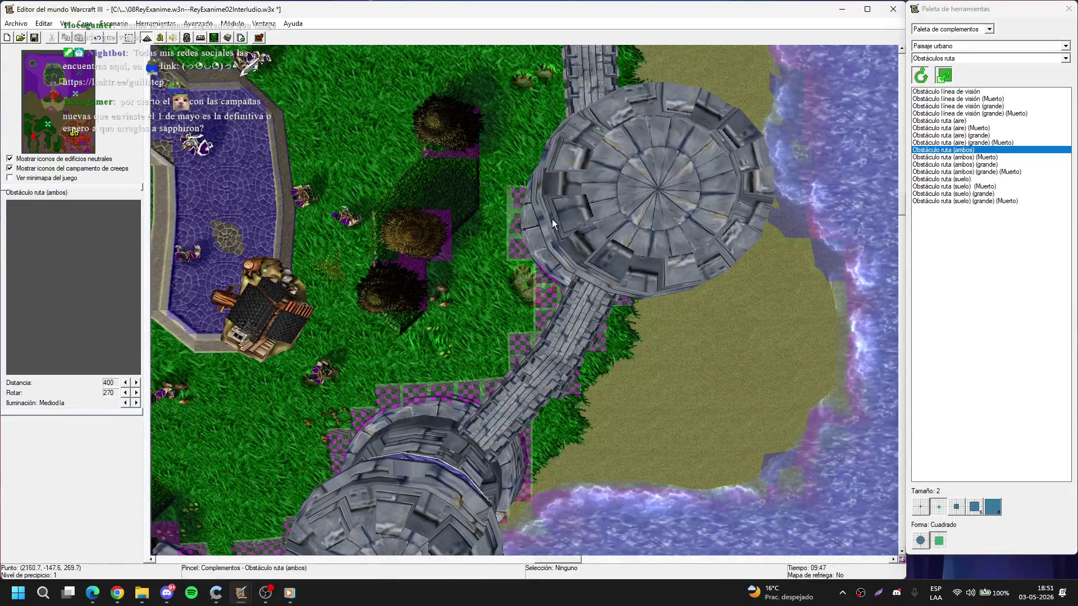
key(Up)
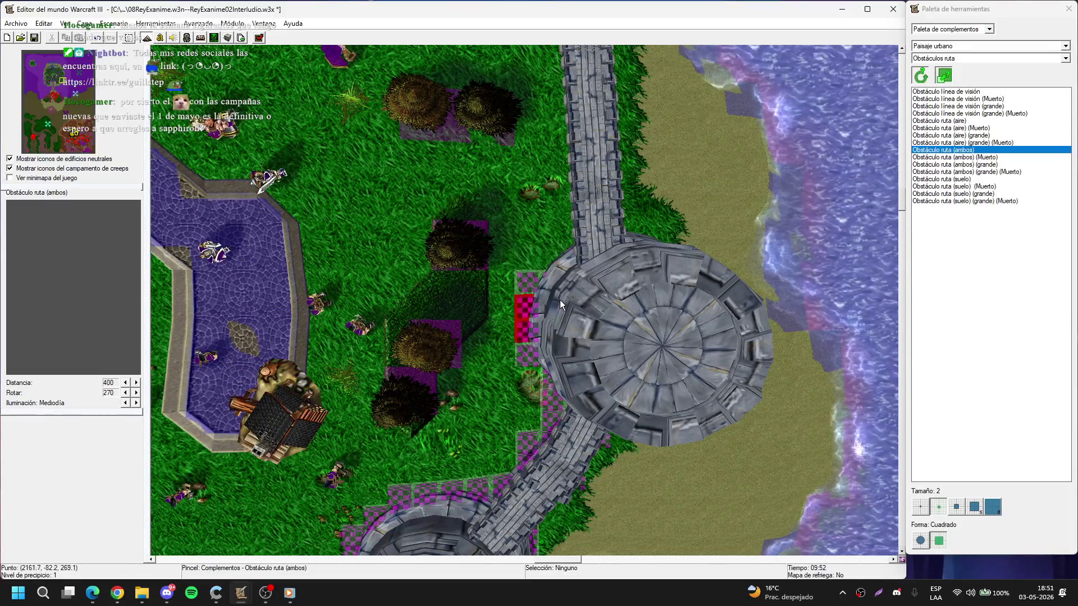
key(Up)
key(Right)
click(584, 296)
- Paint a column of blockers beside the tower and along its lower right edge
key(Down)
key(Right)
key(Down)
key(Right)
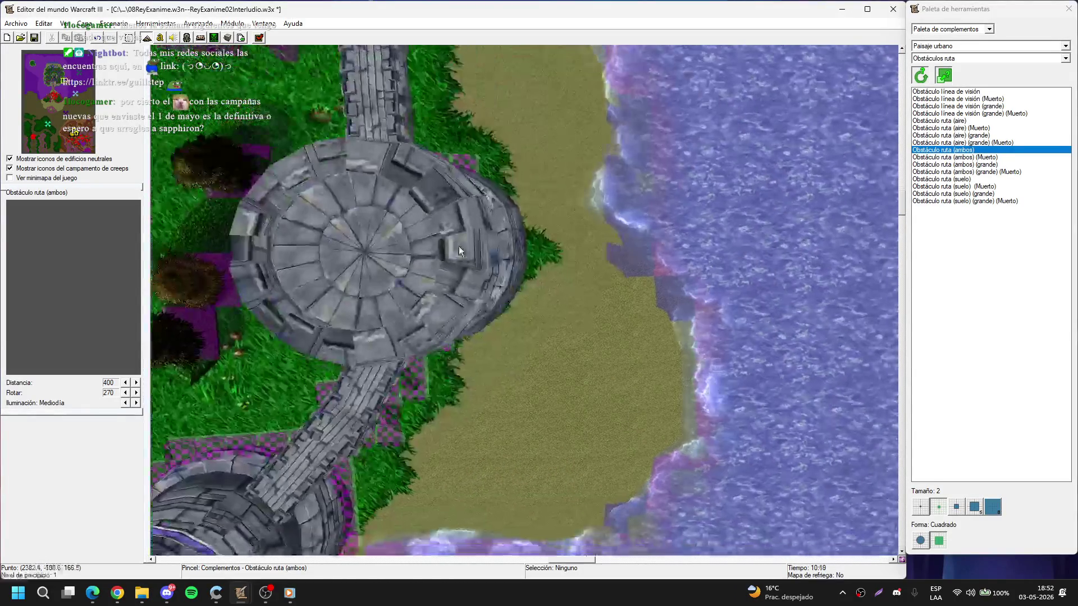
drag(475, 246, 478, 279)
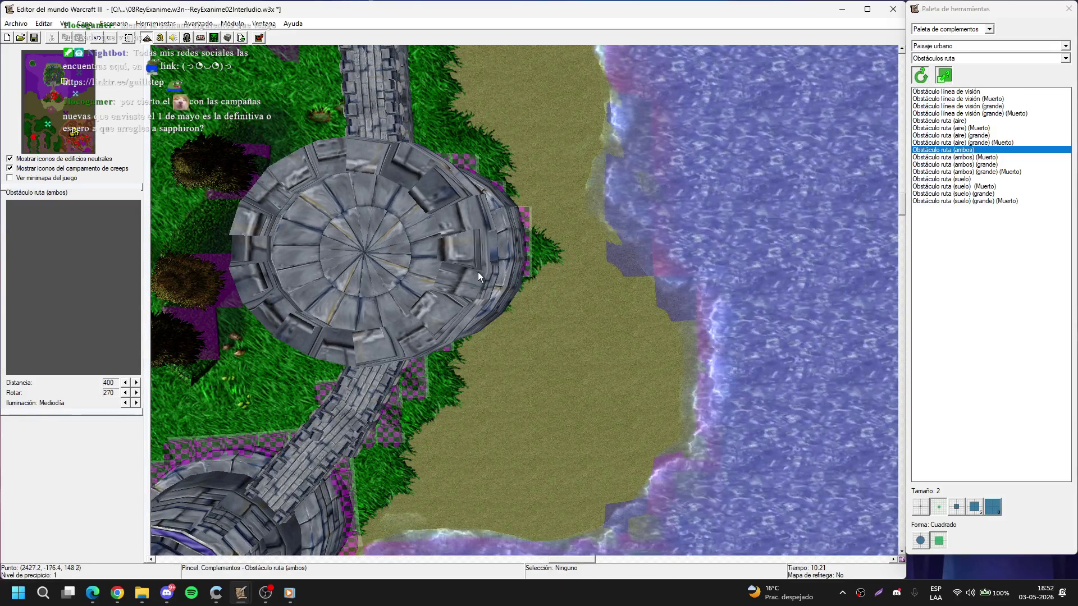
key(Down)
key(Left)
drag(478, 211, 531, 177)
right_click(531, 176)
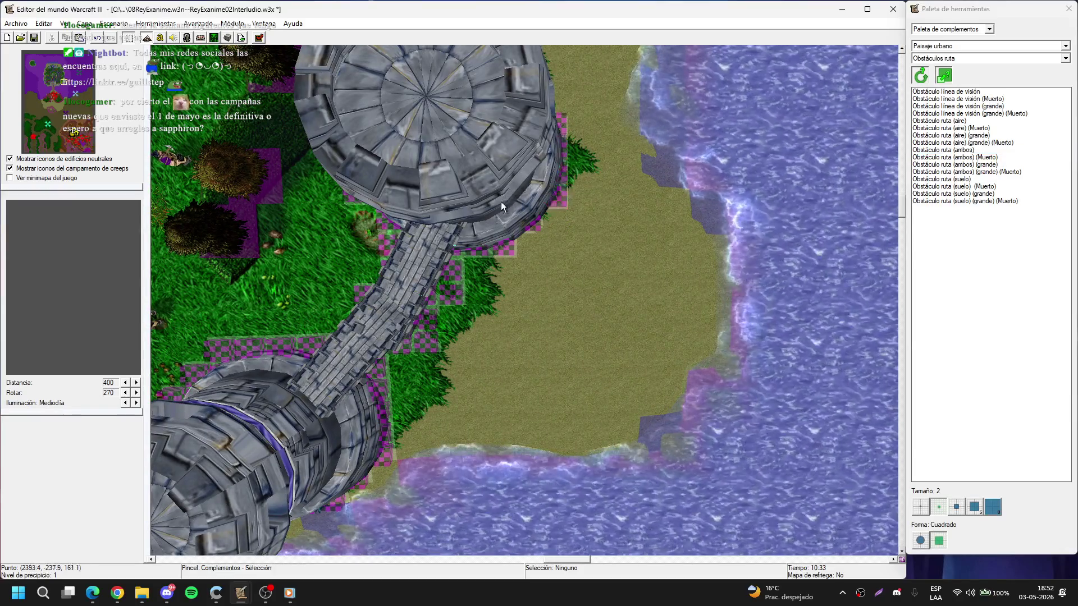
- Pan the map to bring the next bridge and tower into view
key(Left)
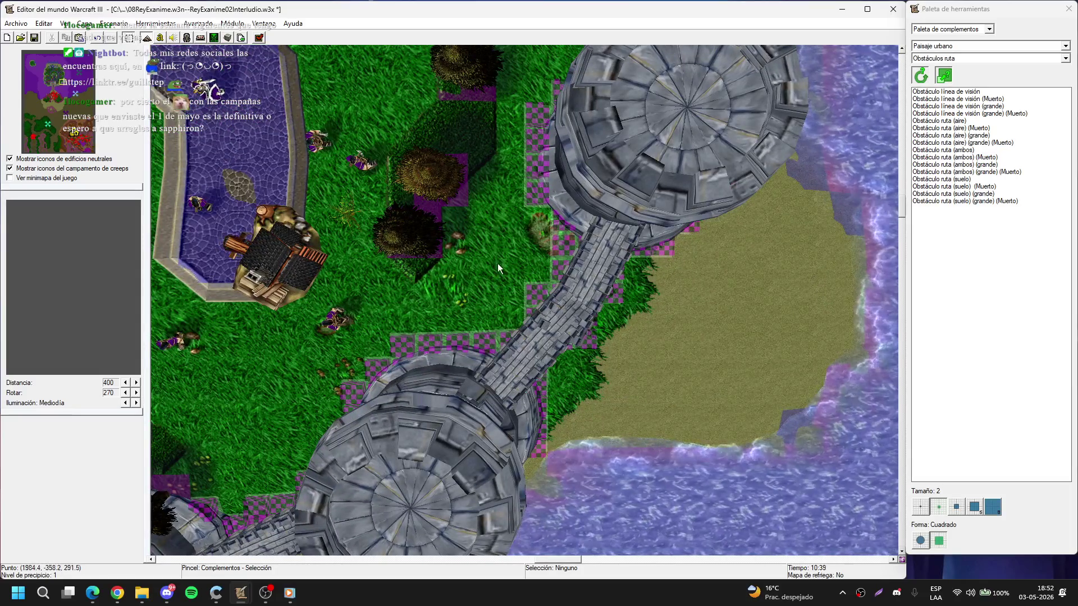
key(Up)
key(Down)
key(Right)
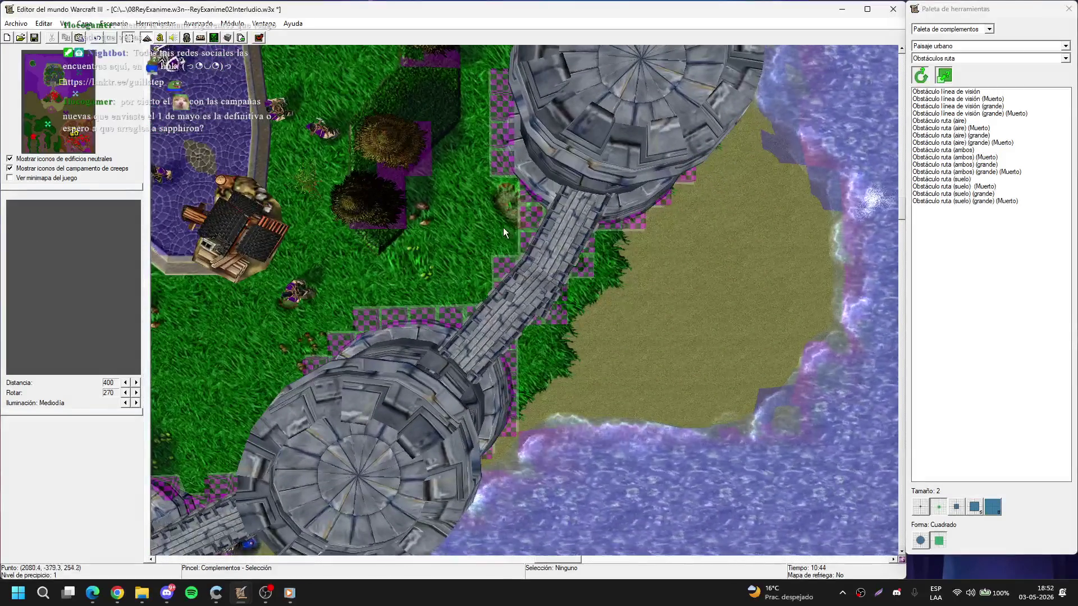
key(Down)
key(Right)
scroll(up, 3)
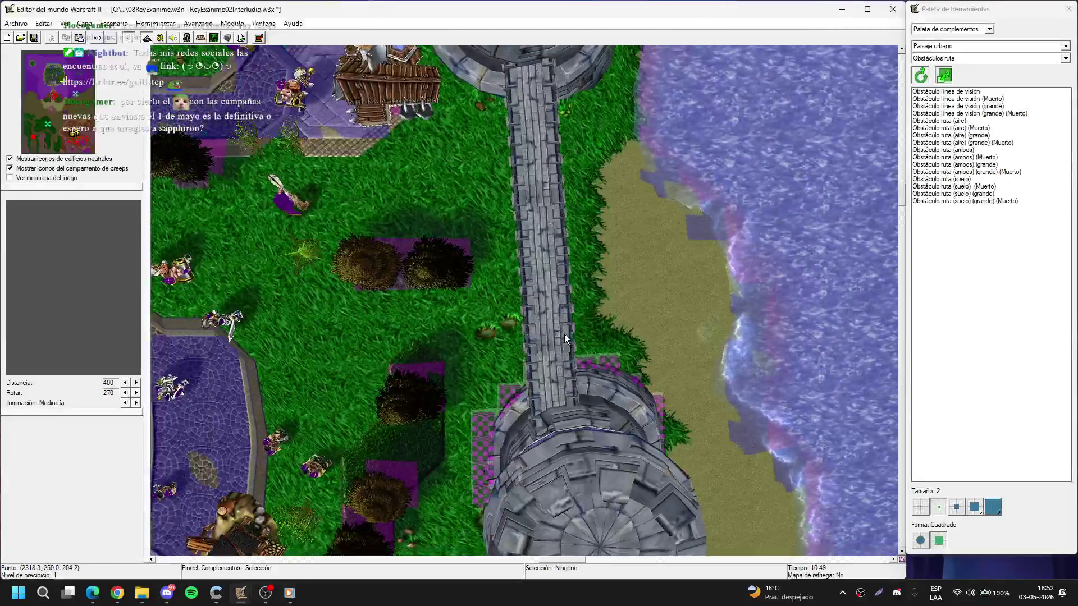
- Paint ground-and-air Obstáculo ruta blockers along both sides of the bridge
click(944, 150)
drag(540, 280, 532, 100)
right_click(532, 101)
- Delete the five blockers left of the bridge, then select those beside its upper end
drag(484, 350, 512, 247)
key(Delete)
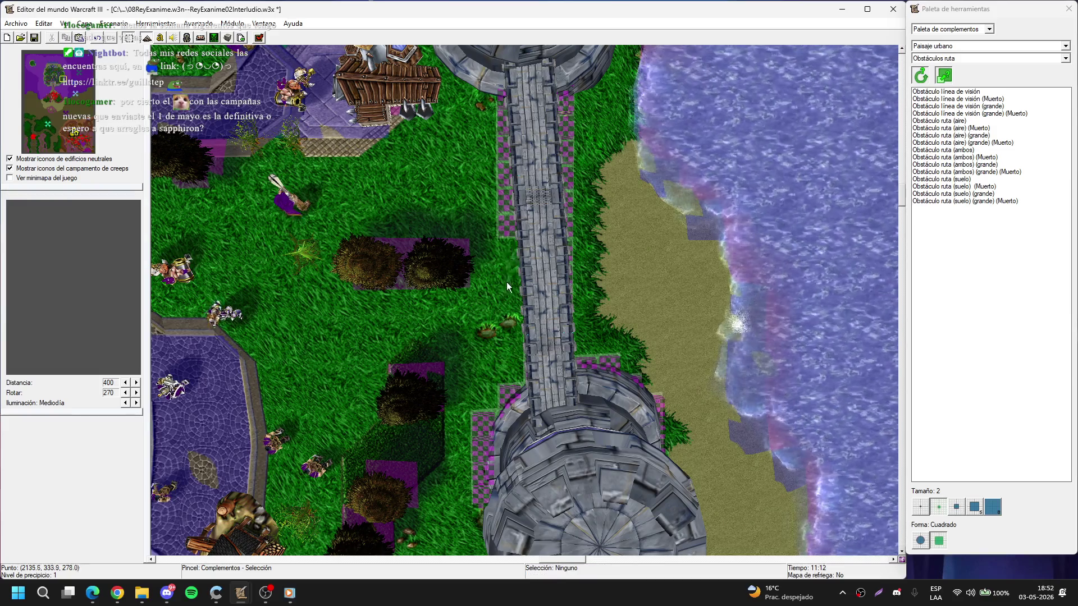
key(Up)
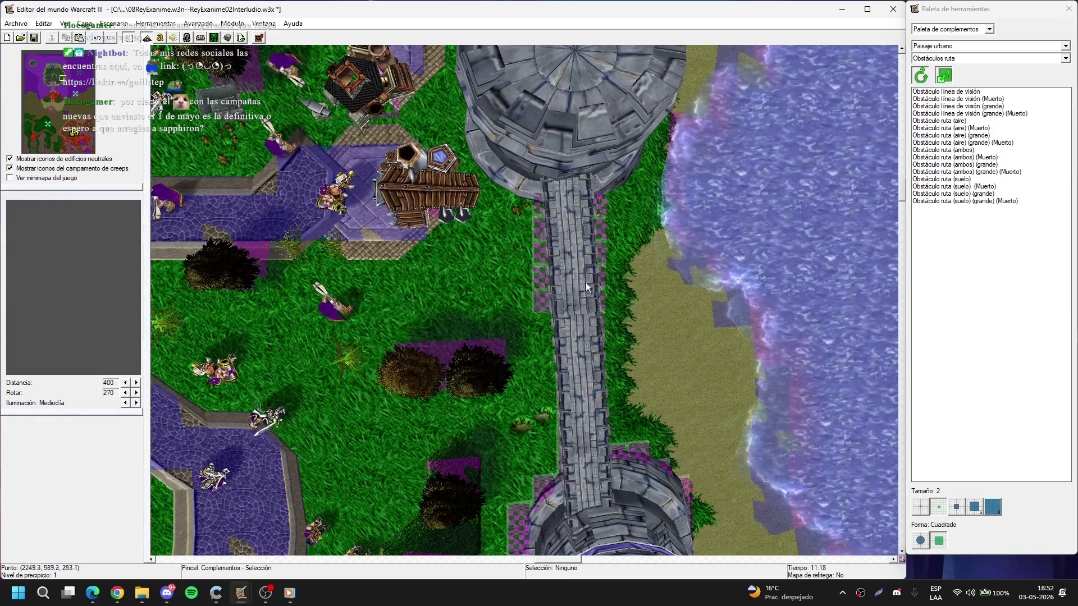
key(Right)
key(Right)
key(Left)
key(Down)
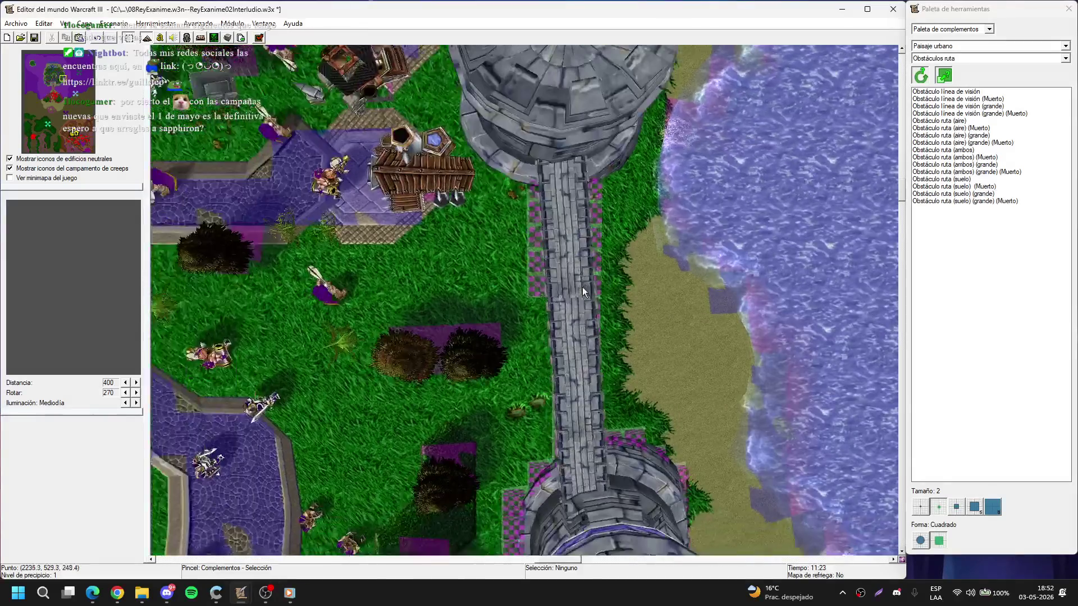
key(Left)
key(Down)
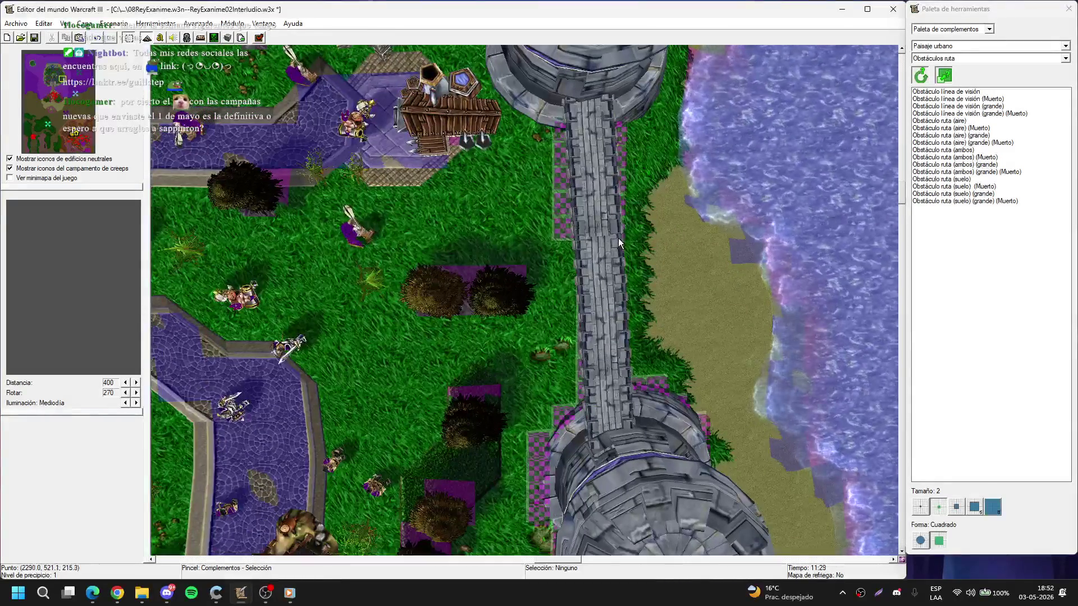
key(Up)
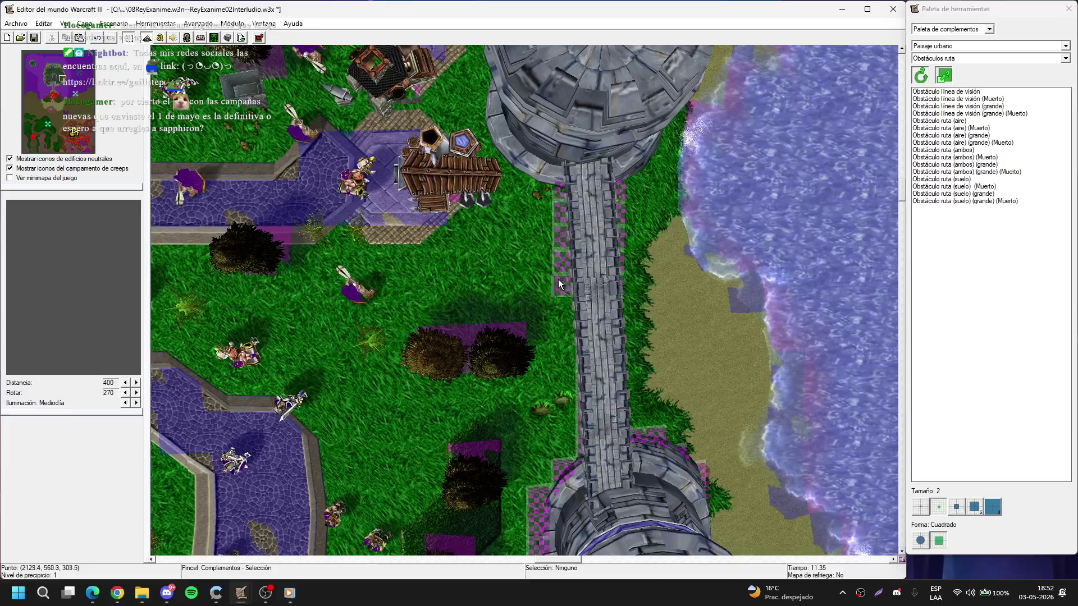
drag(534, 296, 568, 219)
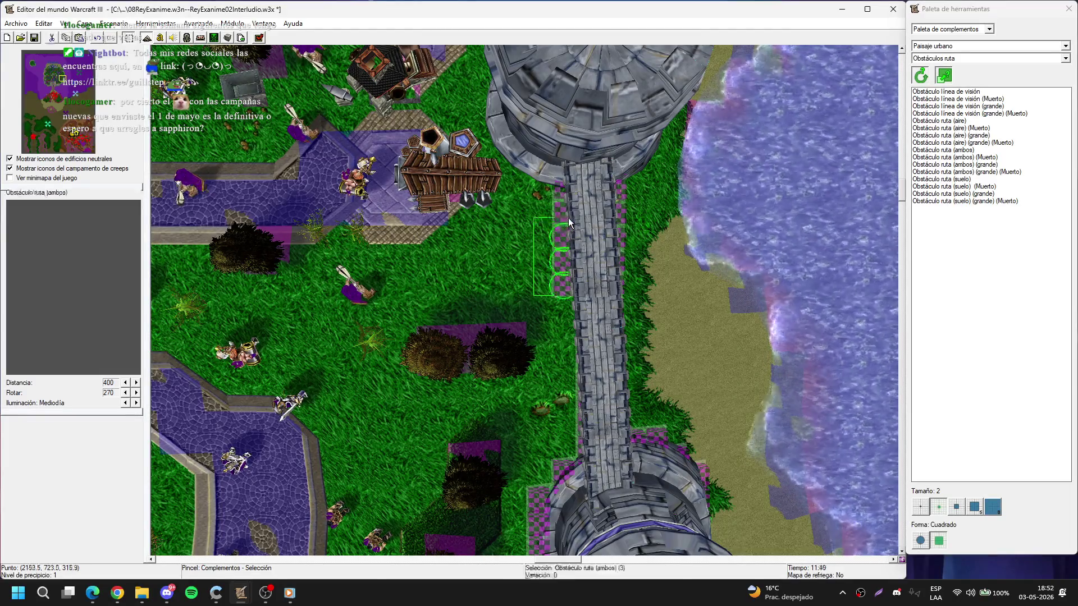
key(Up)
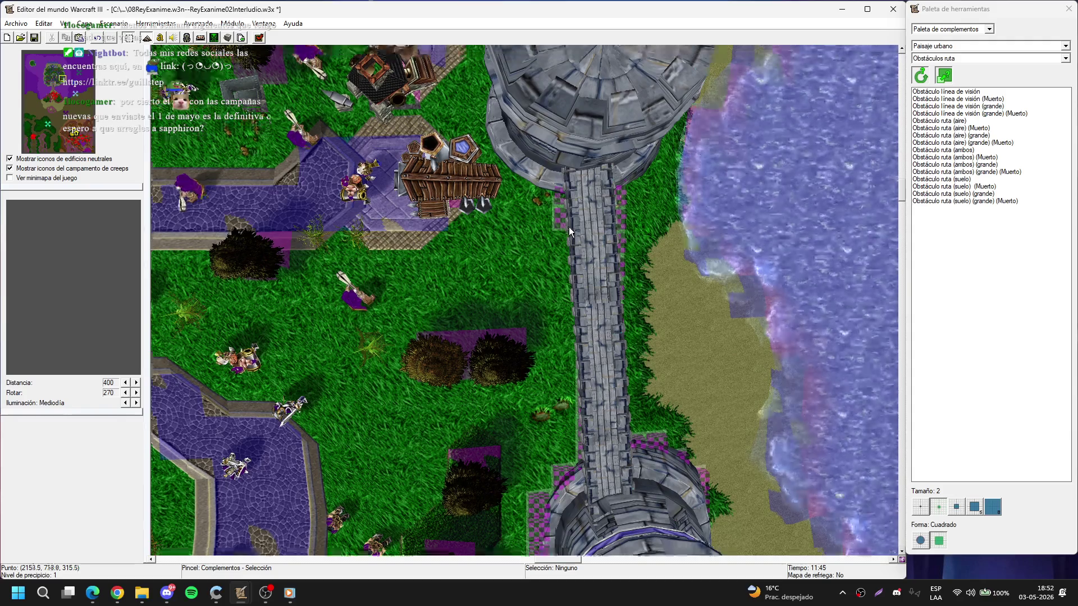
key(Right)
key(Up)
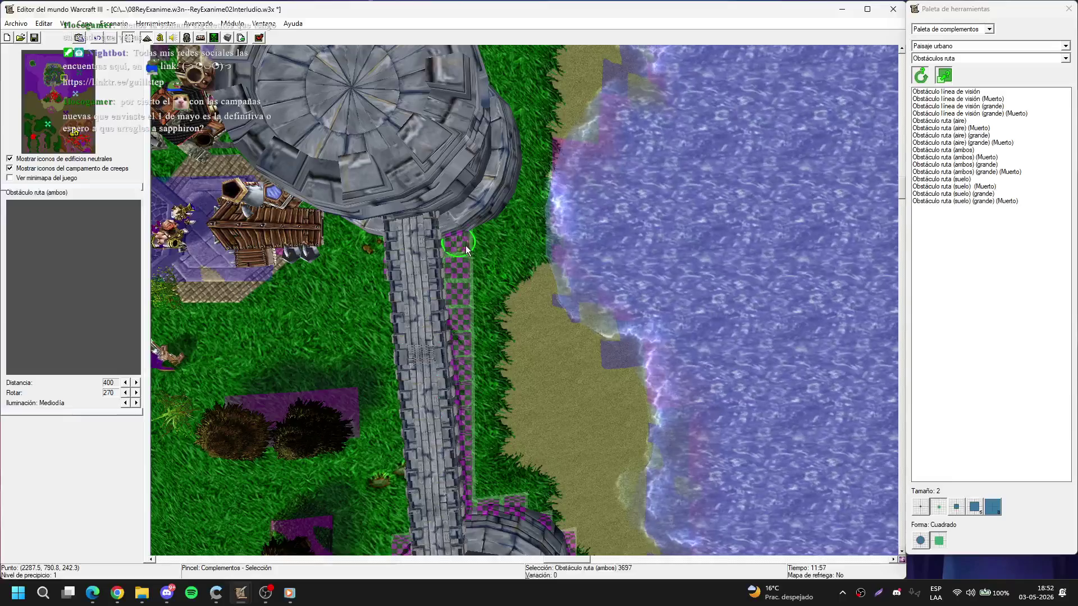
- Delete five individual blocker tiles beside the bridge one at a time
click(461, 273)
key(Delete)
click(467, 289)
key(Delete)
click(473, 318)
key(Delete)
click(463, 344)
key(Delete)
click(465, 364)
key(Delete)
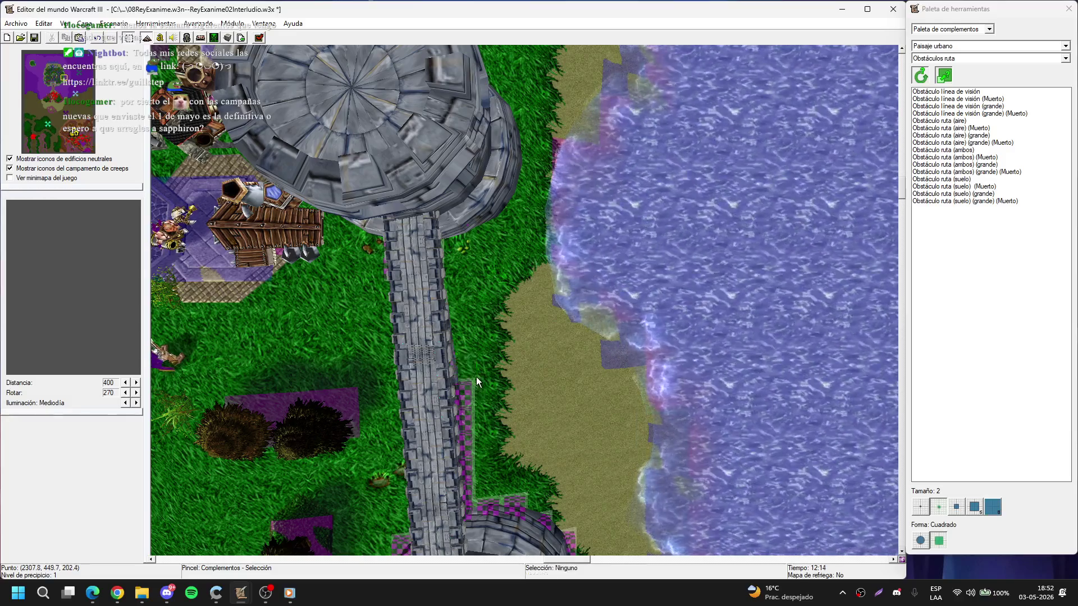
key(t)
key(d)
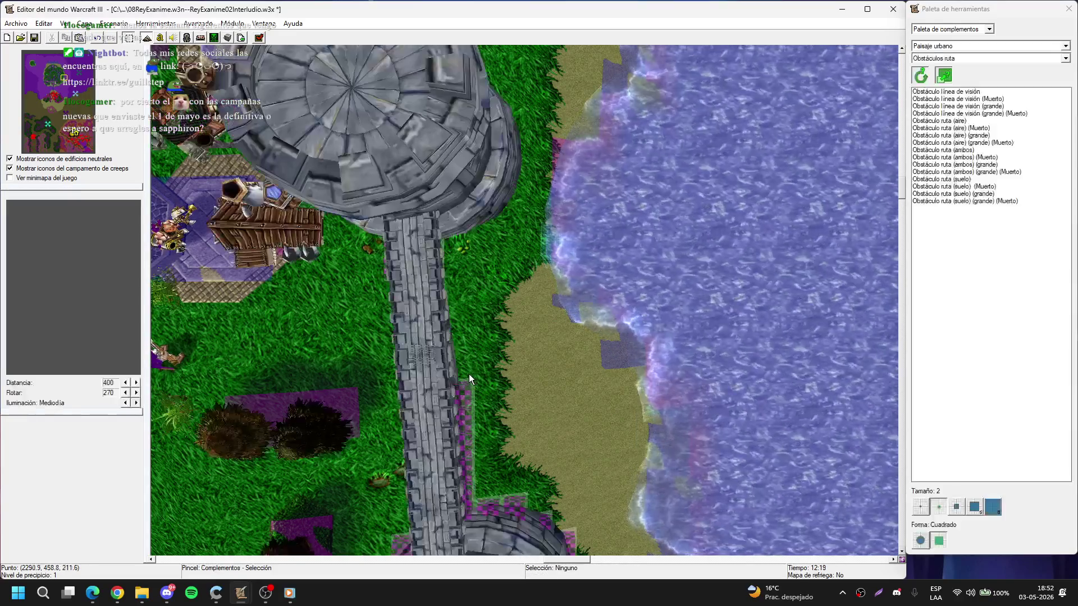
- Delete four more blocker tiles further down beside the bridge
click(463, 391)
key(Delete)
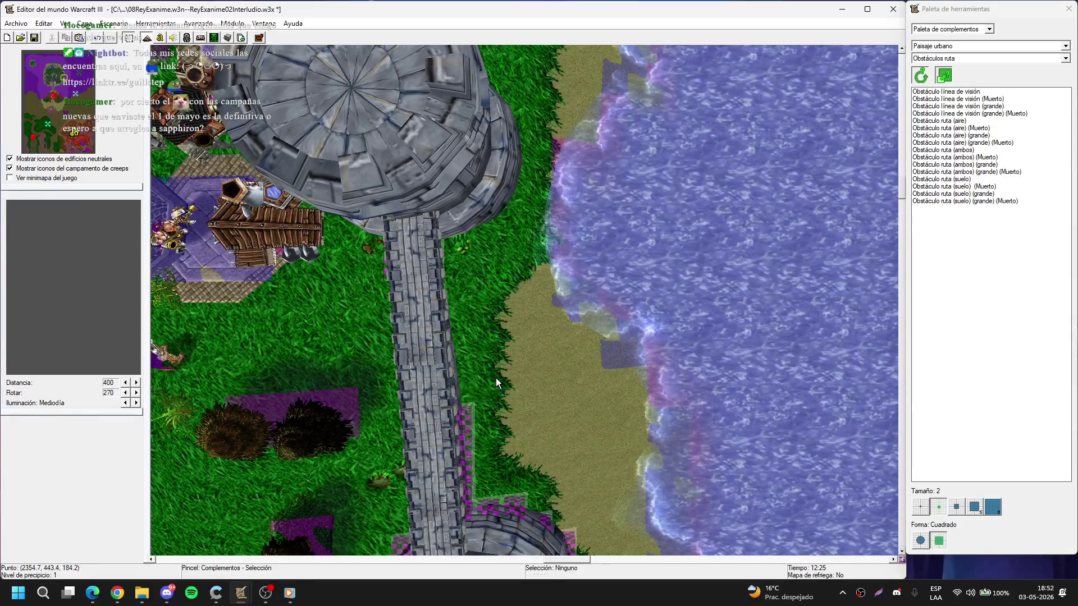
click(465, 420)
key(Delete)
click(469, 448)
key(Delete)
click(476, 476)
key(Delete)
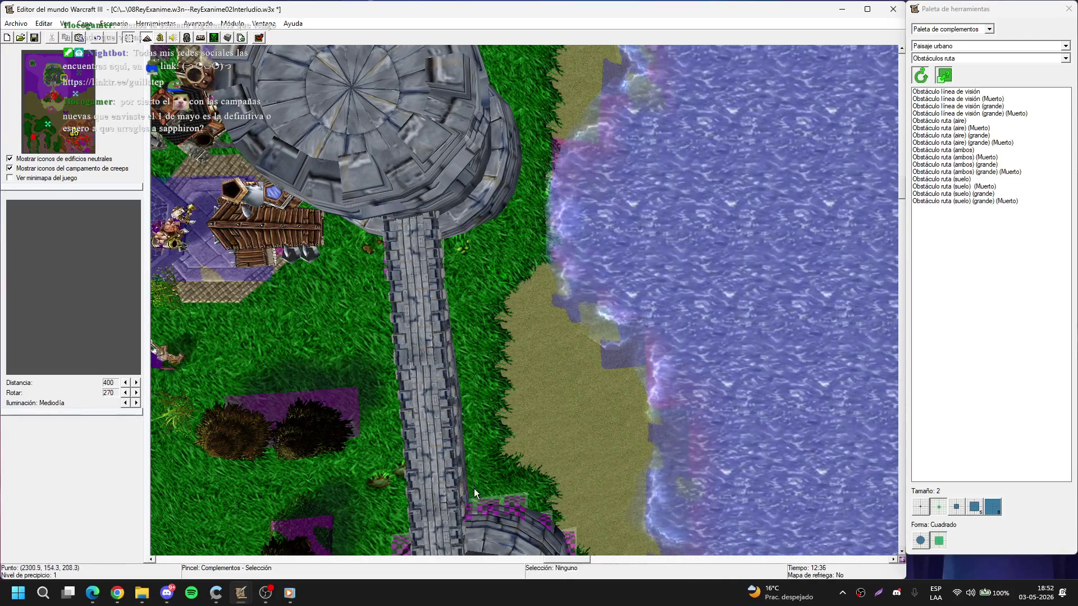
key(t)
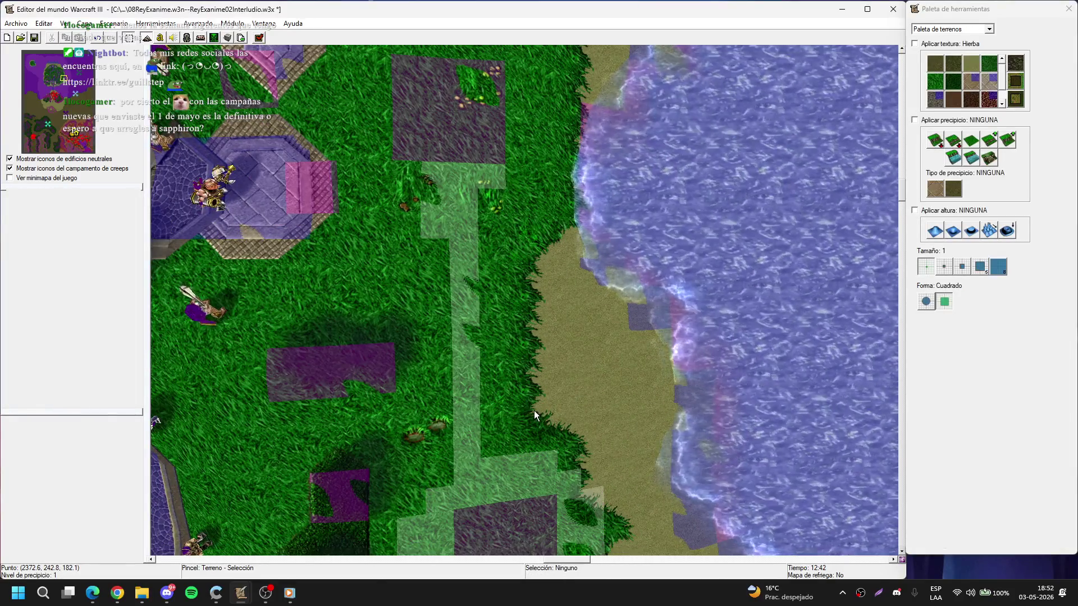
key(d)
- Paint air-only pathing blockers along the right side of the path near the round tower
key(Up)
key(Down)
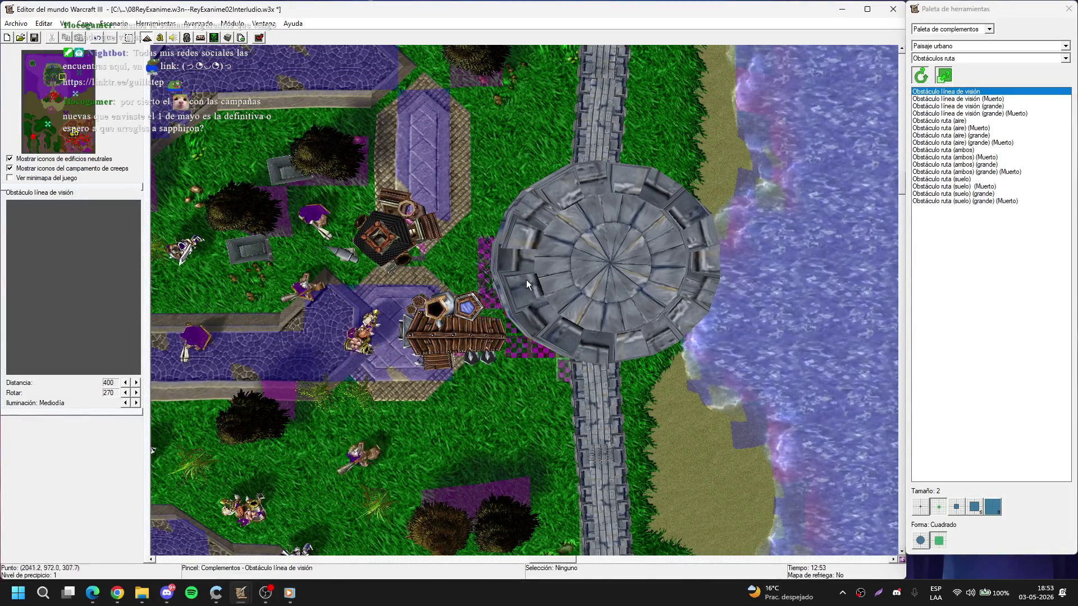
drag(914, 137, 964, 123)
drag(623, 264, 662, 290)
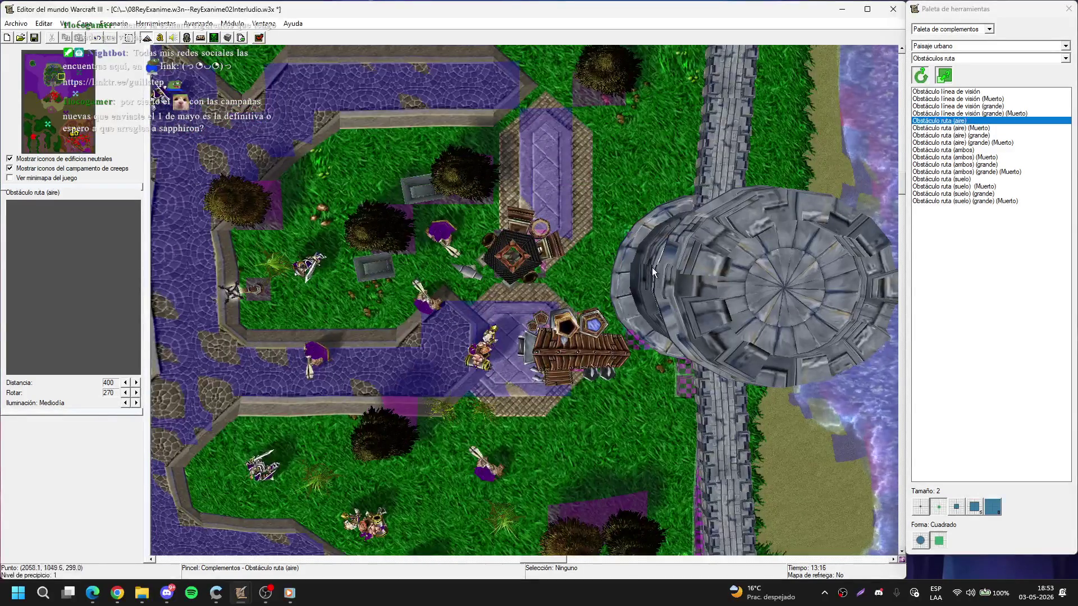
right_click(654, 234)
drag(654, 233, 702, 204)
click(939, 120)
drag(614, 230, 408, 315)
drag(441, 280, 455, 324)
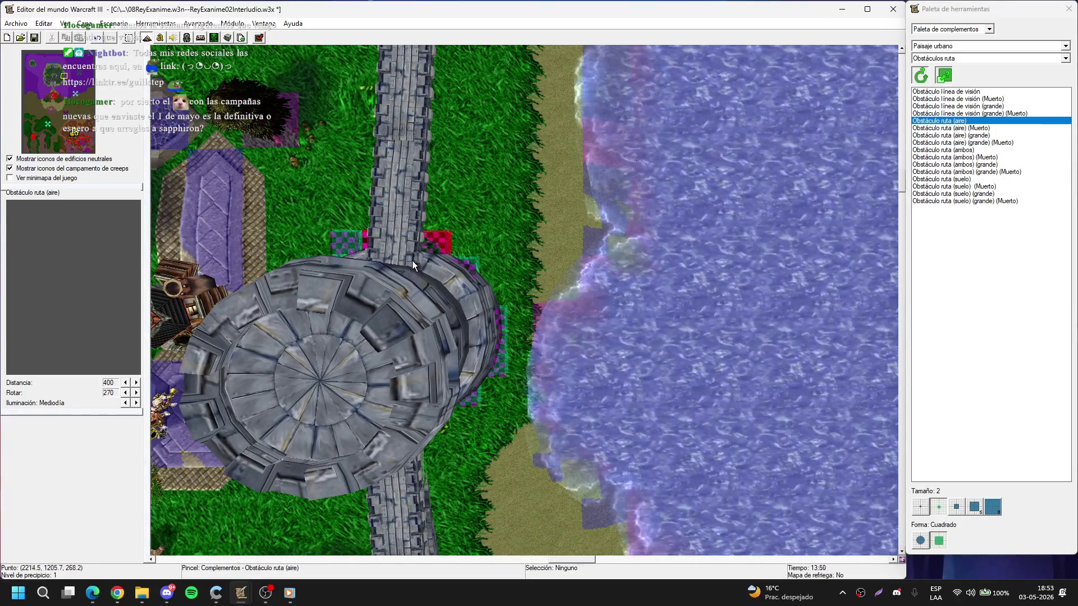
right_click(452, 318)
drag(452, 318, 498, 325)
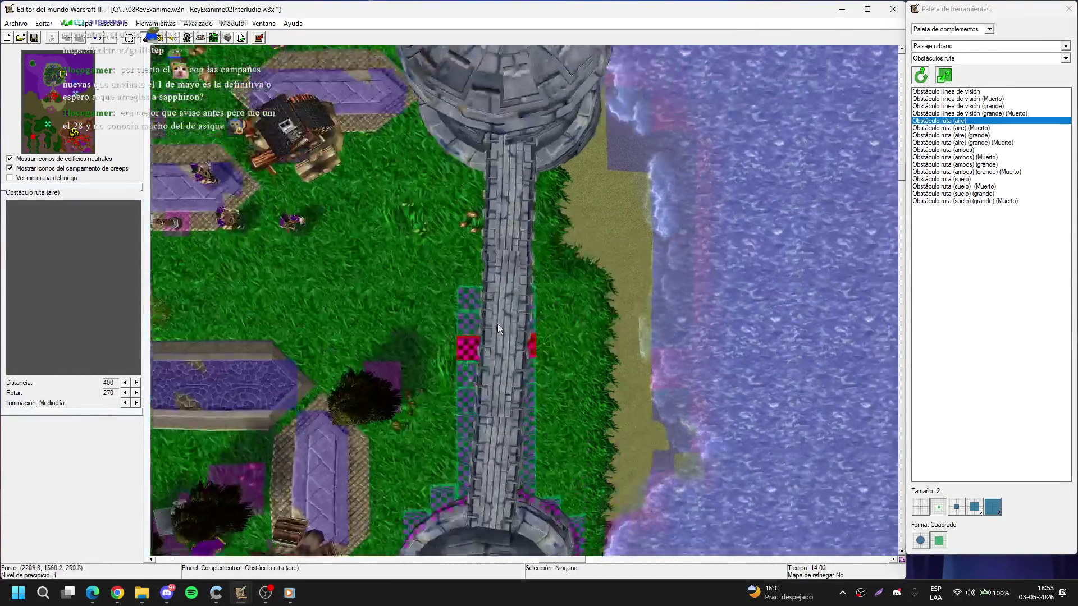
drag(511, 289, 531, 165)
right_click(531, 149)
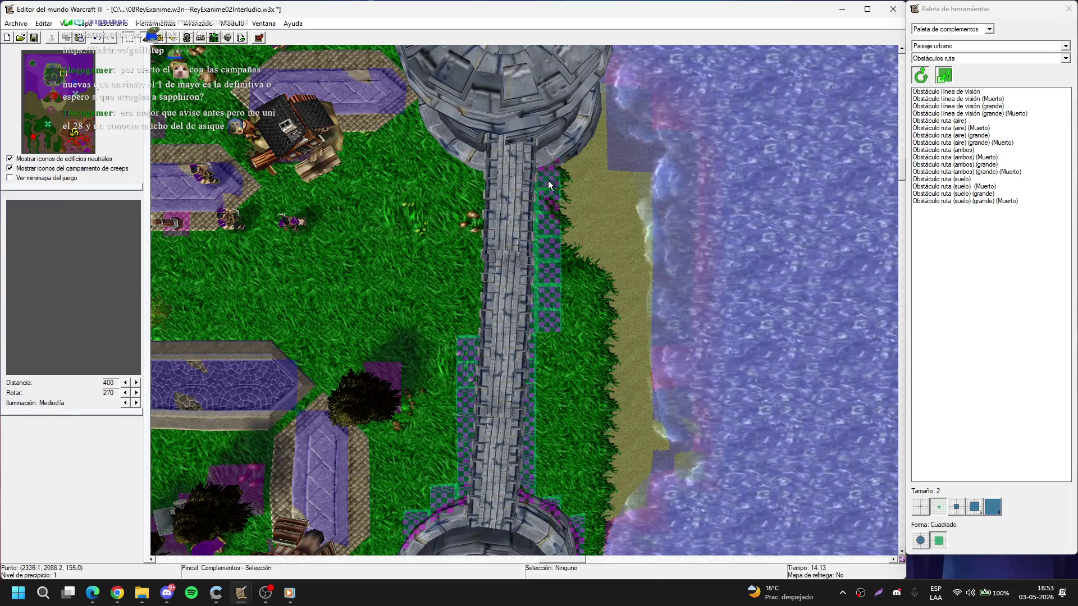
- Delete the blocker columns on the left and right sides of the bridge
key(Down)
key(Left)
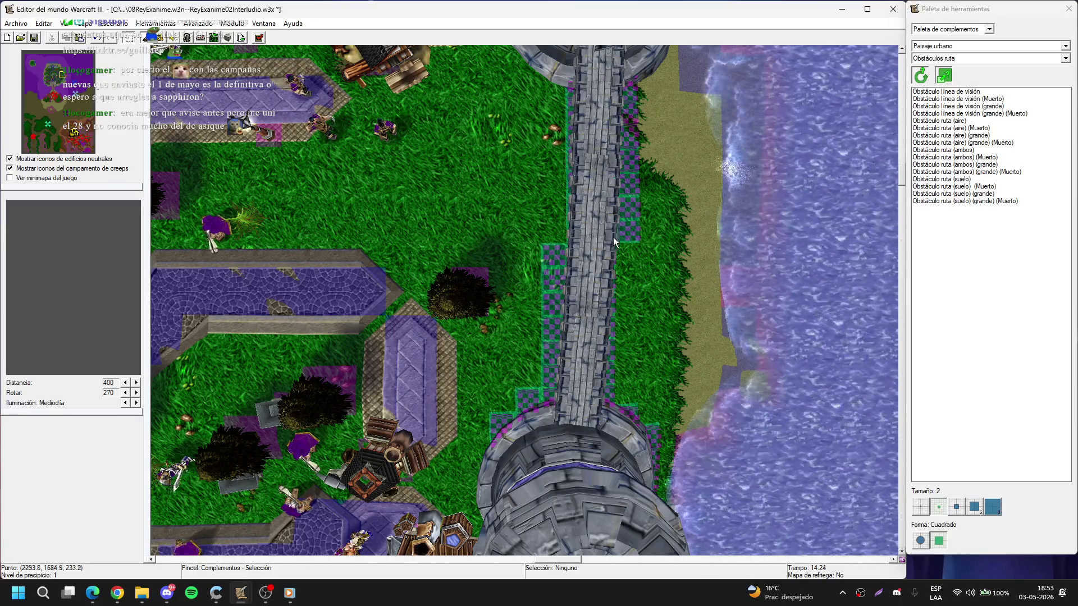
key(Up)
key(Left)
drag(562, 253, 582, 392)
key(Delete)
key(Right)
key(Up)
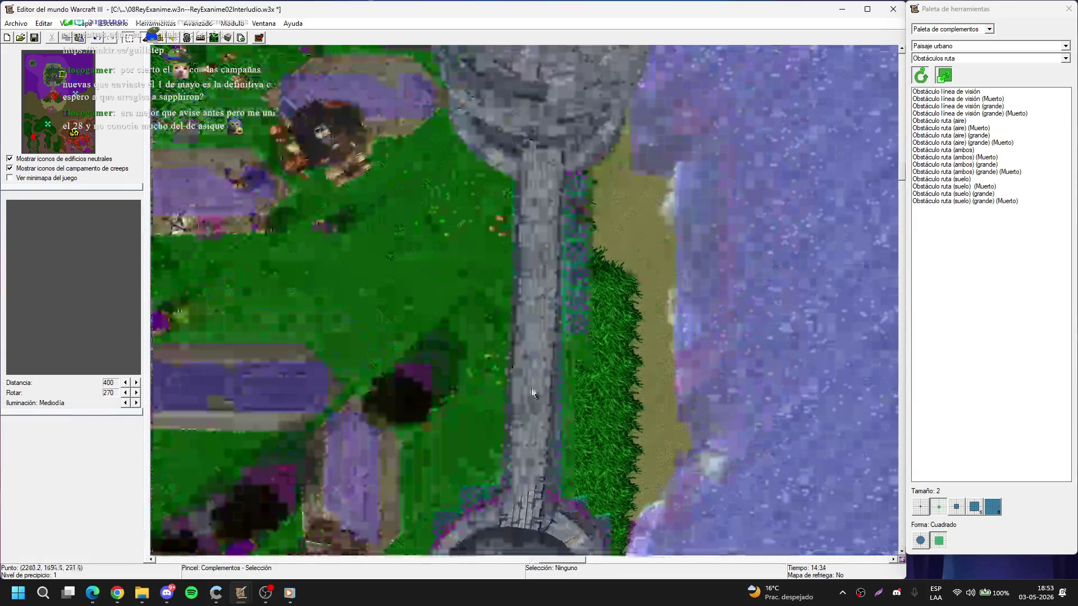
drag(542, 360, 488, 191)
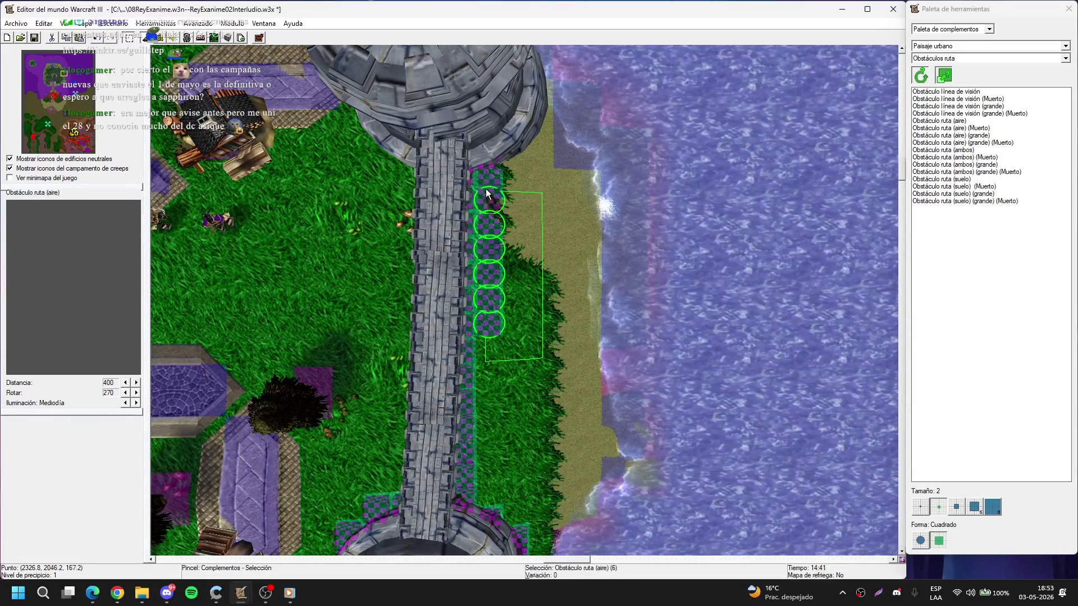
key(Delete)
- Clear a leftover blocker by the tower and reselect Obstáculo ruta (ambos)
click(491, 175)
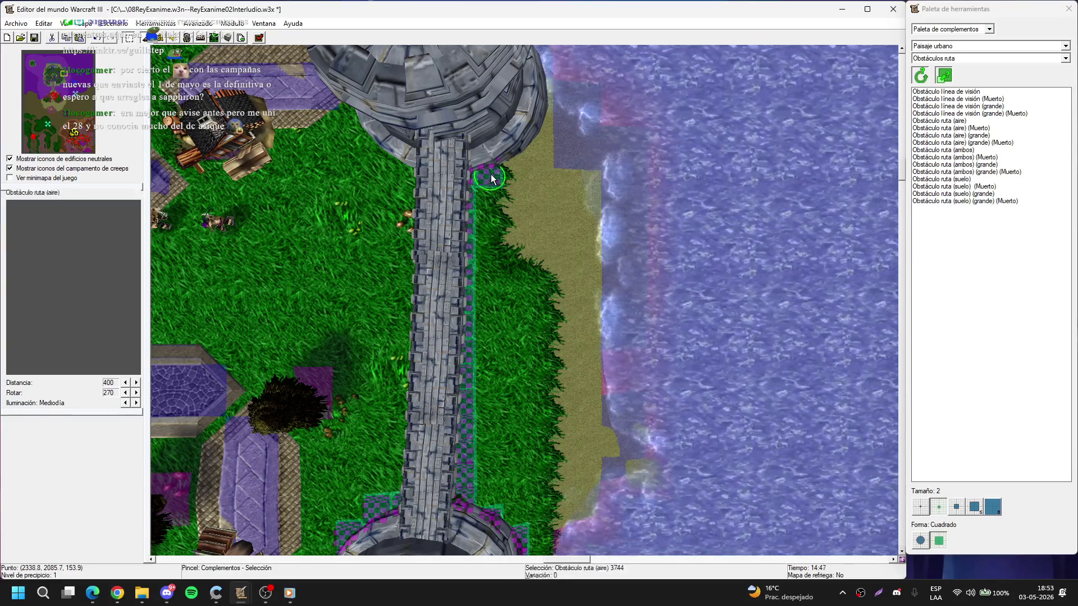
key(Left)
key(Down)
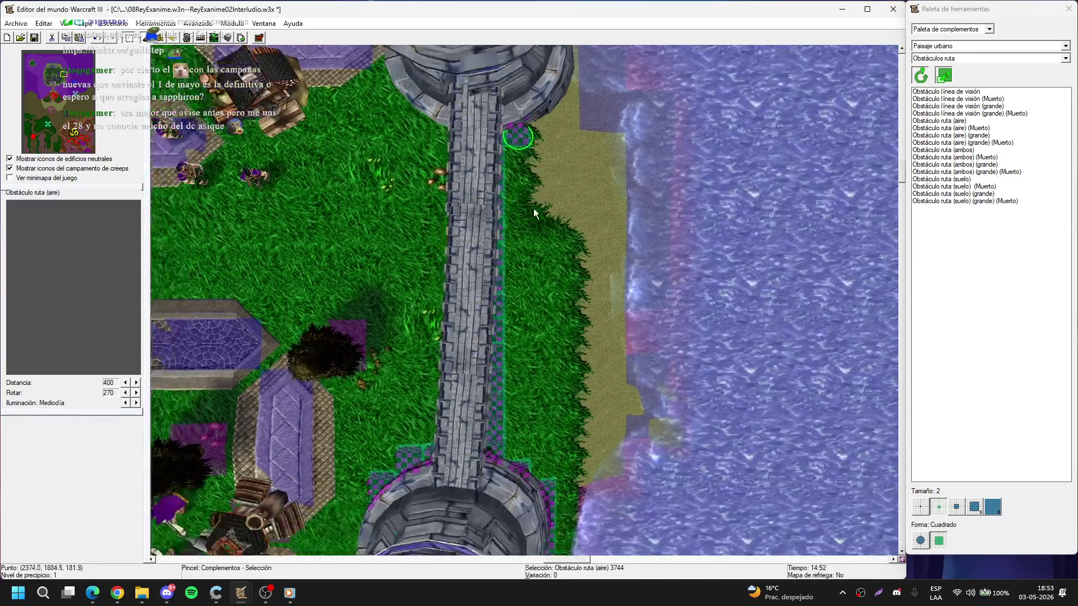
key(t)
key(d)
key(Down)
key(Left)
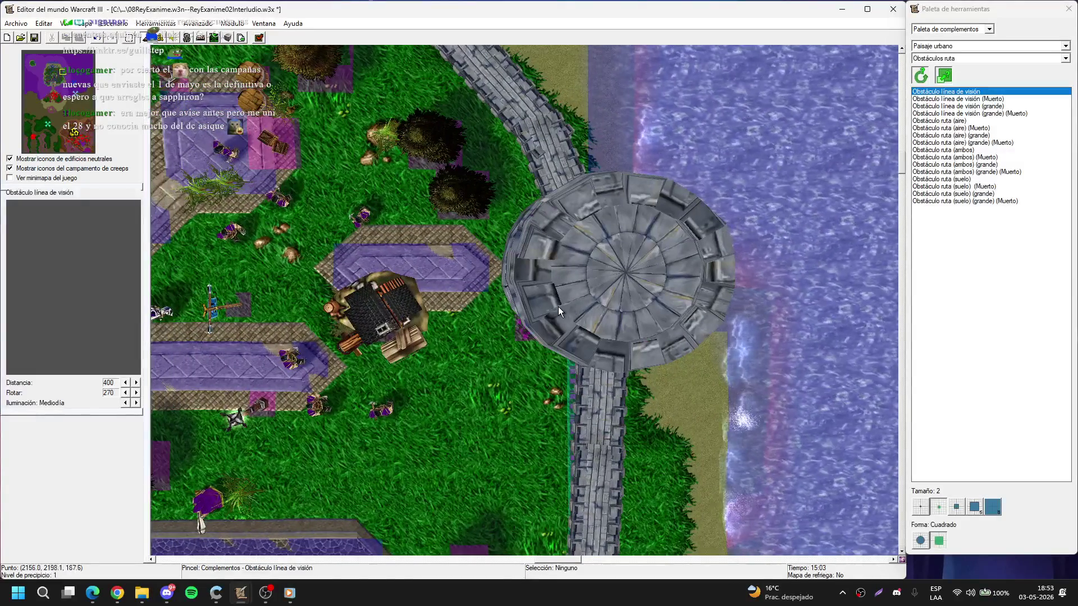
click(964, 121)
click(964, 150)
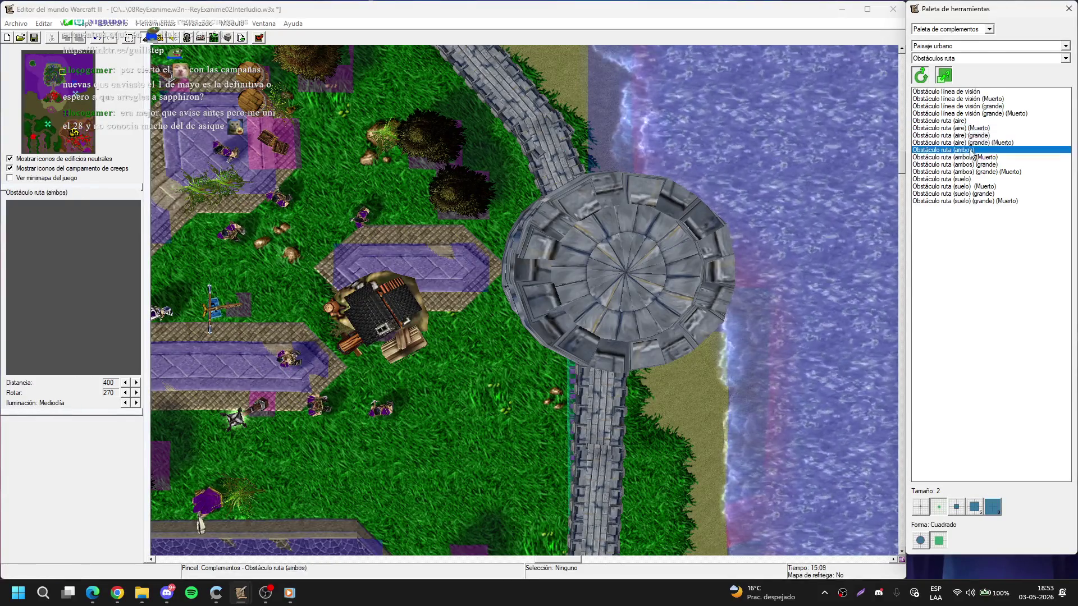
- Delete a misplaced pathing blocker beside the tower's northern side
key(Down)
key(Left)
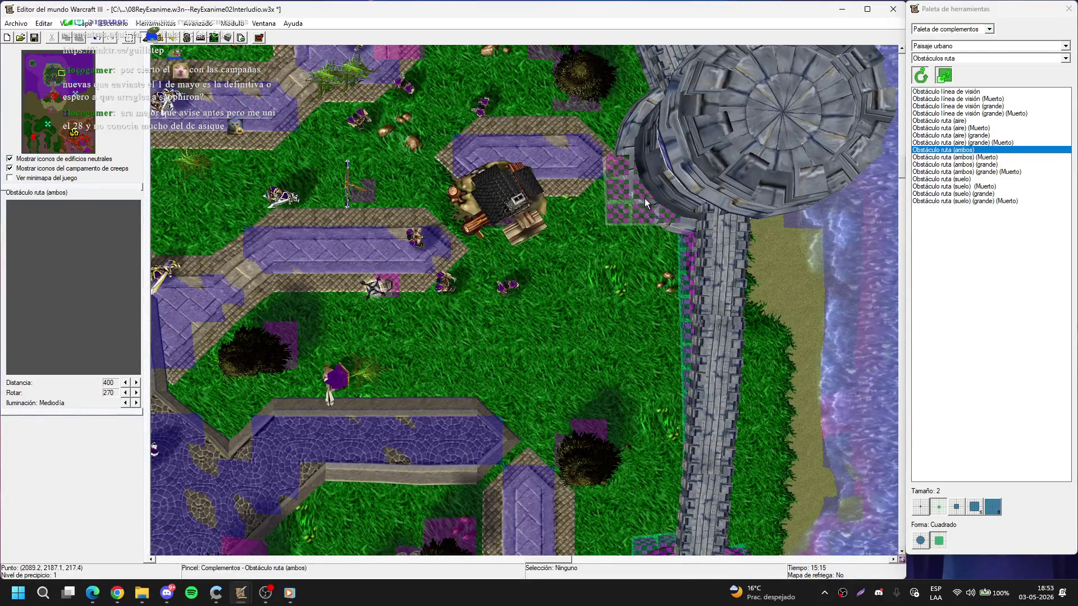
drag(662, 183, 641, 288)
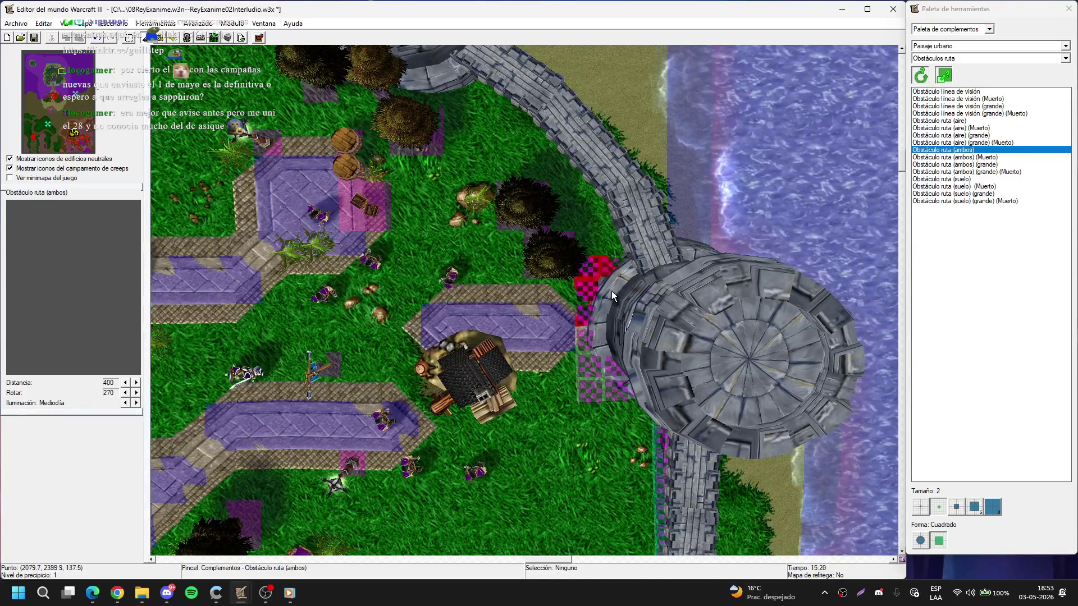
right_click(611, 291)
click(592, 366)
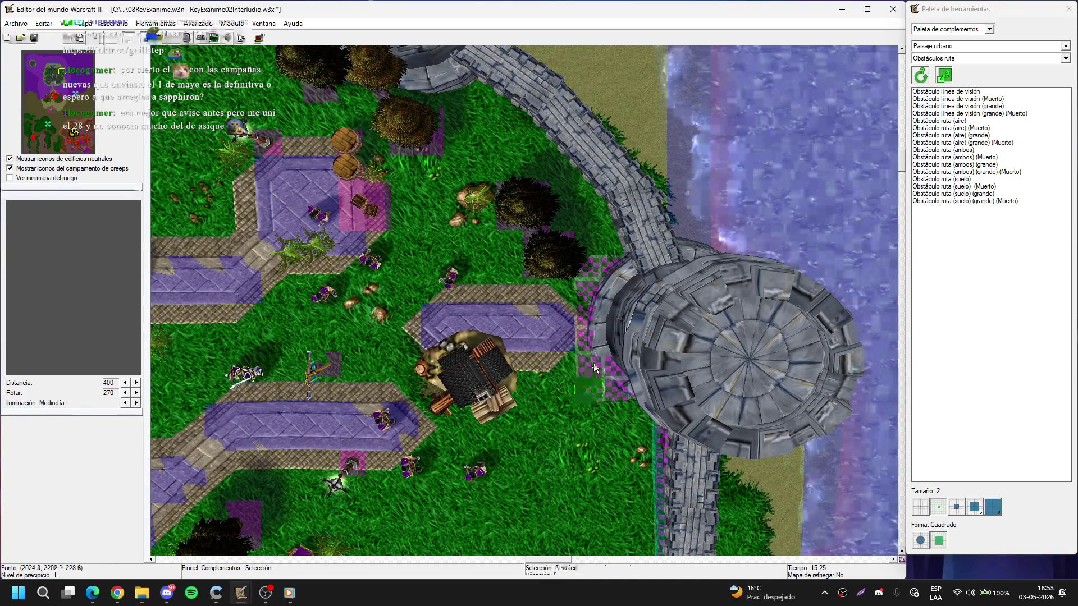
click(588, 272)
key(Delete)
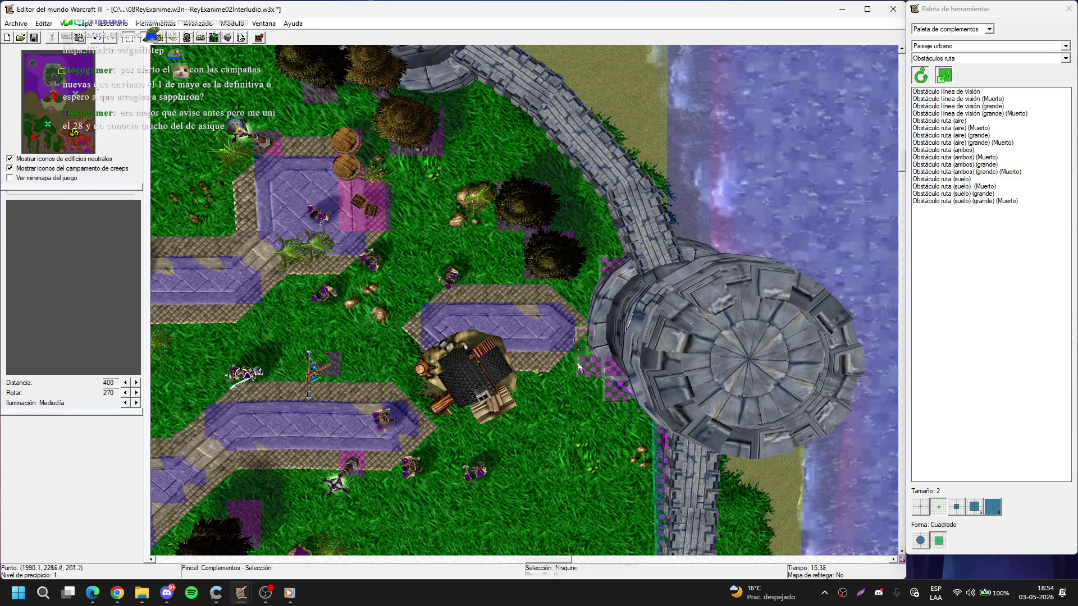
- Paint blockers along the tower's right side and the left side of the wall
drag(596, 368, 471, 300)
click(480, 341)
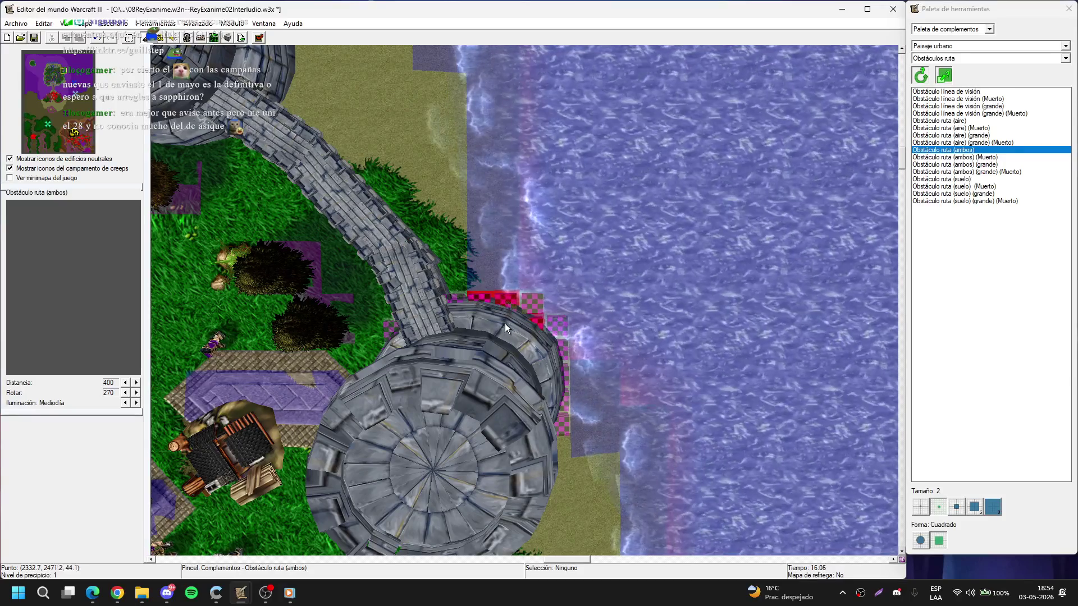
key(Left)
key(Left)
key(Left)
drag(553, 291, 456, 211)
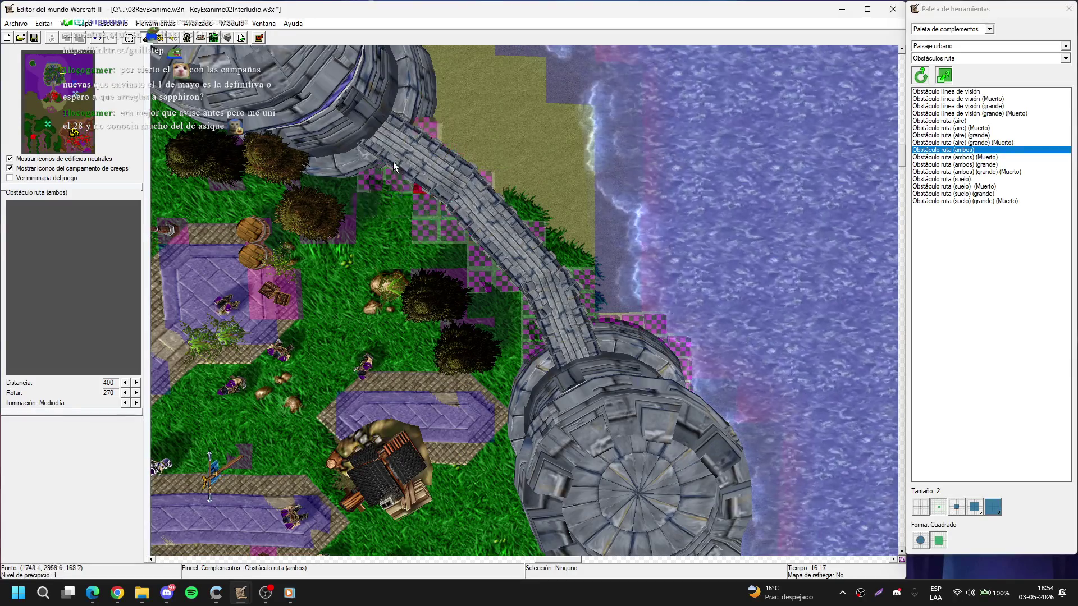
right_click(396, 159)
- Delete the stray blocker squares along the wall
key(Left)
key(Left)
key(Left)
click(491, 209)
key(Delete)
click(542, 238)
key(Delete)
click(548, 264)
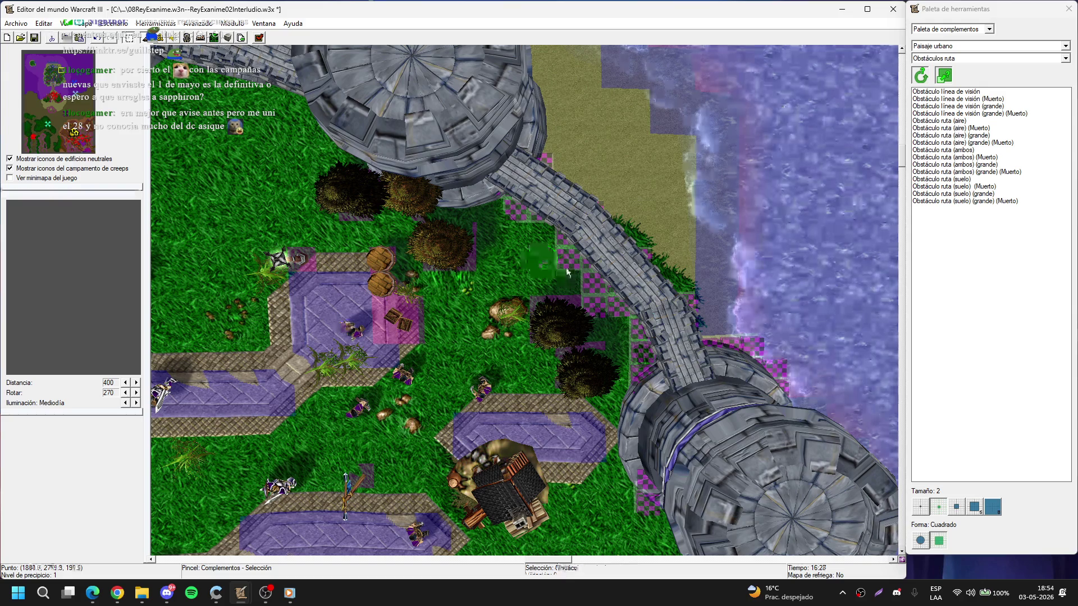
key(Delete)
click(592, 286)
key(Delete)
key(Right)
key(Right)
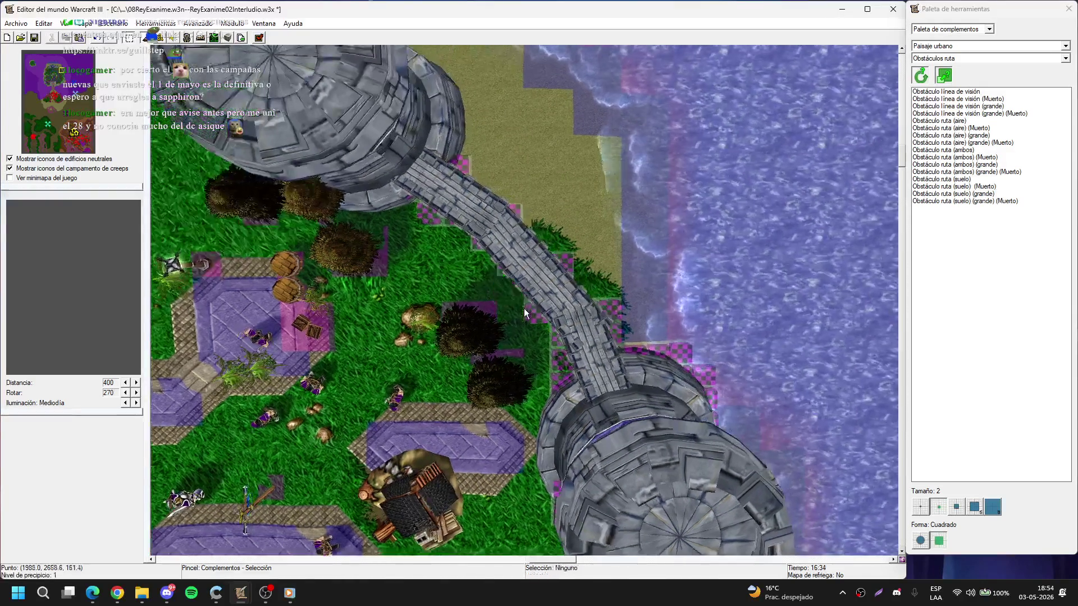
- Remove two more excess blockers next to the wall
click(538, 314)
key(Up)
key(Right)
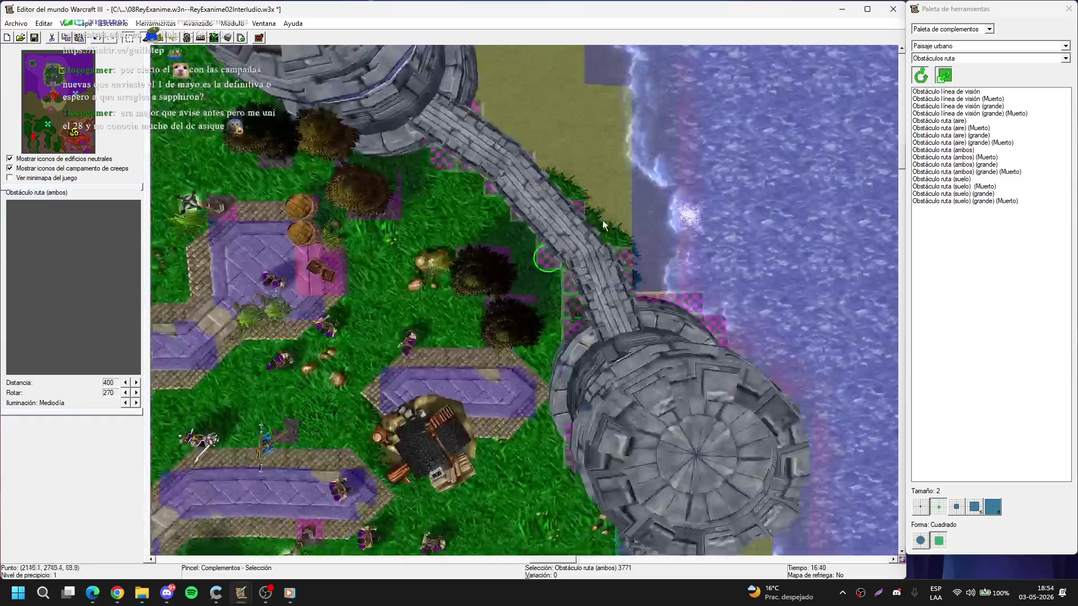
key(Delete)
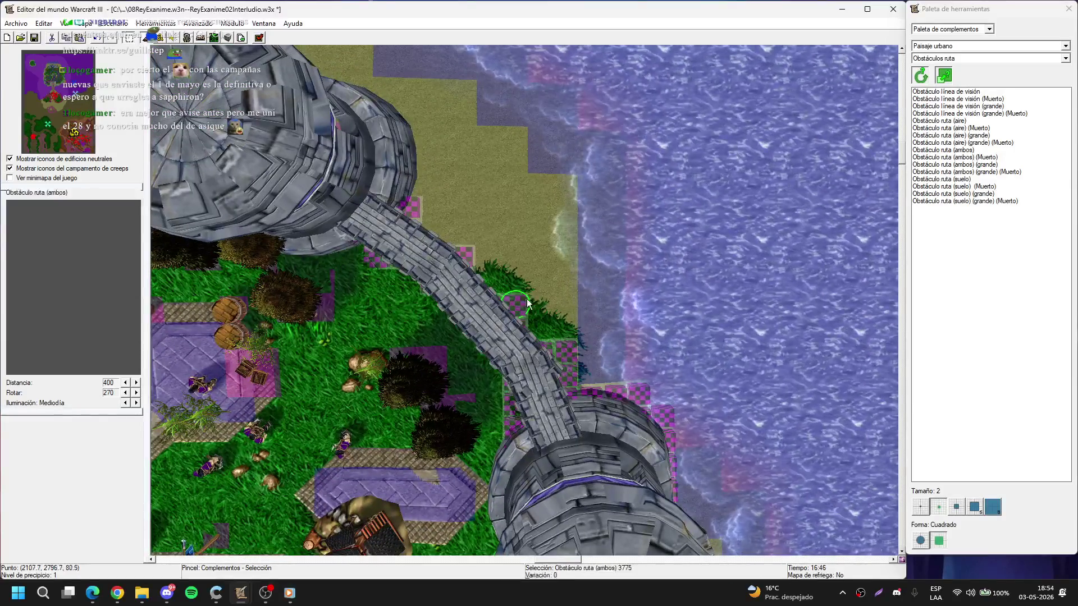
click(469, 252)
key(Up)
key(Left)
key(Delete)
- Delete the blocker patch beside the wall near the shore
key(Right)
key(Down)
click(502, 379)
key(Delete)
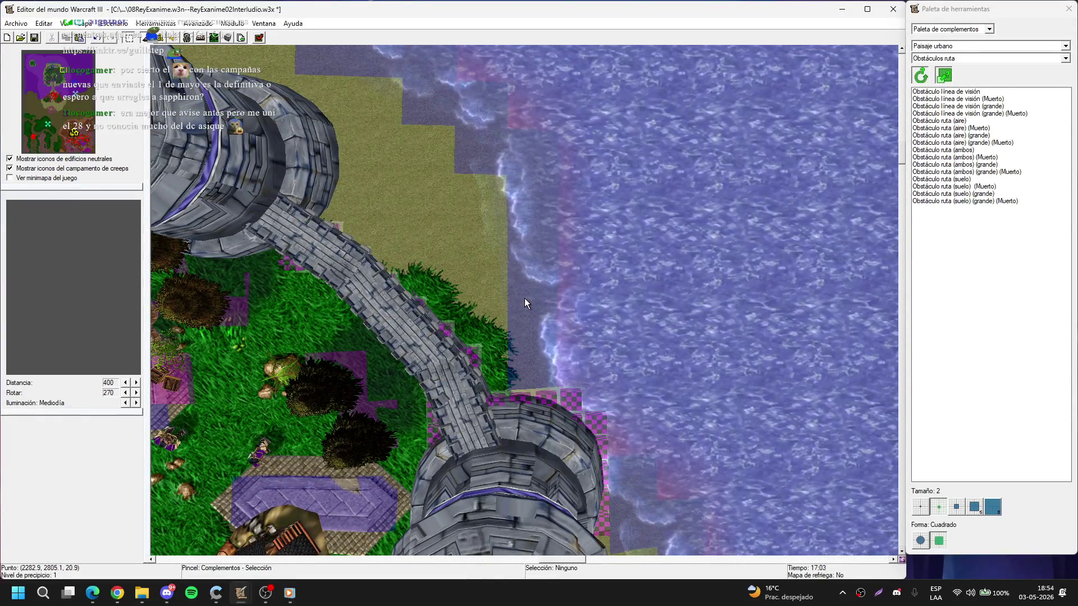
key(Down)
key(Left)
key(Down)
scroll(down, 3)
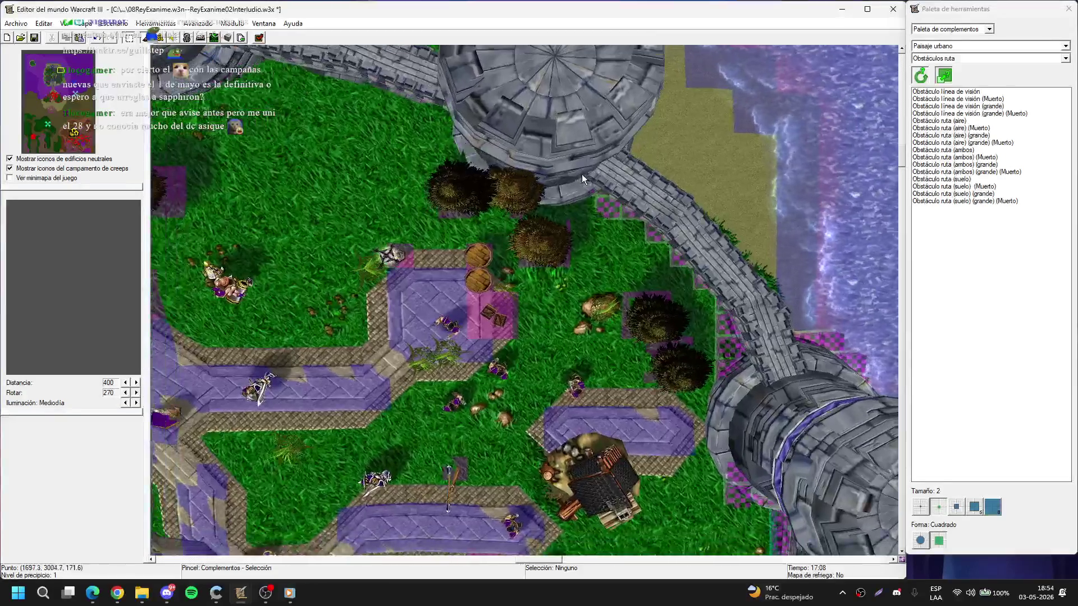
- Move the Dalaran ruins tree toward the plaza by cutting and pasting it
click(535, 198)
drag(533, 197, 429, 224)
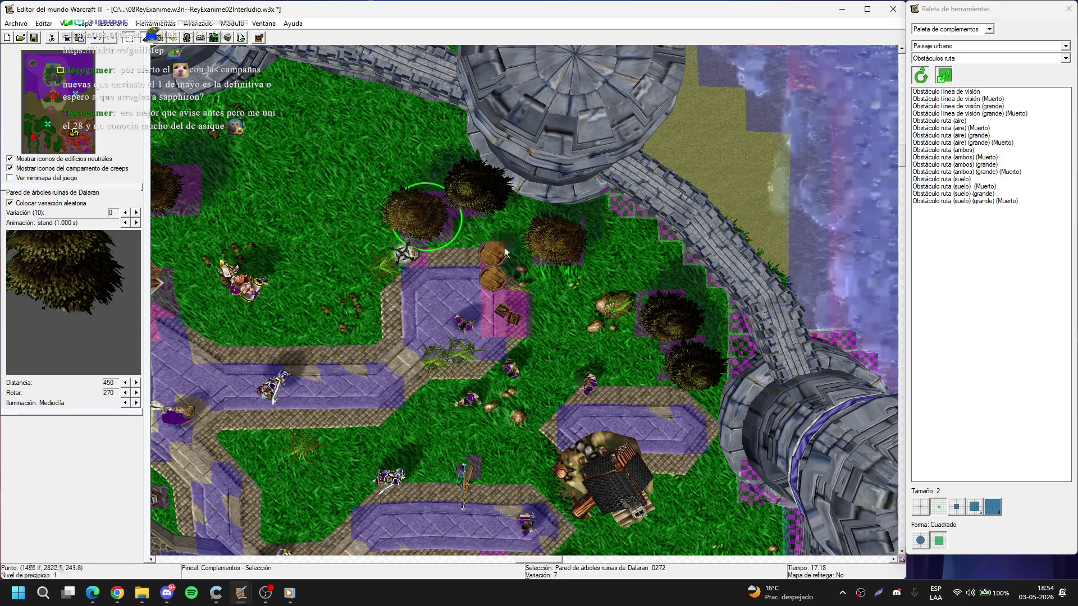
key(ctrl+x)
key(ctrl+v)
click(513, 228)
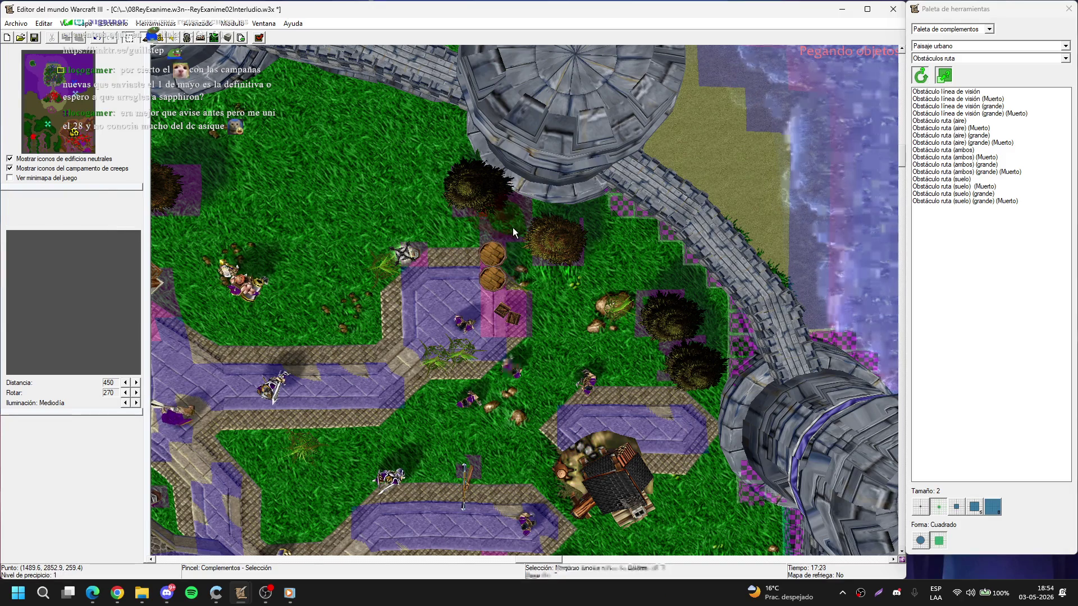
- Choose the Obstáculo ruta (ambos) blocker and survey the ground by the northern tower
key(Up)
key(Right)
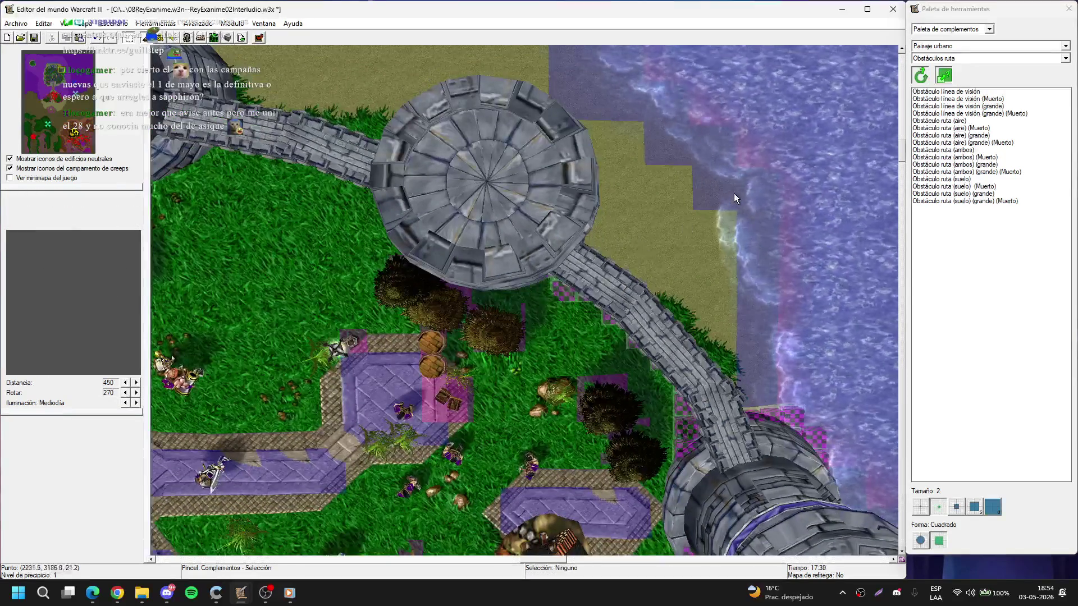
click(937, 150)
scroll(up, 3)
key(t)
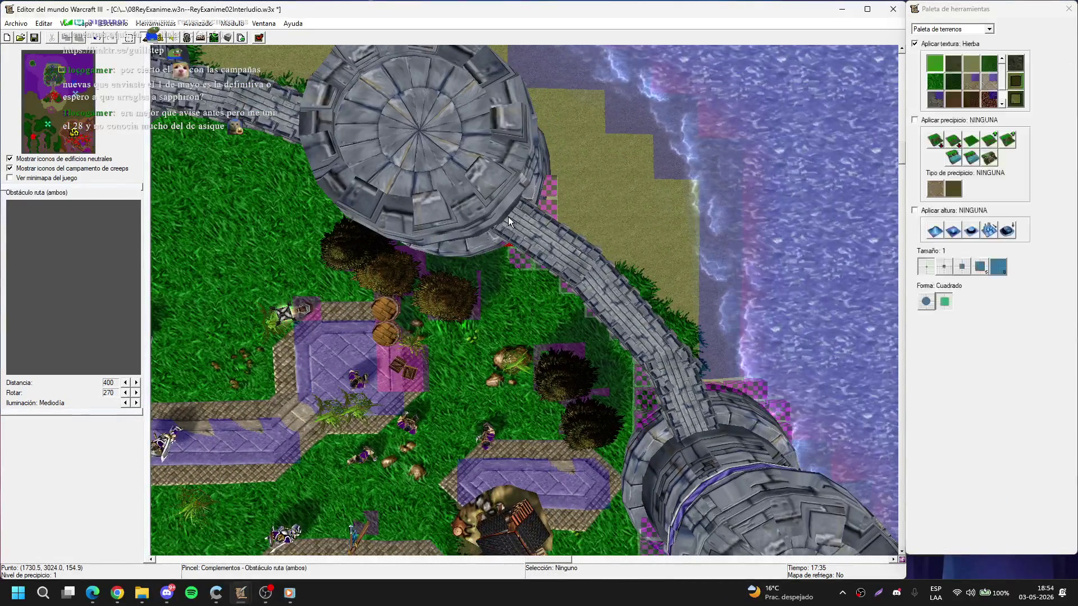
key(d)
key(Up)
key(Left)
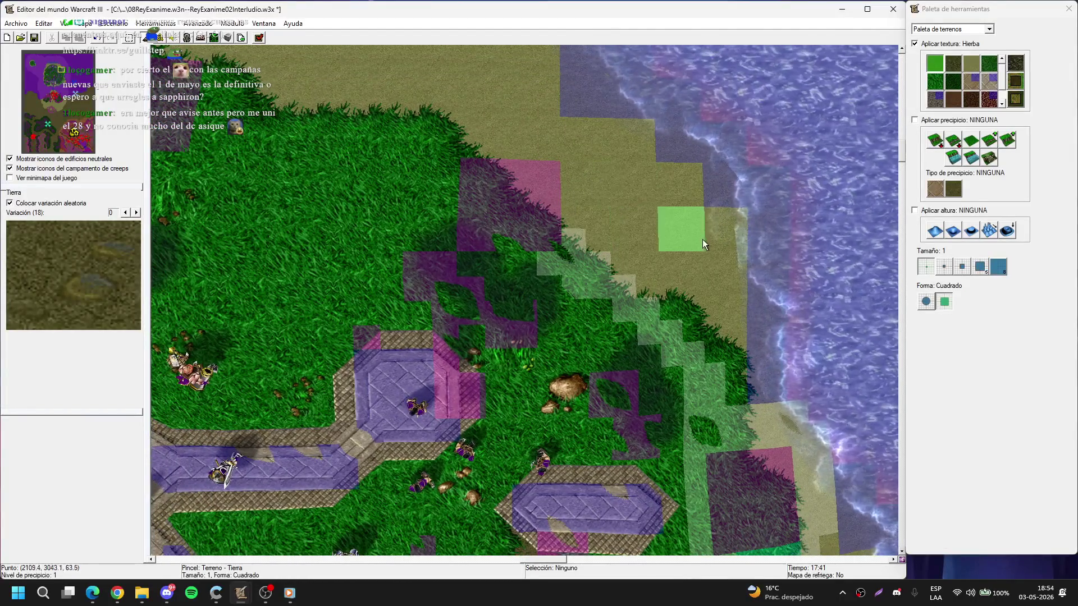
key(d)
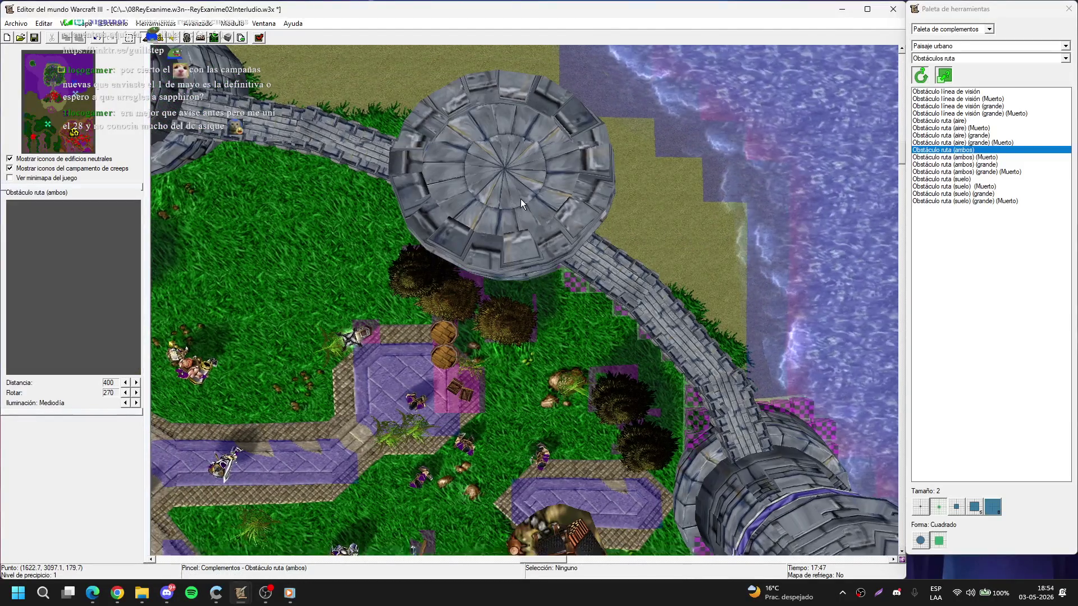
- Paint blockers along the round tower's right edge facing the water
key(Down)
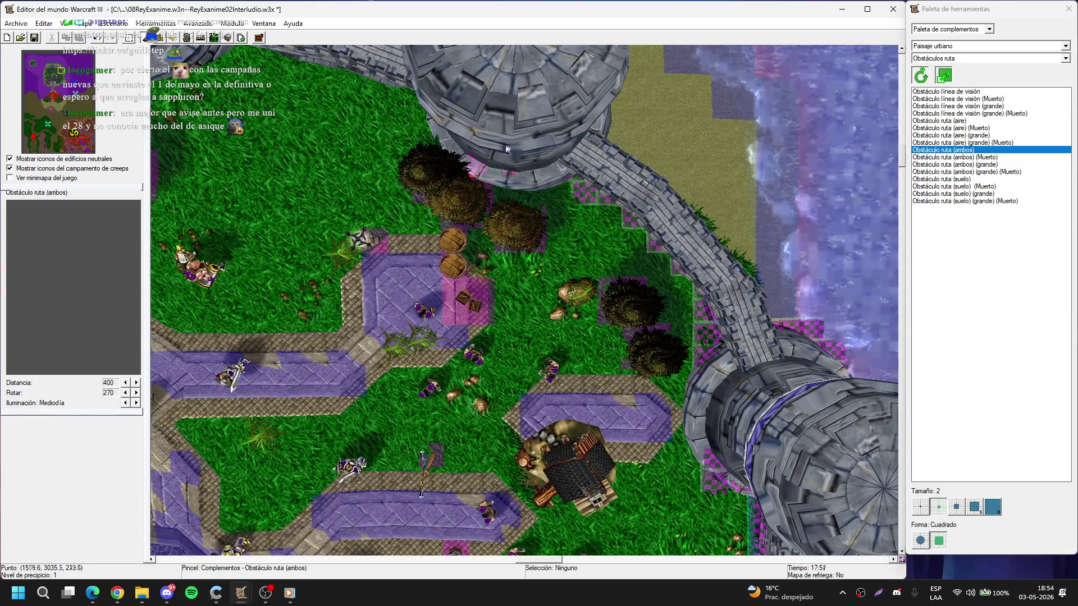
key(Up)
key(Left)
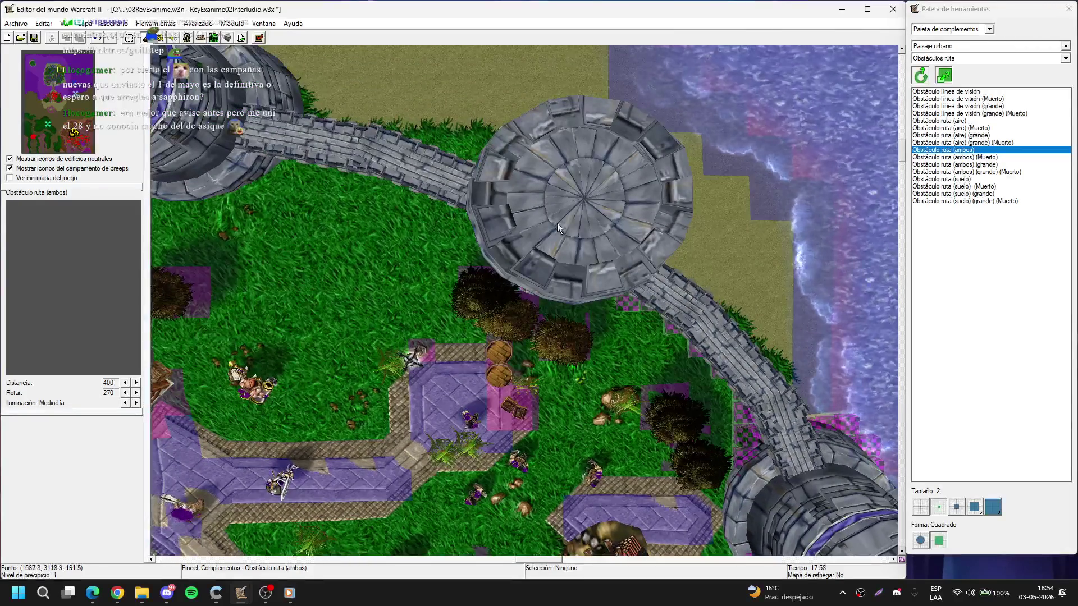
key(Left)
key(Up)
key(Up)
key(Right)
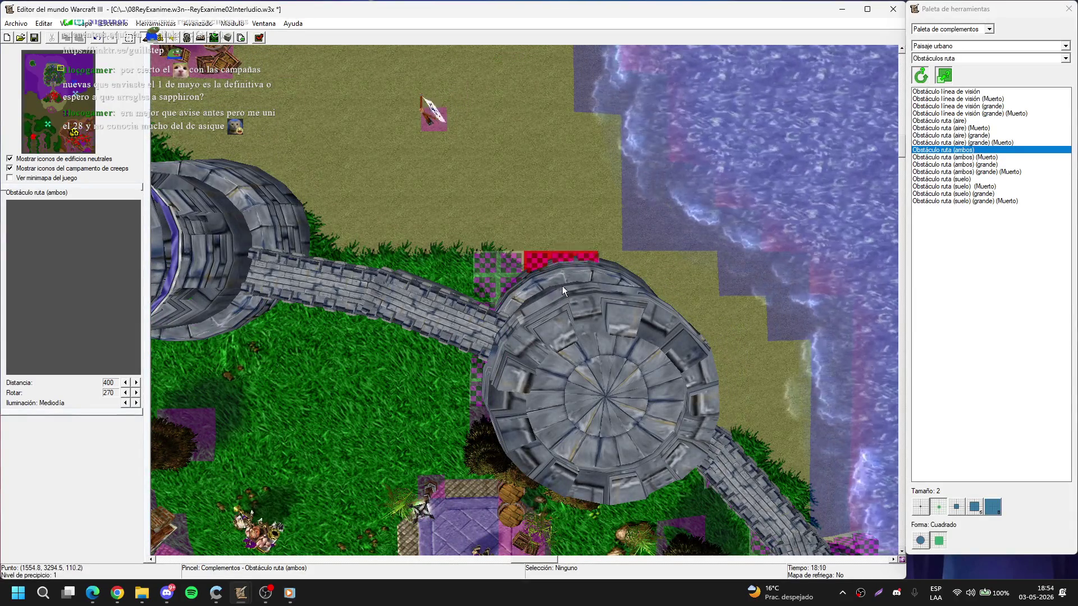
key(Right)
drag(459, 312, 469, 353)
right_click(469, 353)
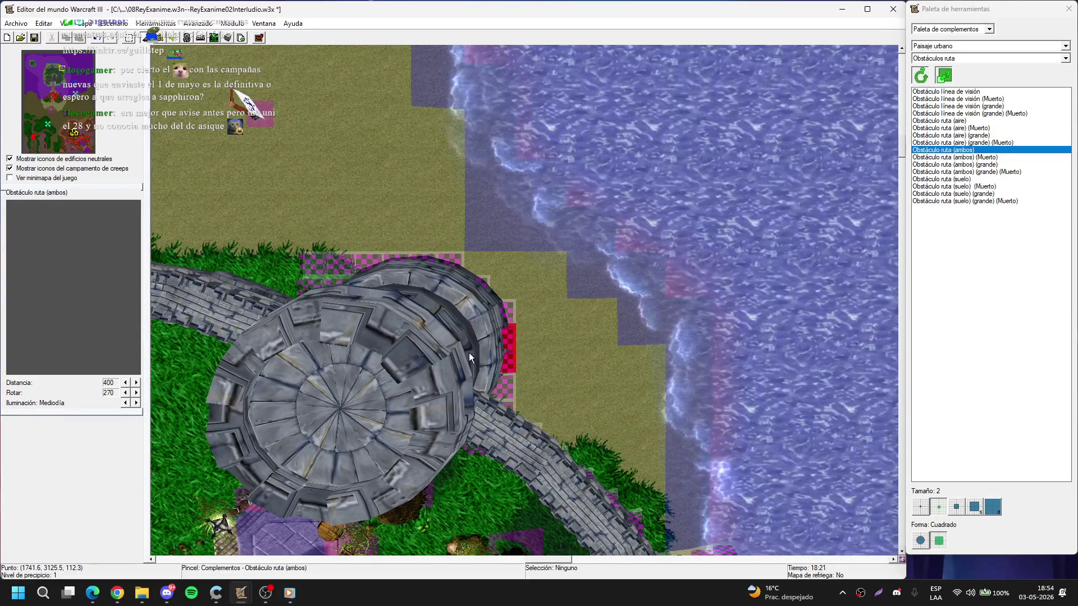
- Delete the blockers at the tower's upper-left edge and reselect Obstáculo ruta (ambos)
key(Left)
click(544, 314)
key(Delete)
key(Down)
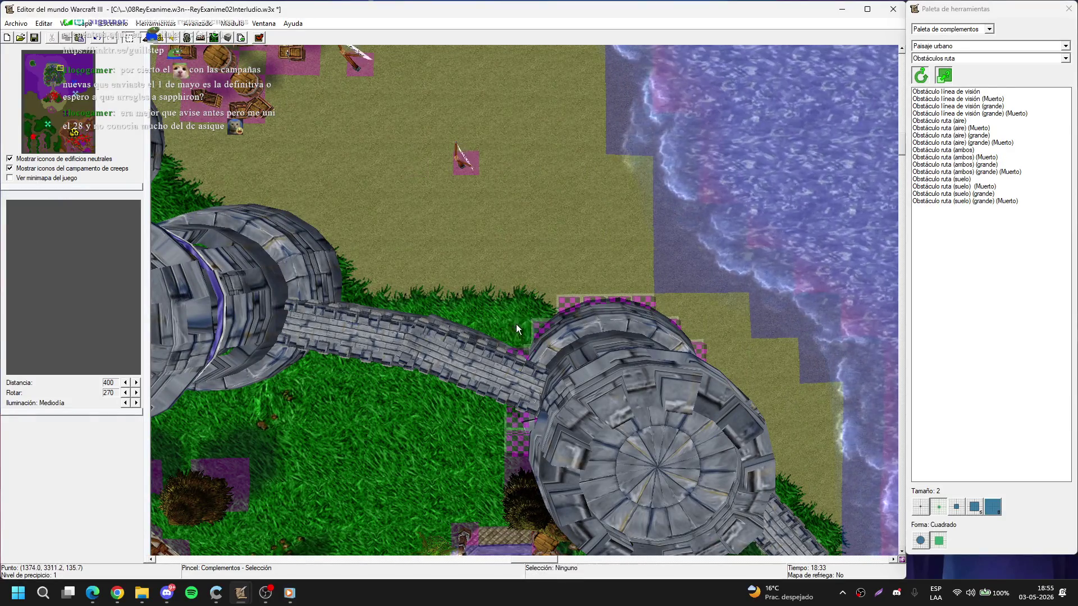
key(Left)
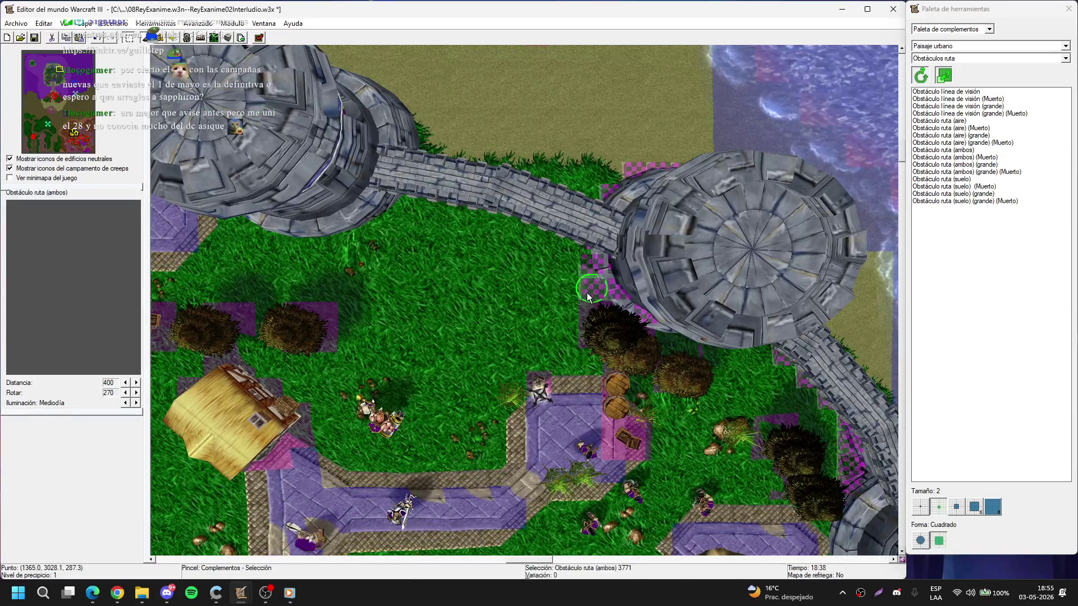
key(Up)
click(943, 150)
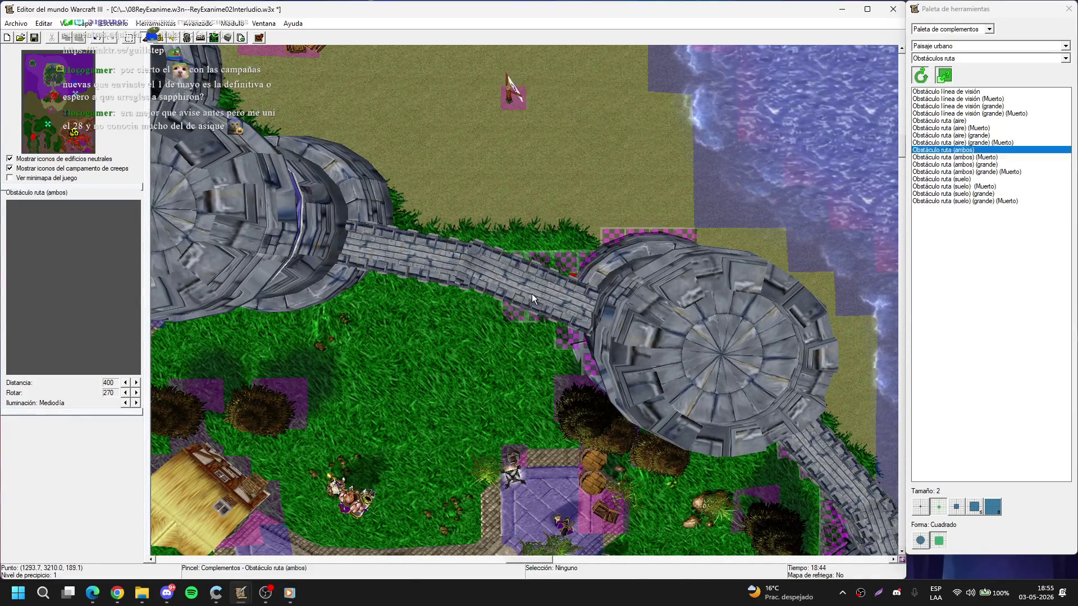